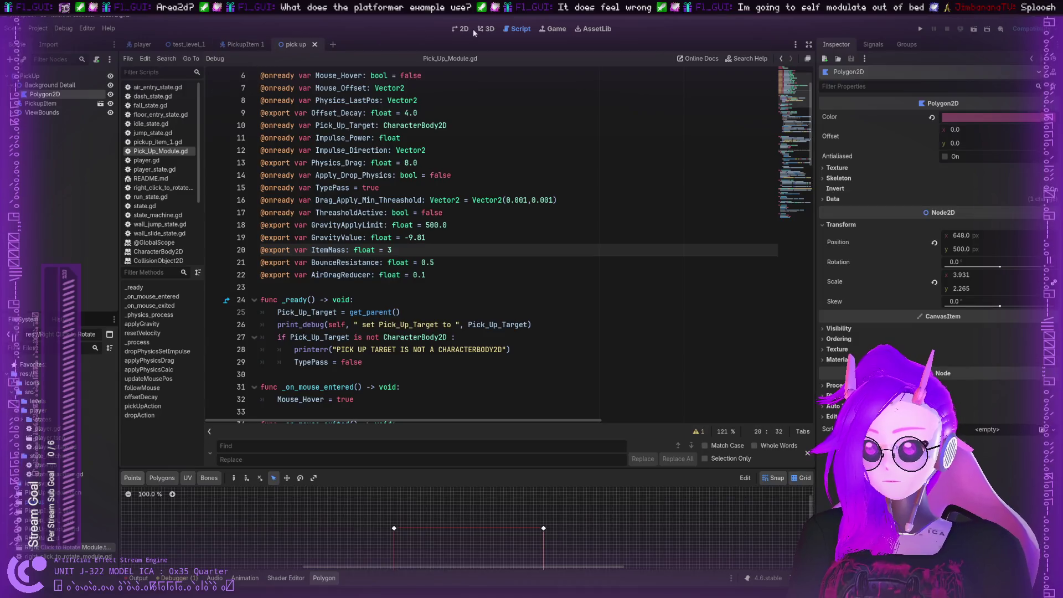
# In the 2D view, raise ViewBounds' North Boundary to y -584 and run the pick up scene
pyautogui.click(461, 28)
pyautogui.scroll(-1, 455, 157)
pyautogui.scroll(2, 394, 173)
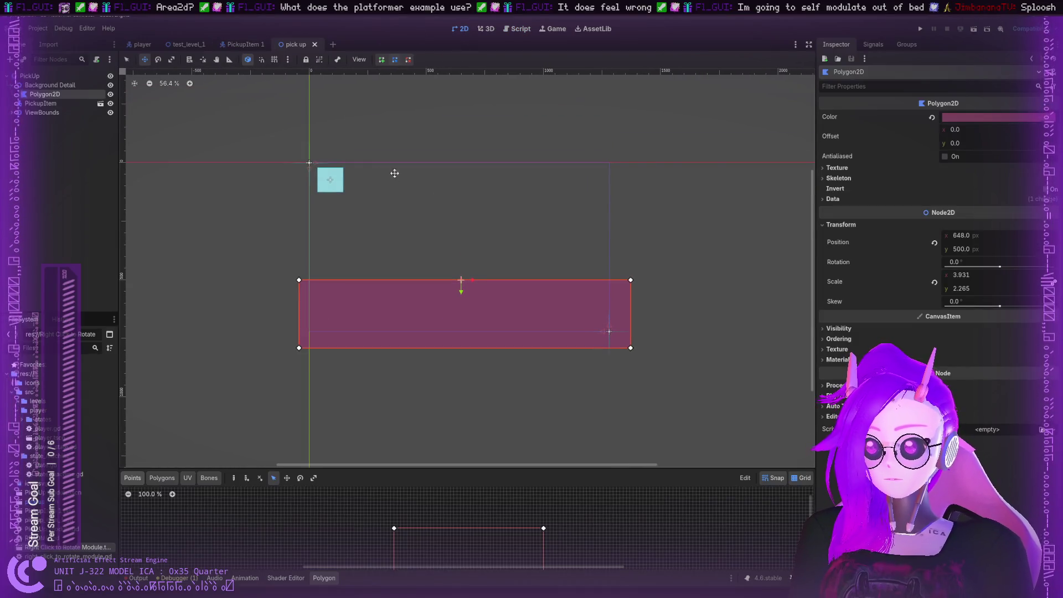
pyautogui.click(16, 113)
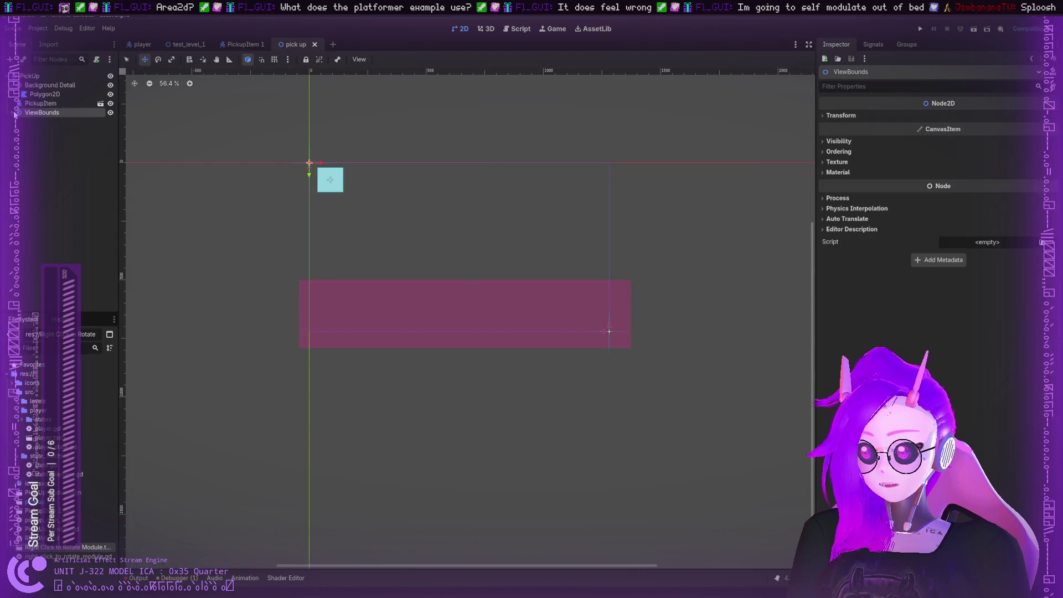
pyautogui.click(414, 166)
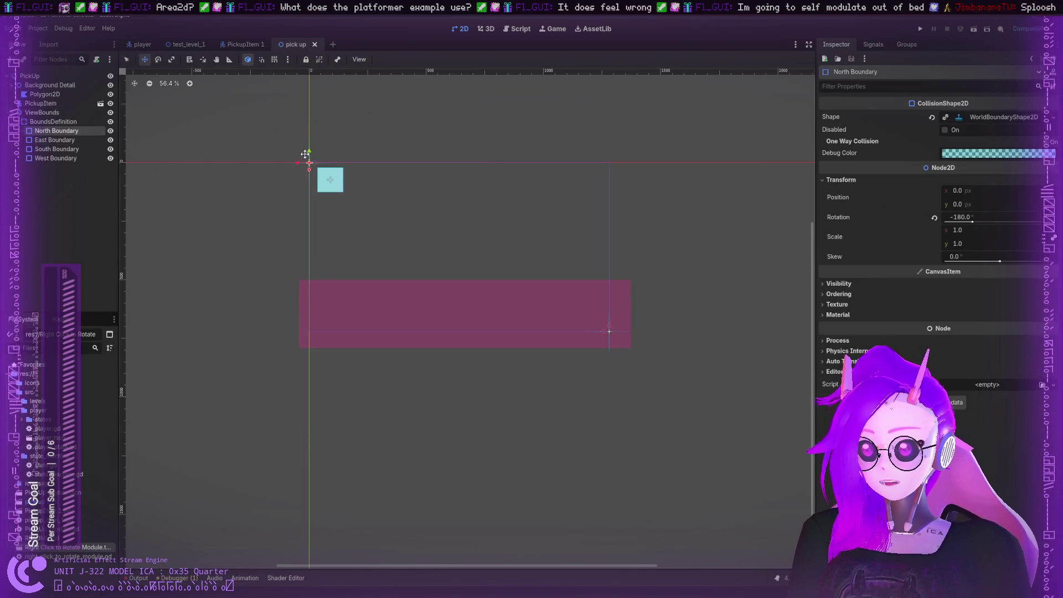
pyautogui.moveTo(308, 73); pyautogui.dragTo(308, 67)
pyautogui.scroll(3, 340, 125)
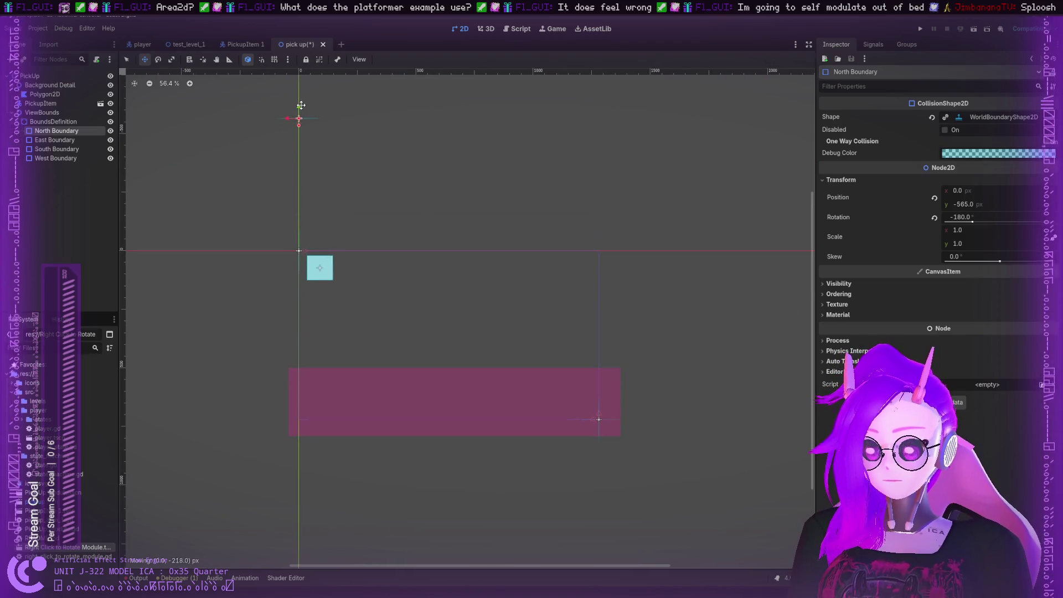
pyautogui.click(920, 30)
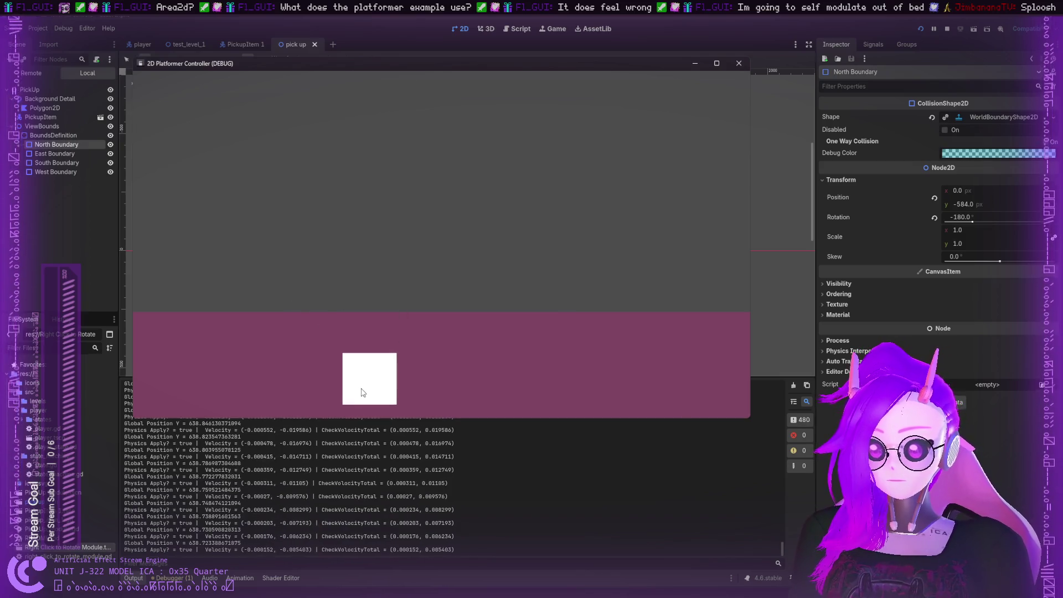
# Launch the white block upward five times with the space key
pyautogui.press('space')
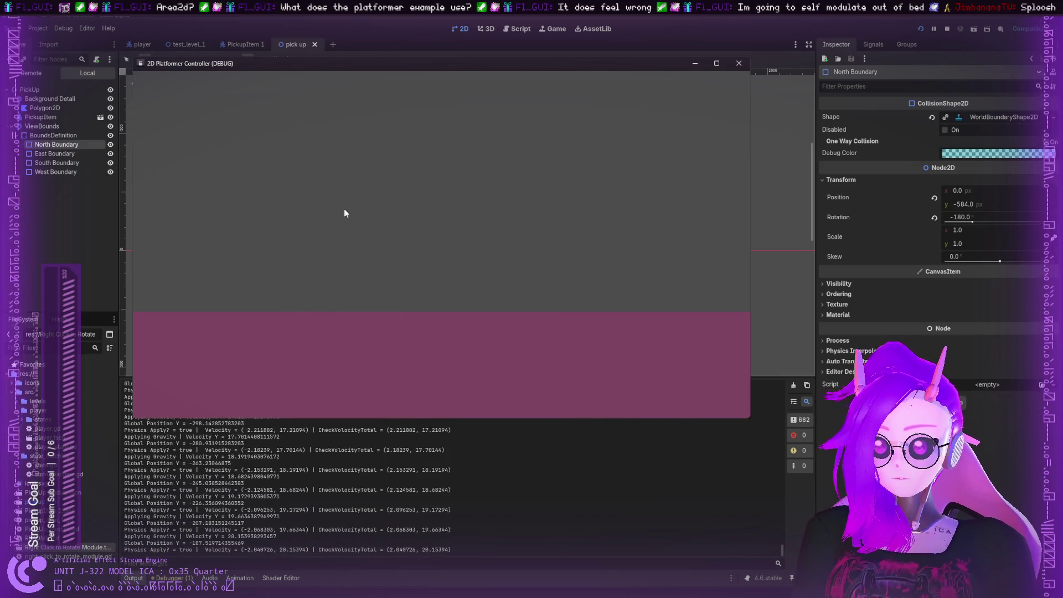
pyautogui.press('space')
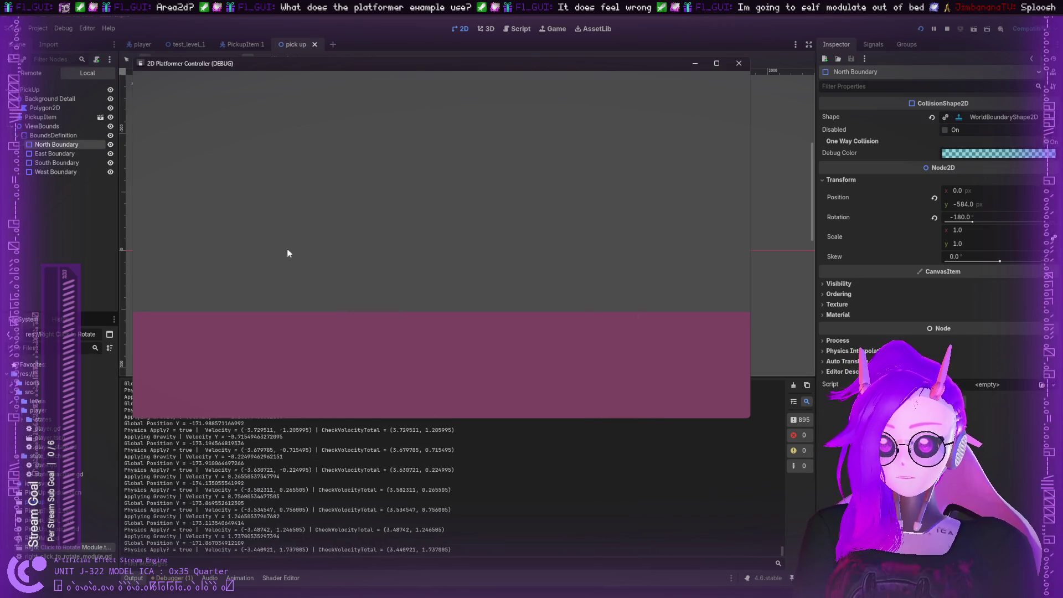
pyautogui.press('space')
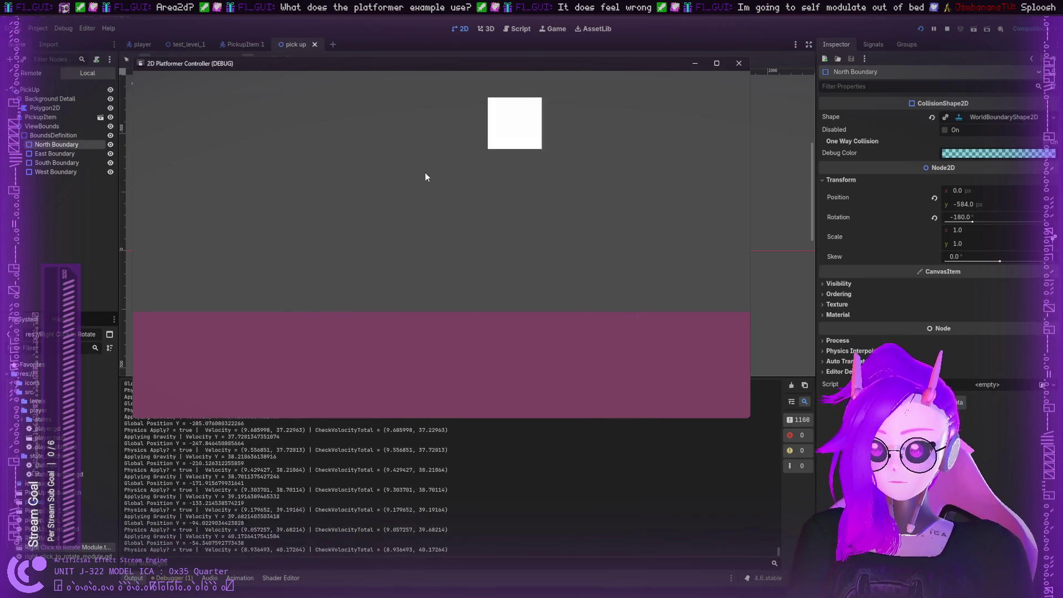
pyautogui.press('space')
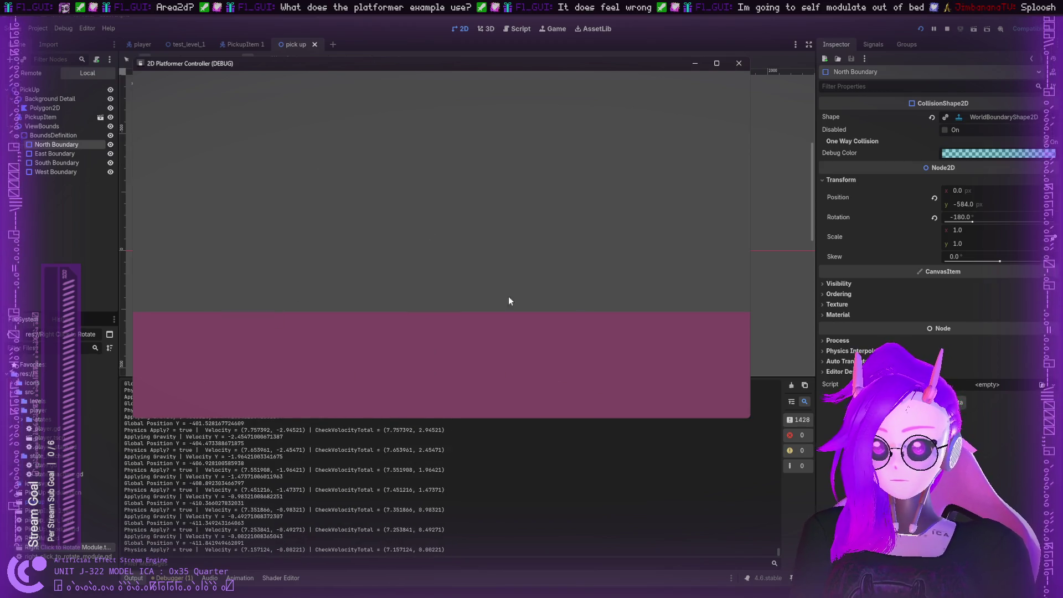
pyautogui.press('space')
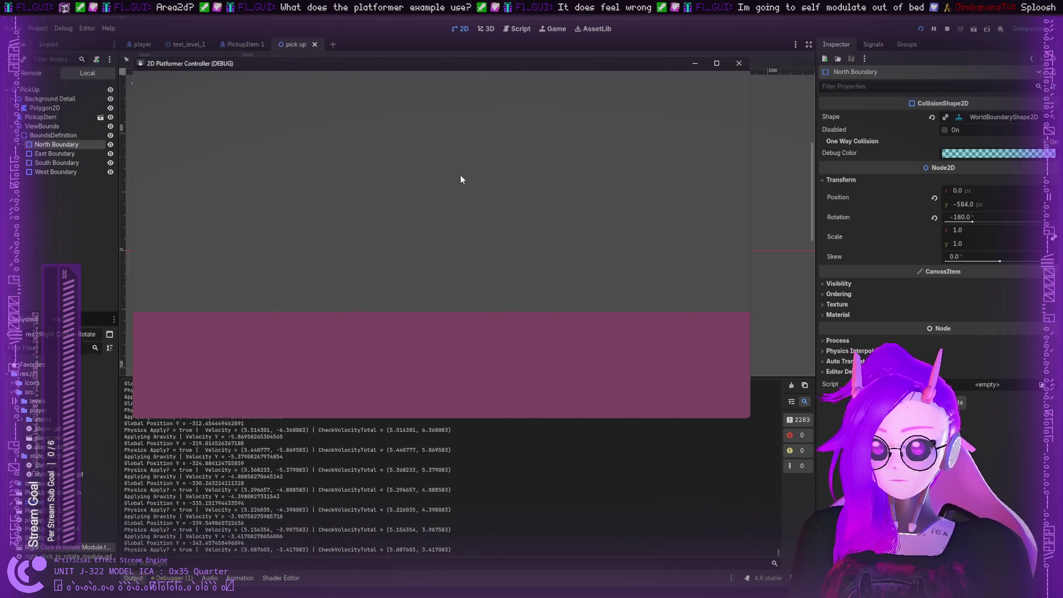
# Grab the white block and fling it up and across the level several times
pyautogui.moveTo(560, 285)
pyautogui.mouseDown()
pyautogui.moveTo(612, 325)
pyautogui.moveTo(602, 396)
pyautogui.moveTo(592, 297)
pyautogui.moveTo(563, 242)
pyautogui.moveTo(572, 238)
pyautogui.moveTo(565, 180)
pyautogui.moveTo(453, 292)
pyautogui.moveTo(325, 361)
pyautogui.moveTo(396, 190)
pyautogui.moveTo(309, 332)
pyautogui.moveTo(448, 162)
pyautogui.moveTo(488, 299)
pyautogui.moveTo(553, 393)
pyautogui.moveTo(344, 351)
pyautogui.moveTo(467, 191)
pyautogui.moveTo(386, 344)
pyautogui.moveTo(309, 231)
pyautogui.moveTo(477, 231)
pyautogui.moveTo(587, 377)
pyautogui.moveTo(387, 204)
pyautogui.mouseUp()
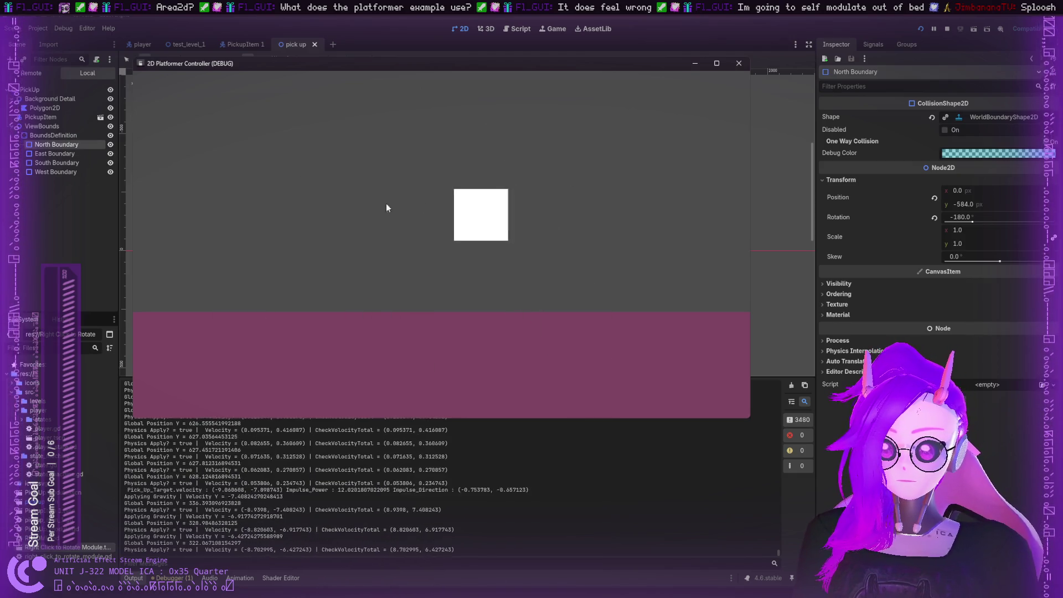
pyautogui.moveTo(348, 368); pyautogui.dragTo(296, 171)
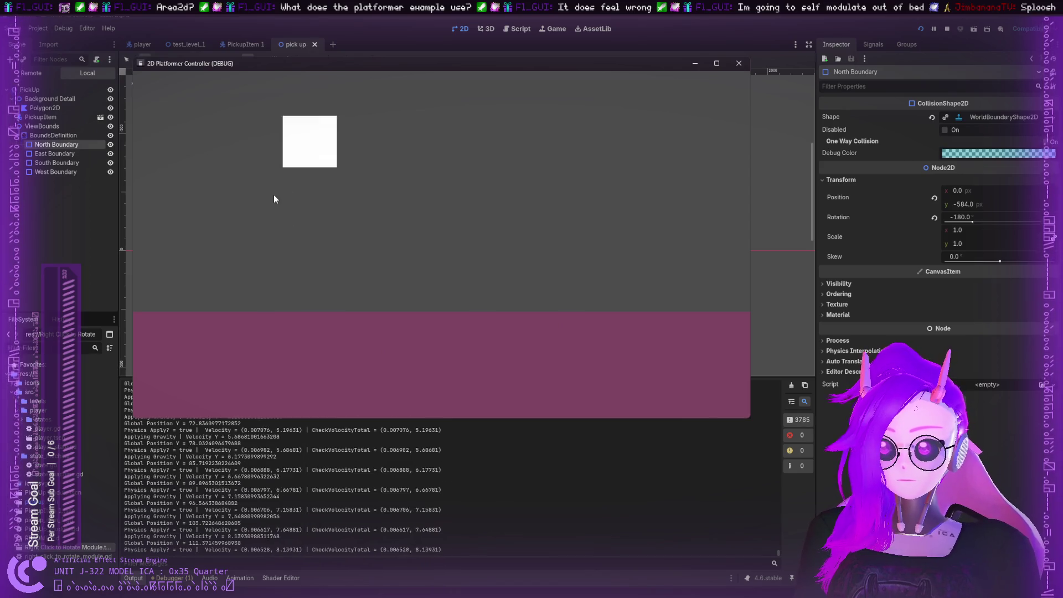
pyautogui.moveTo(288, 371); pyautogui.dragTo(439, 202)
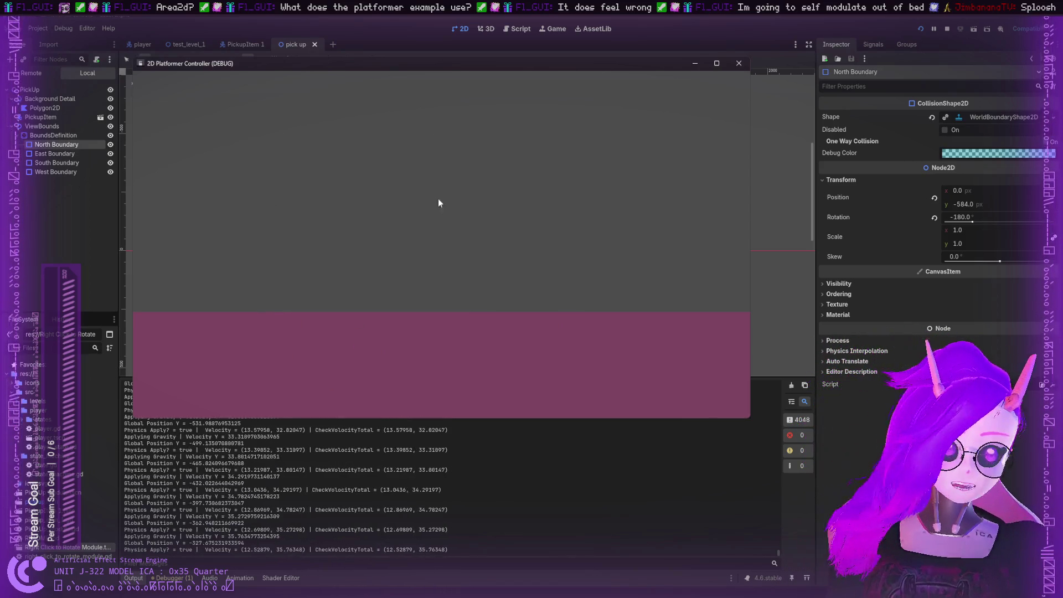
pyautogui.moveTo(714, 358); pyautogui.dragTo(246, 103)
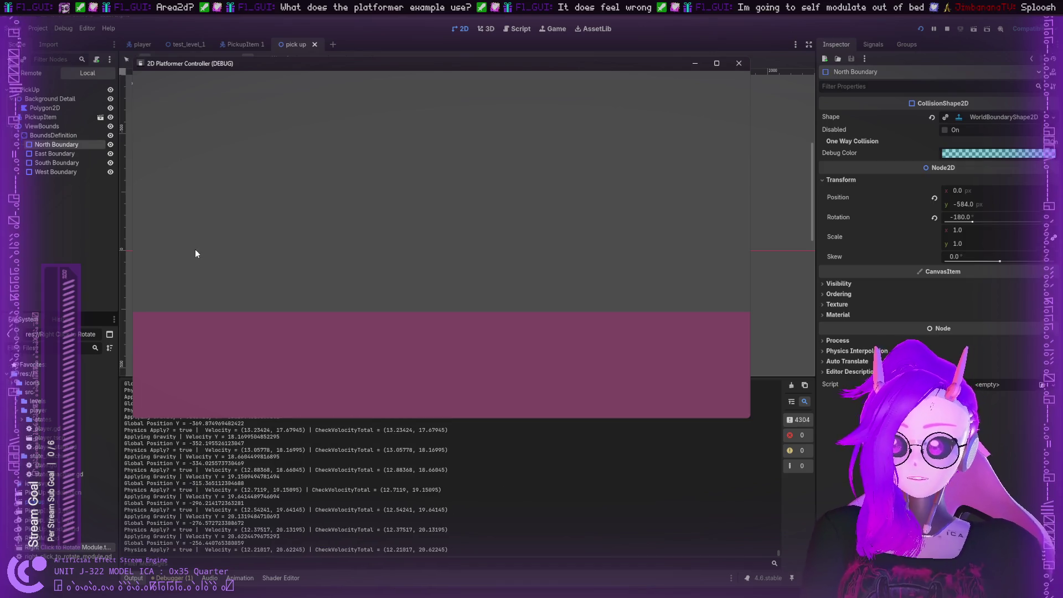
pyautogui.moveTo(538, 379); pyautogui.dragTo(269, 344)
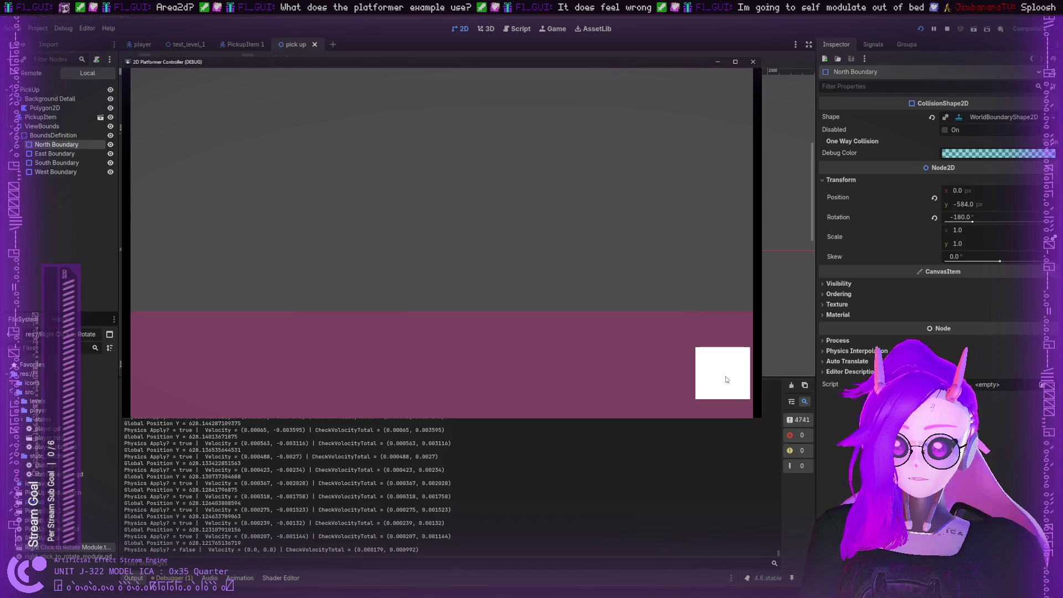
pyautogui.moveTo(725, 378)
pyautogui.mouseDown()
pyautogui.moveTo(247, 349)
pyautogui.moveTo(273, 204)
pyautogui.moveTo(254, 351)
pyautogui.moveTo(348, 162)
pyautogui.mouseUp()
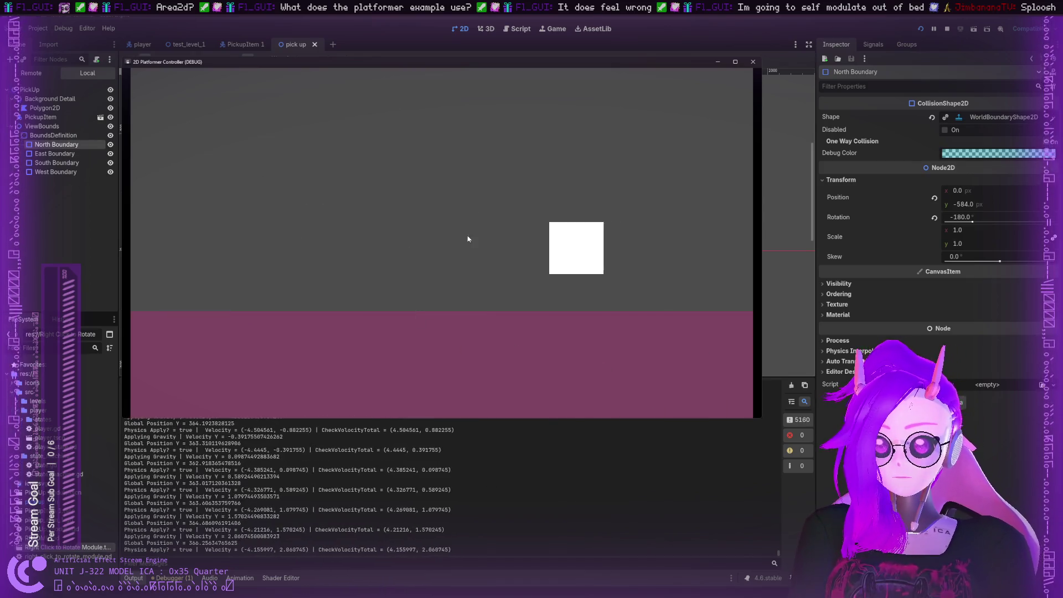
pyautogui.moveTo(548, 368)
pyautogui.mouseDown()
pyautogui.moveTo(531, 154)
pyautogui.moveTo(486, 208)
pyautogui.mouseUp()
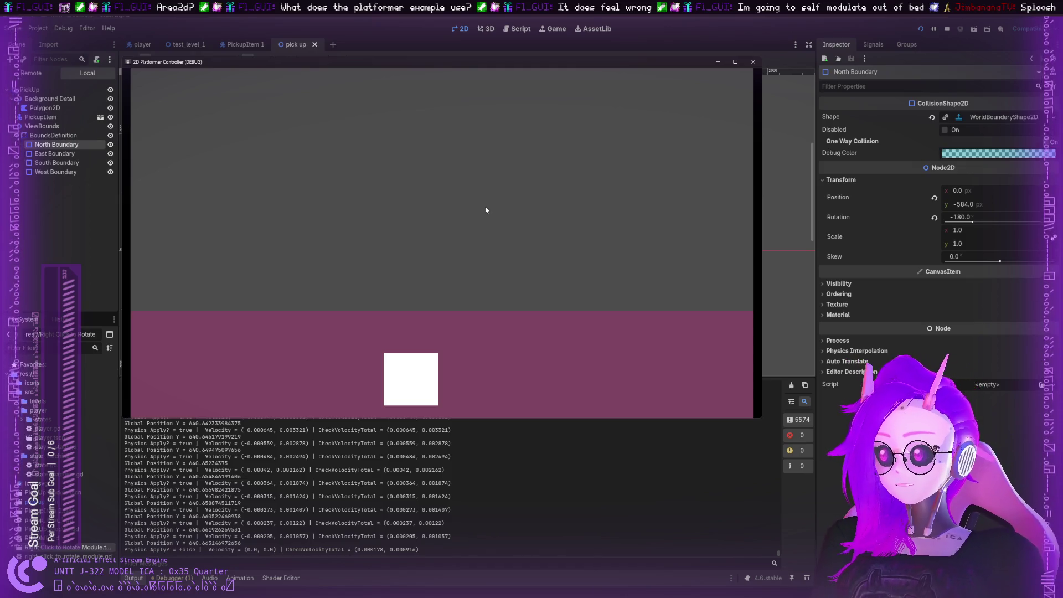
# Stop the running game and rename the PickupItem node to Bottle Item
pyautogui.click(753, 62)
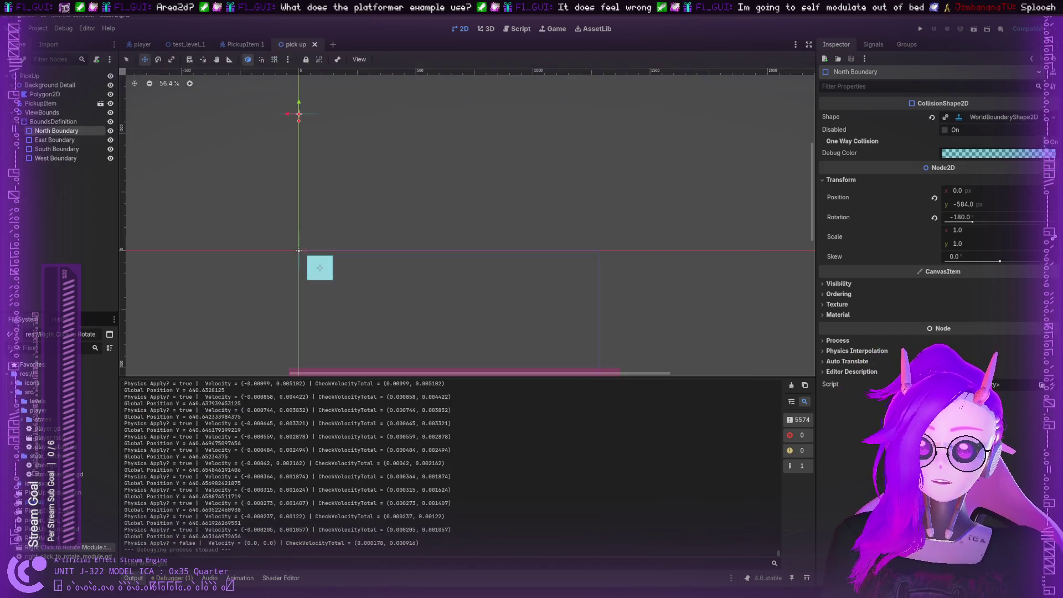
pyautogui.scroll(6, 317, 217)
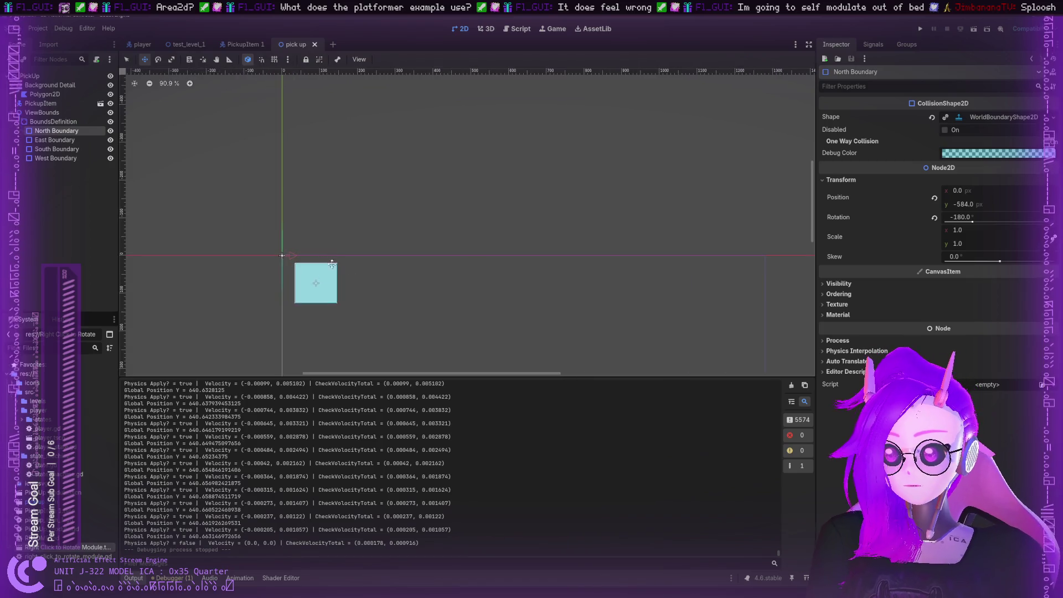
pyautogui.click(34, 122)
pyautogui.click(18, 113)
pyautogui.click(30, 104)
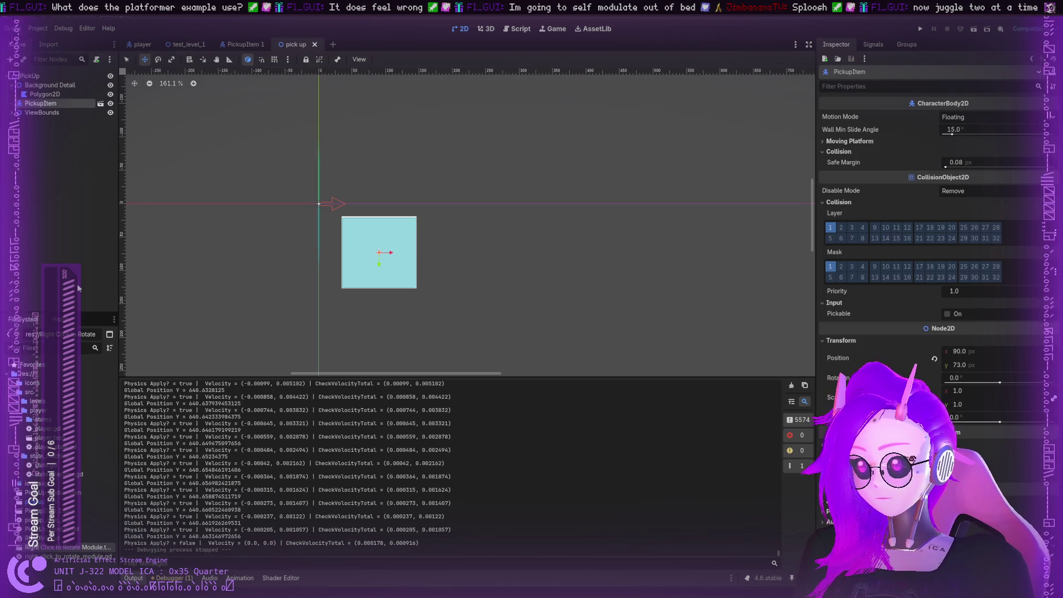
pyautogui.hotkey('ctrl', 'shift', 'z')
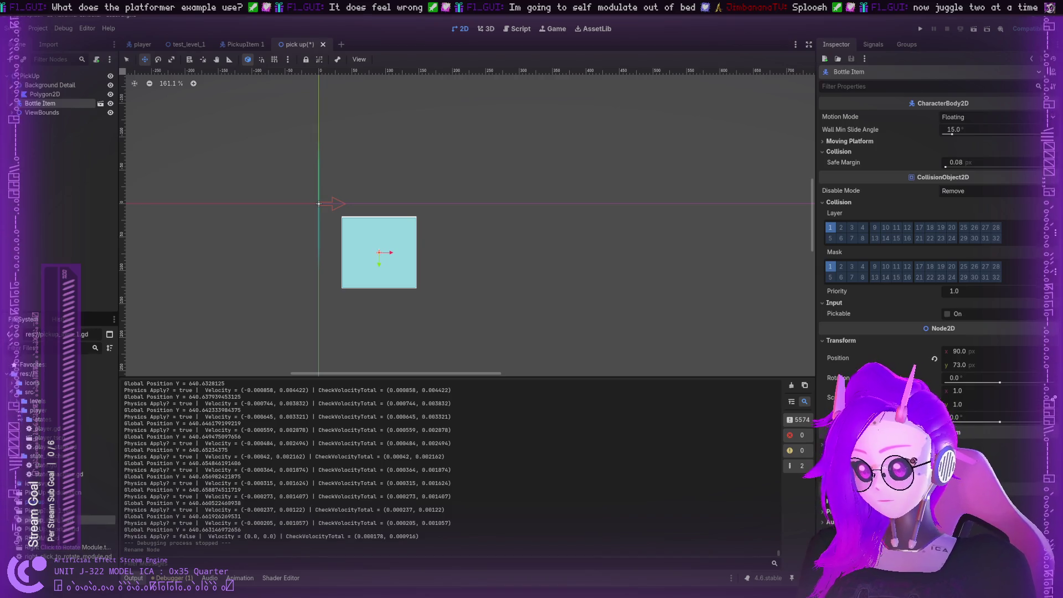
# Rename the PickupItem scene file to Bottle Item.tscn and select the item's script file
pyautogui.click(55, 510)
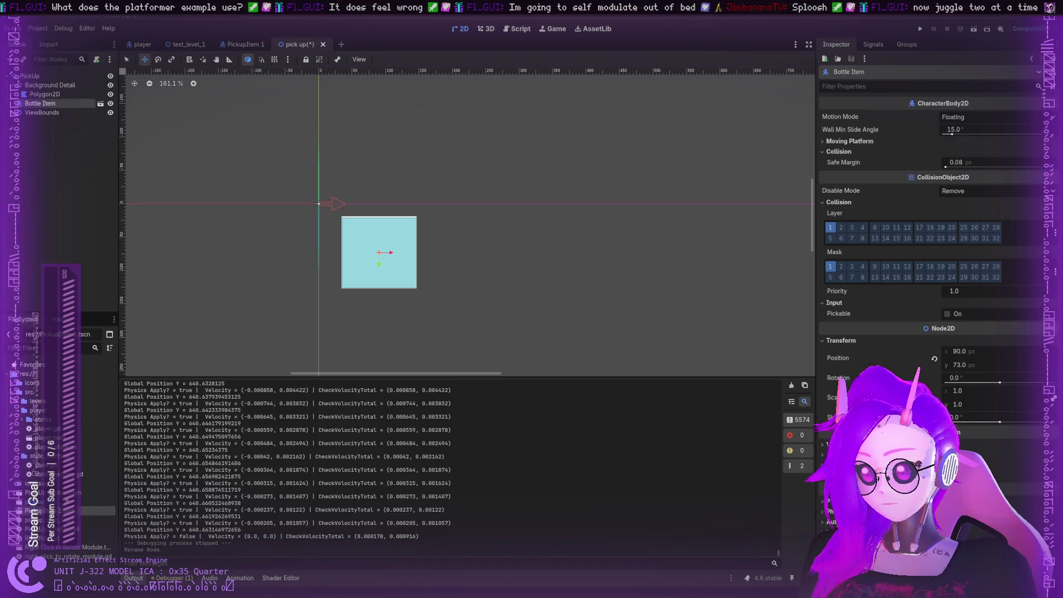
pyautogui.press('Return')
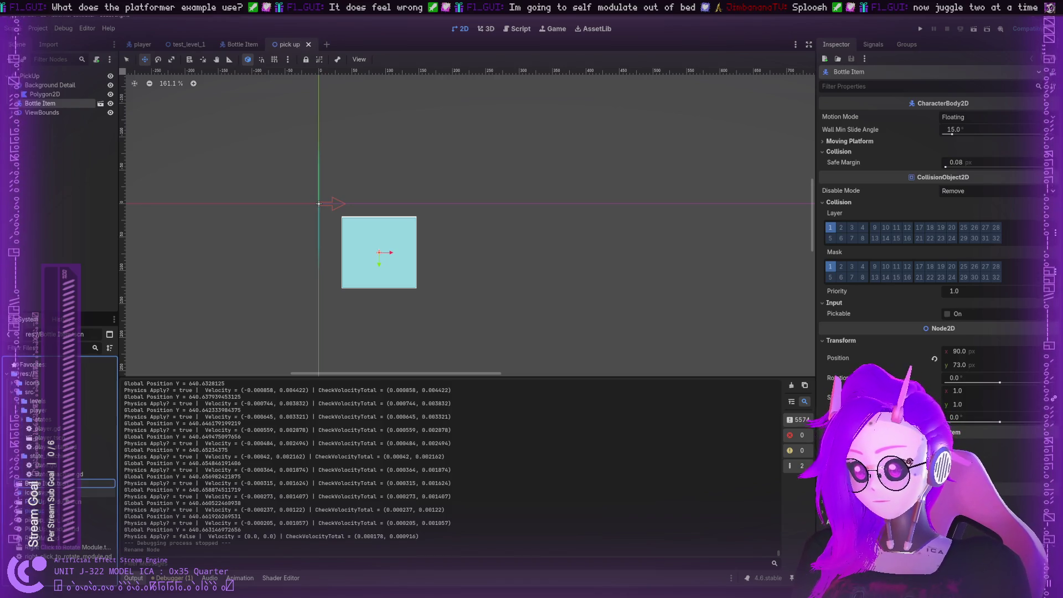
pyautogui.click(55, 106)
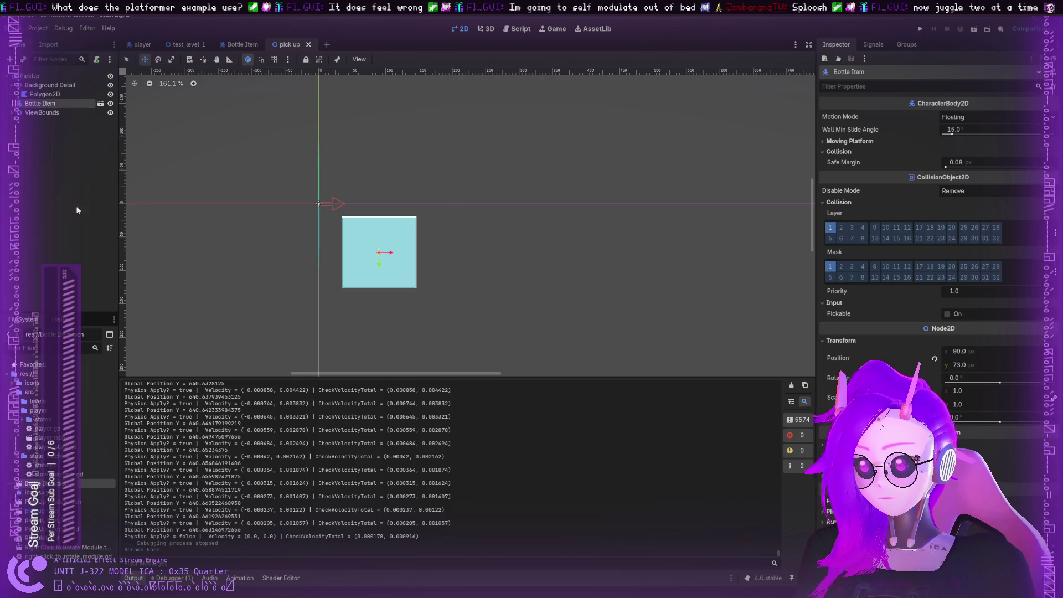
pyautogui.click(56, 519)
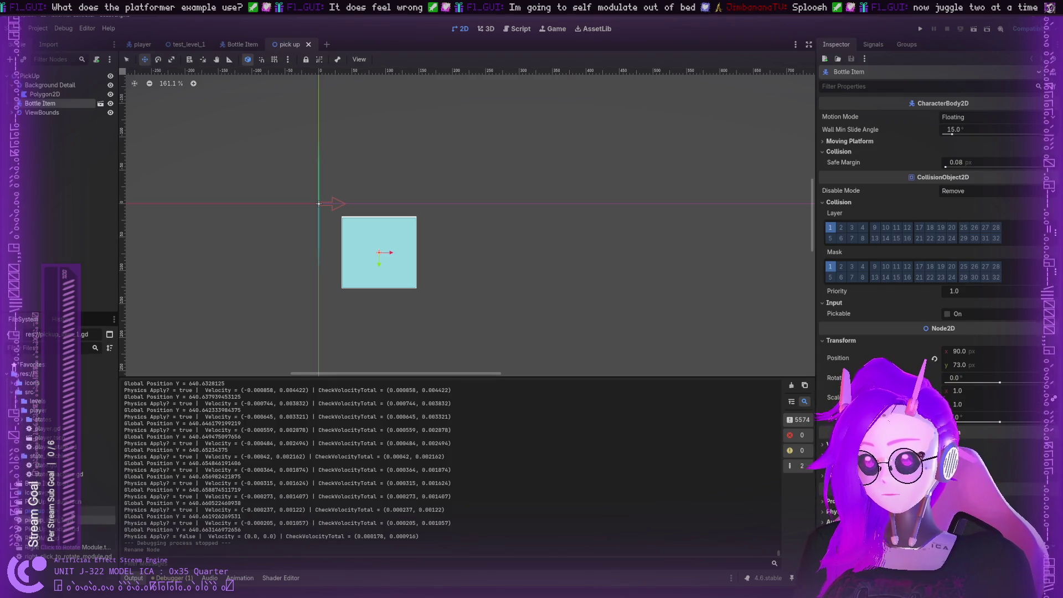
# In pickup_item_1.gd, replace the undeclared PickUpAble identifier on line 7 with pass
pyautogui.click(518, 31)
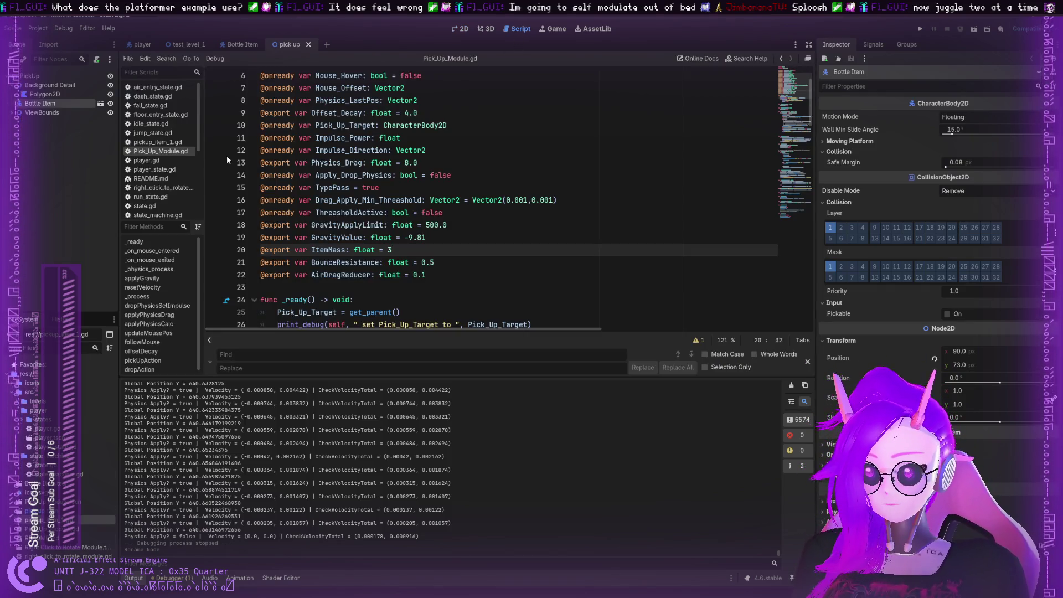
pyautogui.click(157, 142)
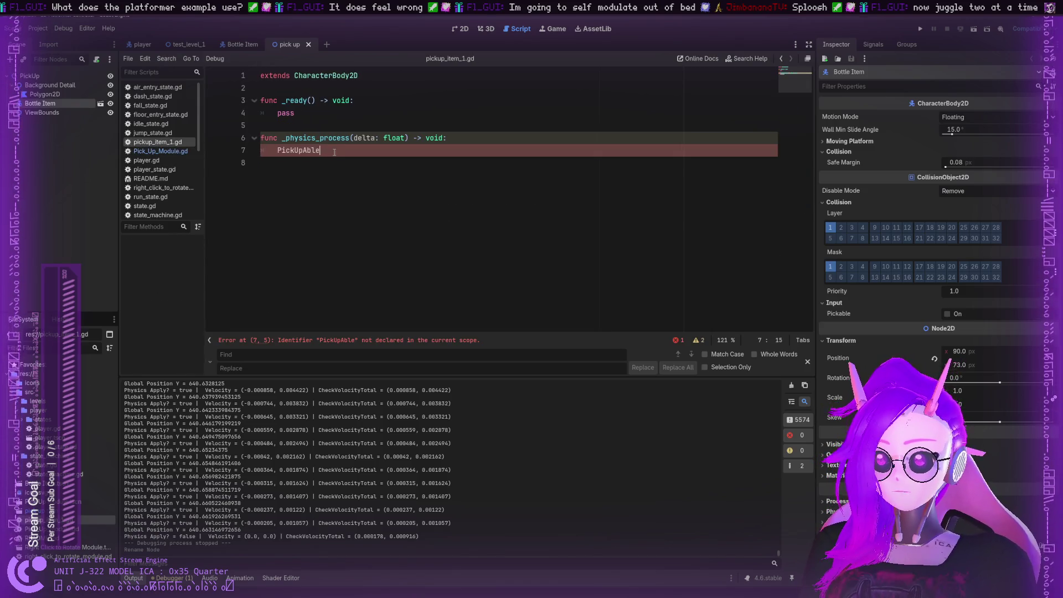
pyautogui.doubleClick(315, 150)
pyautogui.press('BackSpace')
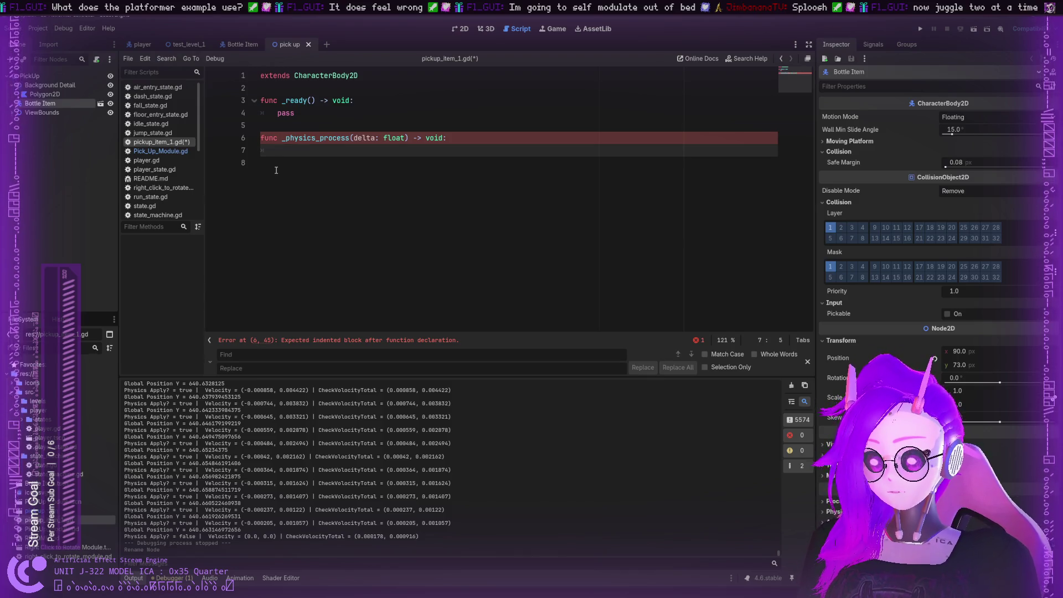
pyautogui.write('pass')
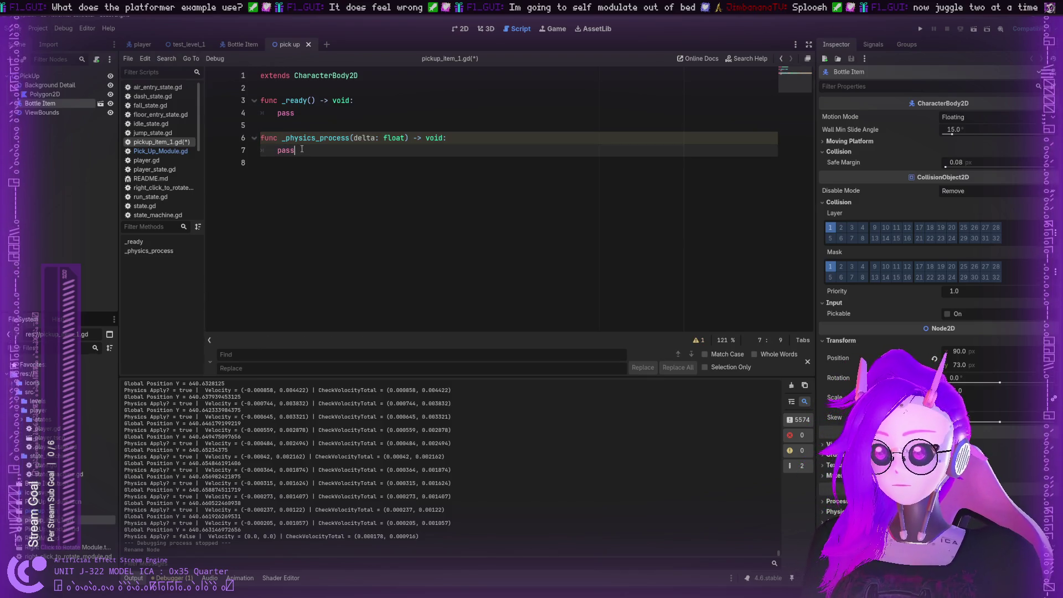
pyautogui.moveTo(316, 138); pyautogui.dragTo(284, 137)
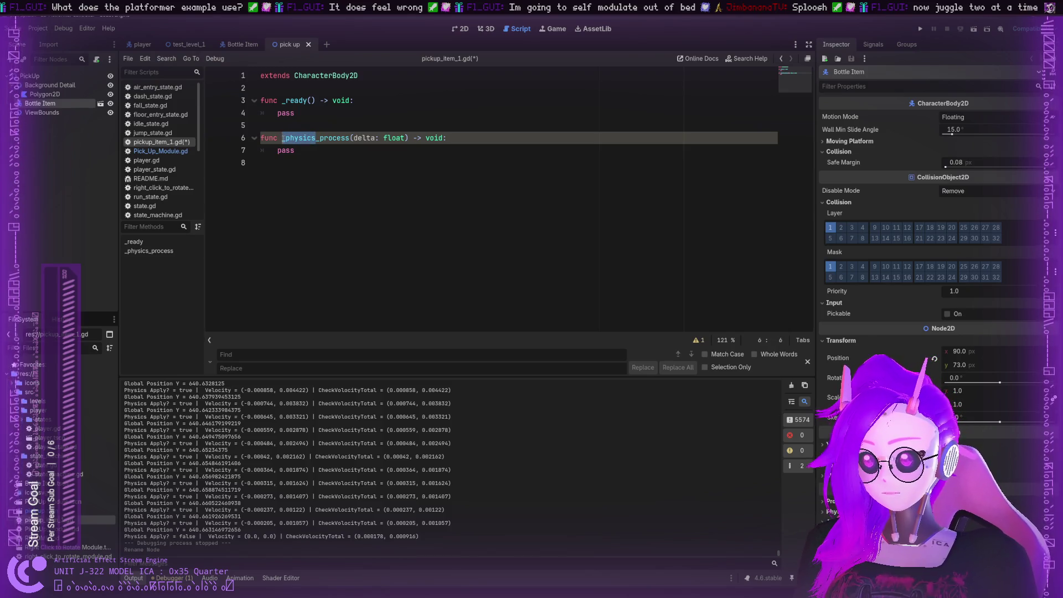
# Rename the script to Bottle Item.gd and return to the 2D view
pyautogui.click(299, 150)
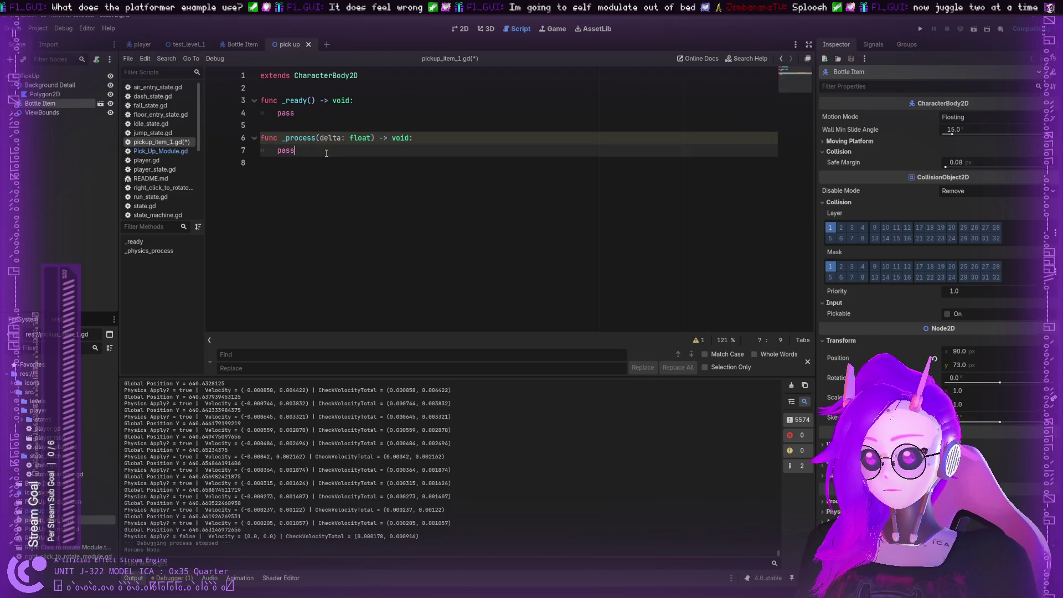
pyautogui.click(325, 199)
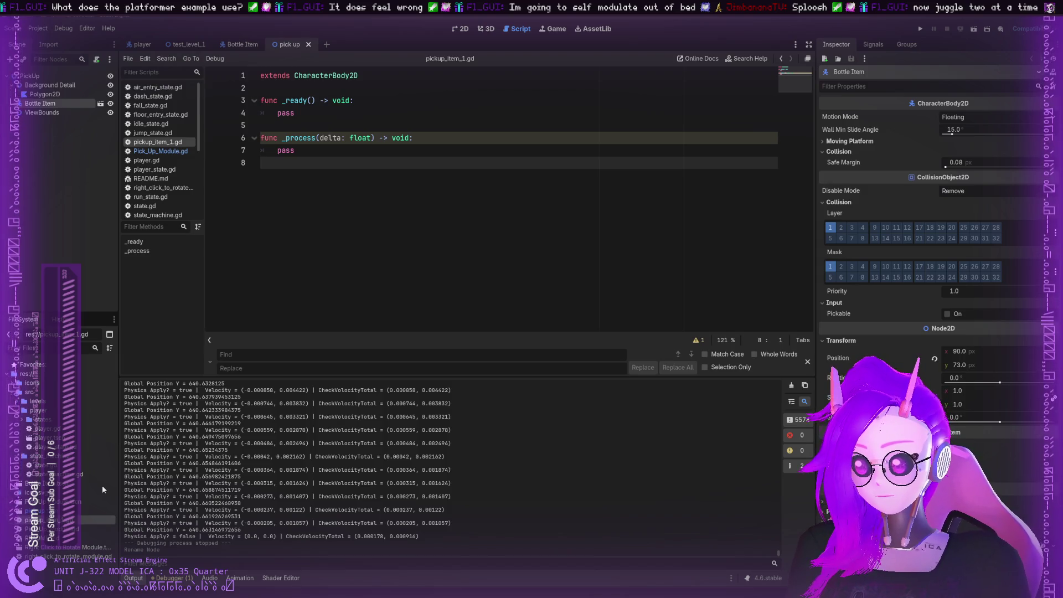
pyautogui.press('Return')
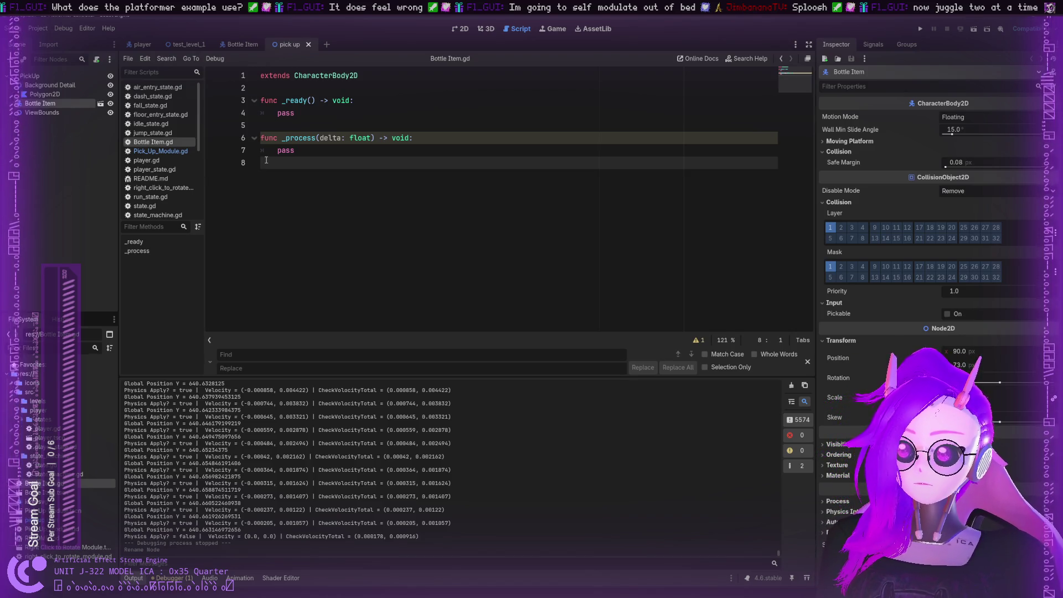
pyautogui.click(464, 28)
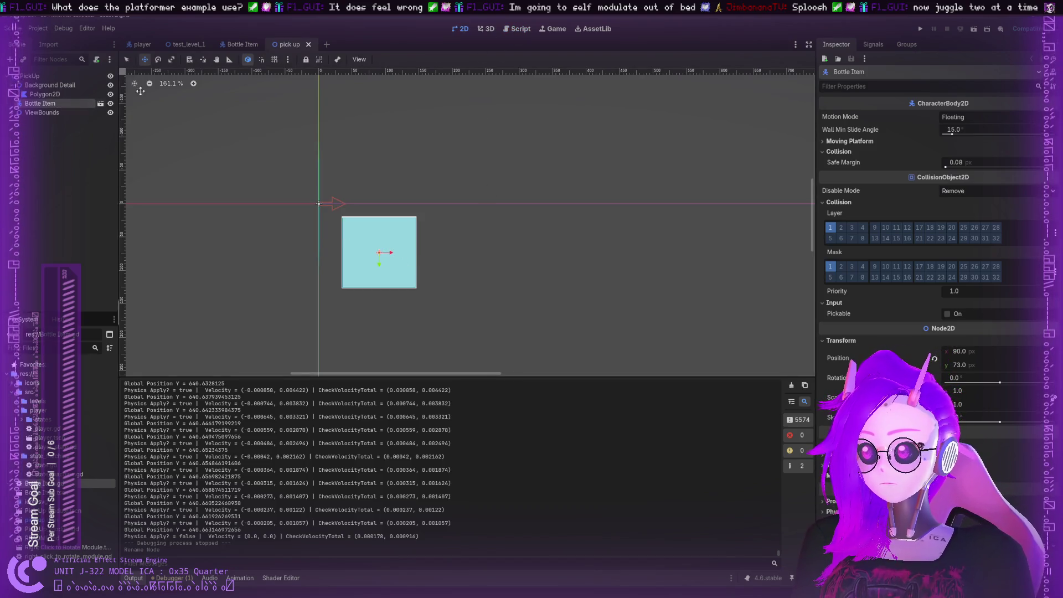
# In the Bottle Item scene, pull the Polygon2D's bottom corners inward into a trapezoid
pyautogui.click(242, 46)
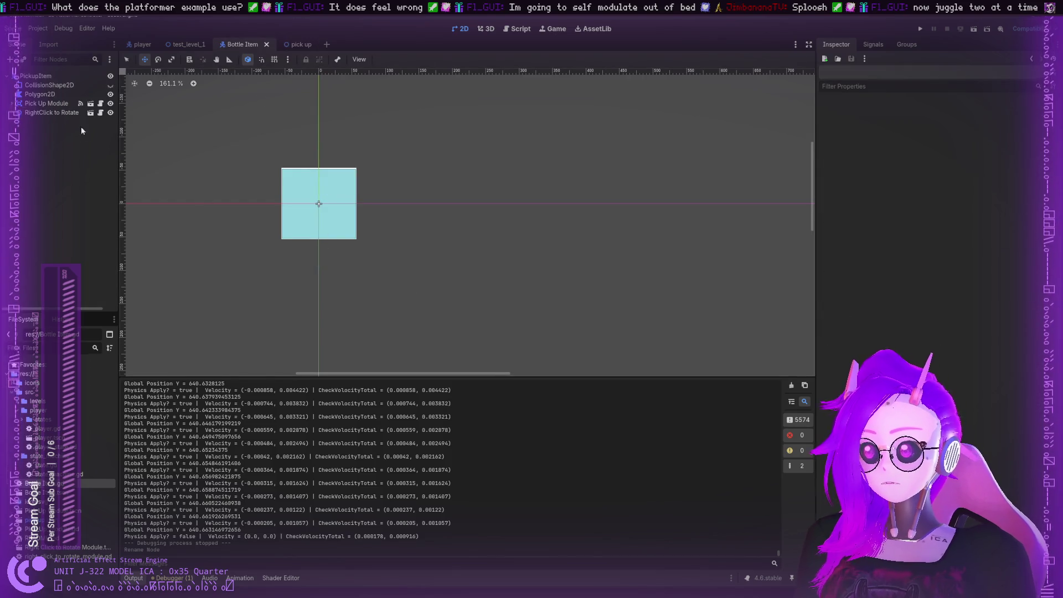
pyautogui.click(40, 94)
pyautogui.scroll(5, 279, 166)
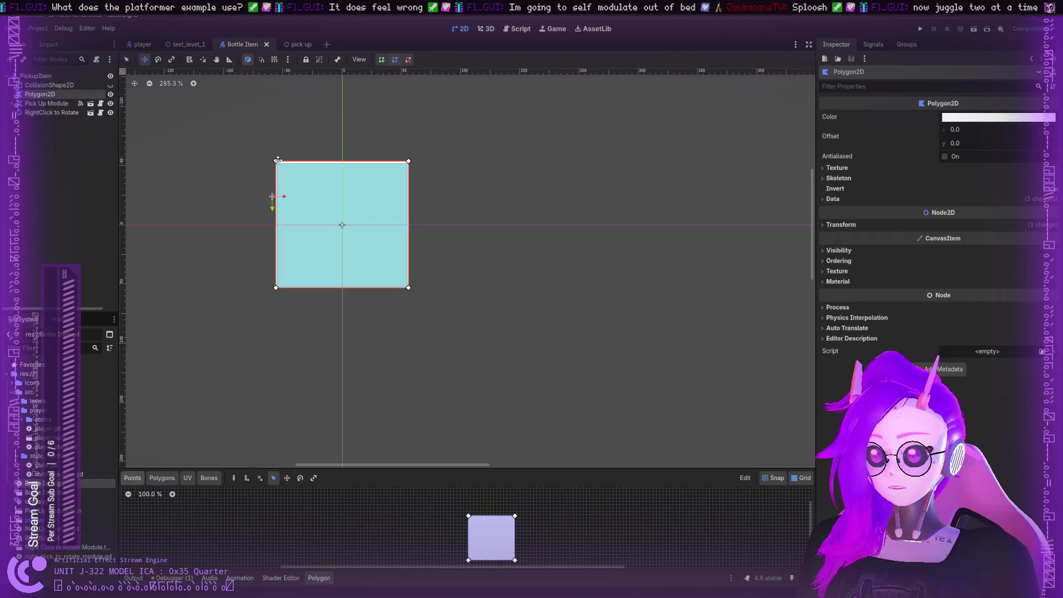
pyautogui.scroll(4, 552, 528)
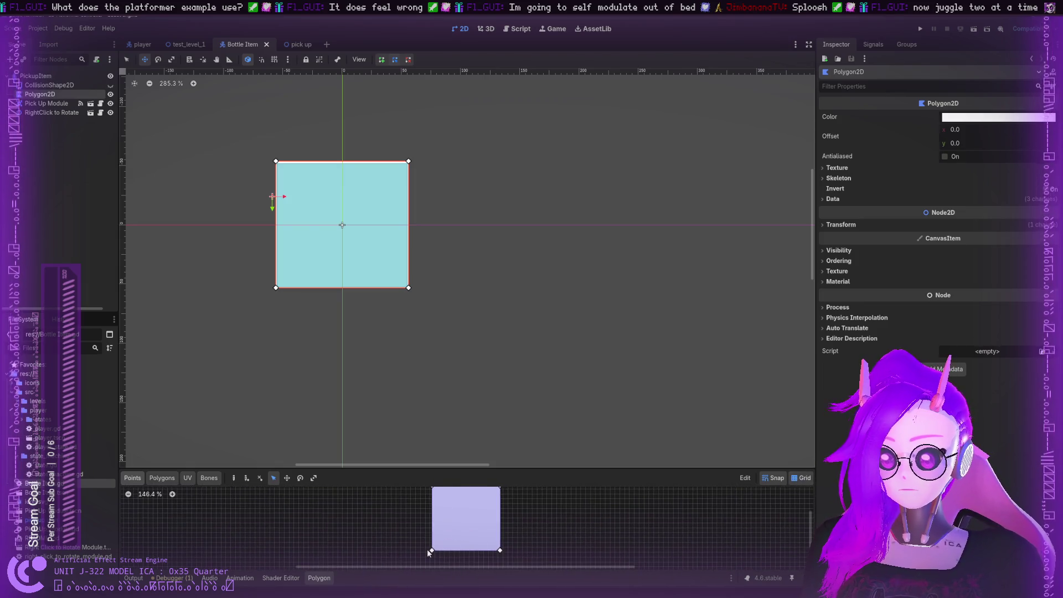
pyautogui.moveTo(431, 550); pyautogui.dragTo(447, 553)
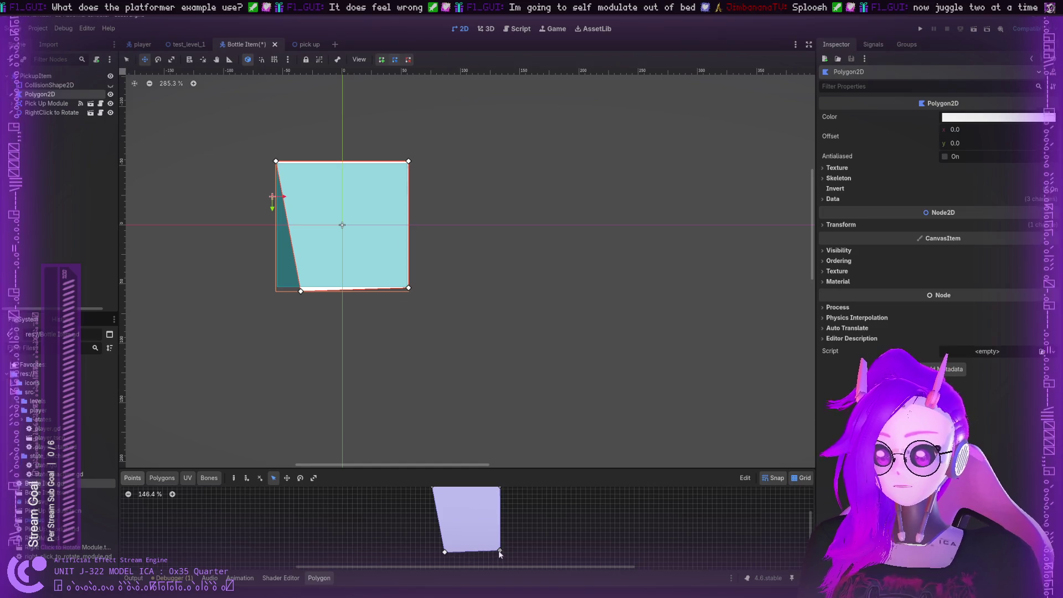
pyautogui.moveTo(500, 551); pyautogui.dragTo(454, 553)
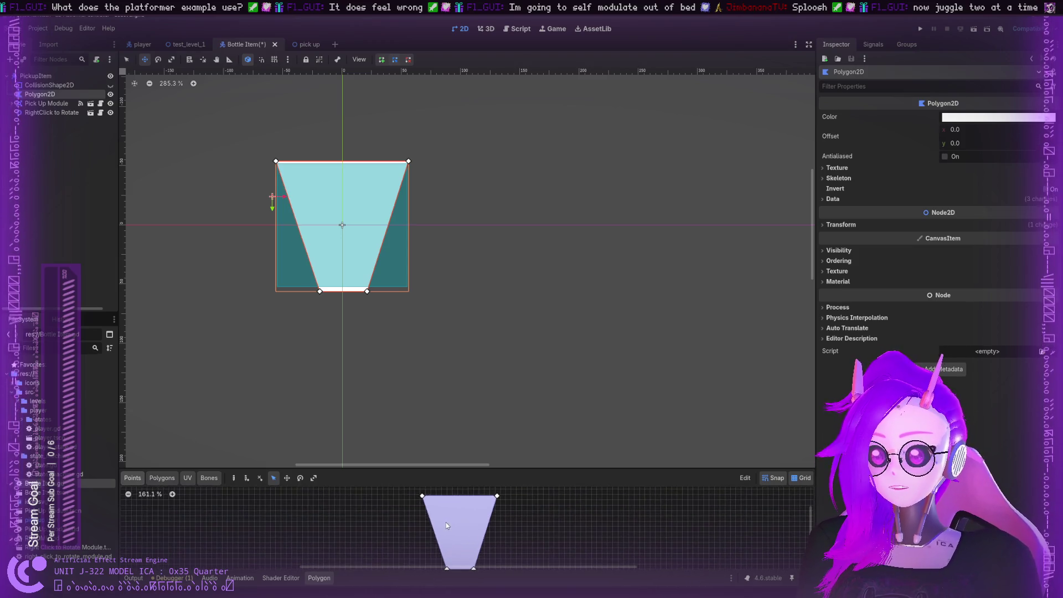
pyautogui.scroll(1, 452, 512)
pyautogui.scroll(-1, 459, 520)
pyautogui.moveTo(474, 543); pyautogui.dragTo(475, 544)
pyautogui.scroll(-1, 447, 501)
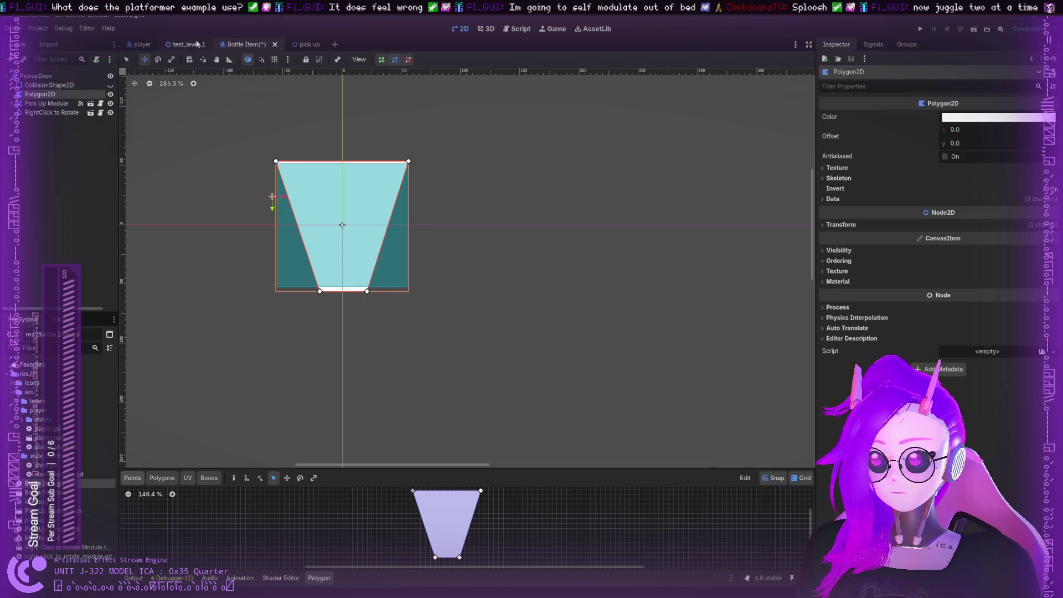
# Add and move polygon points to form sloped shoulders and a narrow bottle neck
pyautogui.click(126, 59)
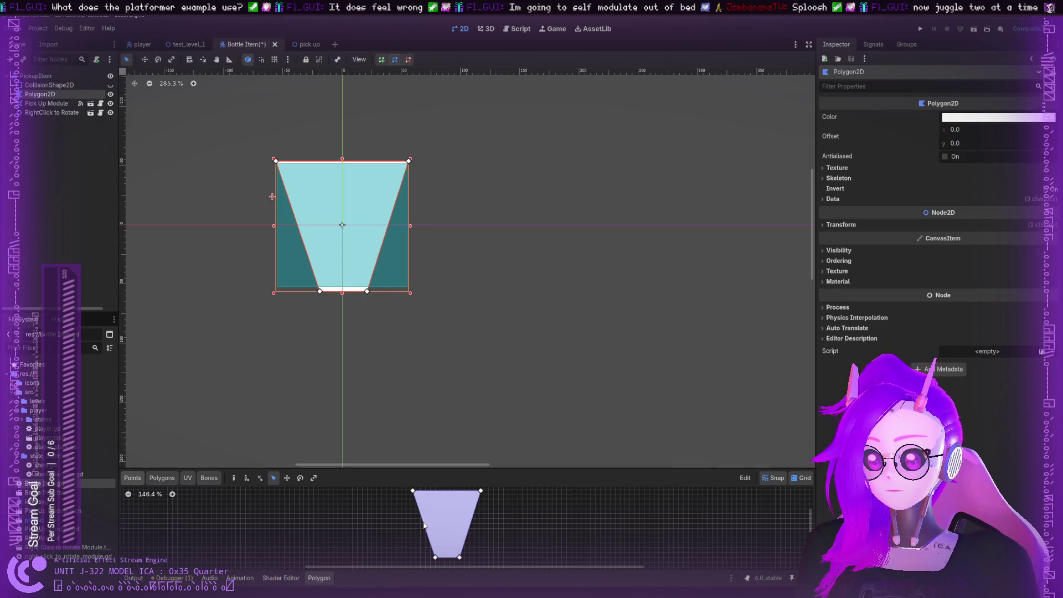
pyautogui.click(295, 218)
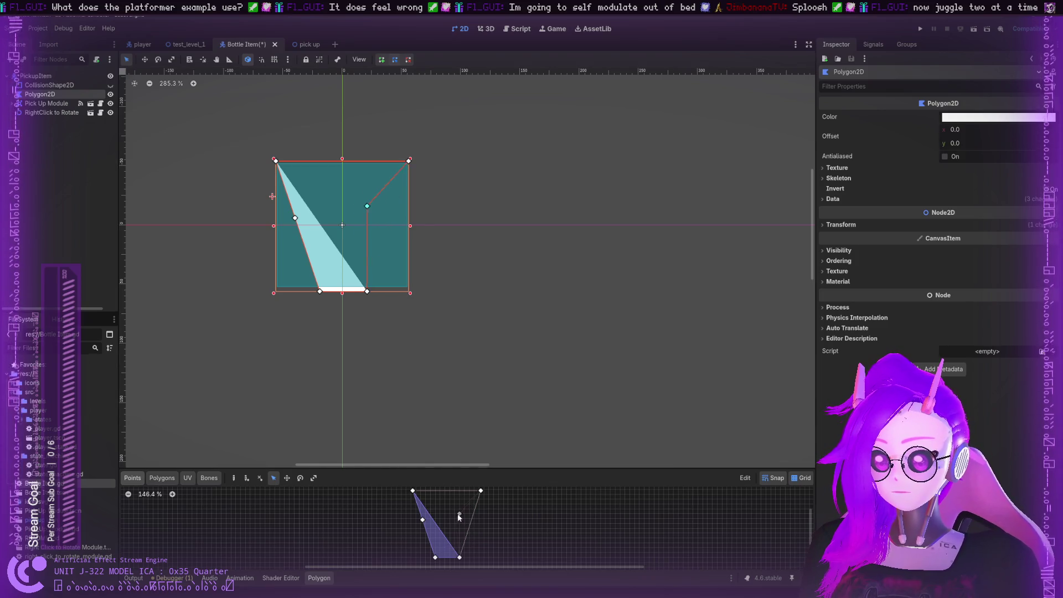
pyautogui.moveTo(459, 515)
pyautogui.mouseDown()
pyautogui.moveTo(460, 523)
pyautogui.moveTo(429, 522)
pyautogui.moveTo(445, 492)
pyautogui.mouseUp()
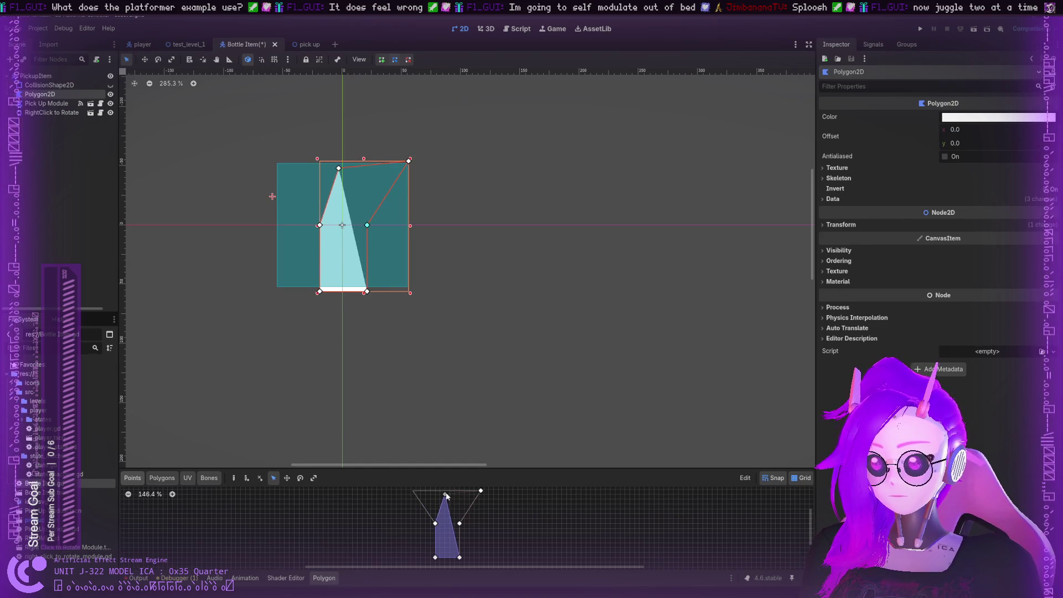
pyautogui.moveTo(446, 492); pyautogui.dragTo(446, 512)
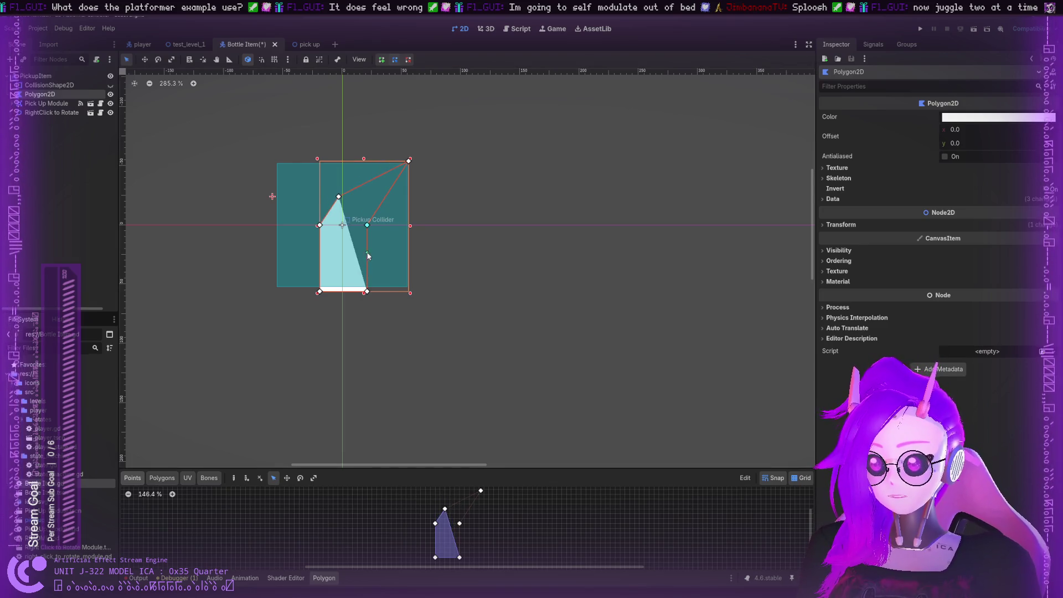
pyautogui.moveTo(481, 490); pyautogui.dragTo(454, 508)
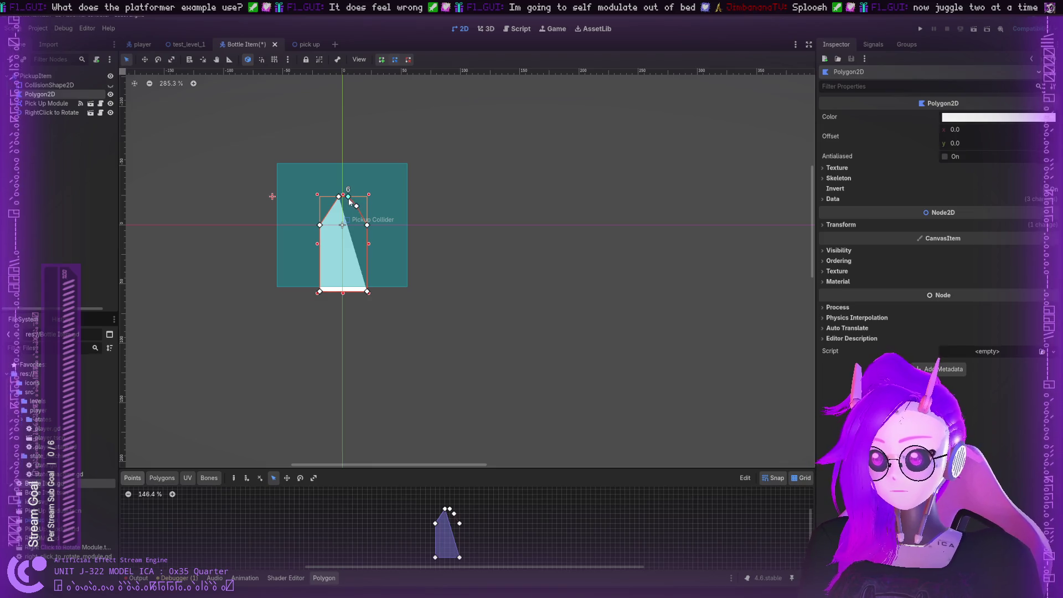
pyautogui.moveTo(348, 198); pyautogui.dragTo(337, 170)
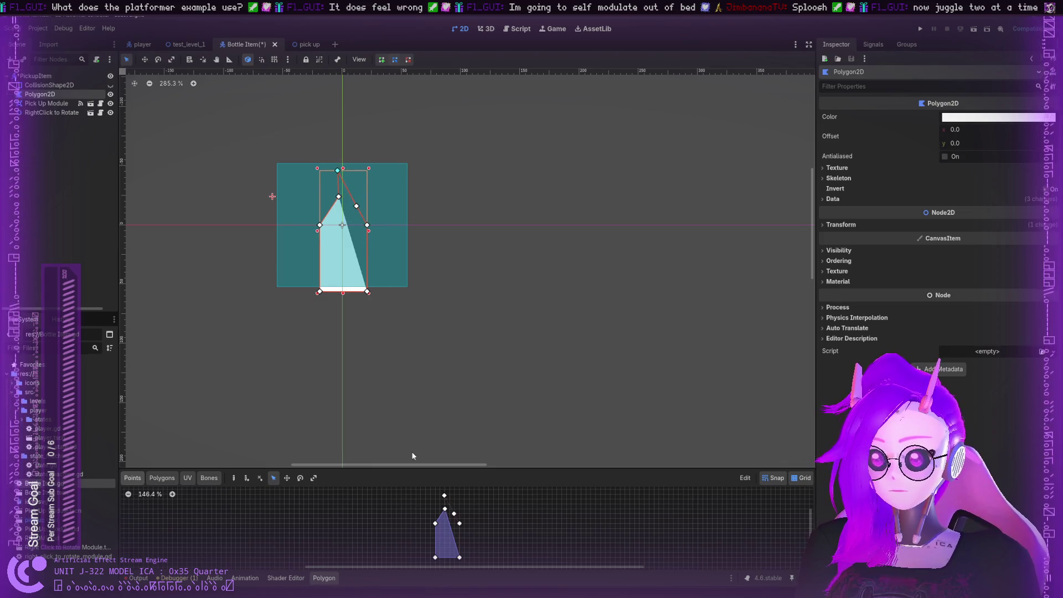
pyautogui.moveTo(447, 500); pyautogui.dragTo(450, 496)
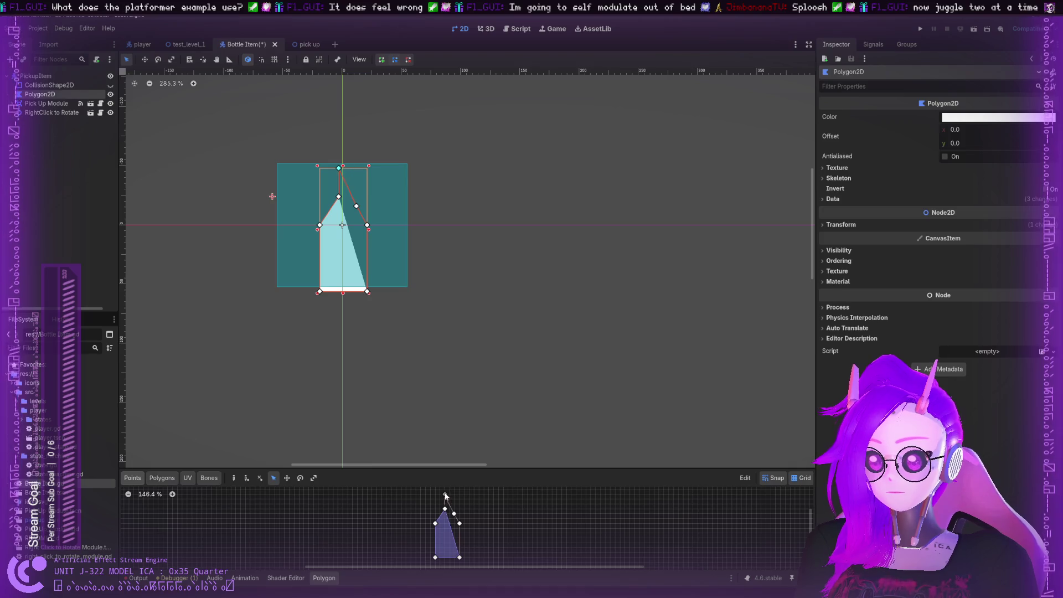
pyautogui.click(349, 192)
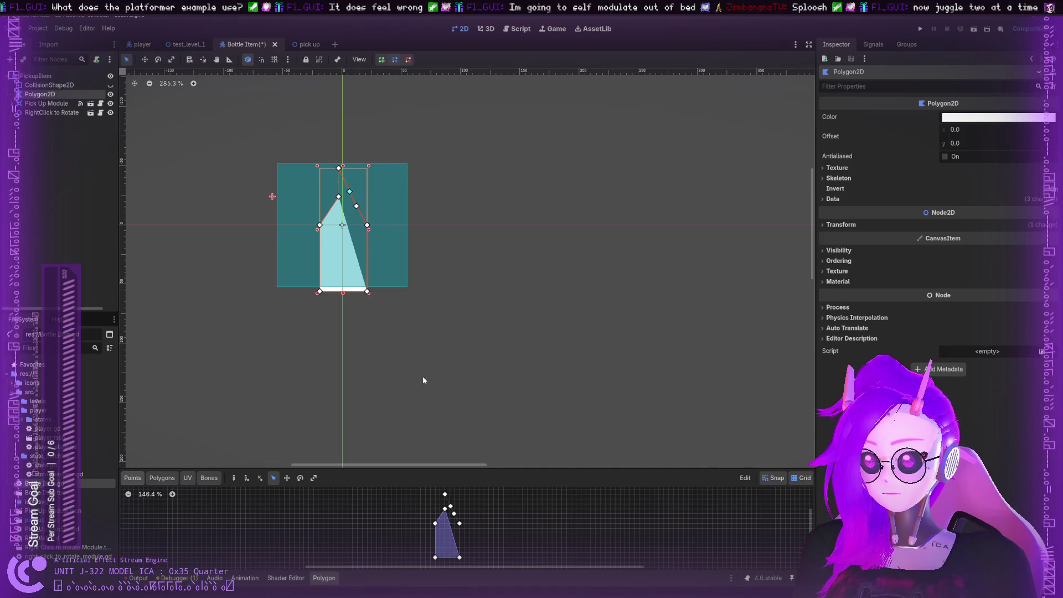
pyautogui.moveTo(452, 509); pyautogui.dragTo(443, 489)
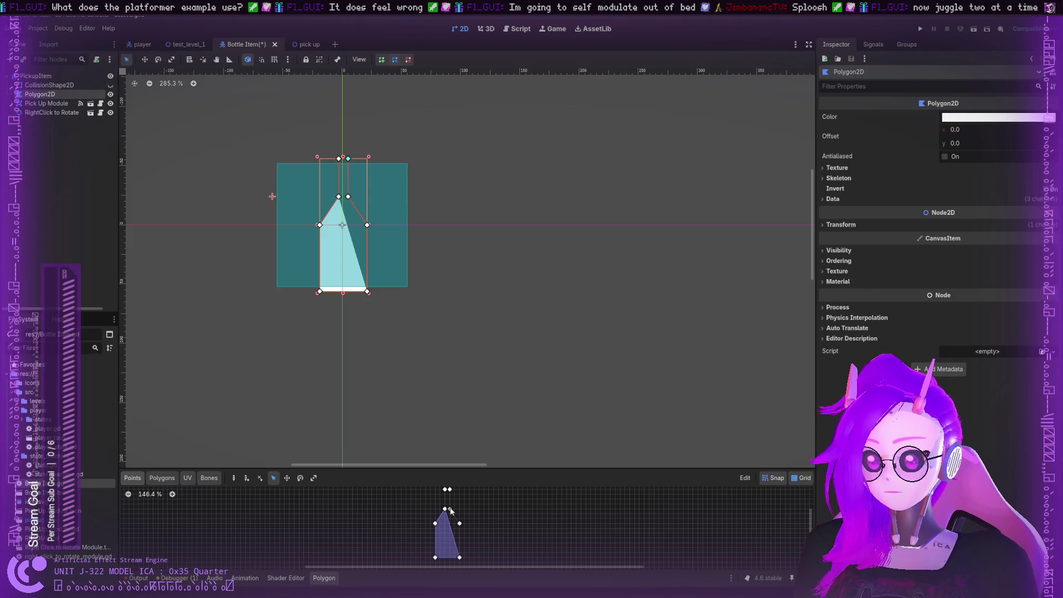
# Fill the bottle body and neck as separate polygon faces
pyautogui.click(164, 478)
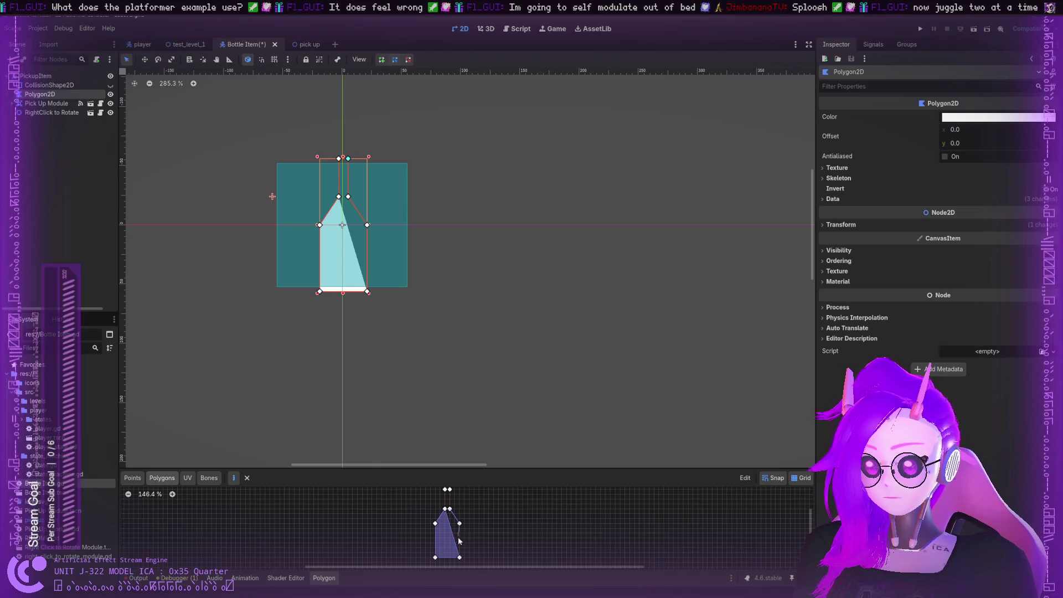
pyautogui.click(447, 509)
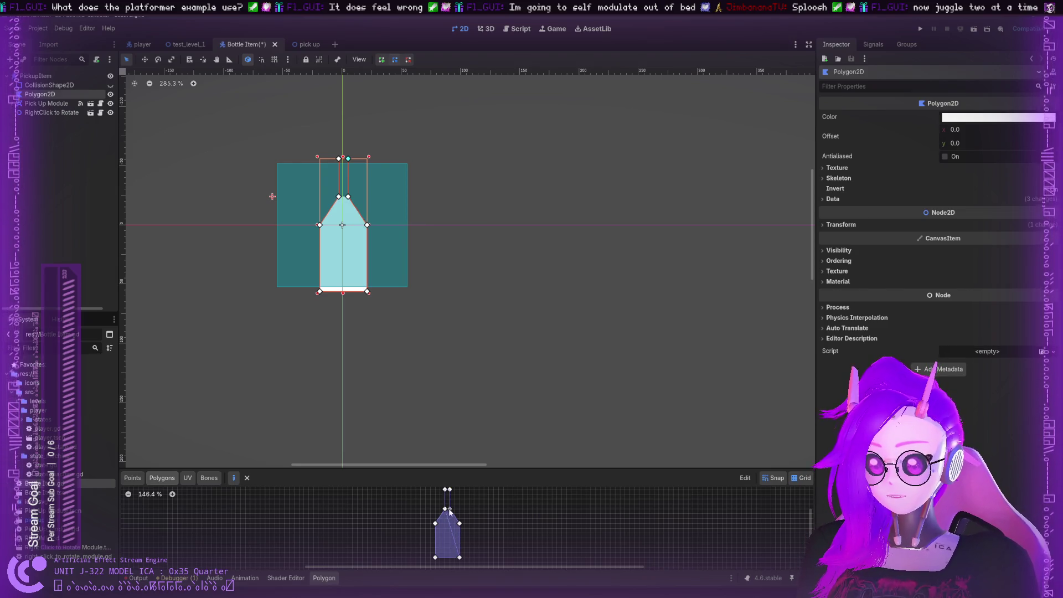
pyautogui.click(447, 509)
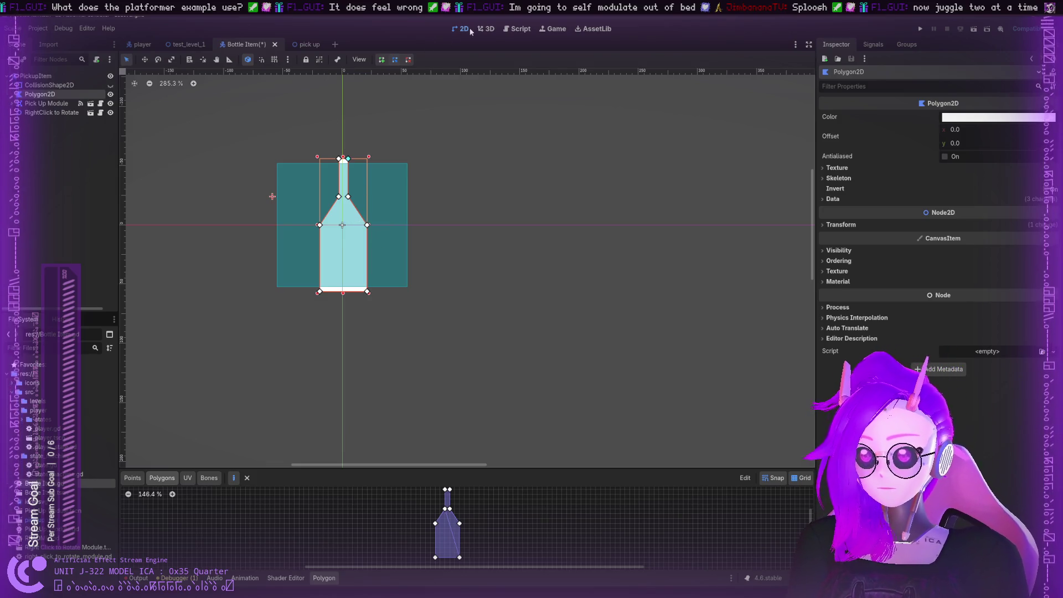
# Narrow the Pickup Collider rectangle to the bottle's width and stretch it to full height
pyautogui.click(44, 86)
pyautogui.click(1005, 119)
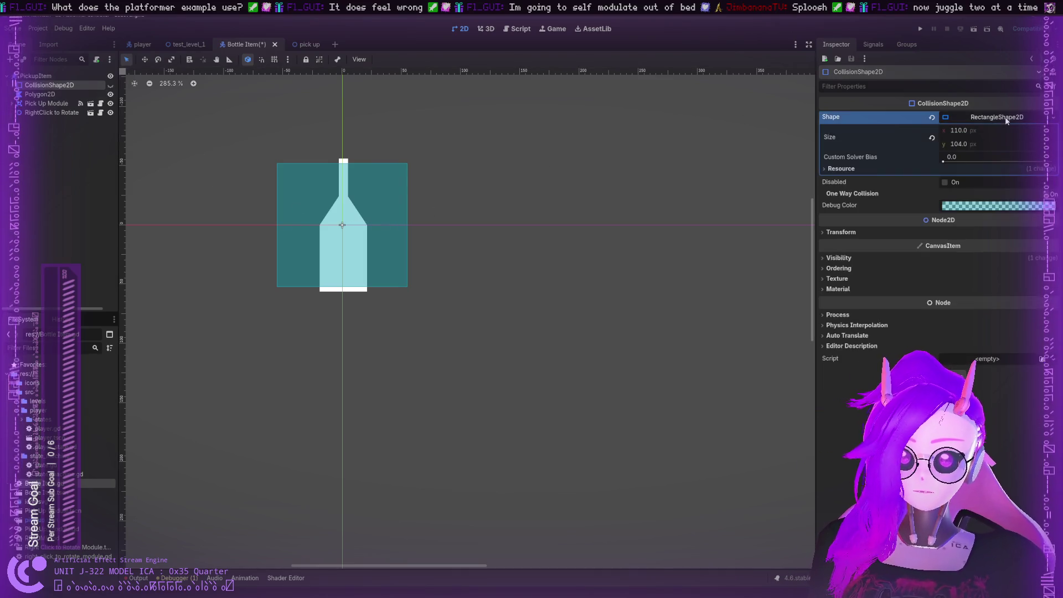
pyautogui.click(1006, 120)
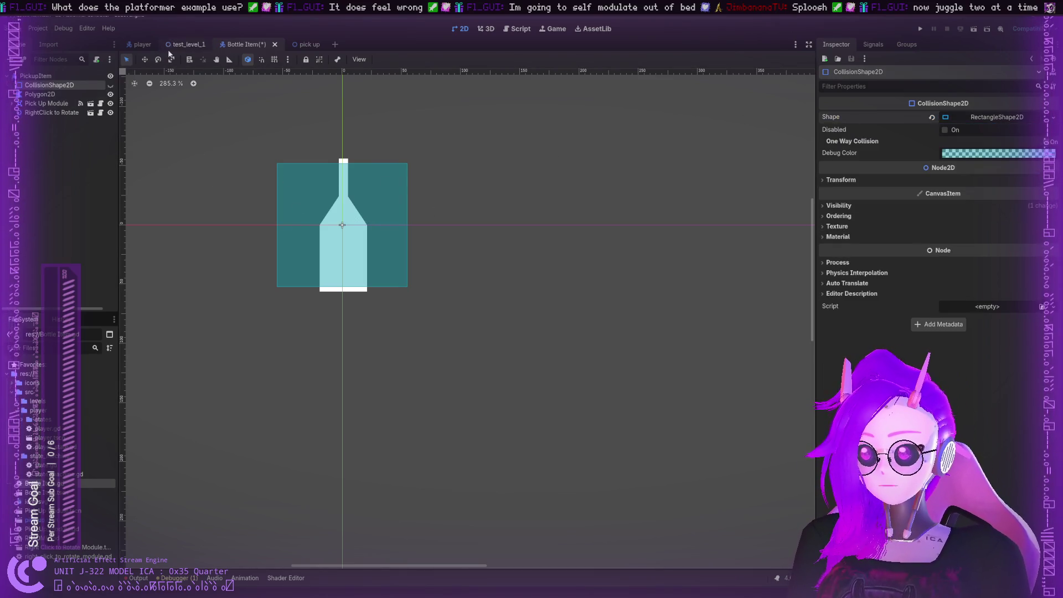
pyautogui.click(346, 232)
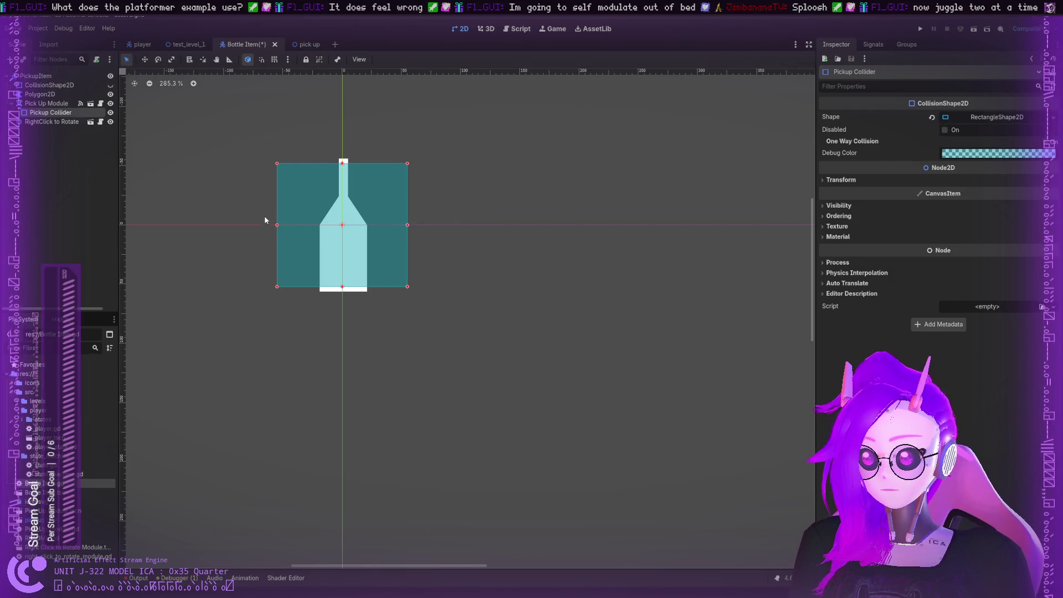
pyautogui.moveTo(277, 227); pyautogui.dragTo(323, 232)
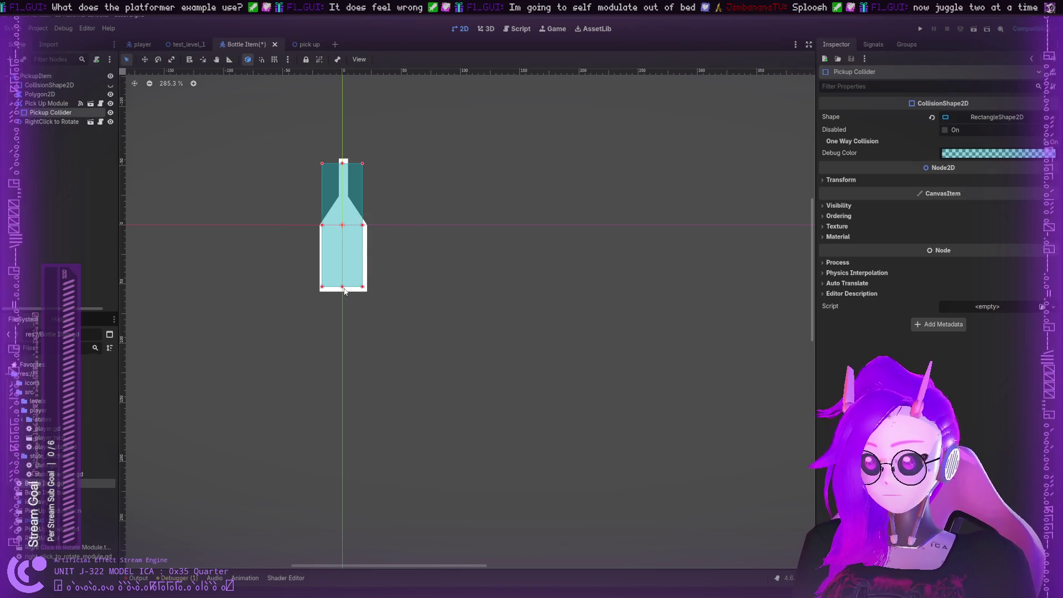
pyautogui.moveTo(344, 291); pyautogui.dragTo(345, 294)
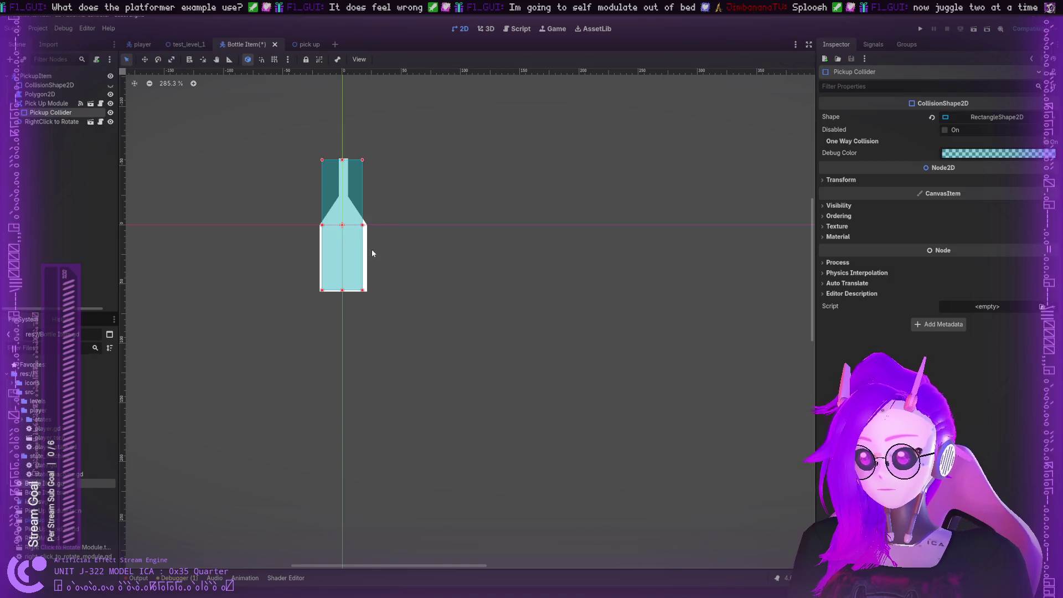
# Set the bottle Polygon2D's Transform position to x 0 and y 0
pyautogui.click(39, 94)
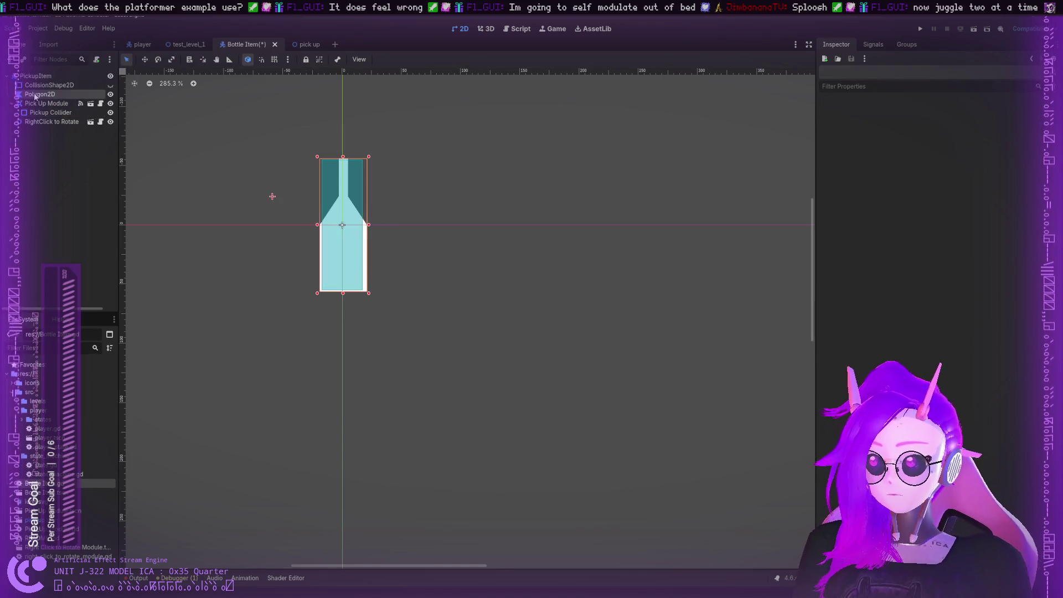
pyautogui.click(840, 224)
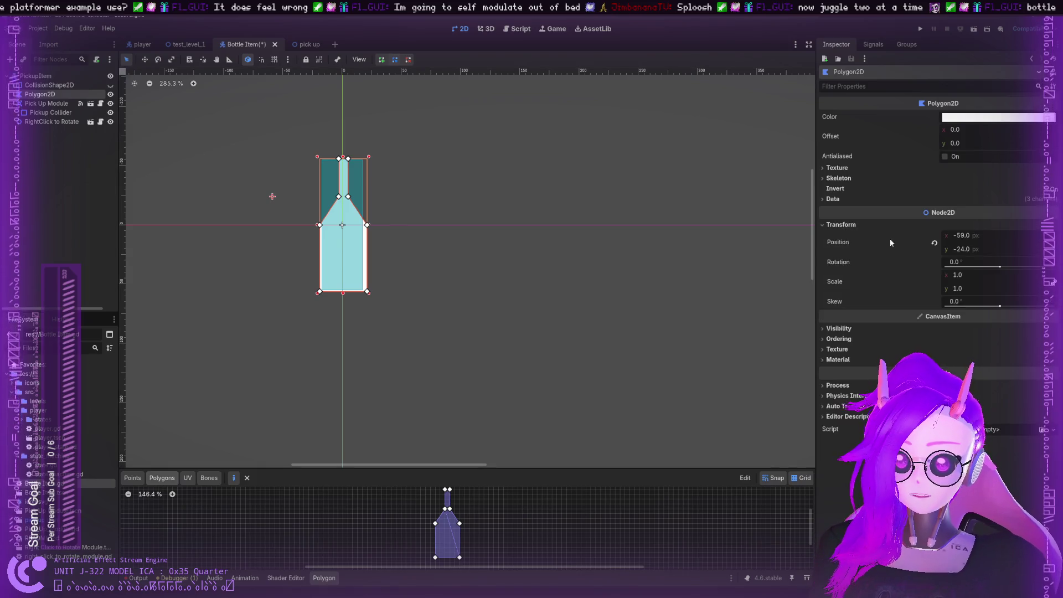
pyautogui.write('0')
pyautogui.press('Return')
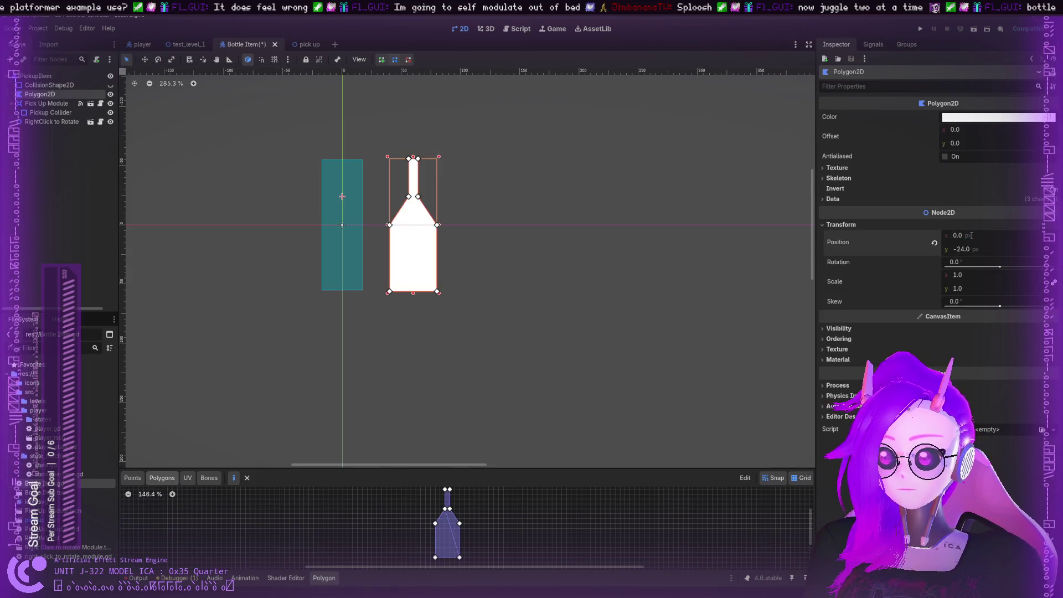
pyautogui.click(967, 249)
pyautogui.write('0')
pyautogui.press('Return')
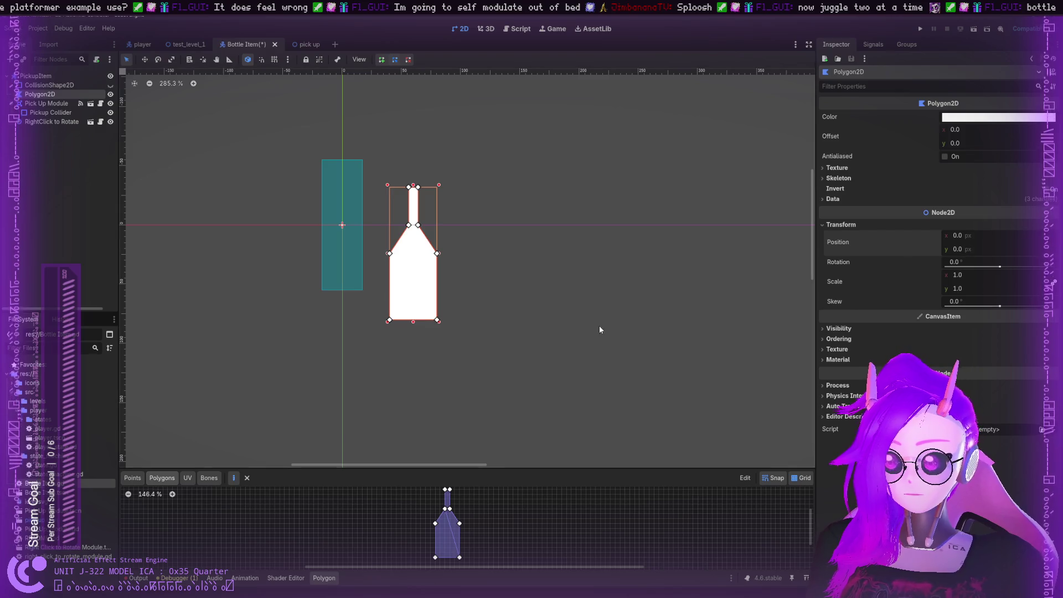
pyautogui.scroll(-1, 486, 334)
pyautogui.scroll(-4, 417, 498)
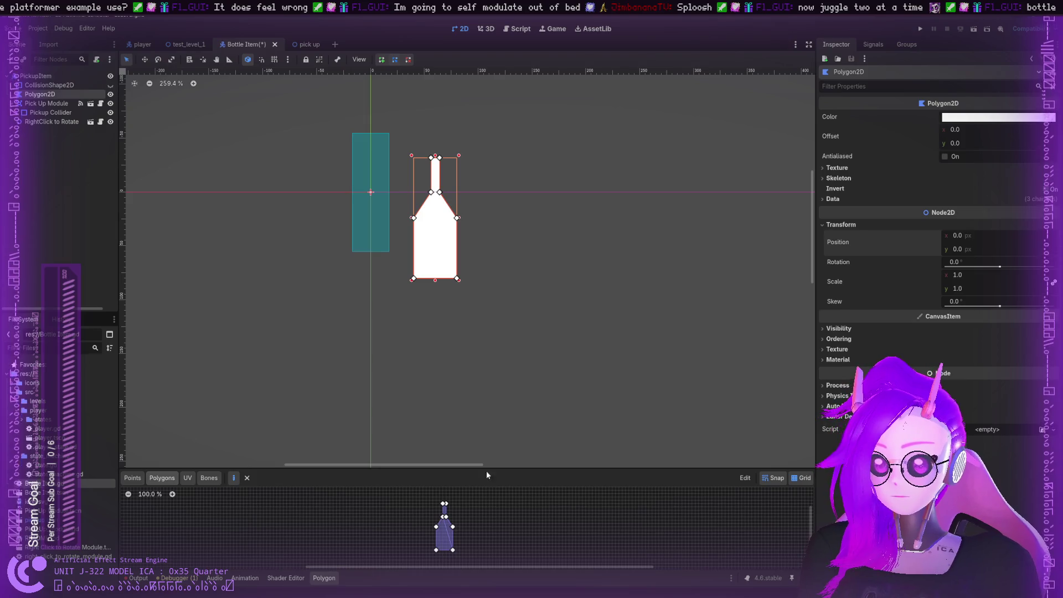
# Move the whole bottle polygon onto the Pickup Collider rectangle
pyautogui.click(132, 478)
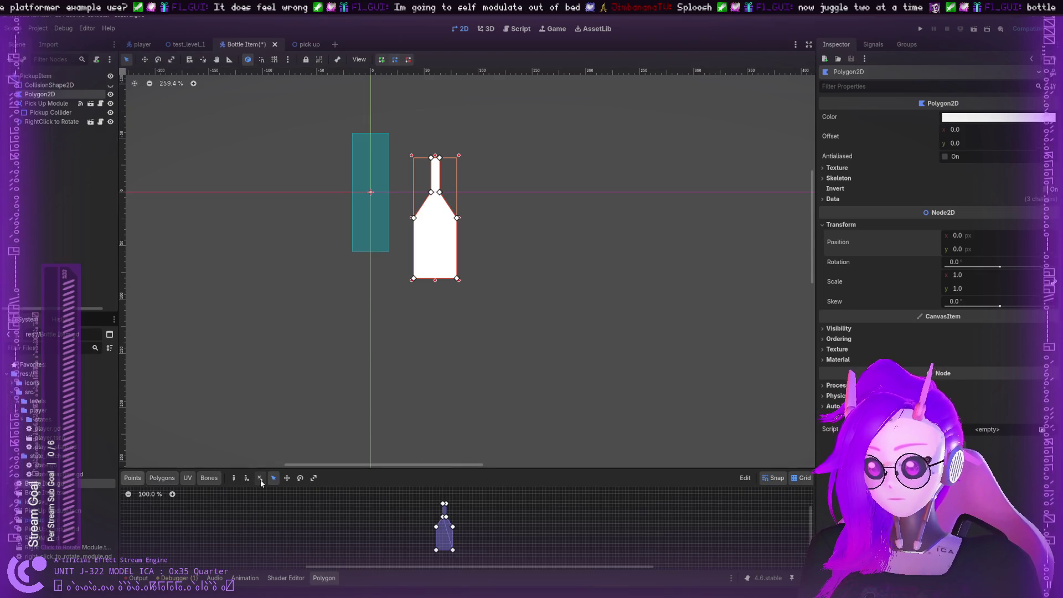
pyautogui.click(285, 478)
pyautogui.moveTo(443, 519); pyautogui.dragTo(419, 508)
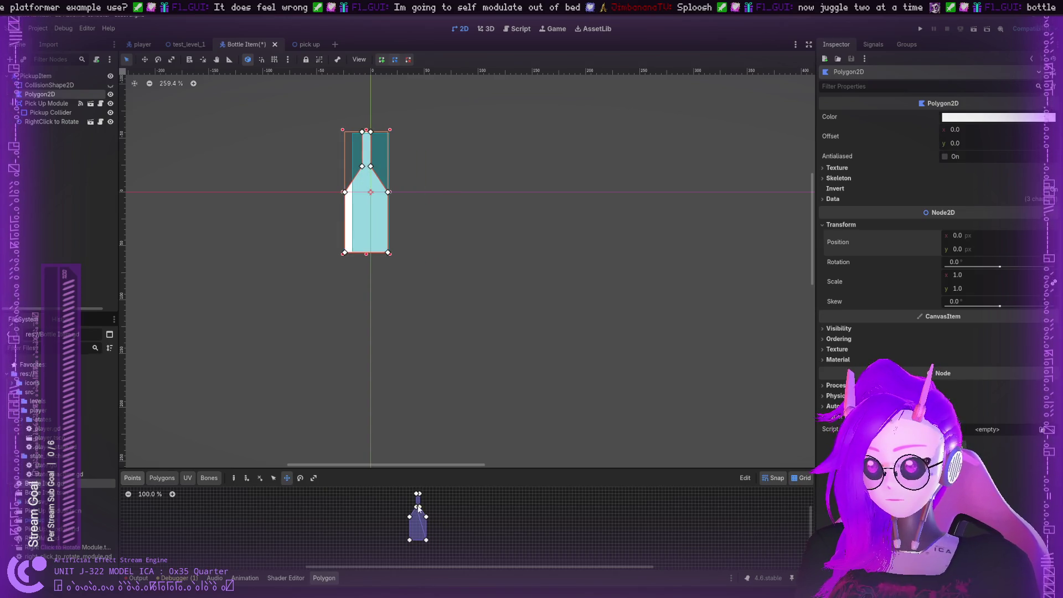
pyautogui.scroll(5, 424, 510)
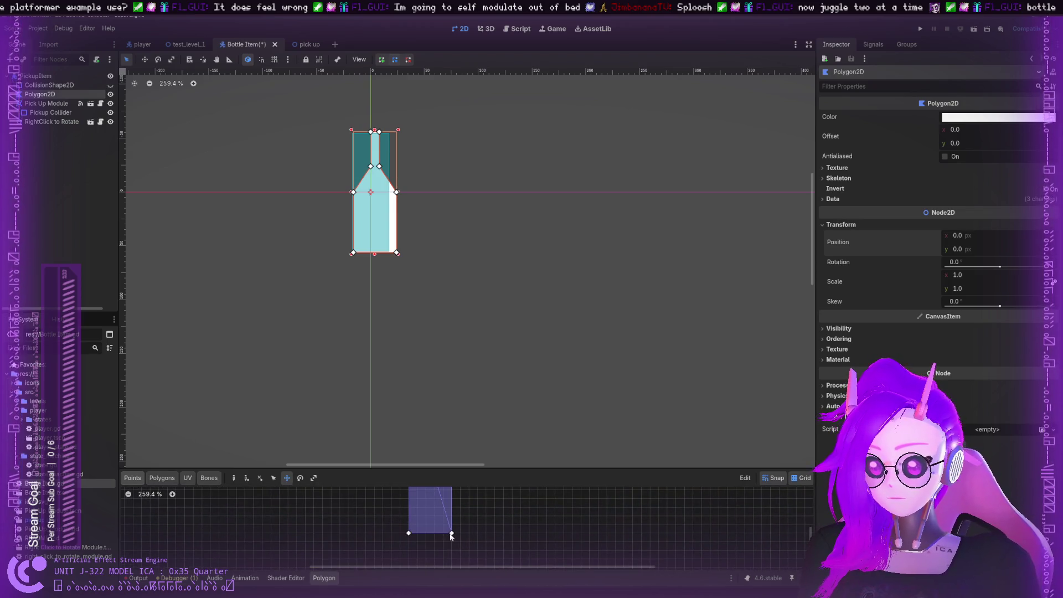
pyautogui.moveTo(451, 536); pyautogui.dragTo(443, 533)
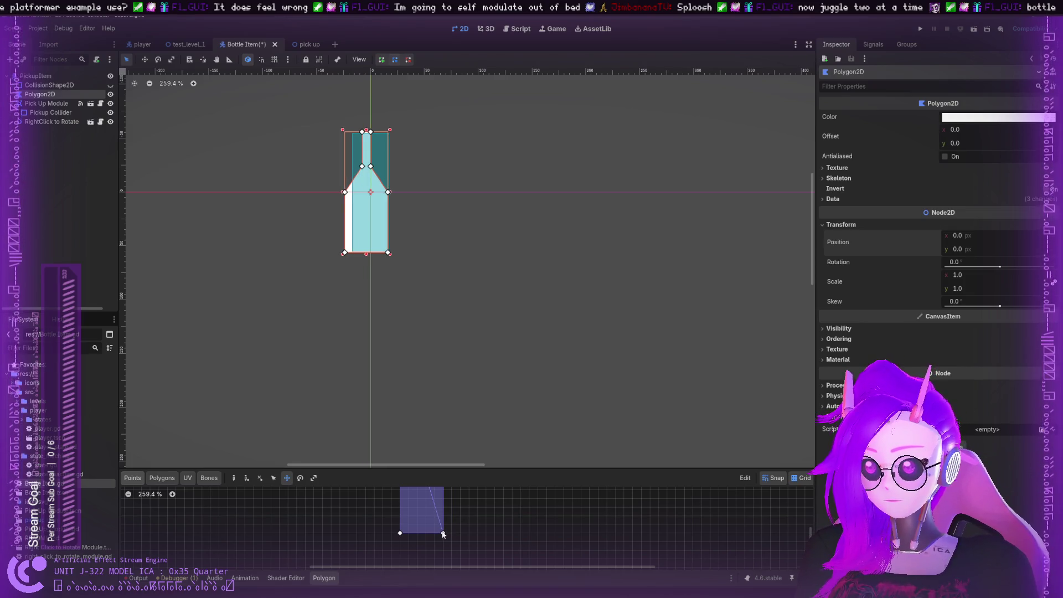
pyautogui.scroll(-1, 622, 529)
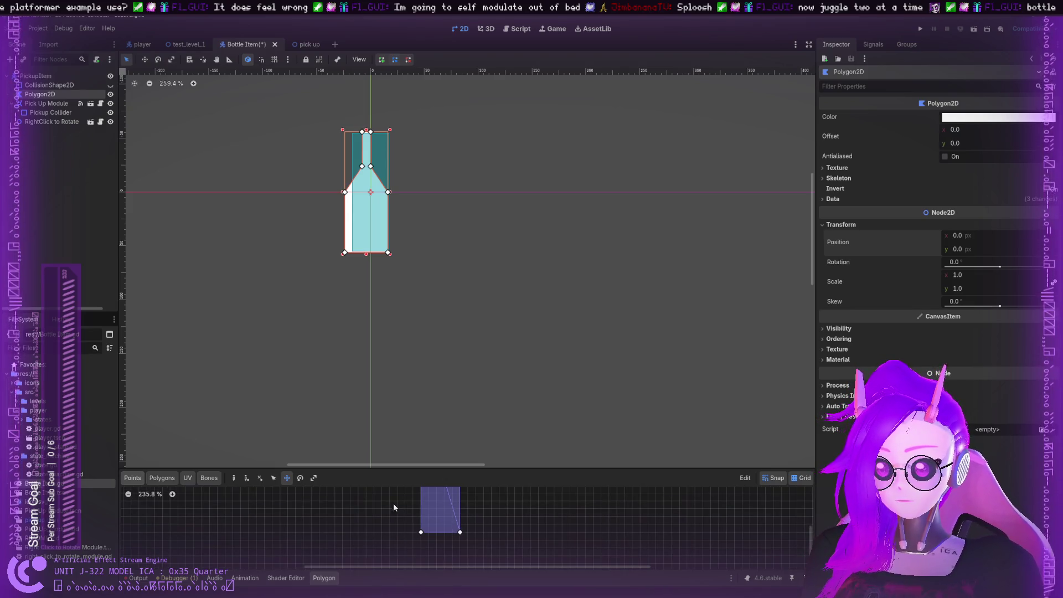
# Redraw the bottle's bottom-left and bottom-right points and pull the bottom-left corner inward
pyautogui.click(233, 478)
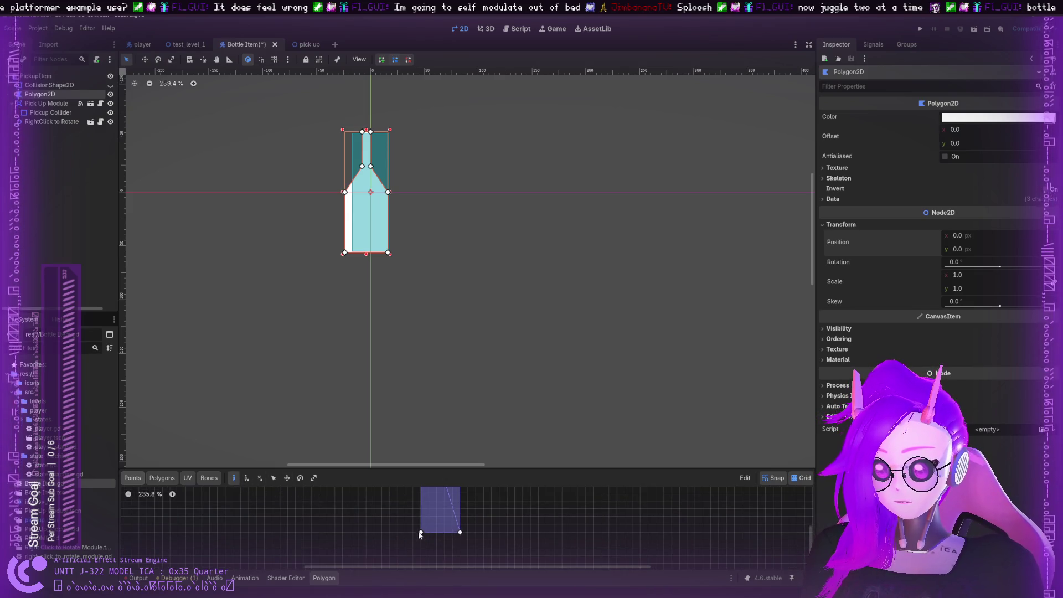
pyautogui.click(421, 532)
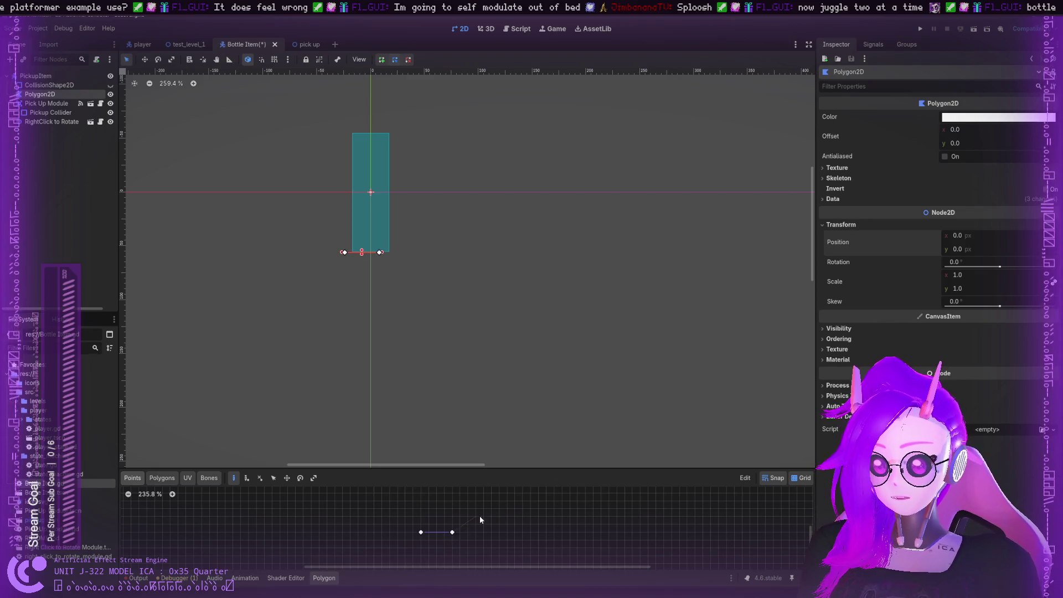
pyautogui.click(460, 532)
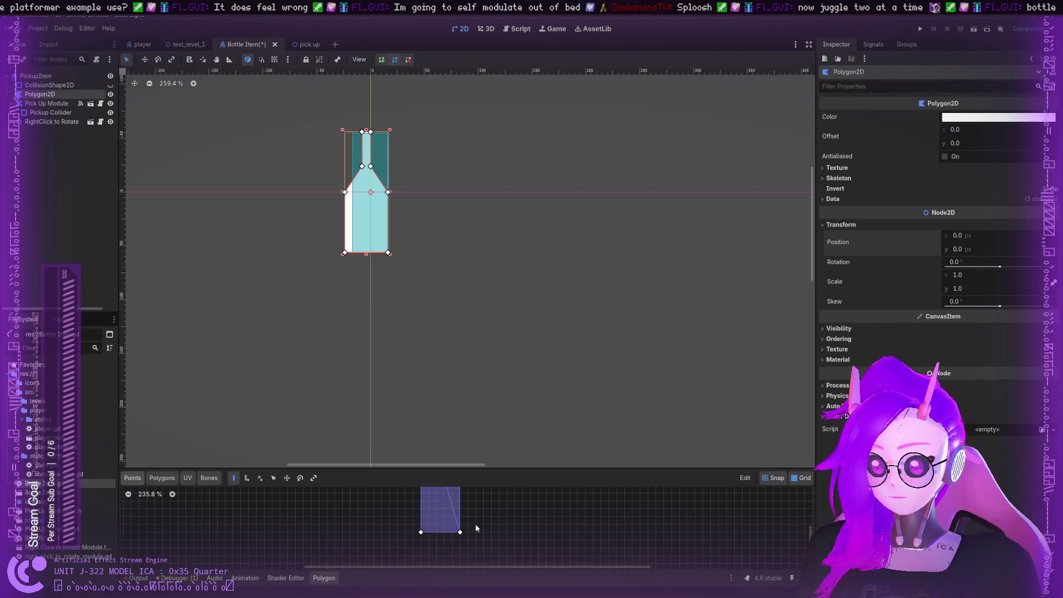
pyautogui.click(273, 477)
pyautogui.moveTo(421, 532)
pyautogui.mouseDown()
pyautogui.moveTo(414, 524)
pyautogui.moveTo(437, 500)
pyautogui.mouseUp()
pyautogui.scroll(5, 430, 531)
pyautogui.scroll(3, 436, 501)
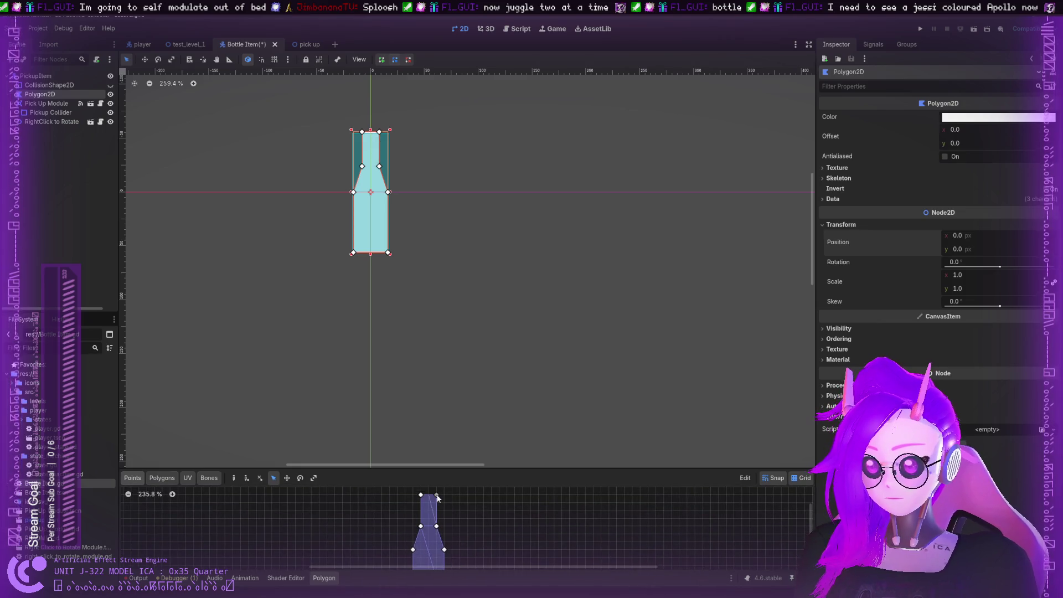
# Compare against the Pickup Collider, then drag the bottle's lower vertices outward to widen its base
pyautogui.click(433, 240)
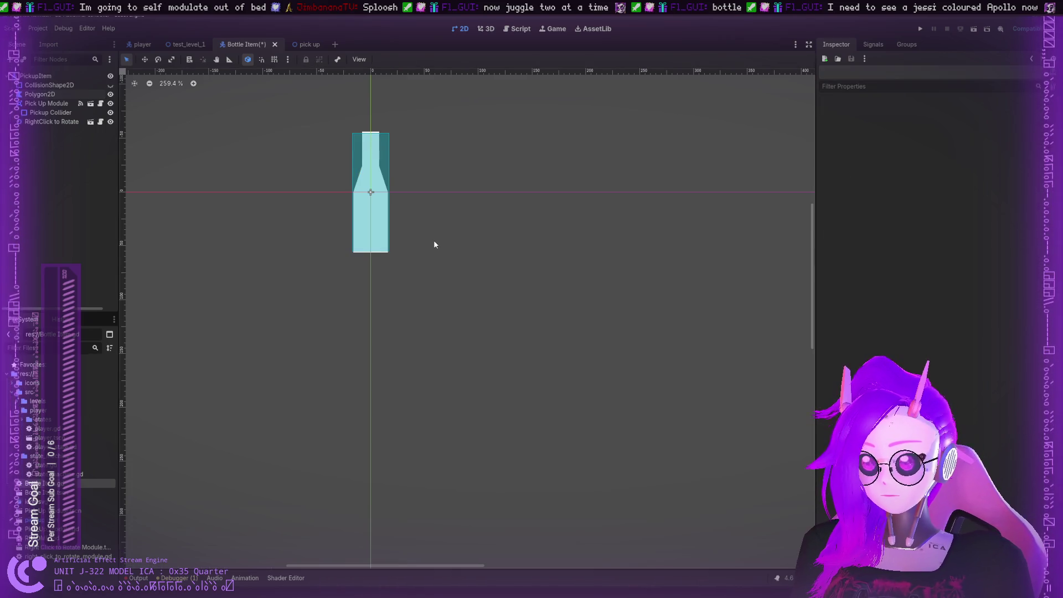
pyautogui.click(373, 200)
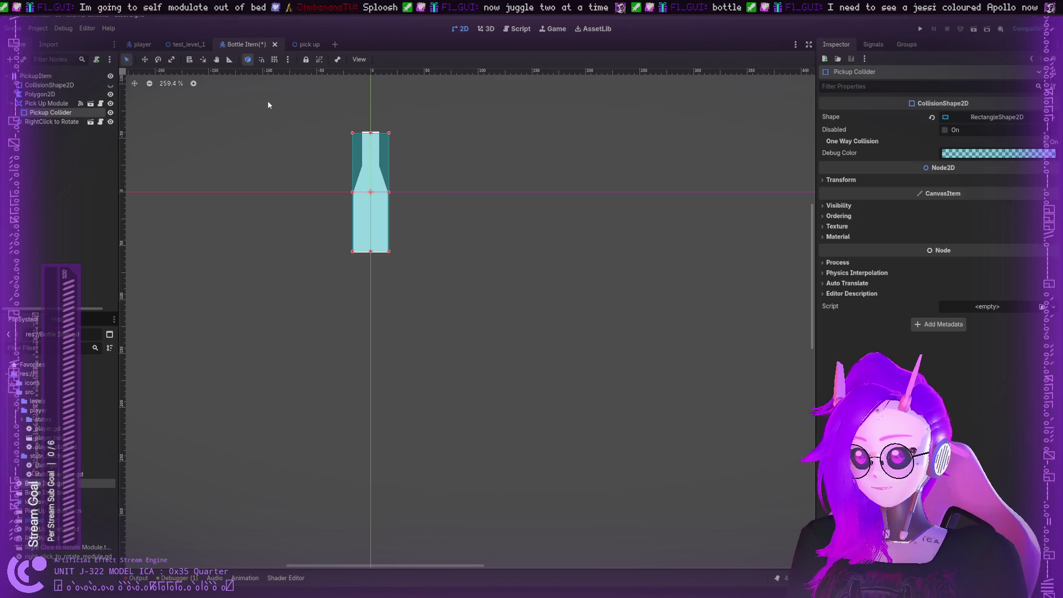
pyautogui.click(40, 94)
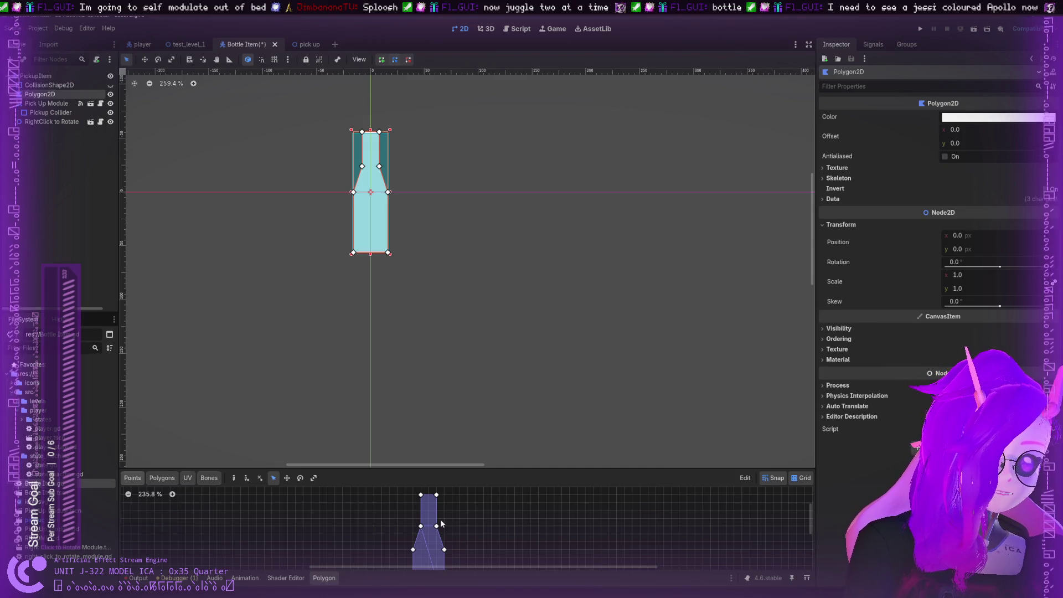
pyautogui.scroll(3, 451, 523)
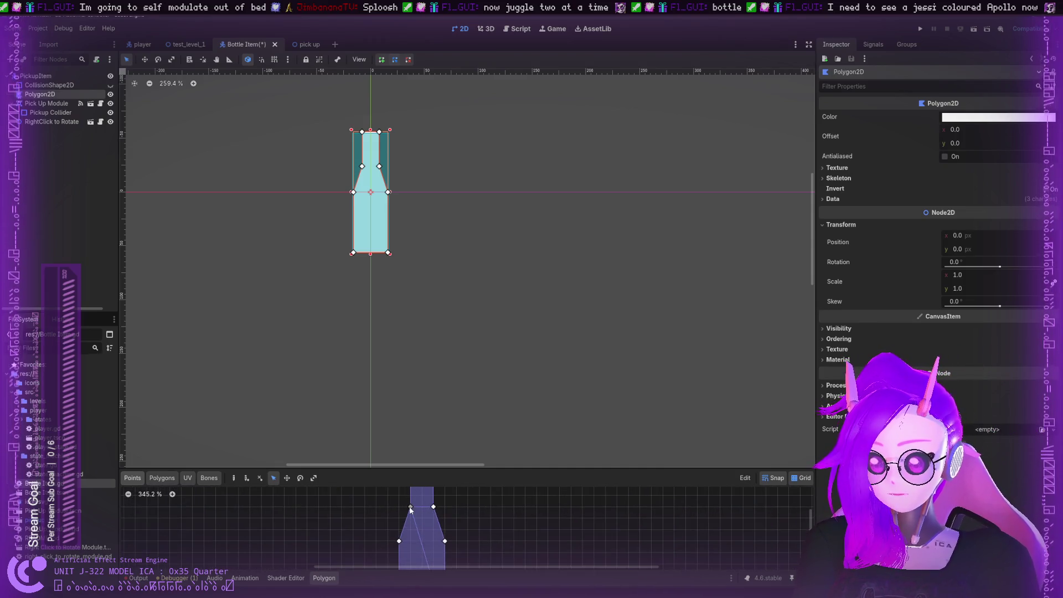
pyautogui.scroll(-3, 426, 512)
pyautogui.scroll(-3, 421, 503)
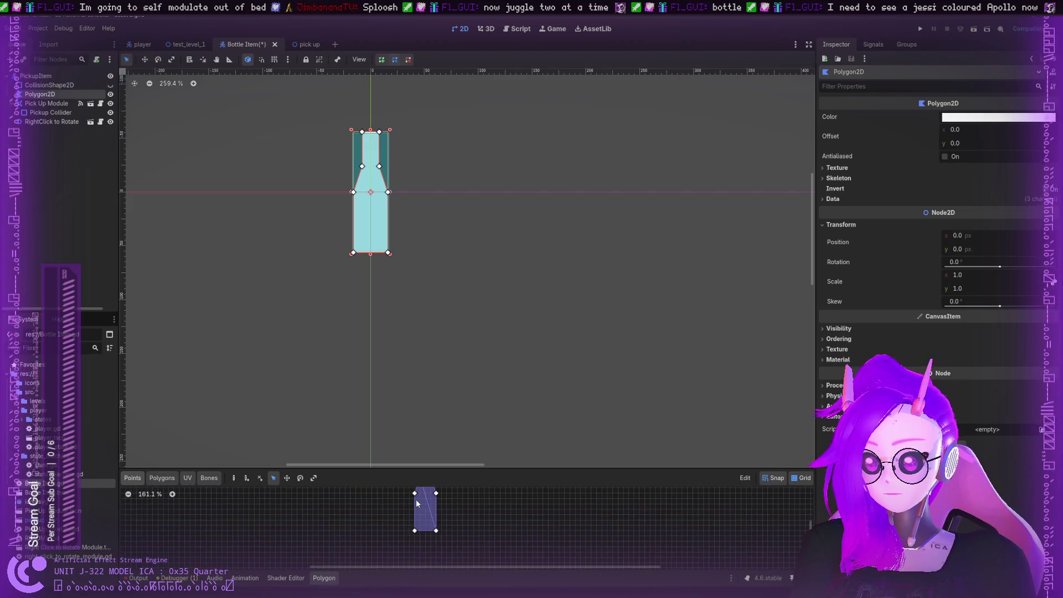
pyautogui.moveTo(415, 492); pyautogui.dragTo(411, 493)
pyautogui.moveTo(414, 534); pyautogui.dragTo(444, 534)
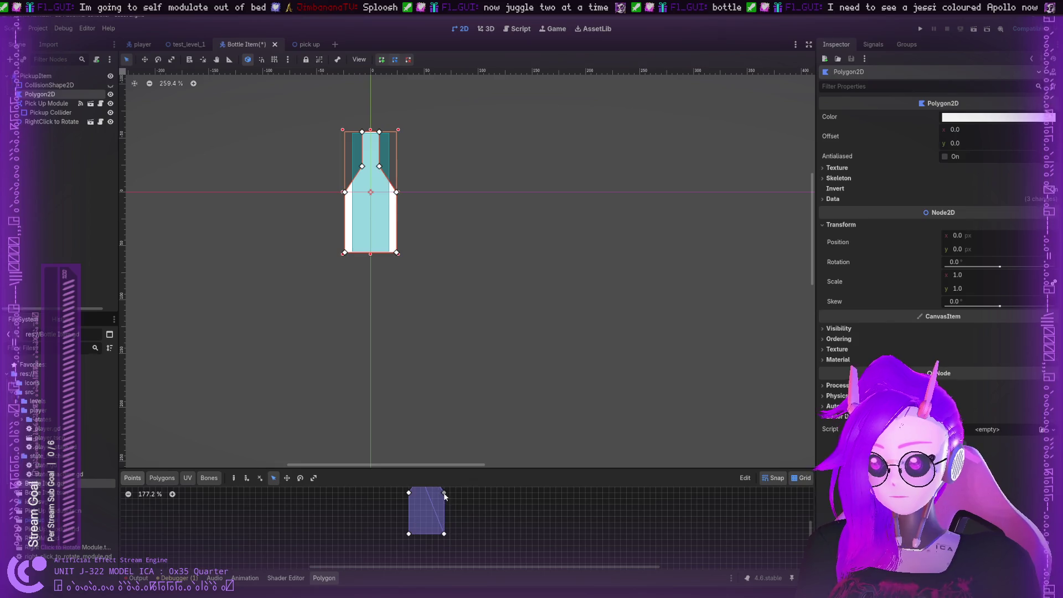
pyautogui.click(423, 184)
pyautogui.click(396, 196)
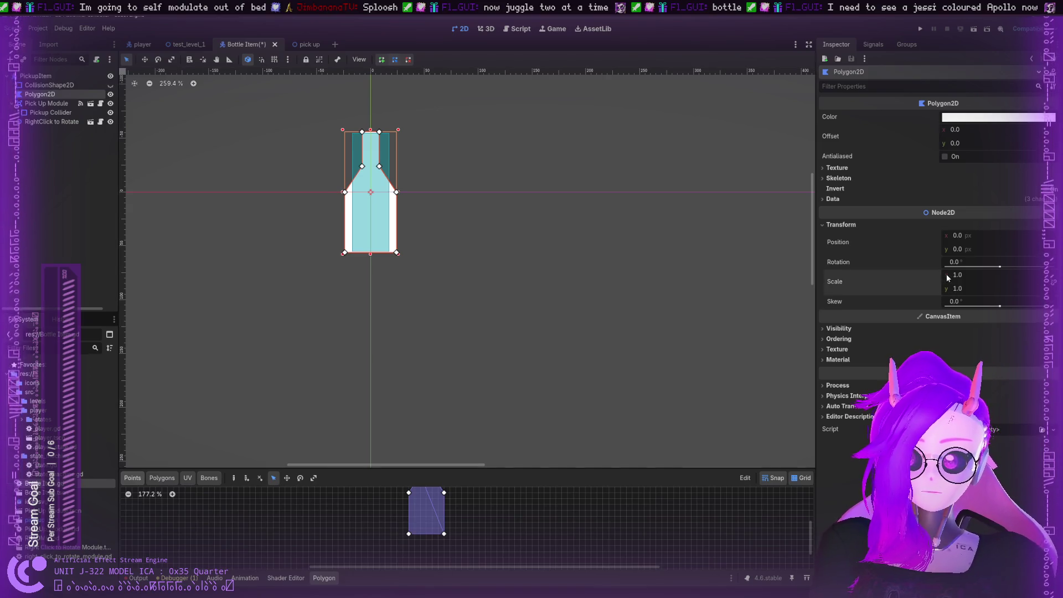
# Scale the bottle Polygon2D to x 0.66 and compare it with the Pickup Collider
pyautogui.moveTo(942, 280); pyautogui.dragTo(920, 281)
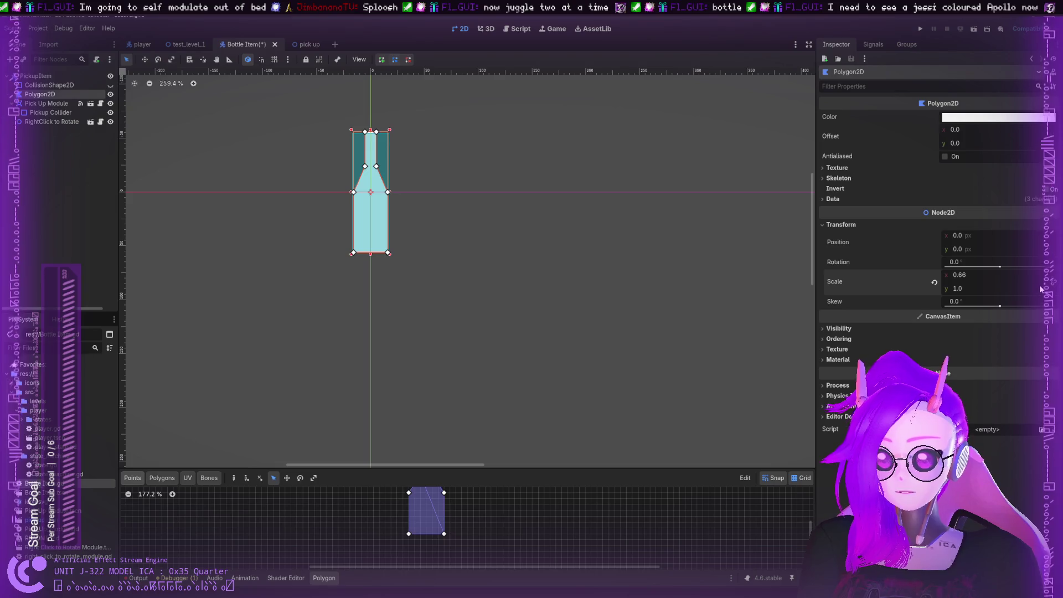
pyautogui.click(335, 164)
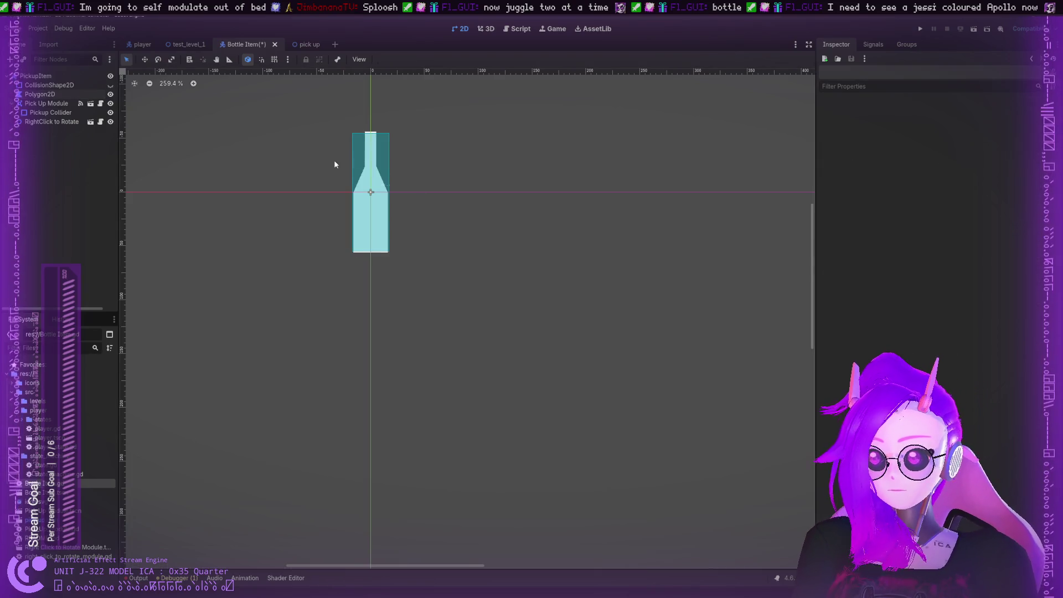
pyautogui.click(49, 113)
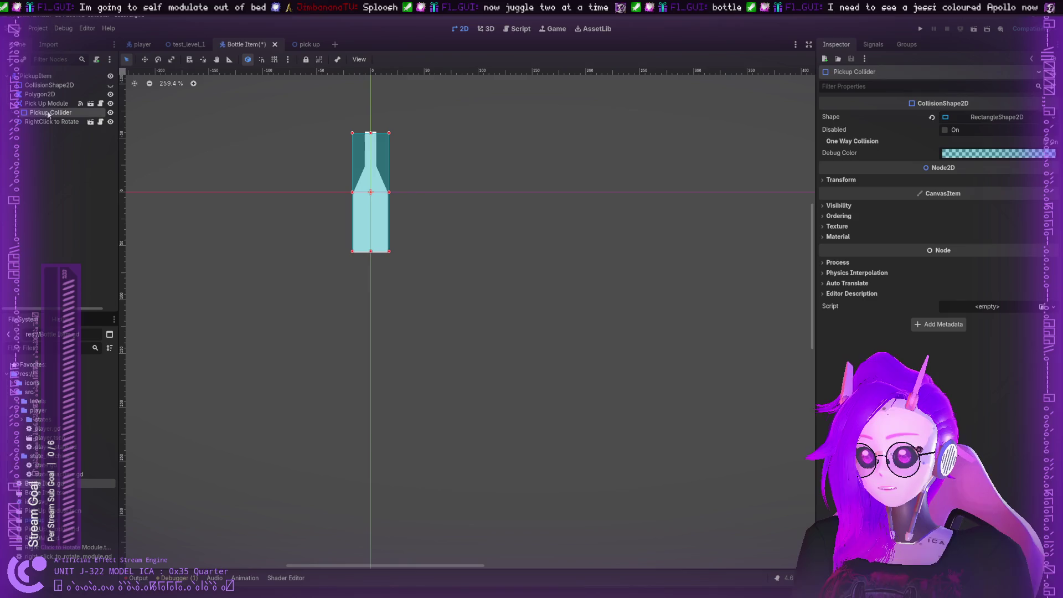
pyautogui.click(50, 103)
pyautogui.click(50, 113)
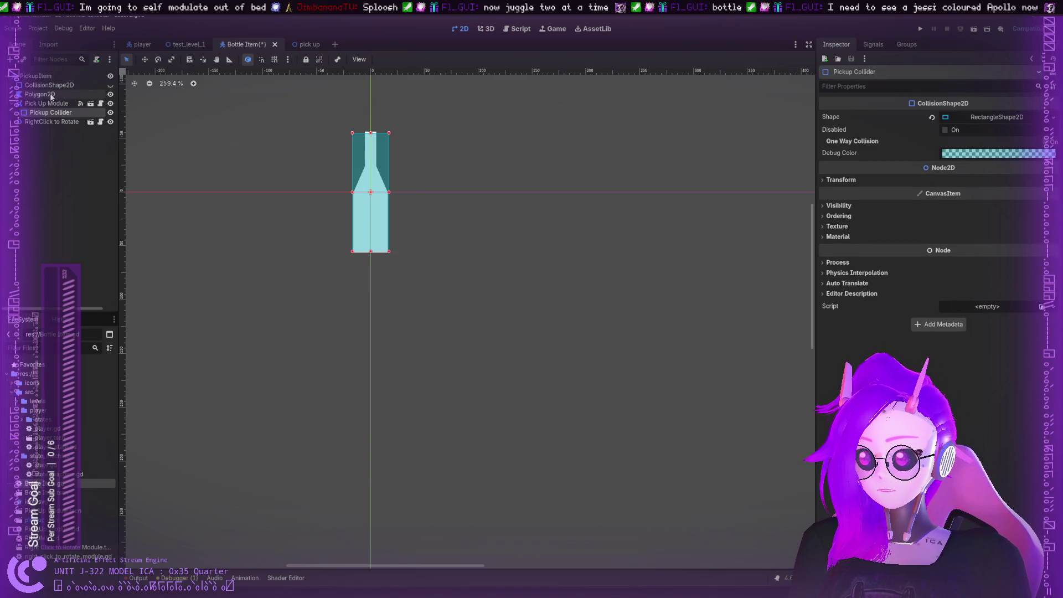
pyautogui.click(39, 94)
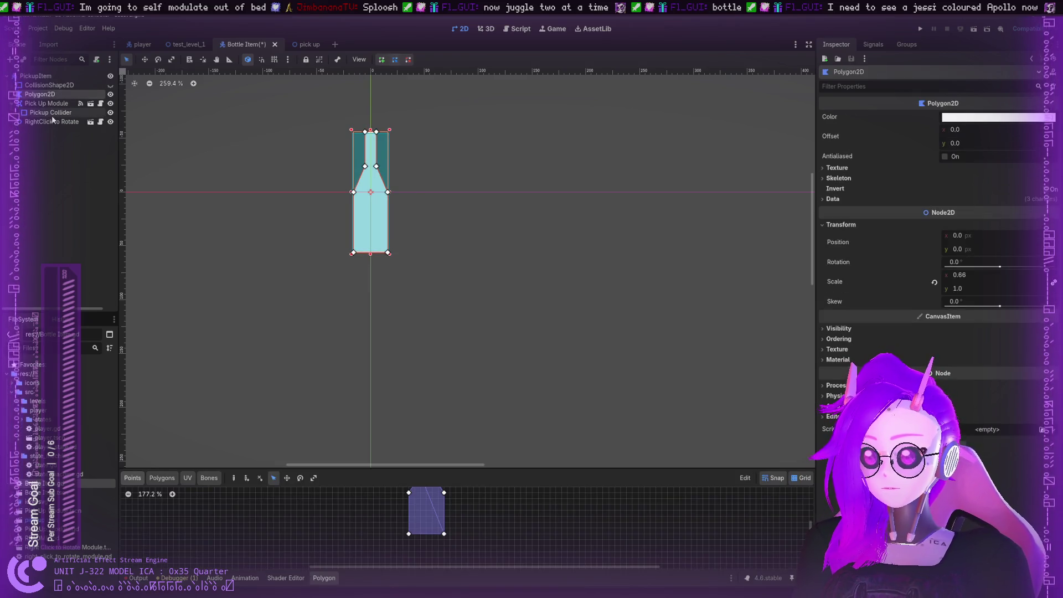
pyautogui.click(52, 112)
pyautogui.click(52, 94)
# Narrow the bottle's collision rectangle to match the bottle's width
pyautogui.click(50, 85)
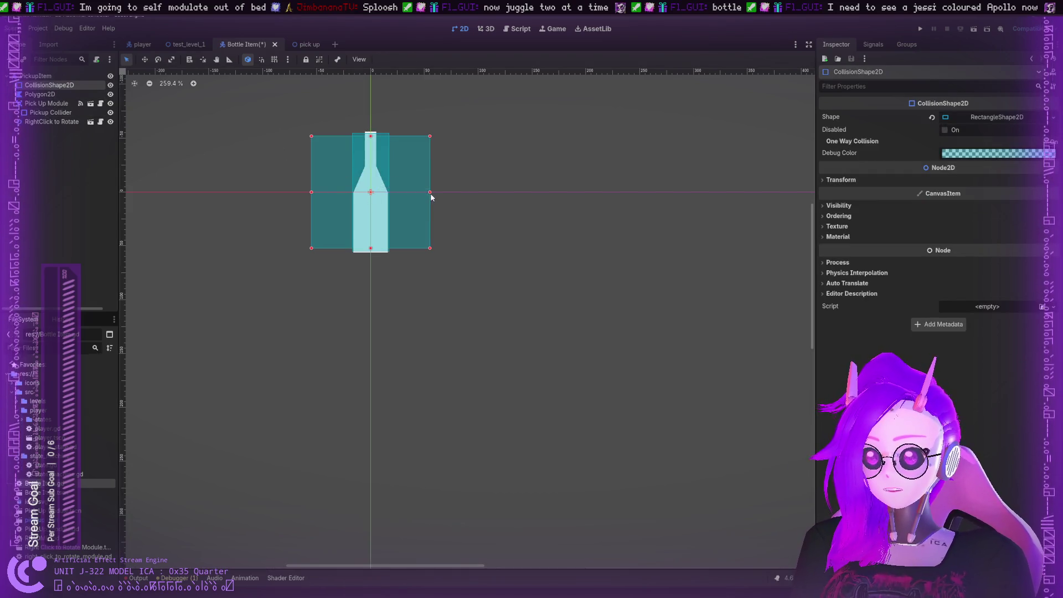
pyautogui.moveTo(429, 192); pyautogui.dragTo(386, 194)
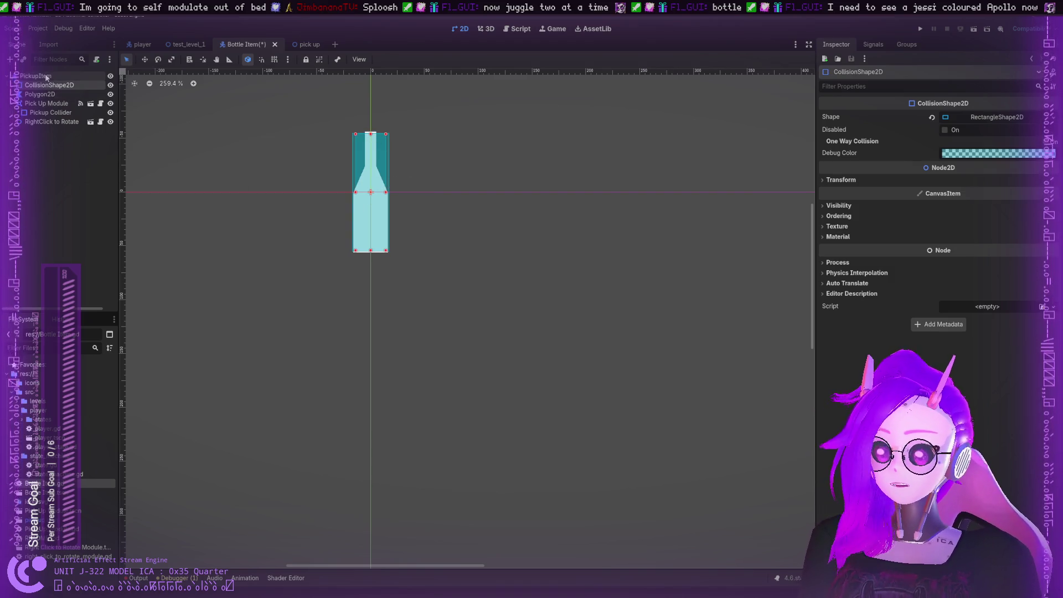
pyautogui.click(53, 104)
pyautogui.click(56, 113)
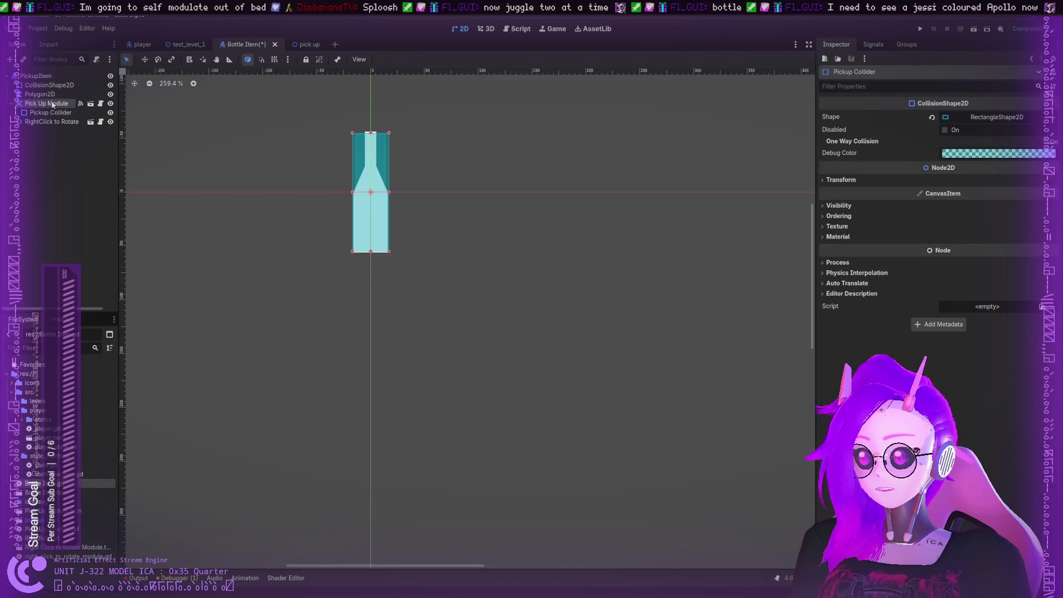
pyautogui.click(47, 95)
# Move Polygon2D, Pickup Collider and CollisionShape2D down 26 px, save Bottle Item, and show the pick up scene
pyautogui.click(50, 85)
pyautogui.click(53, 96)
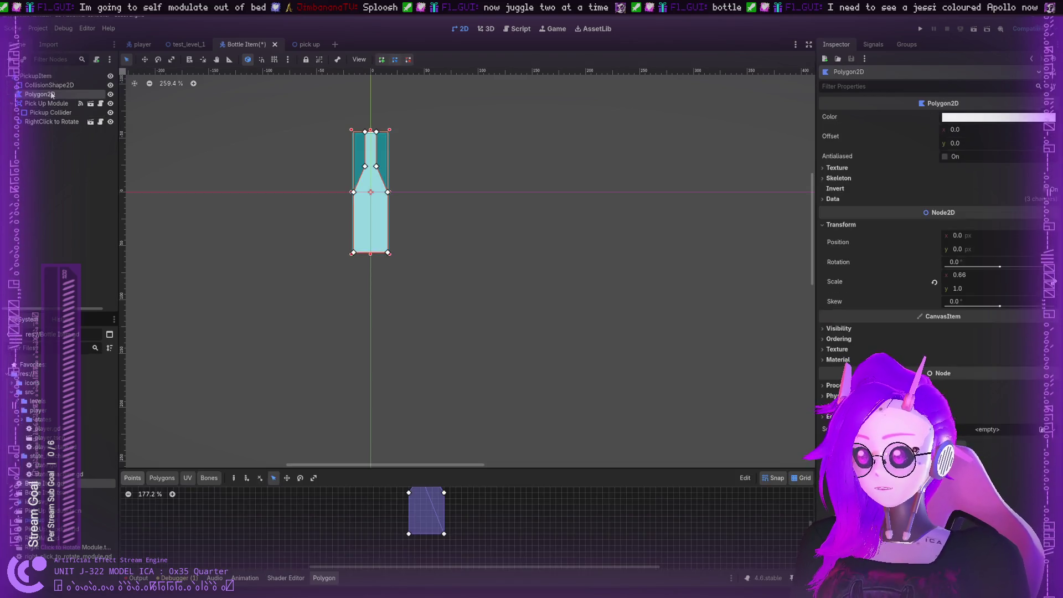
pyautogui.press('Up')
pyautogui.click(49, 95)
pyautogui.hotkey('shift', 'Up')
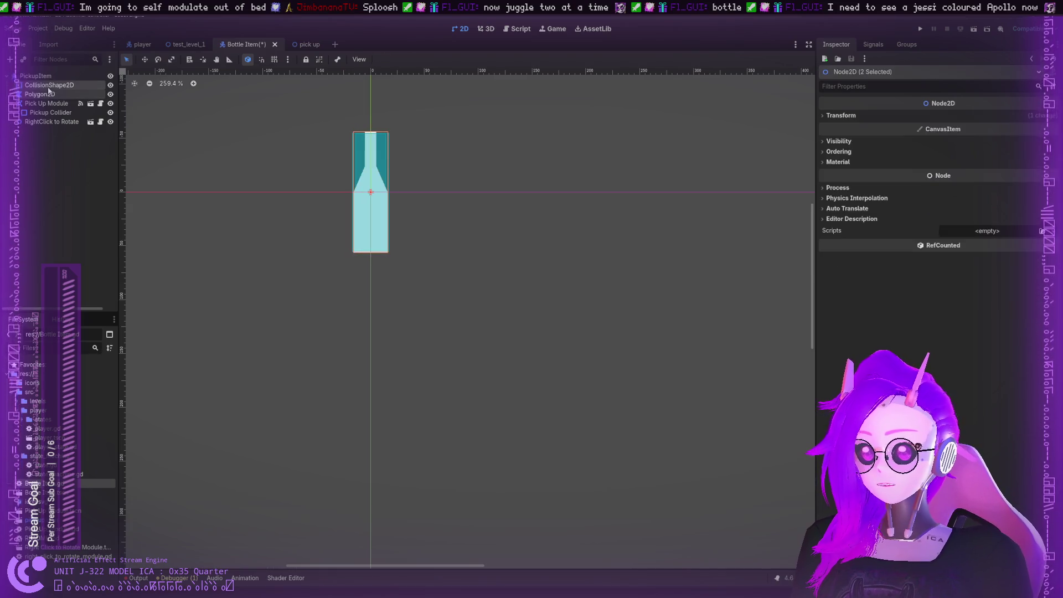
pyautogui.click(50, 112)
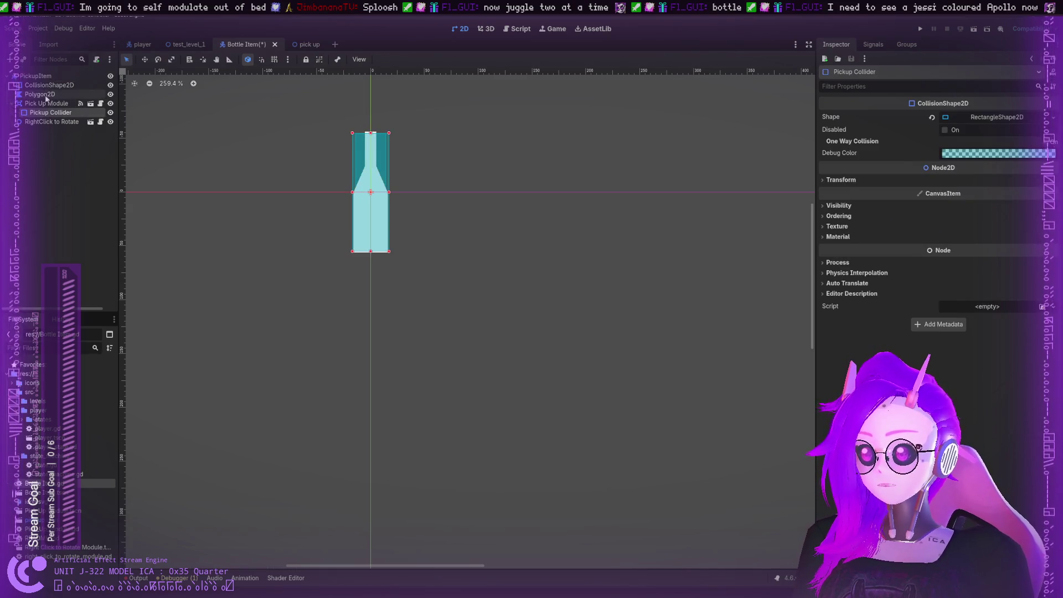
pyautogui.keyDown('ctrl'); pyautogui.click(48, 94); pyautogui.keyUp('ctrl')
pyautogui.keyDown('ctrl'); pyautogui.click(48, 86); pyautogui.keyUp('ctrl')
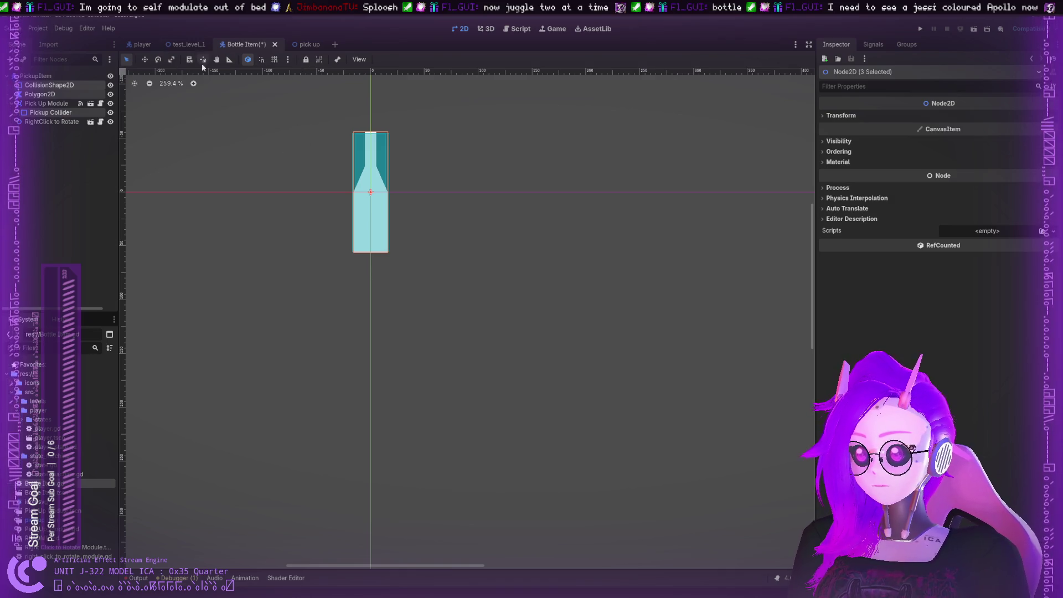
pyautogui.press('w')
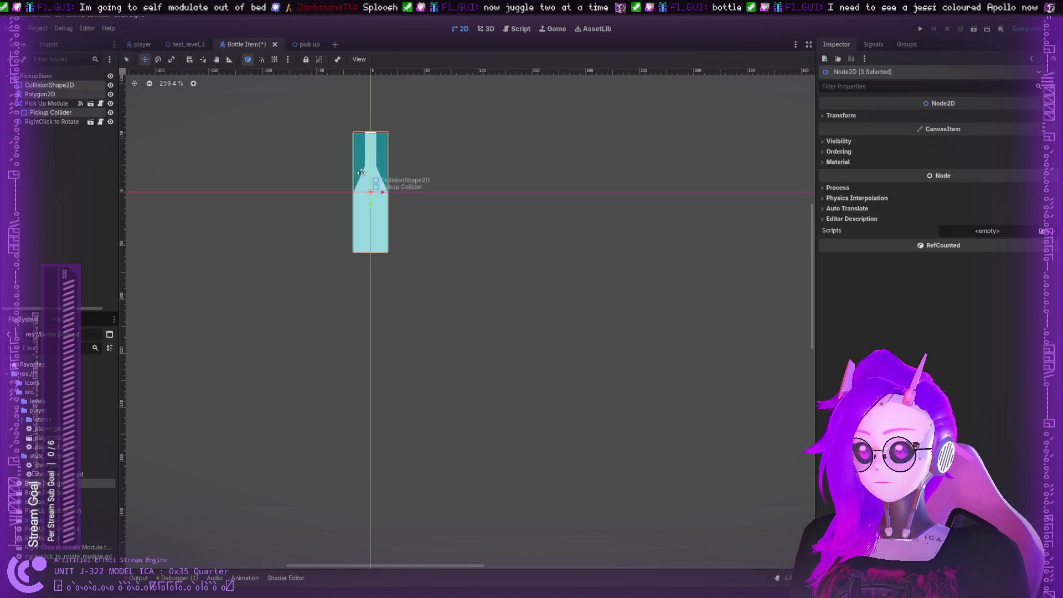
pyautogui.moveTo(372, 161); pyautogui.dragTo(375, 191)
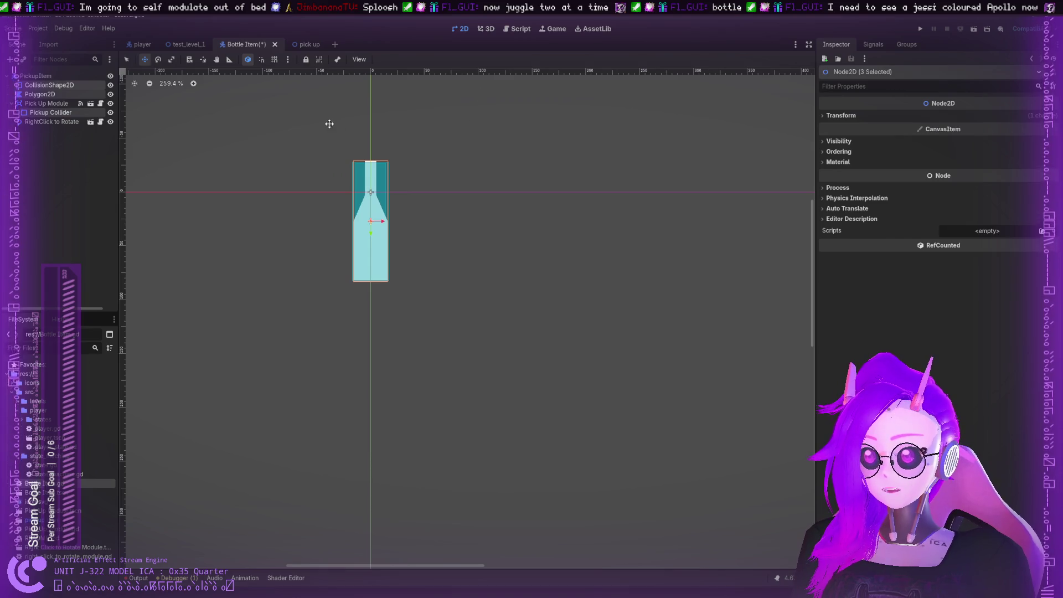
pyautogui.hotkey('ctrl', 's')
pyautogui.click(303, 46)
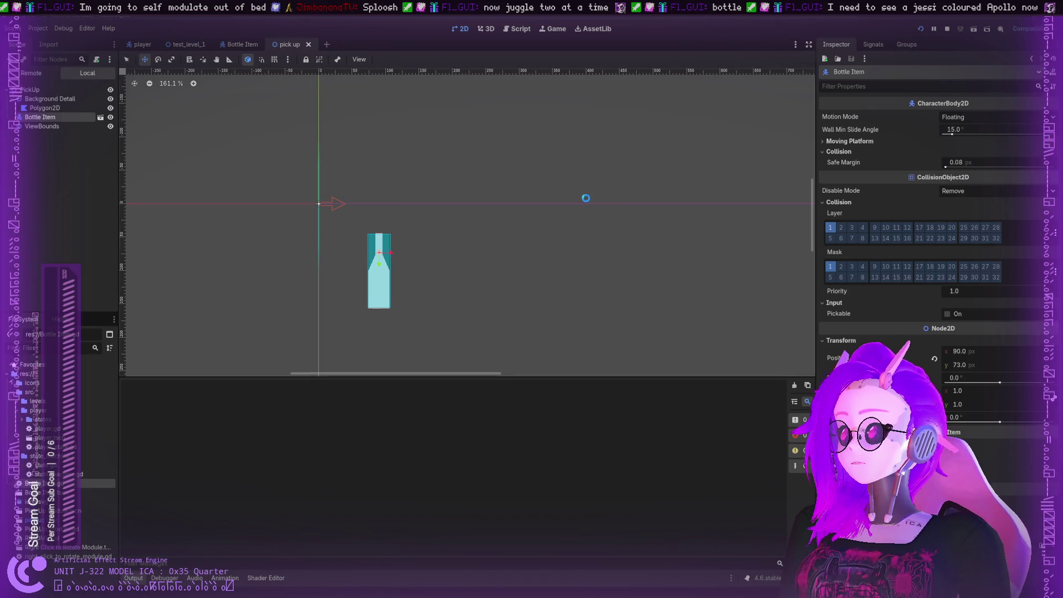
# Test the pickup by dragging the bottle around and flinging it upward in the running game
pyautogui.moveTo(302, 186)
pyautogui.mouseDown()
pyautogui.moveTo(450, 199)
pyautogui.moveTo(523, 147)
pyautogui.moveTo(683, 238)
pyautogui.mouseUp()
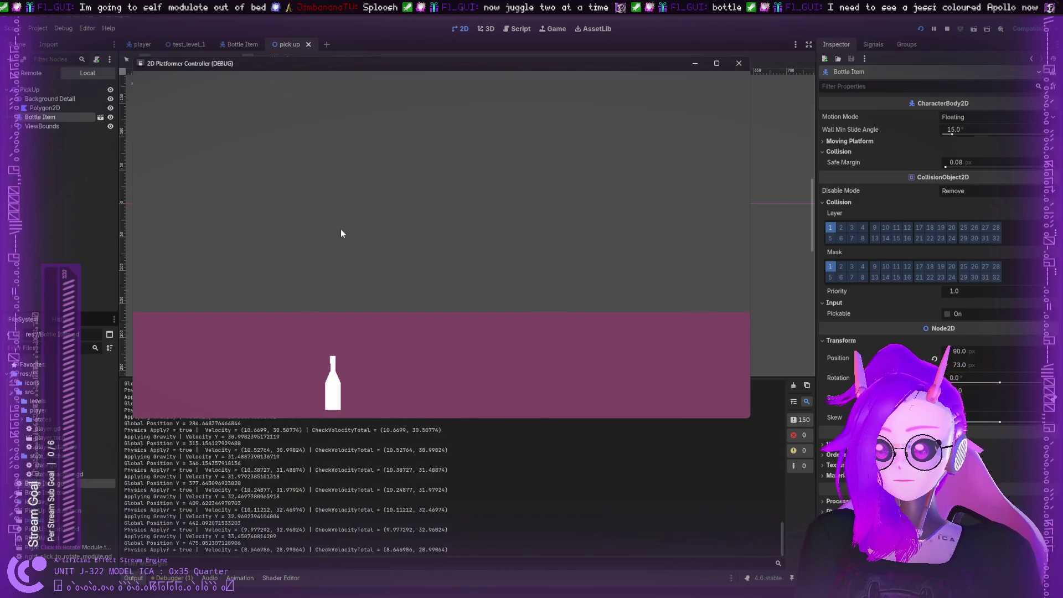
pyautogui.moveTo(335, 376); pyautogui.dragTo(626, 228)
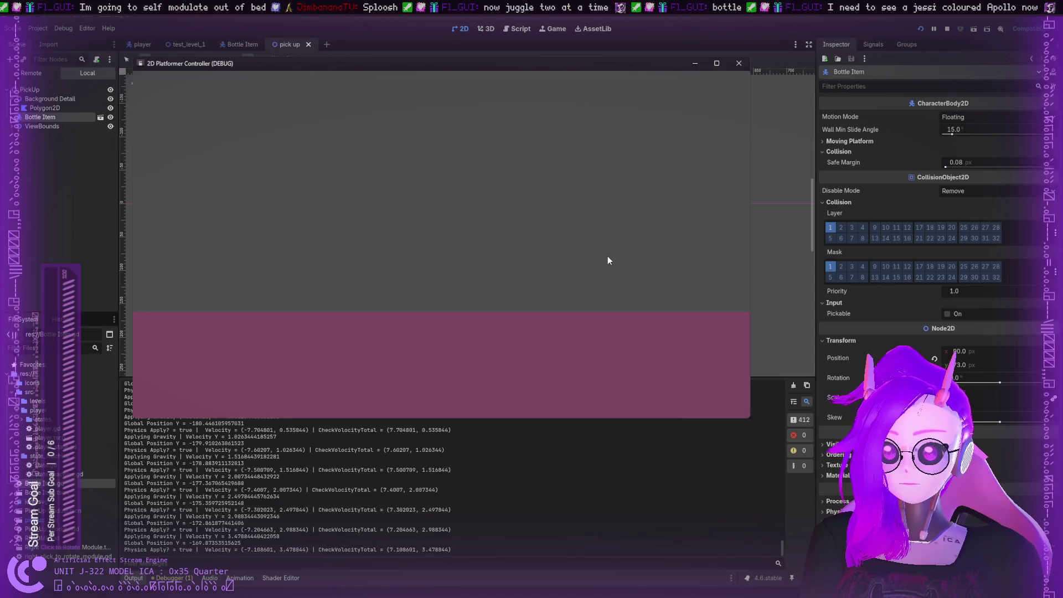
pyautogui.moveTo(559, 370)
pyautogui.mouseDown()
pyautogui.moveTo(418, 338)
pyautogui.moveTo(430, 340)
pyautogui.moveTo(421, 362)
pyautogui.moveTo(515, 244)
pyautogui.mouseUp()
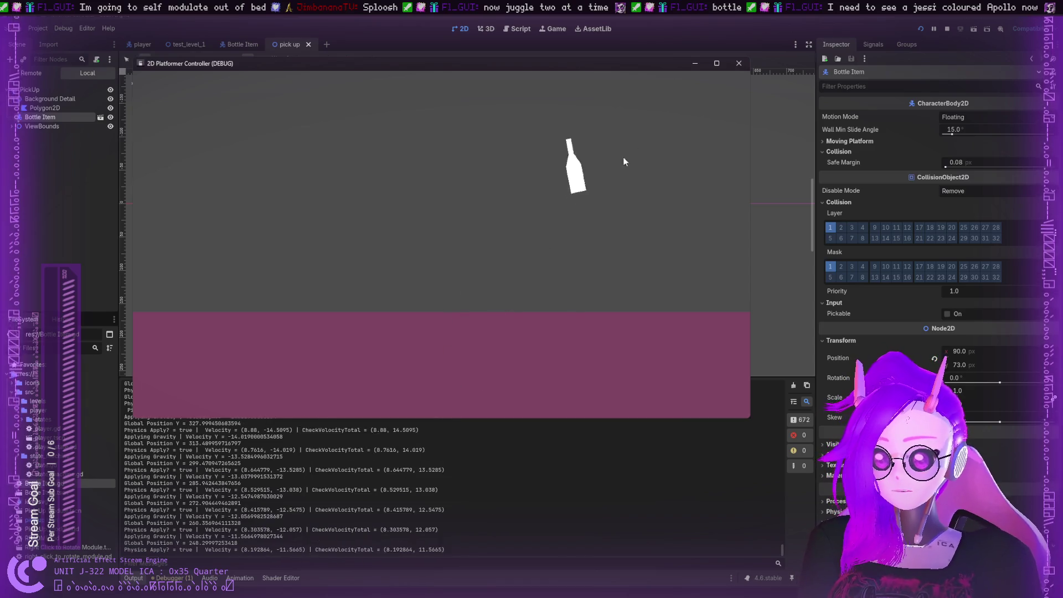
# Close the running game window to return to the editor
pyautogui.click(747, 69)
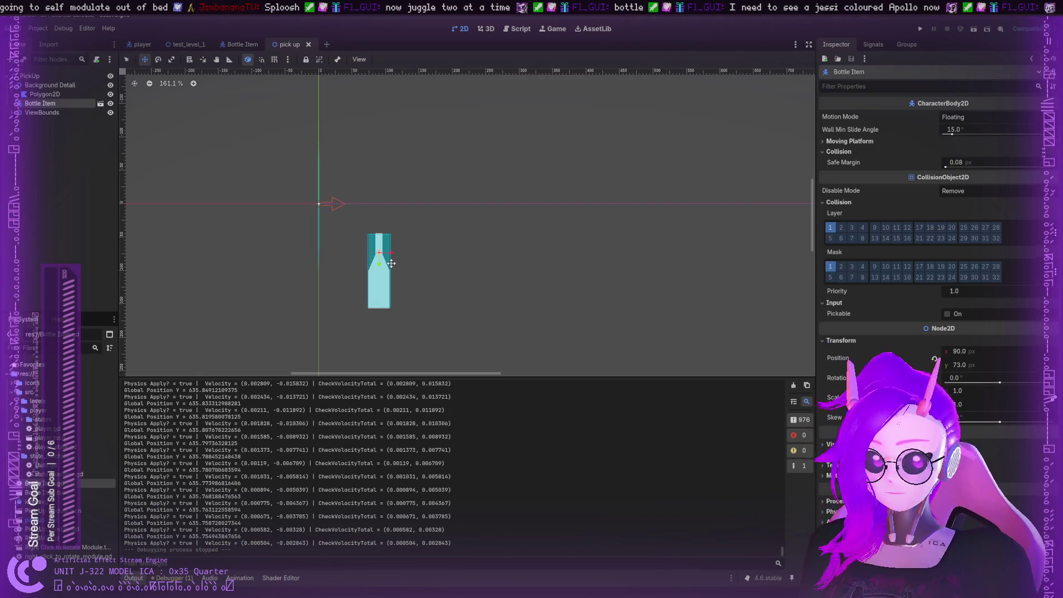
pyautogui.scroll(-2, 442, 232)
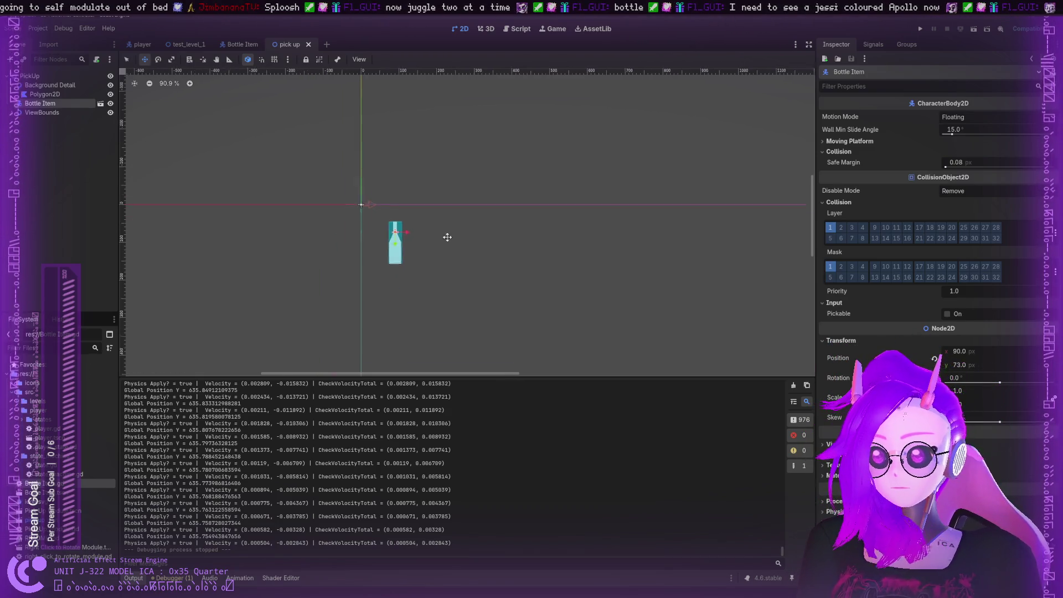
pyautogui.scroll(2, 396, 181)
# Add a CharacterBody2D child under the MartiniGlass root and rename it MartiniGlass
pyautogui.click(240, 44)
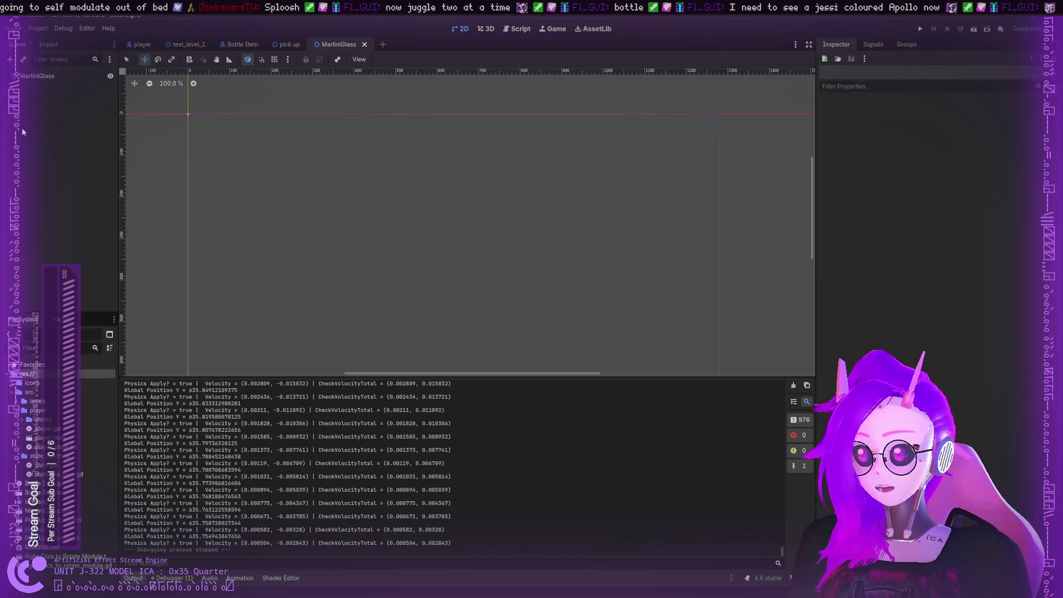
pyautogui.click(39, 78)
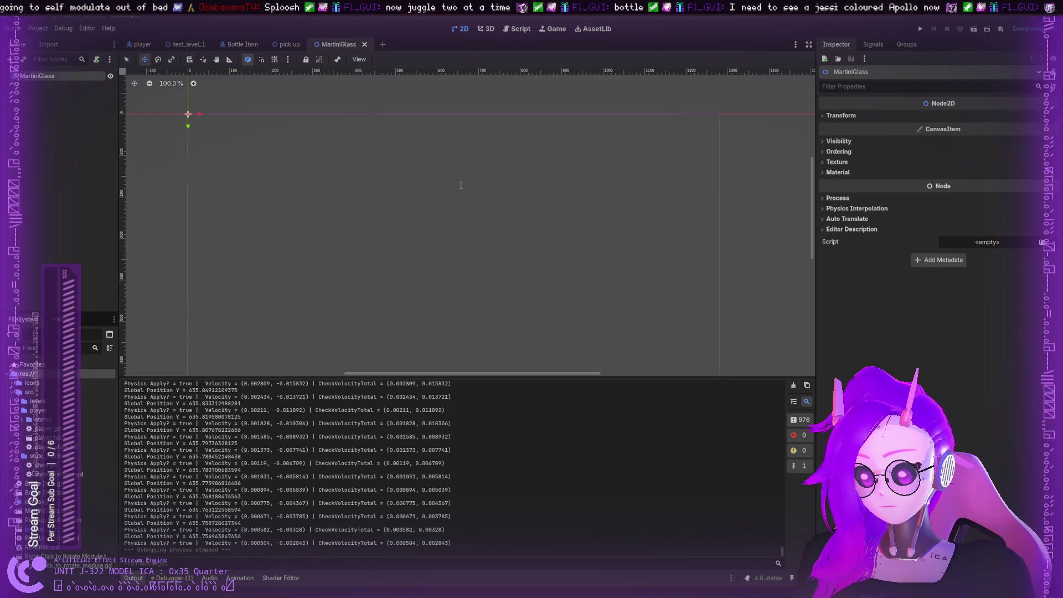
pyautogui.hotkey('ctrl', 'a')
pyautogui.press('Return')
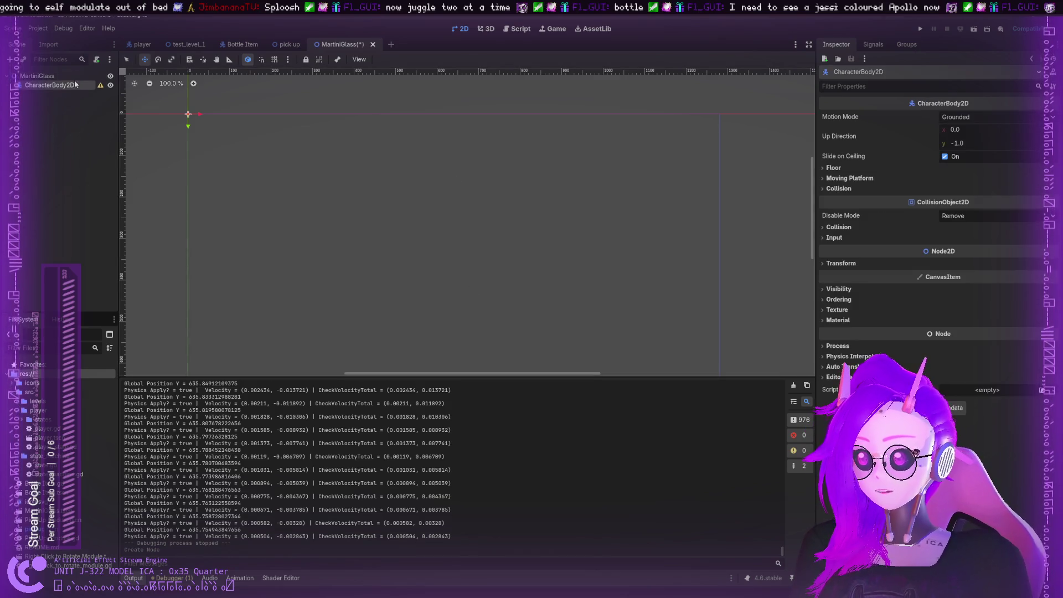
pyautogui.click(57, 76)
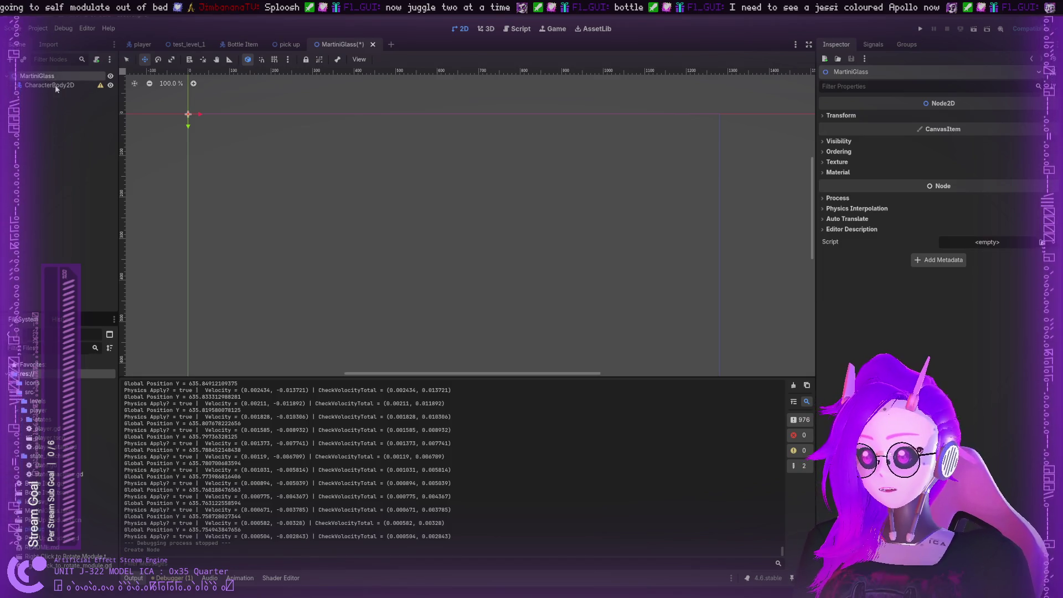
pyautogui.doubleClick(55, 85)
pyautogui.write('MartiniGlass')
pyautogui.press('Return')
# Make the MartiniGlass body the scene root and add a CollisionShape2D child to it
pyautogui.click(50, 78)
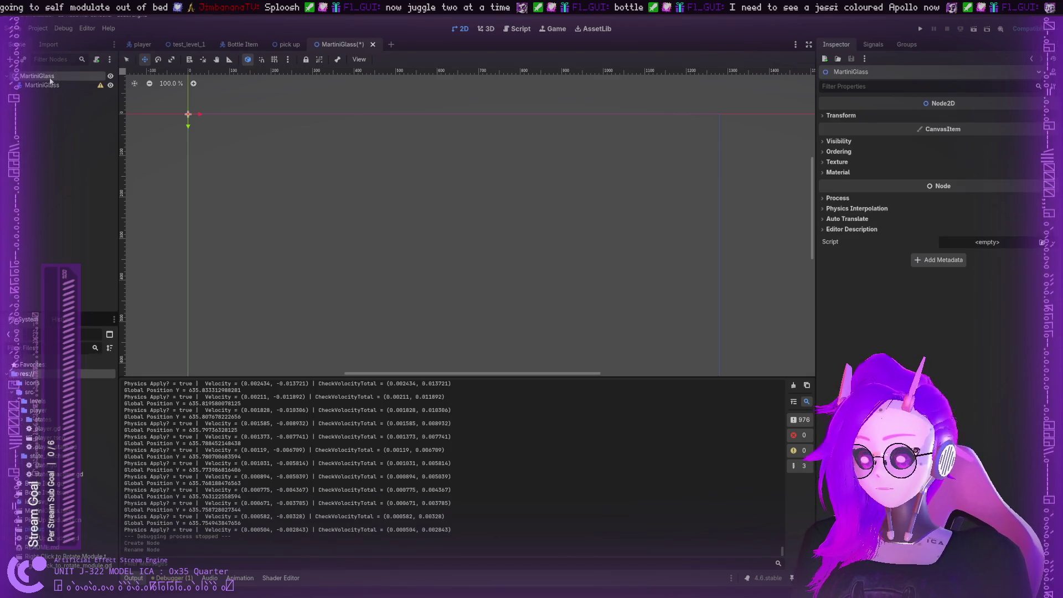
pyautogui.click(47, 85)
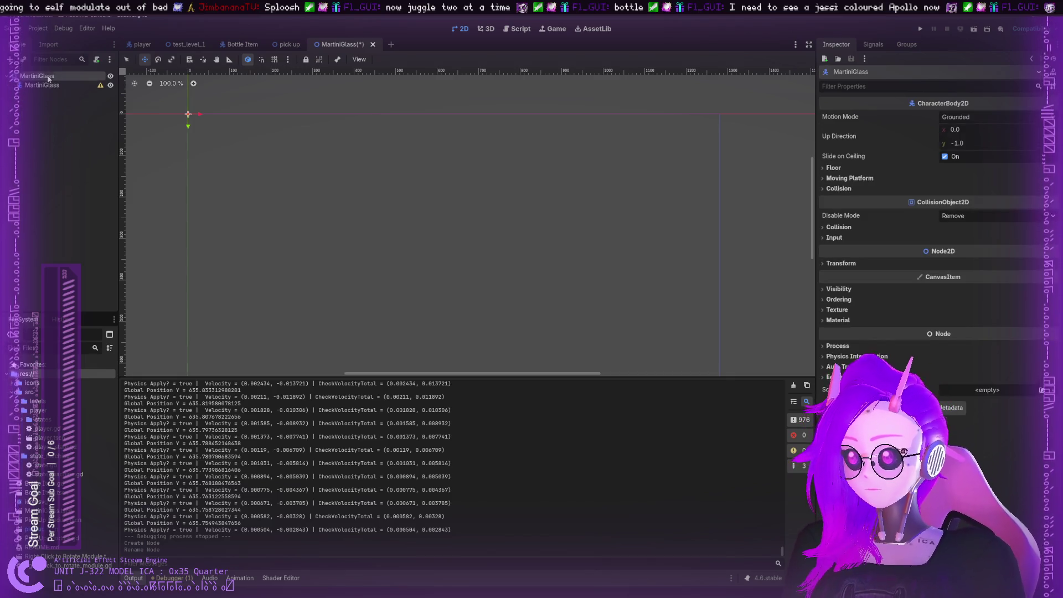
pyautogui.press('Delete')
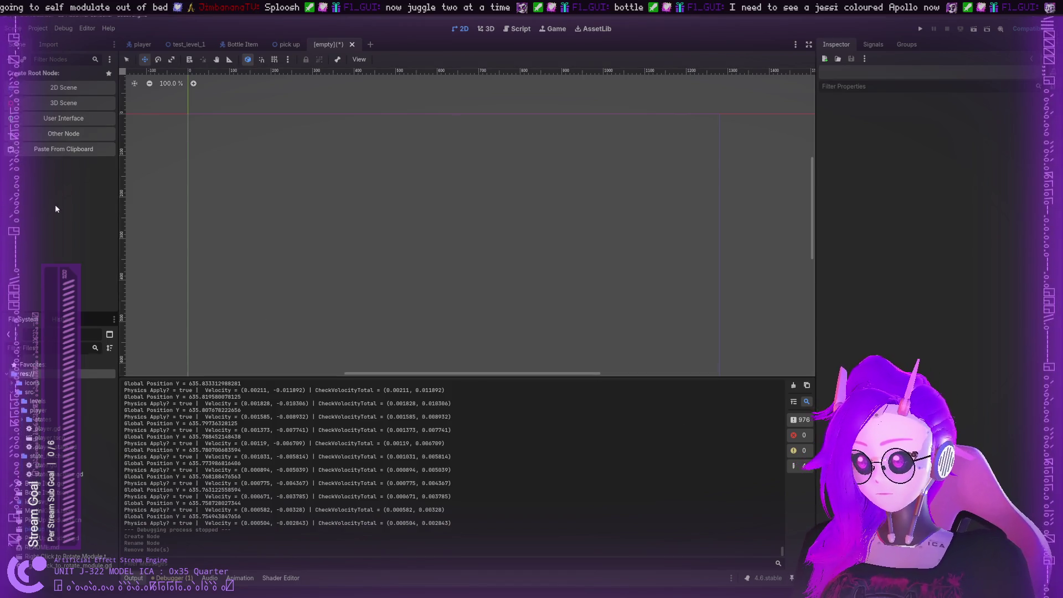
pyautogui.hotkey('ctrl', 'v')
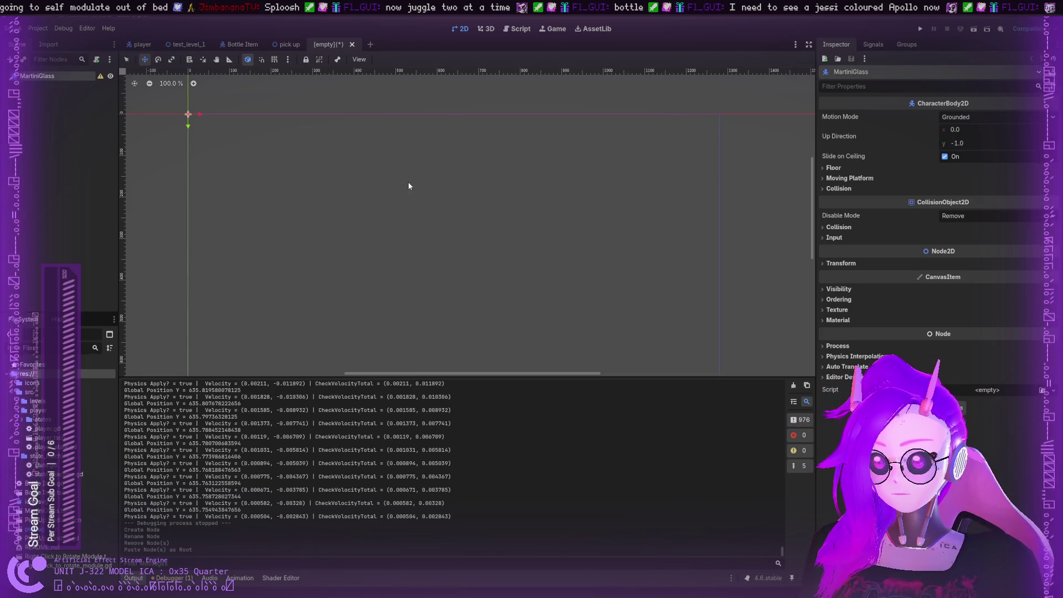
pyautogui.hotkey('ctrl', 'a')
pyautogui.press('Return')
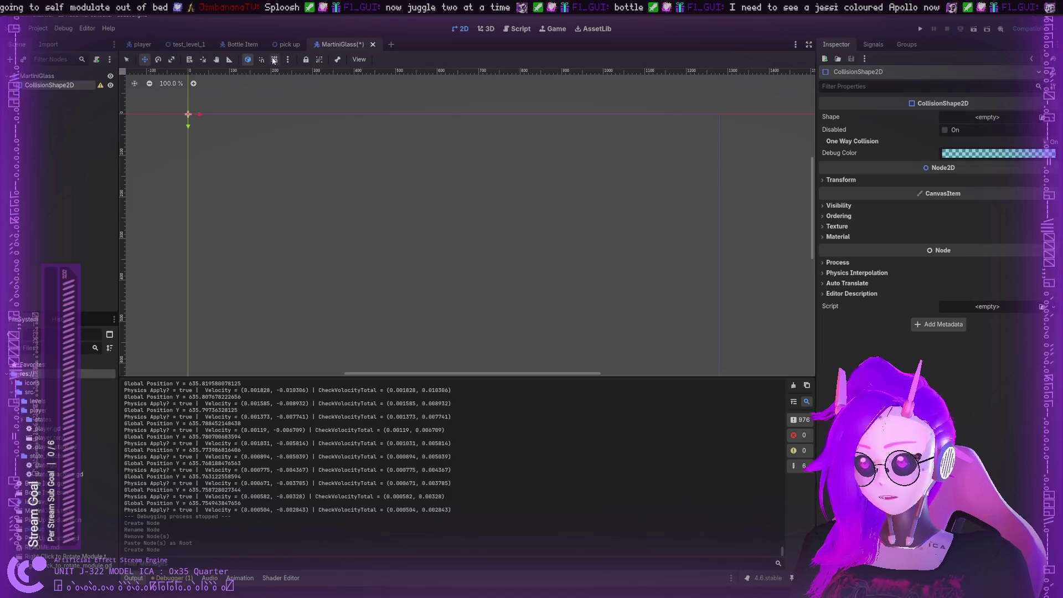
# Copy the bottle's Polygon2D and CollisionShape2D from the Bottle Item scene
pyautogui.click(241, 45)
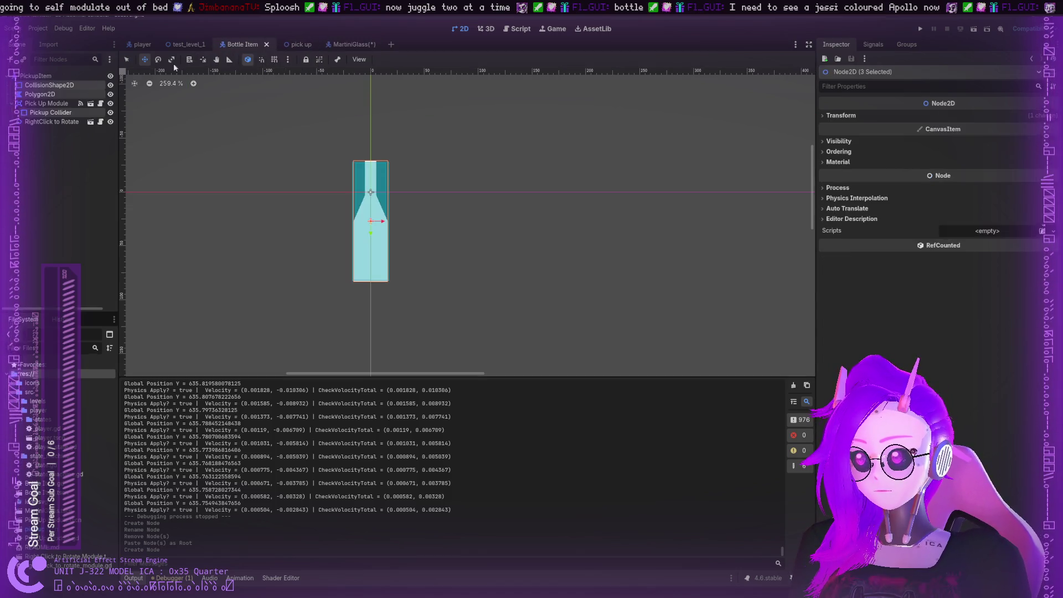
pyautogui.click(53, 85)
pyautogui.click(56, 94)
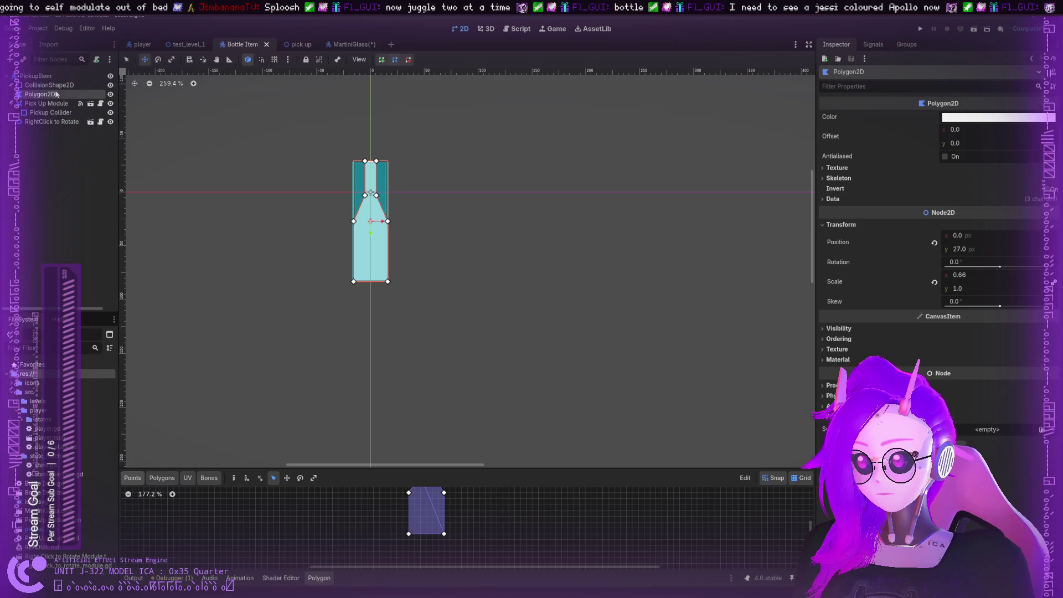
pyautogui.keyDown('ctrl'); pyautogui.click(60, 85); pyautogui.keyUp('ctrl')
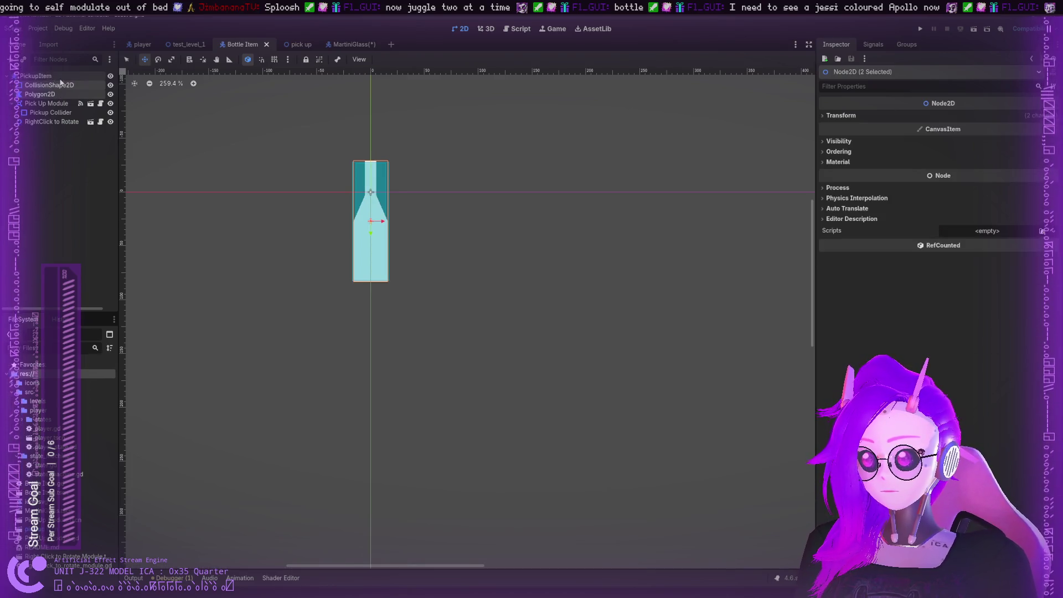
pyautogui.moveTo(60, 83)
pyautogui.mouseDown()
pyautogui.moveTo(280, 78)
pyautogui.moveTo(341, 44)
pyautogui.moveTo(50, 112)
pyautogui.mouseUp()
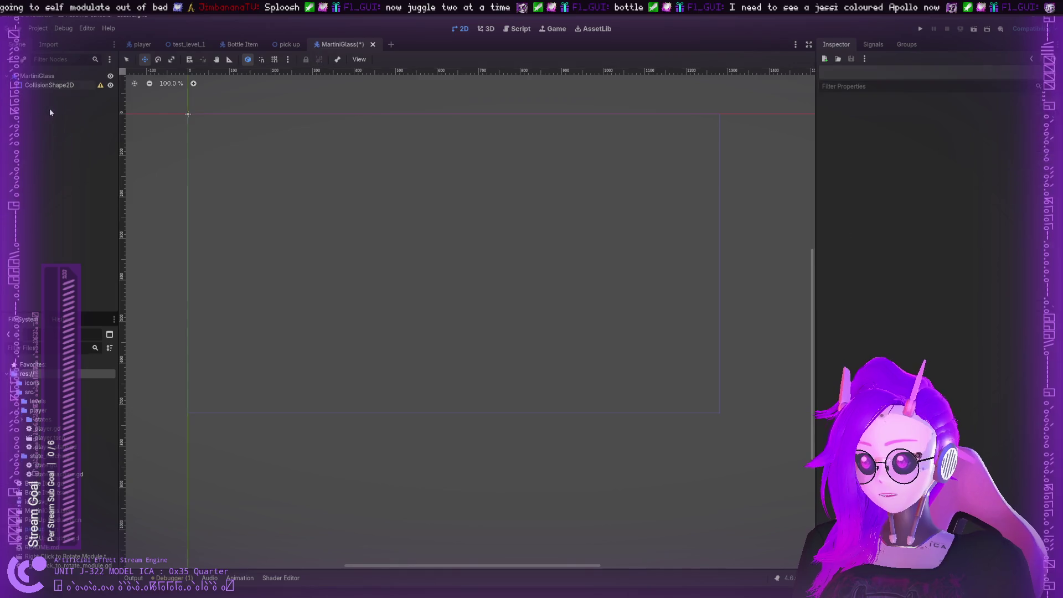
# Paste the copied bottle polygon into the MartiniGlass scene and select the Polygon2D
pyautogui.click(49, 85)
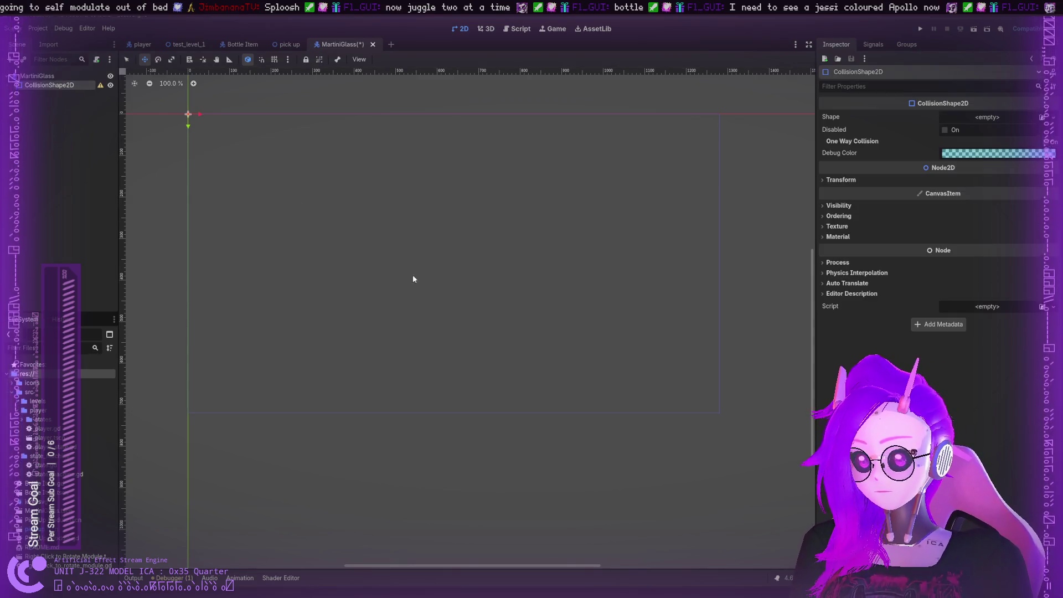
pyautogui.click(26, 156)
pyautogui.hotkey('ctrl', 'v')
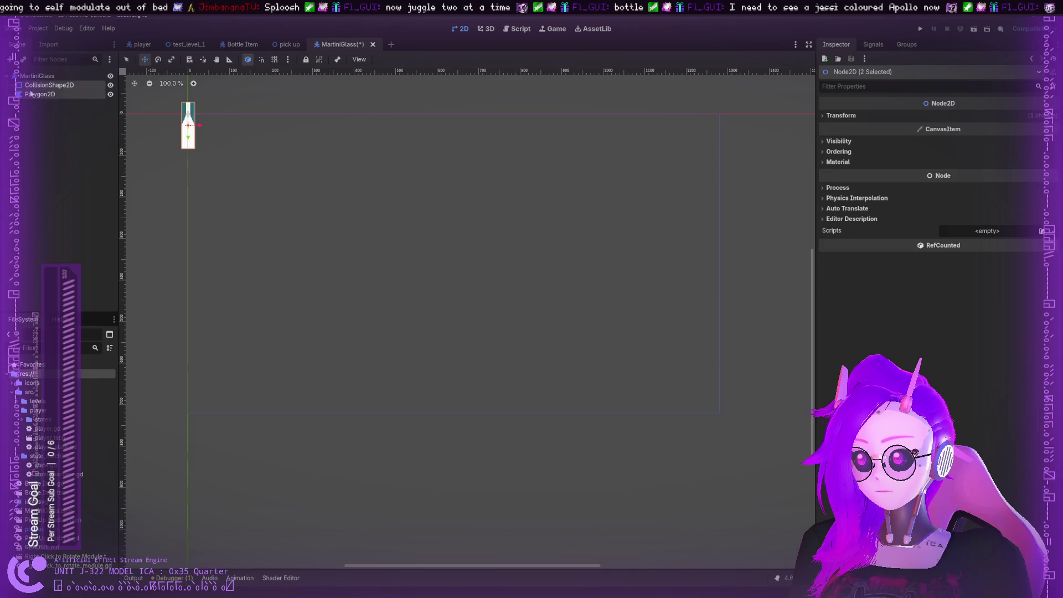
pyautogui.click(36, 106)
pyautogui.click(49, 84)
pyautogui.scroll(4, 427, 278)
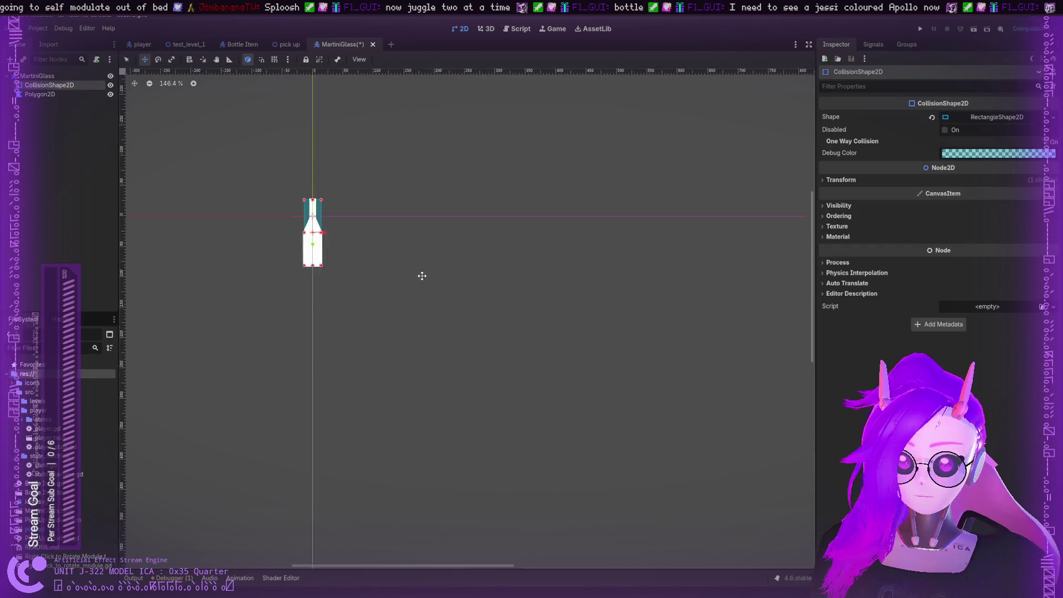
pyautogui.scroll(5, 343, 225)
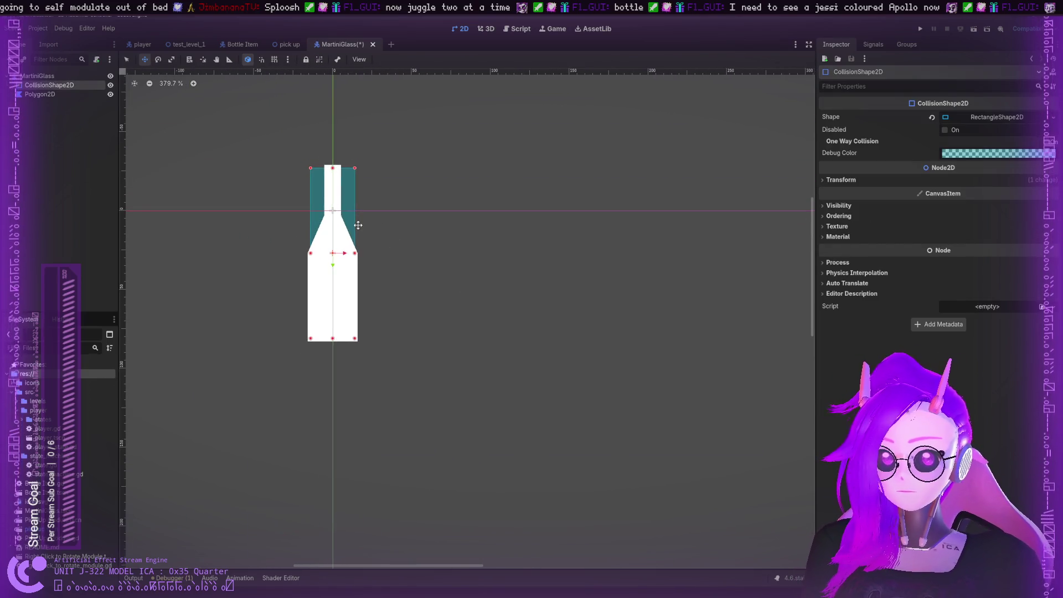
pyautogui.click(348, 224)
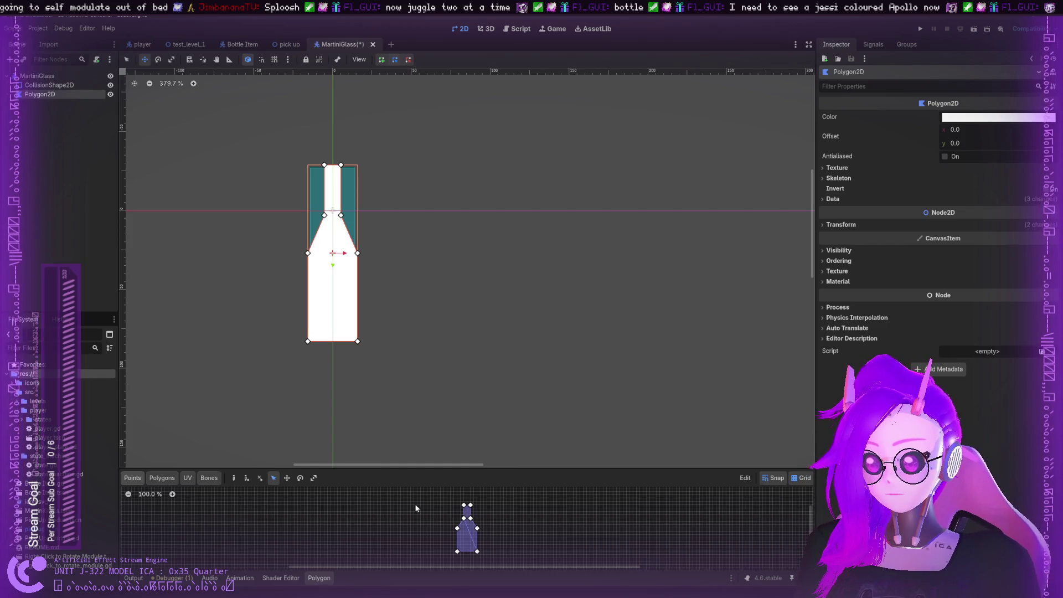
# Flip the bottle polygon upside down and begin widening the glass by dragging its vertices
pyautogui.click(300, 478)
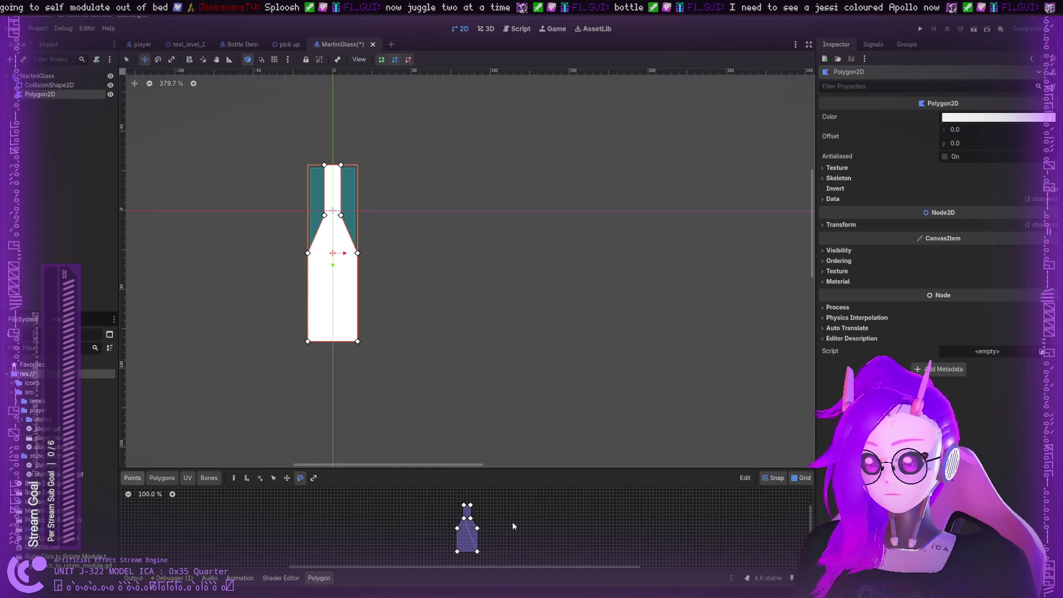
pyautogui.moveTo(513, 526)
pyautogui.mouseDown()
pyautogui.moveTo(504, 501)
pyautogui.moveTo(437, 506)
pyautogui.moveTo(426, 576)
pyautogui.mouseUp()
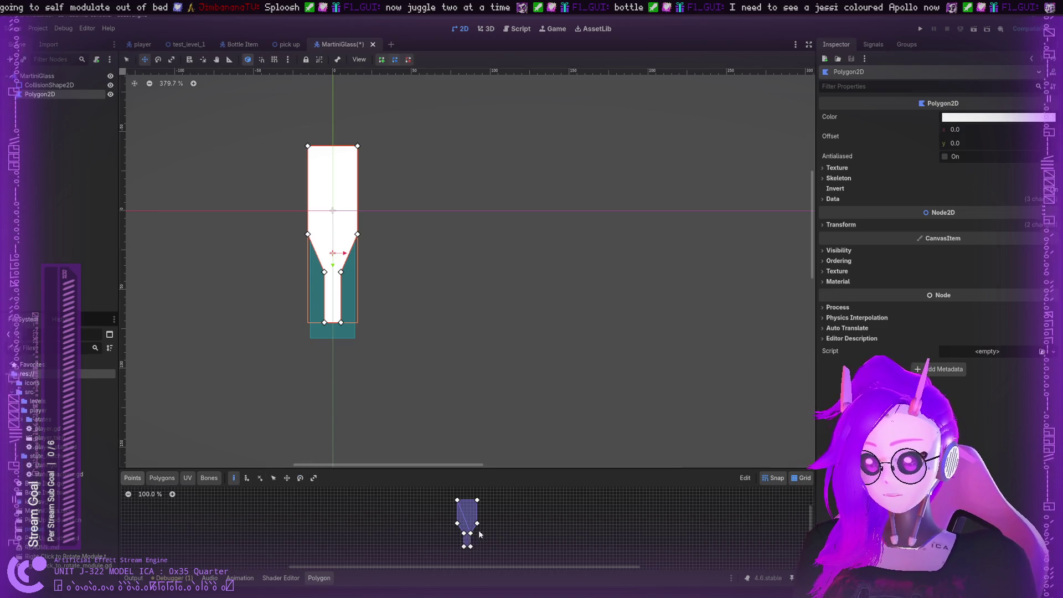
pyautogui.scroll(5, 479, 533)
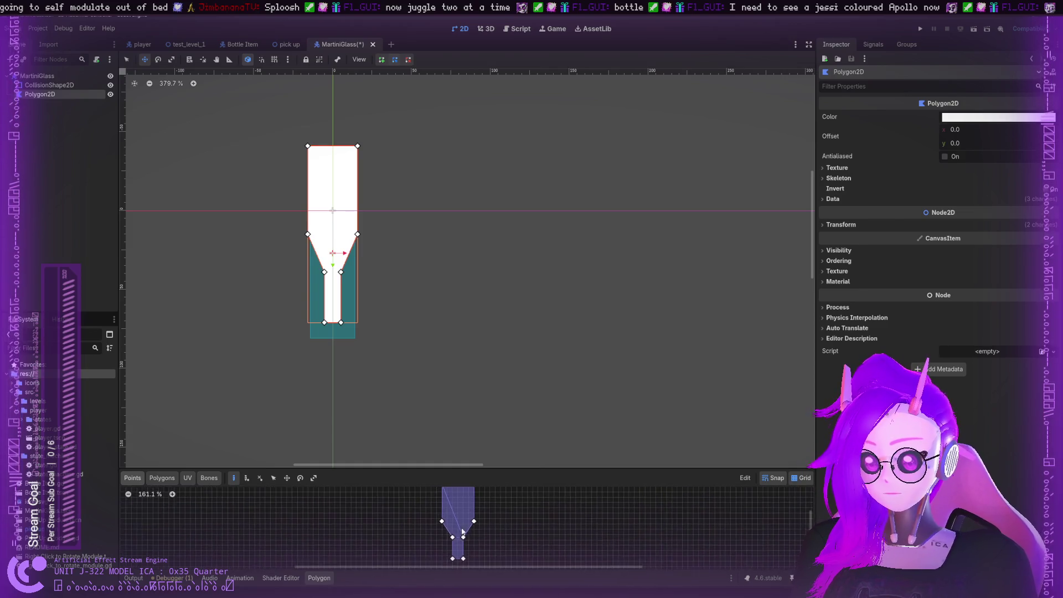
pyautogui.scroll(2, 463, 531)
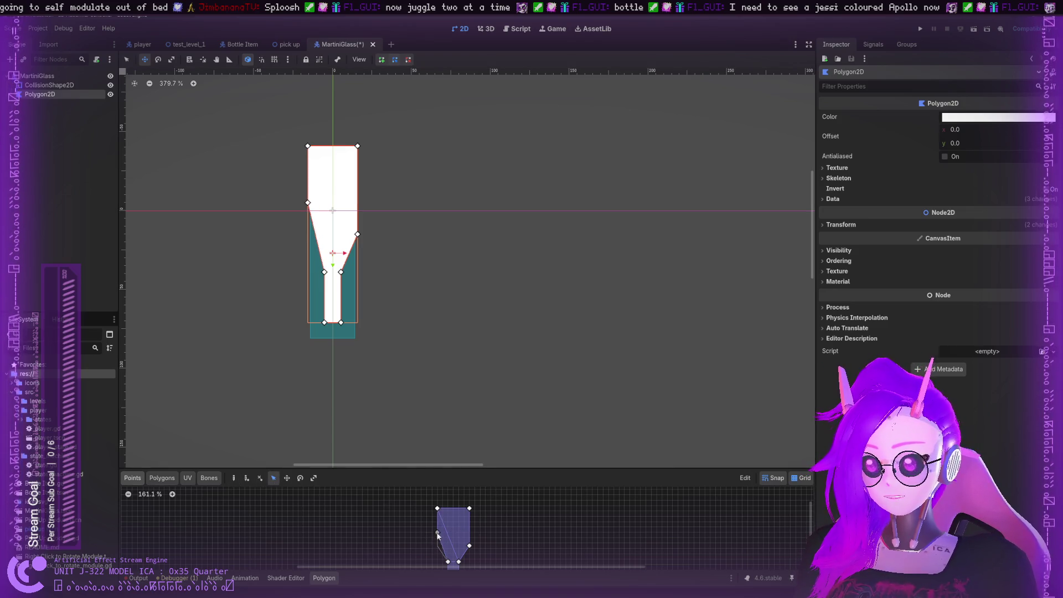
pyautogui.scroll(-2, 435, 545)
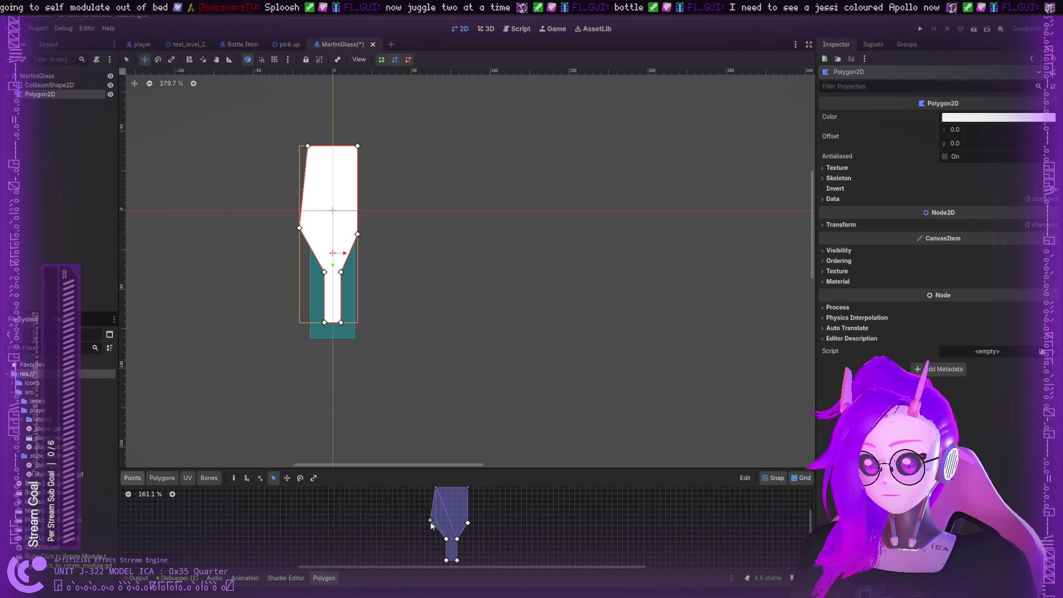
pyautogui.moveTo(471, 524); pyautogui.dragTo(473, 524)
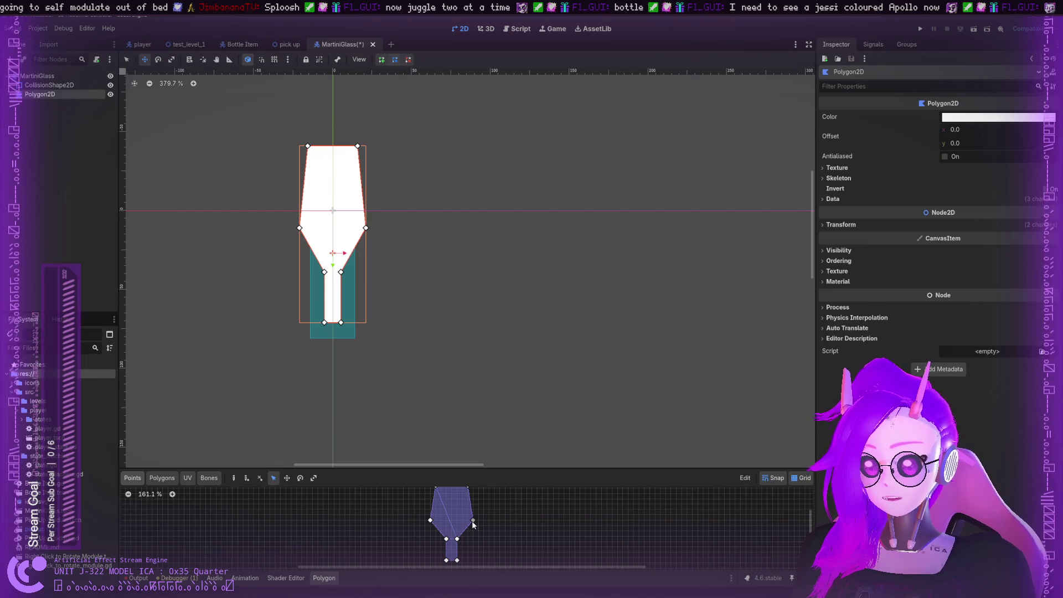
pyautogui.scroll(1, 461, 526)
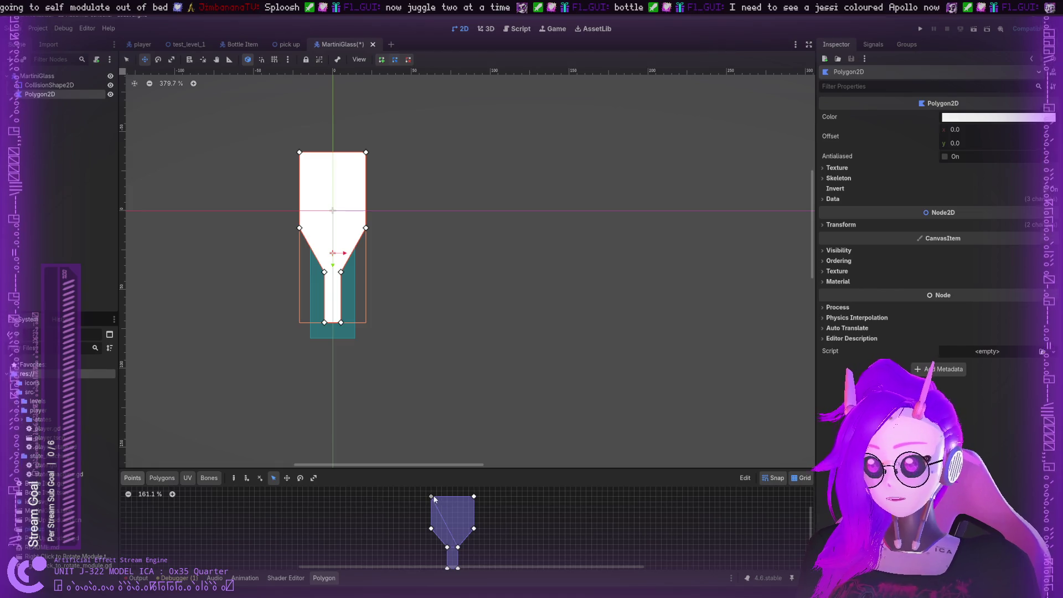
pyautogui.moveTo(434, 498)
pyautogui.mouseDown()
pyautogui.moveTo(436, 524)
pyautogui.moveTo(473, 524)
pyautogui.mouseUp()
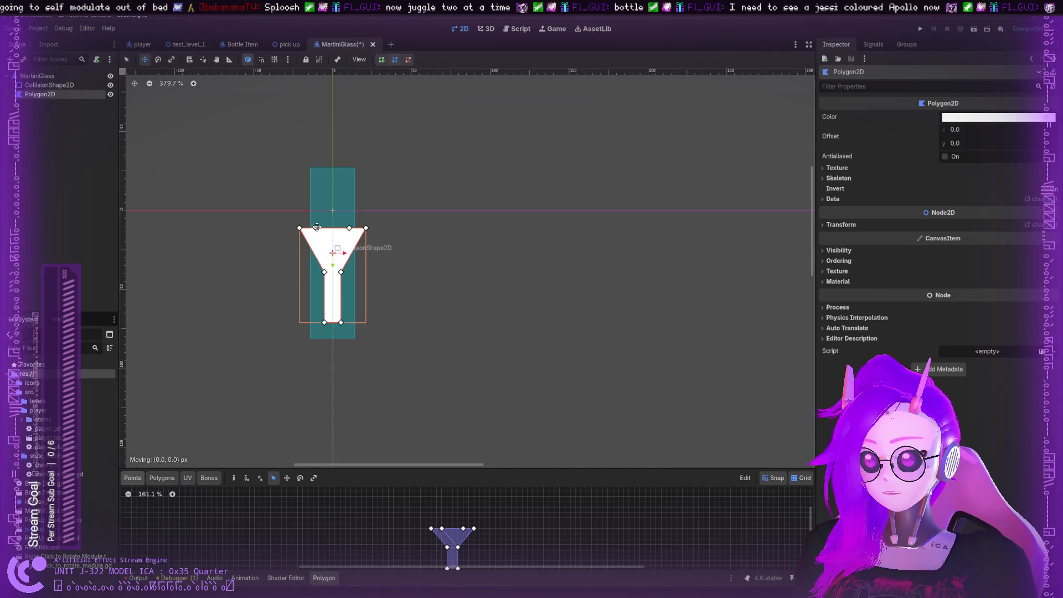
pyautogui.moveTo(317, 227); pyautogui.dragTo(316, 228)
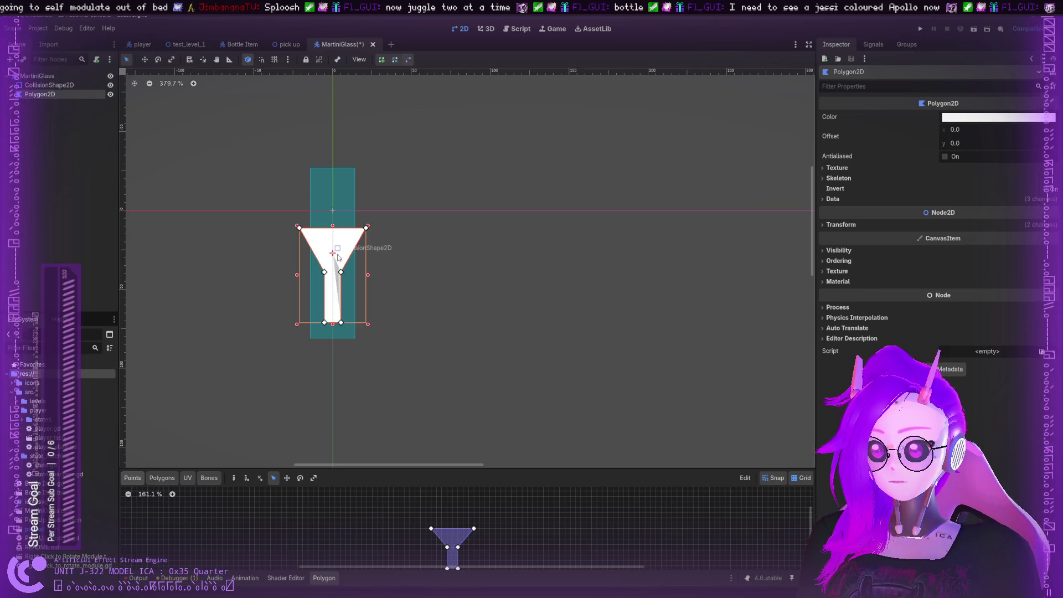
pyautogui.moveTo(355, 283); pyautogui.dragTo(360, 242)
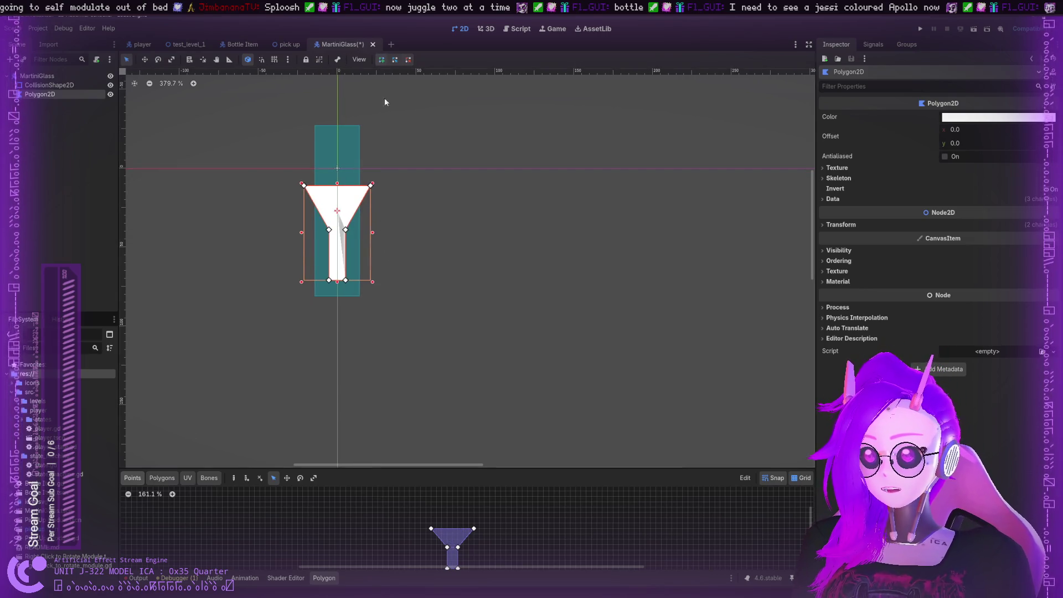
# Delete a top vertex, widen the base, and raise both bowl corners into a martini shape
pyautogui.rightClick(345, 280)
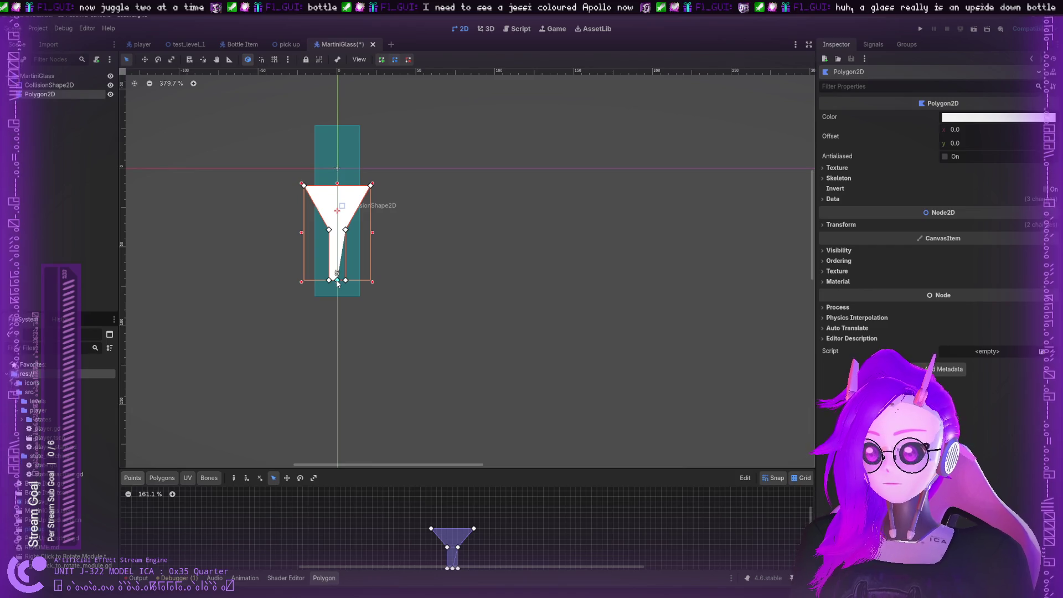
pyautogui.moveTo(344, 294)
pyautogui.mouseDown()
pyautogui.moveTo(359, 298)
pyautogui.moveTo(312, 299)
pyautogui.mouseUp()
pyautogui.scroll(-1, 367, 319)
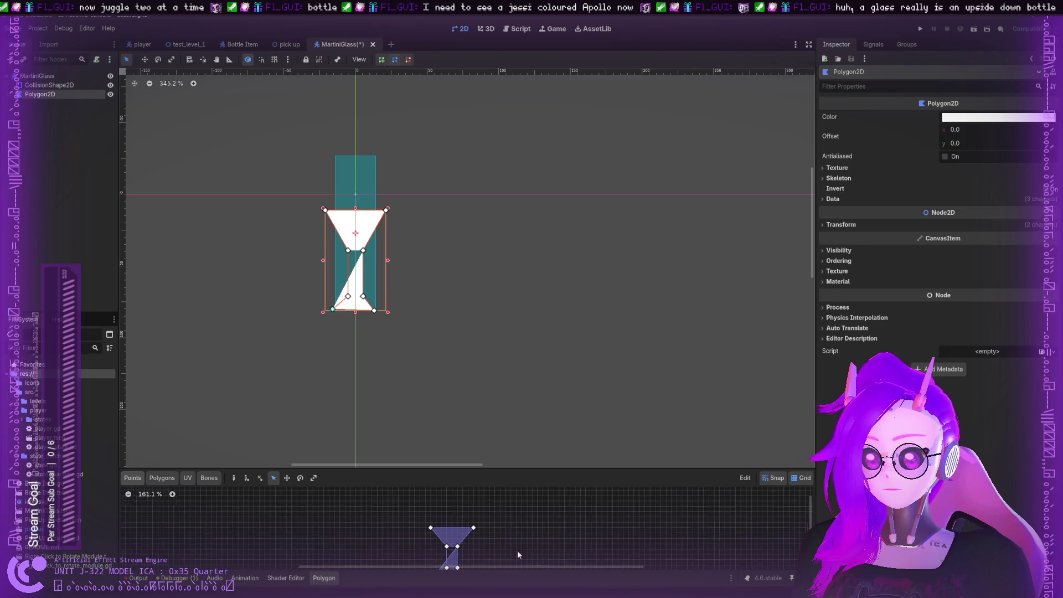
pyautogui.scroll(6, 448, 531)
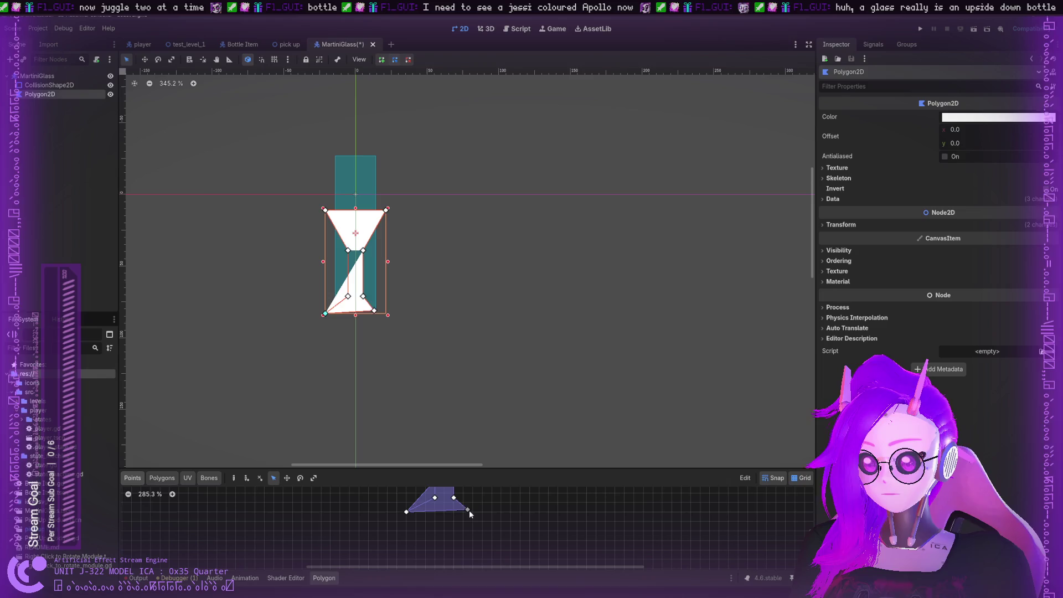
pyautogui.moveTo(469, 510); pyautogui.dragTo(494, 514)
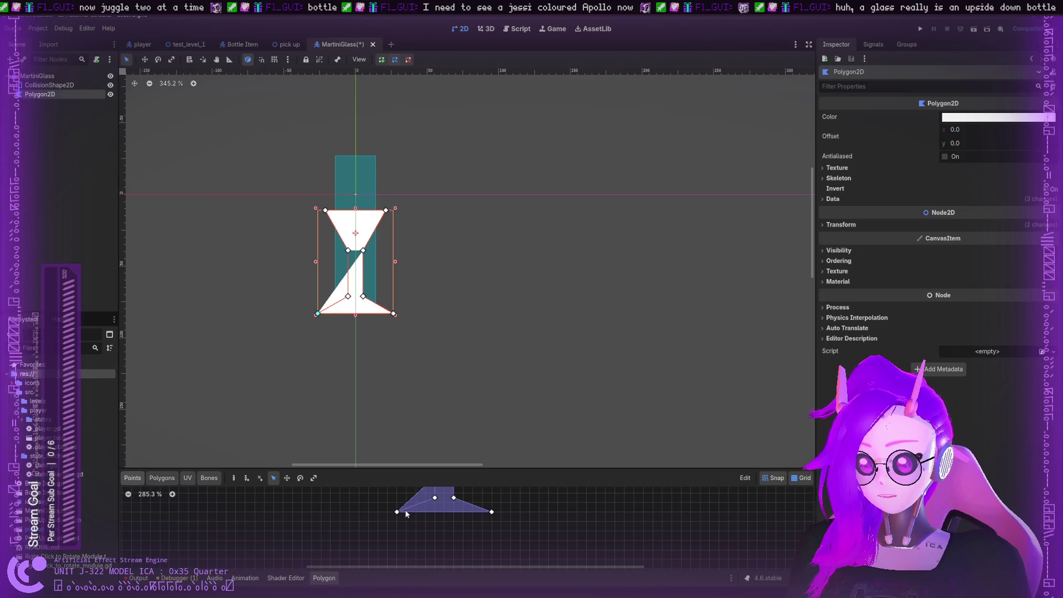
pyautogui.scroll(-7, 406, 513)
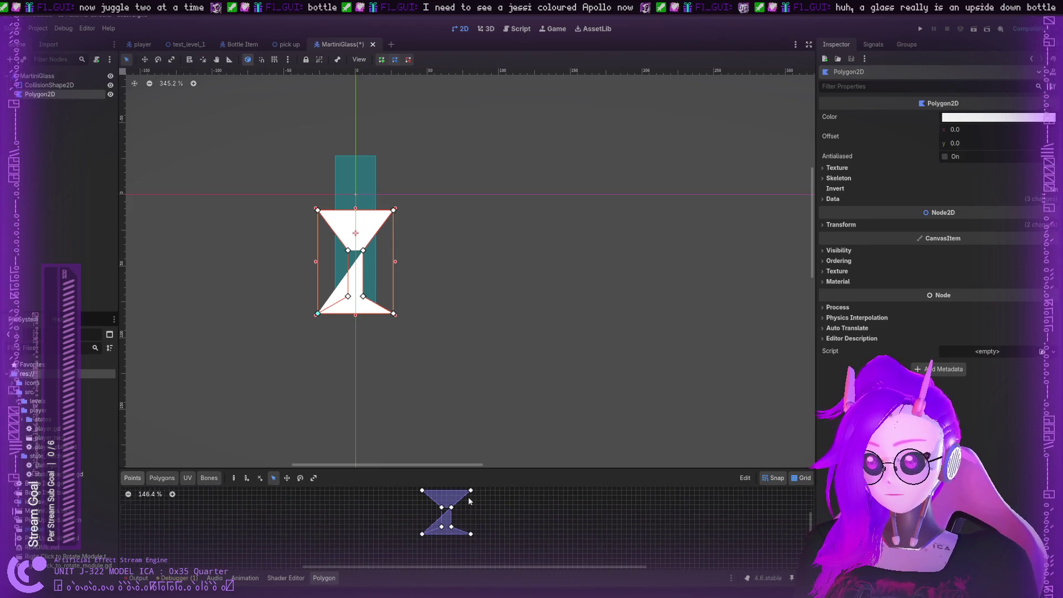
pyautogui.scroll(-1, 464, 524)
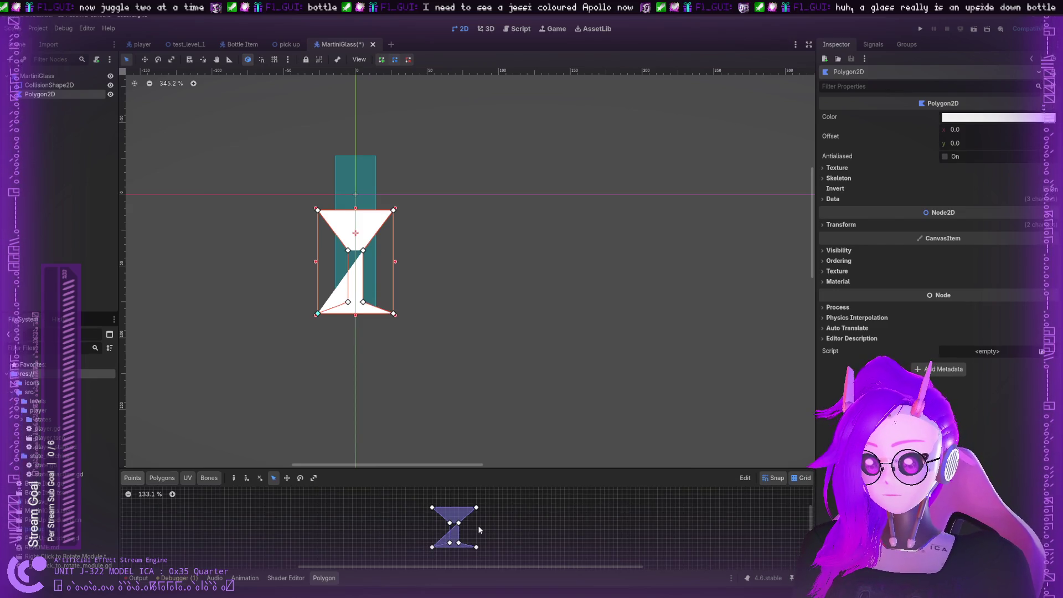
pyautogui.scroll(8, 462, 523)
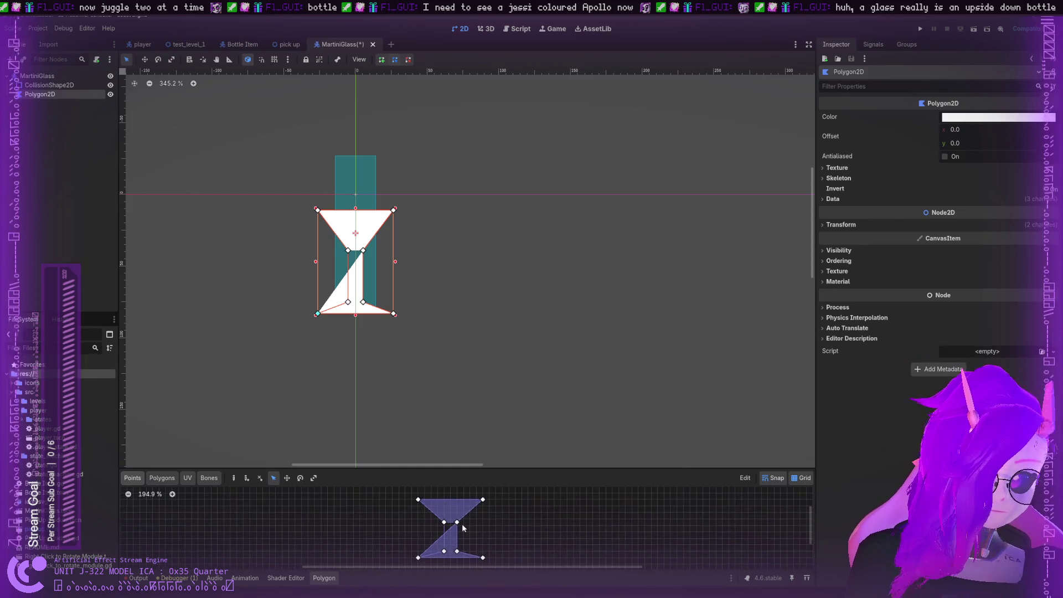
pyautogui.scroll(-4, 460, 524)
pyautogui.moveTo(417, 500); pyautogui.dragTo(416, 492)
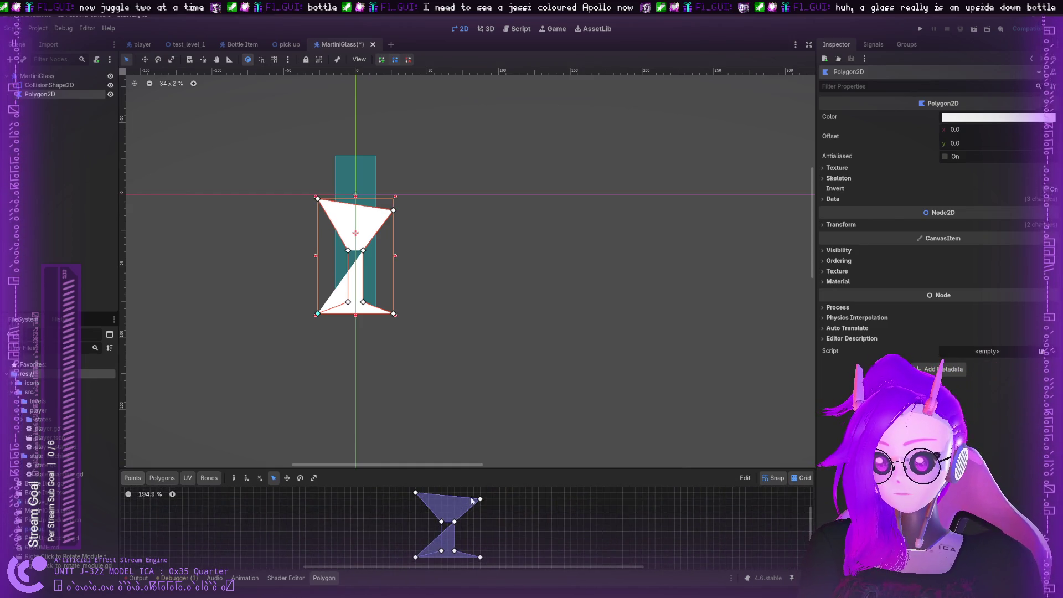
pyautogui.moveTo(480, 497); pyautogui.dragTo(481, 493)
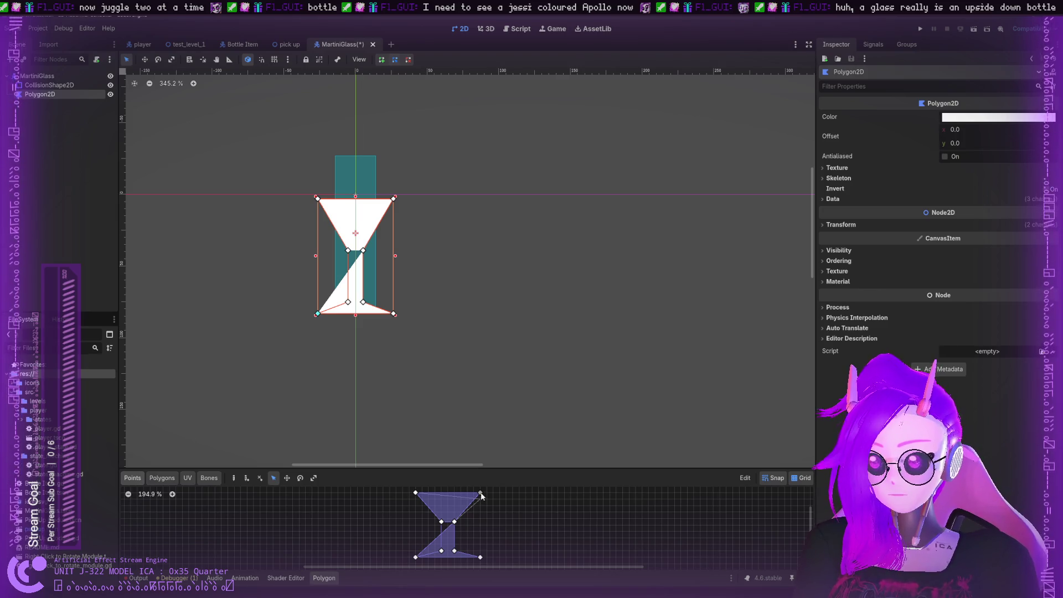
pyautogui.scroll(-3, 470, 515)
pyautogui.scroll(3, 468, 517)
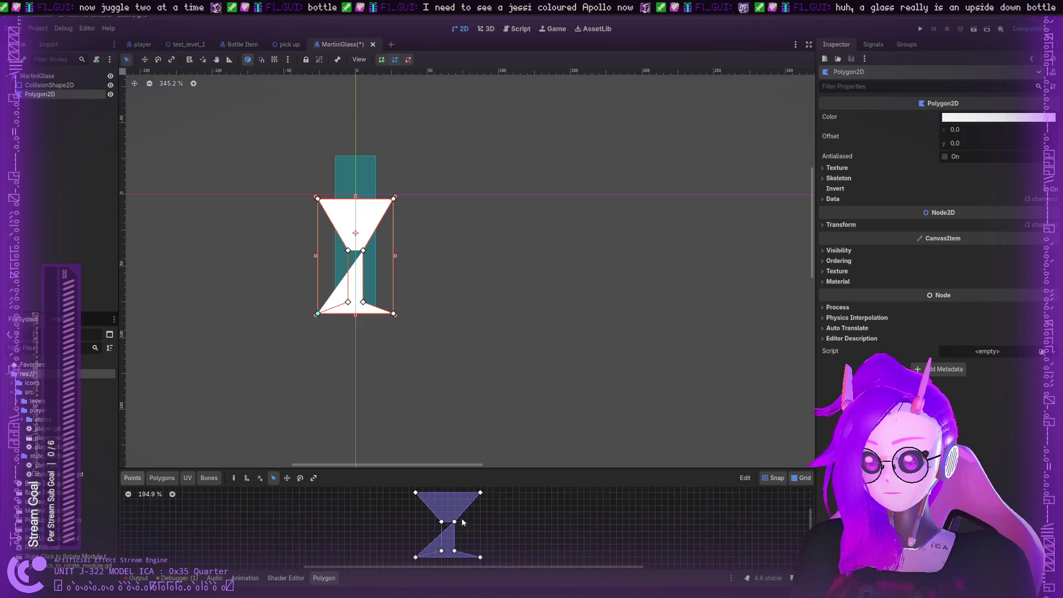
pyautogui.scroll(-2, 463, 522)
# Undo the last edit and widen the glass base to the right
pyautogui.hotkey('ctrl', 'z')
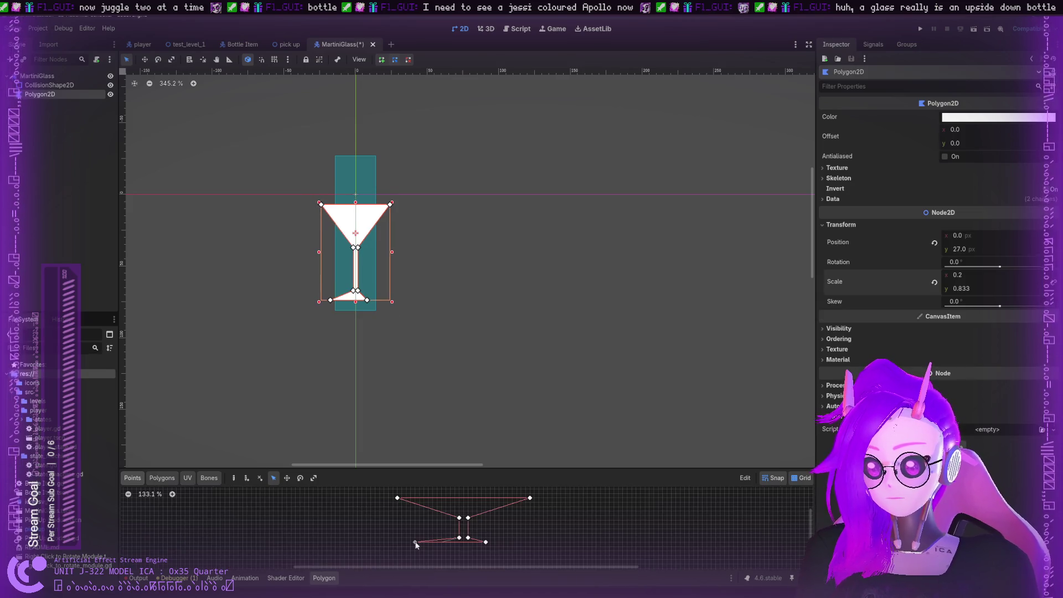
pyautogui.moveTo(485, 542); pyautogui.dragTo(512, 542)
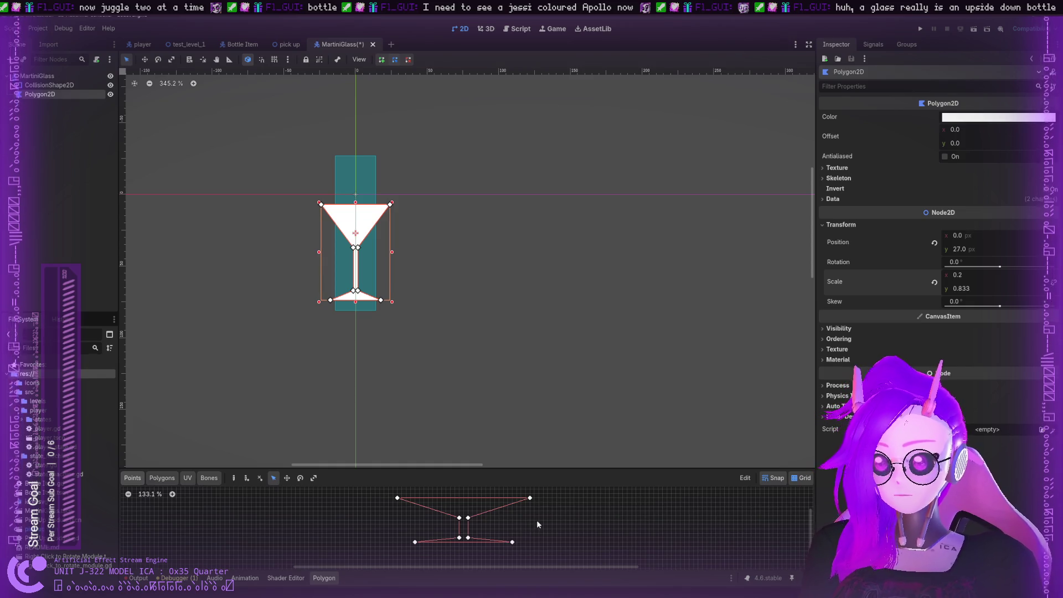
pyautogui.click(431, 264)
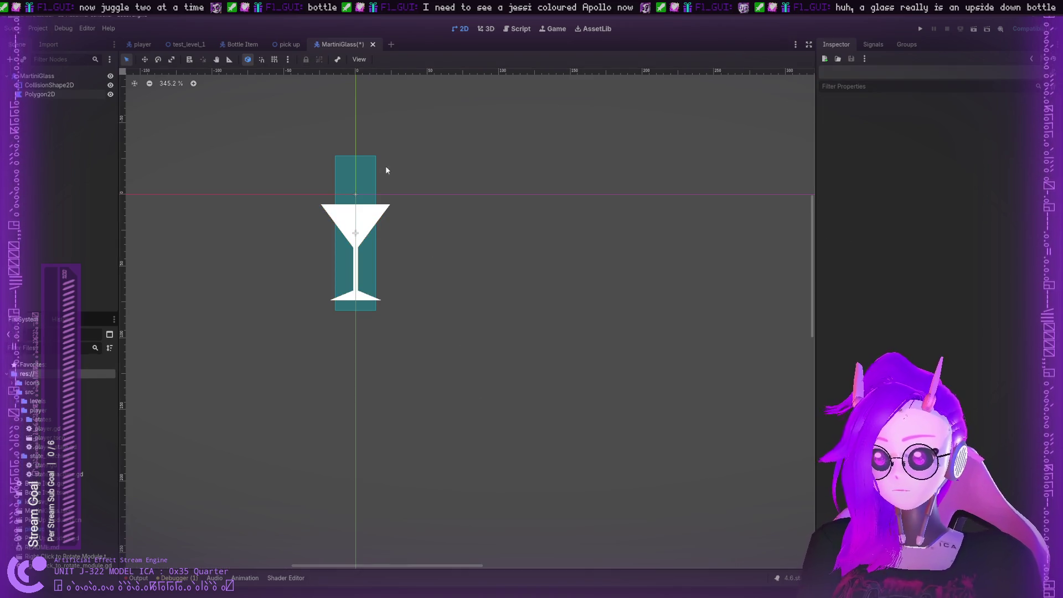
# Raise the collision rectangle and the glass polygon via Inspector Position y, the polygon to -13.34
pyautogui.click(357, 237)
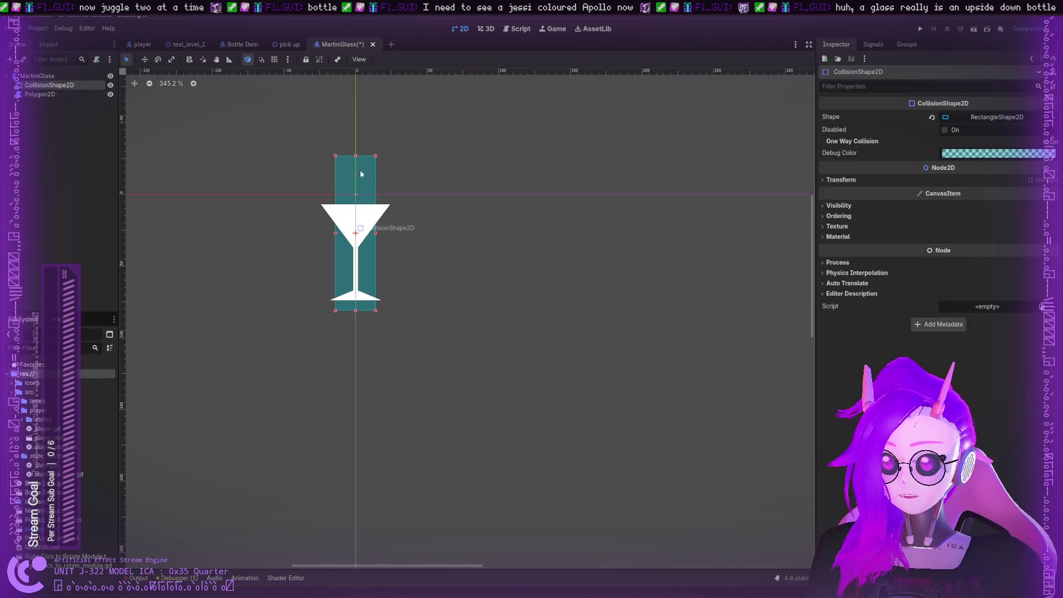
pyautogui.click(57, 94)
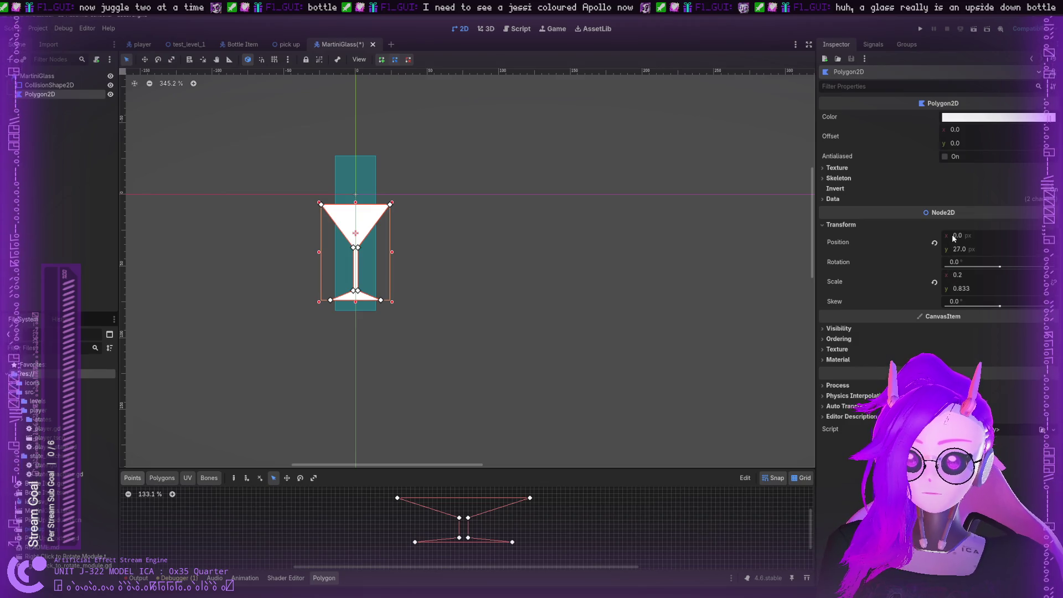
pyautogui.click(41, 85)
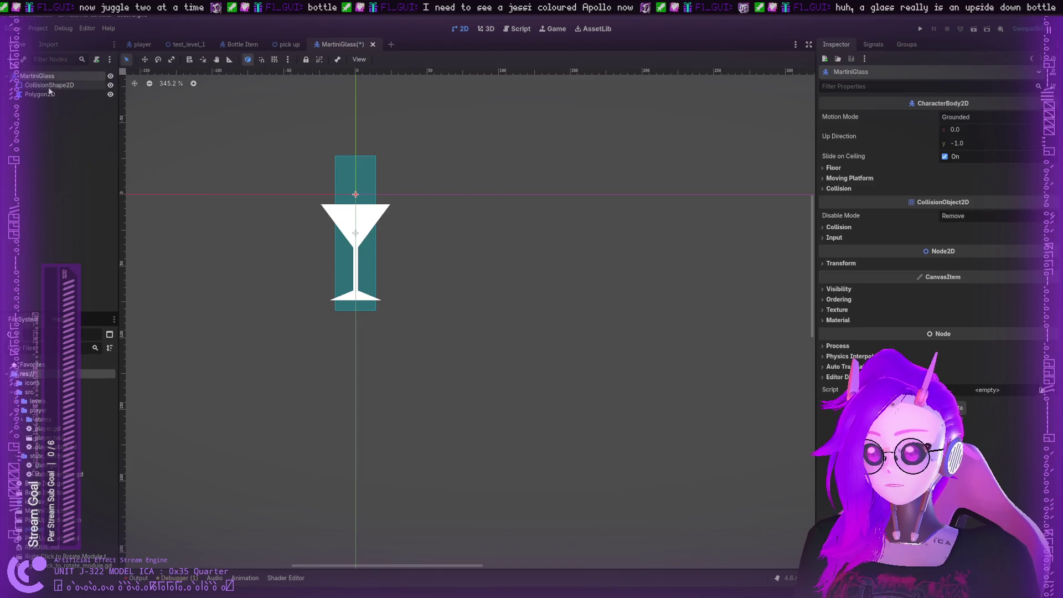
pyautogui.click(828, 180)
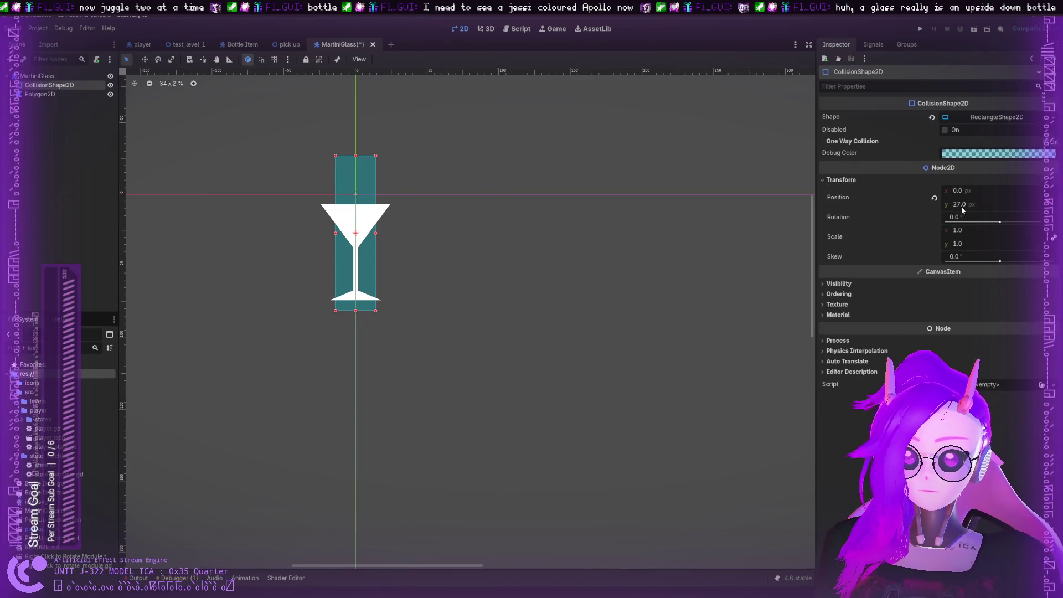
pyautogui.moveTo(948, 205); pyautogui.dragTo(919, 205)
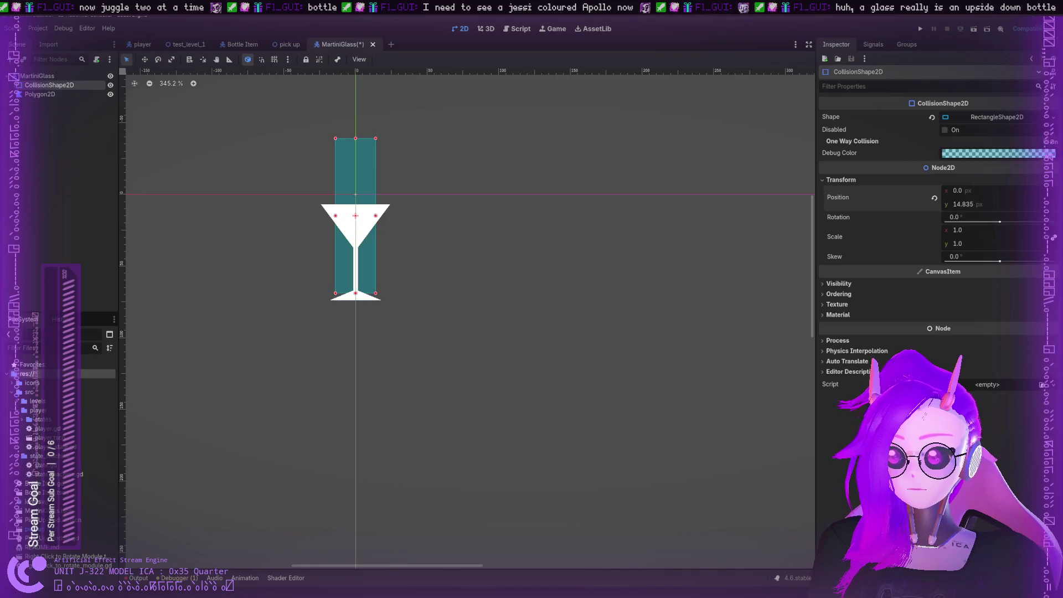
pyautogui.click(59, 94)
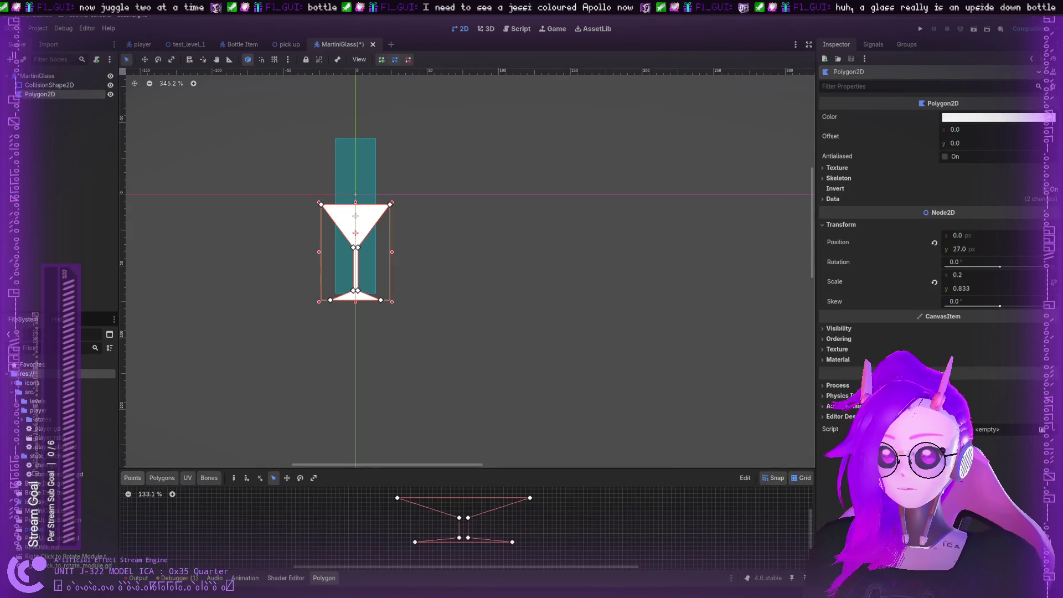
pyautogui.moveTo(974, 250)
pyautogui.mouseDown()
pyautogui.moveTo(884, 249)
pyautogui.moveTo(945, 248)
pyautogui.mouseUp()
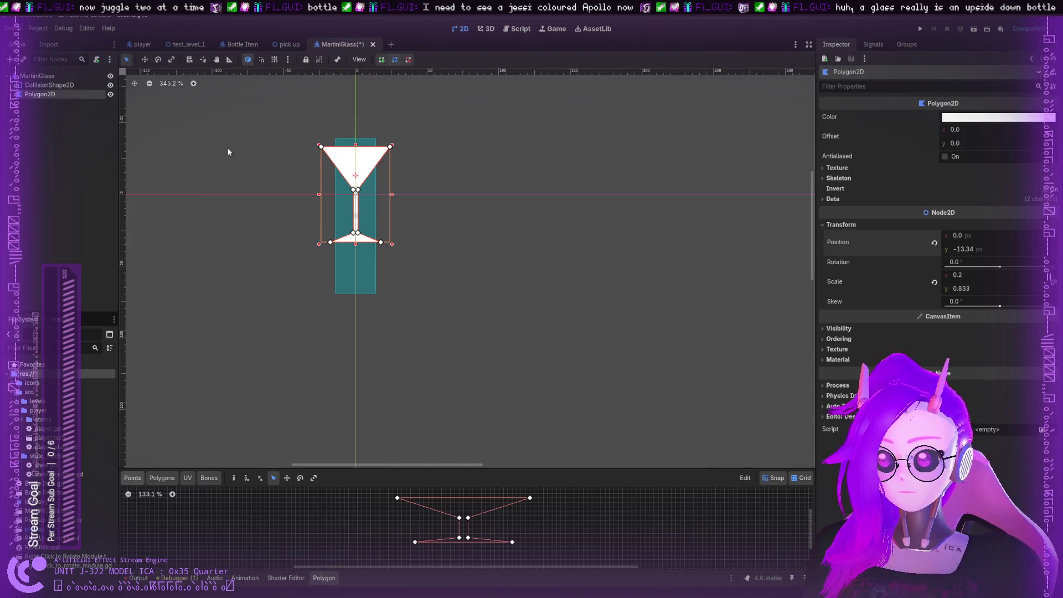
# Fit the collision rectangle to the glass by adjusting its position, top, bottom and sides
pyautogui.click(360, 266)
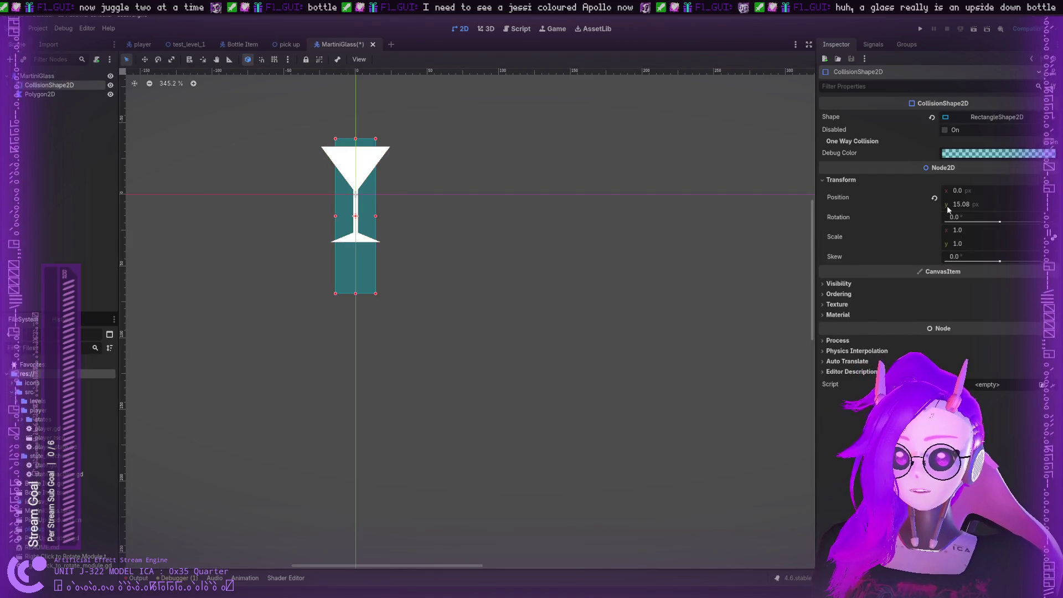
pyautogui.moveTo(946, 203); pyautogui.dragTo(941, 203)
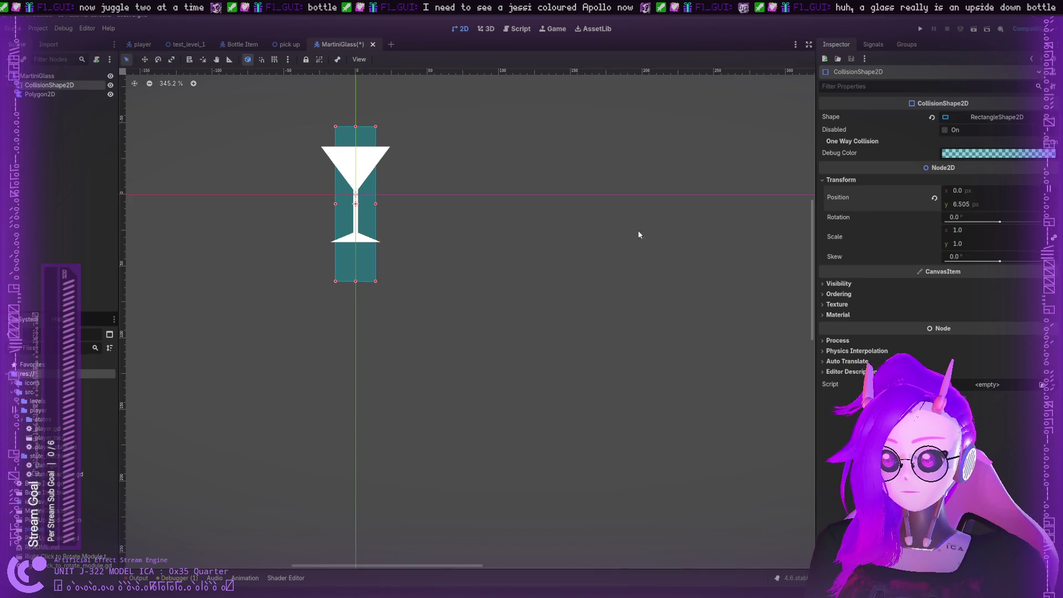
pyautogui.moveTo(355, 281); pyautogui.dragTo(355, 242)
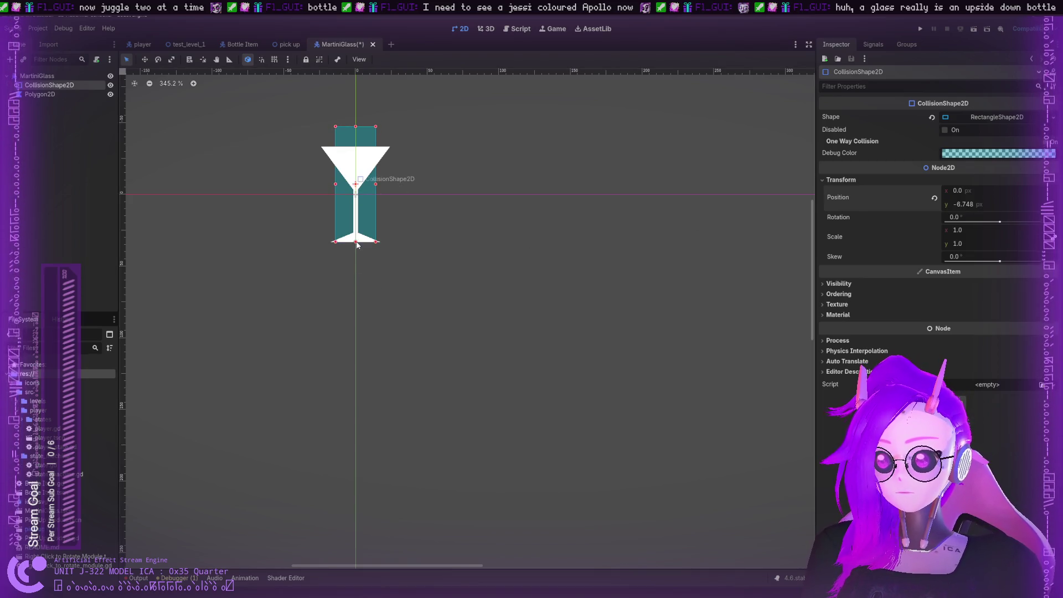
pyautogui.moveTo(357, 127); pyautogui.dragTo(357, 147)
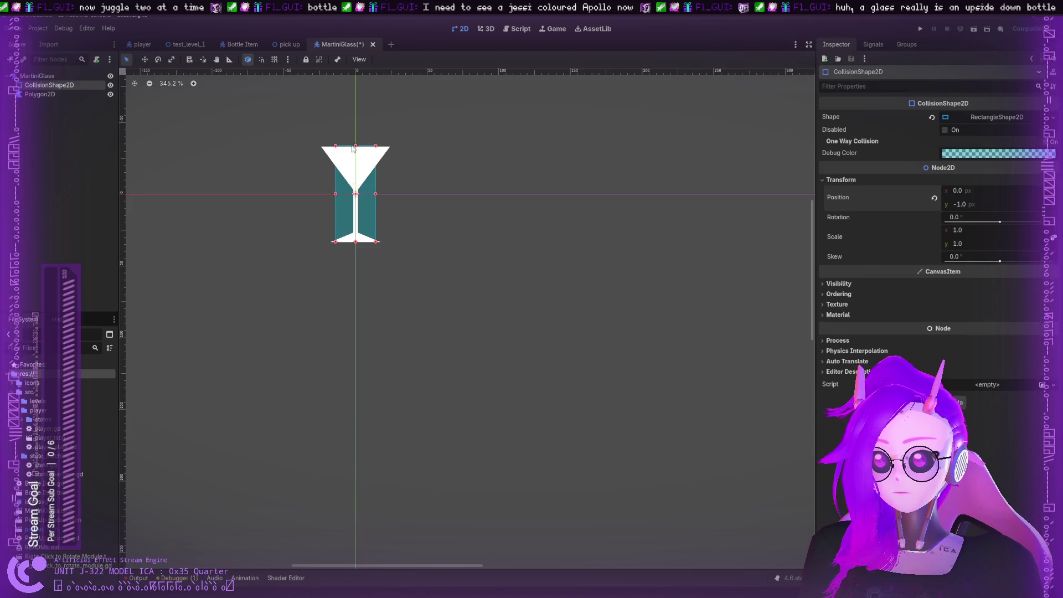
pyautogui.moveTo(375, 195); pyautogui.dragTo(390, 195)
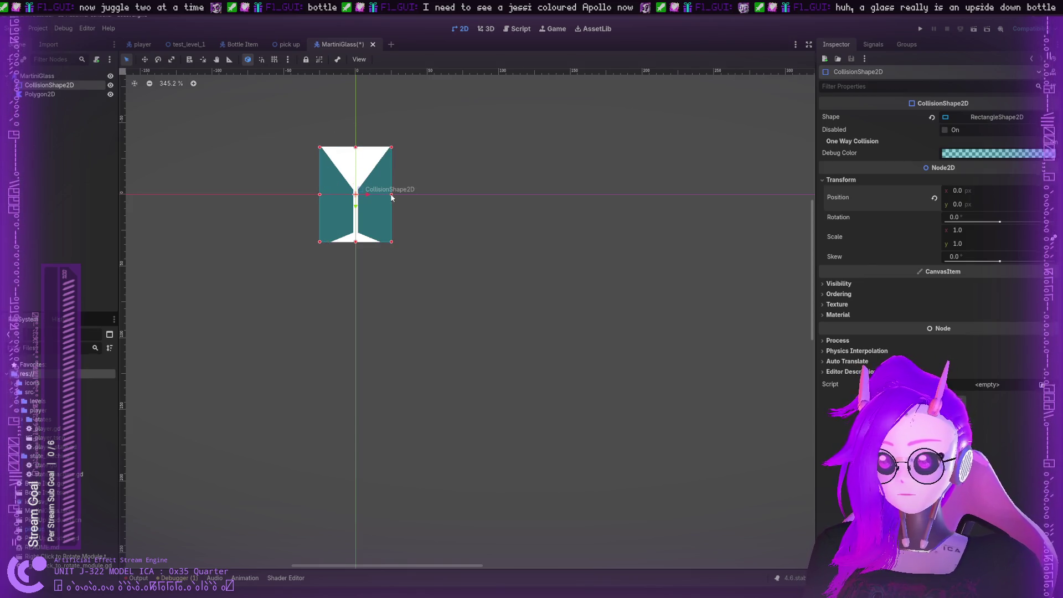
pyautogui.click(445, 156)
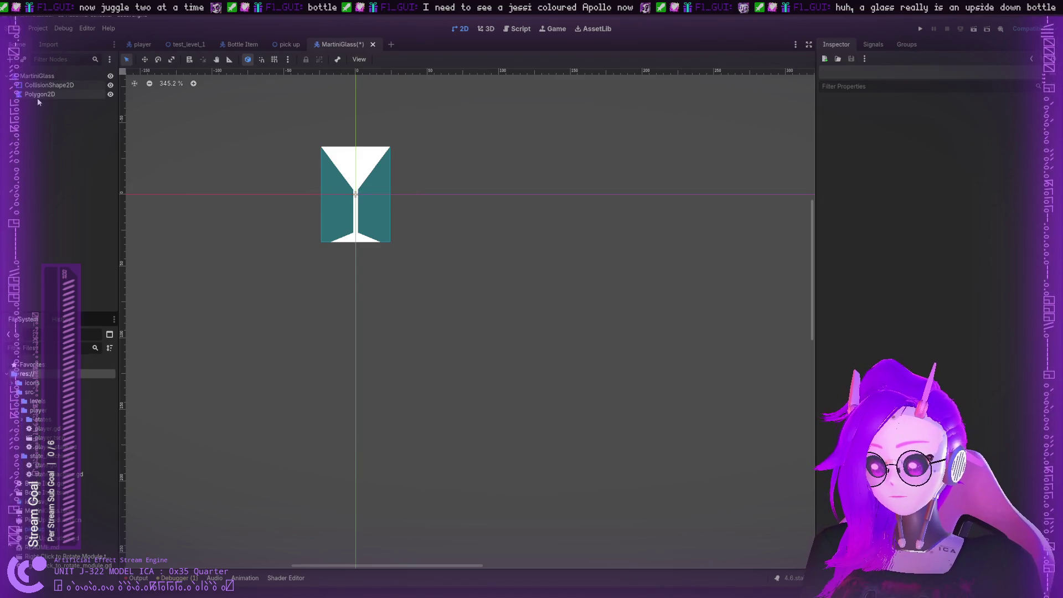
pyautogui.click(330, 198)
pyautogui.moveTo(325, 197); pyautogui.dragTo(331, 198)
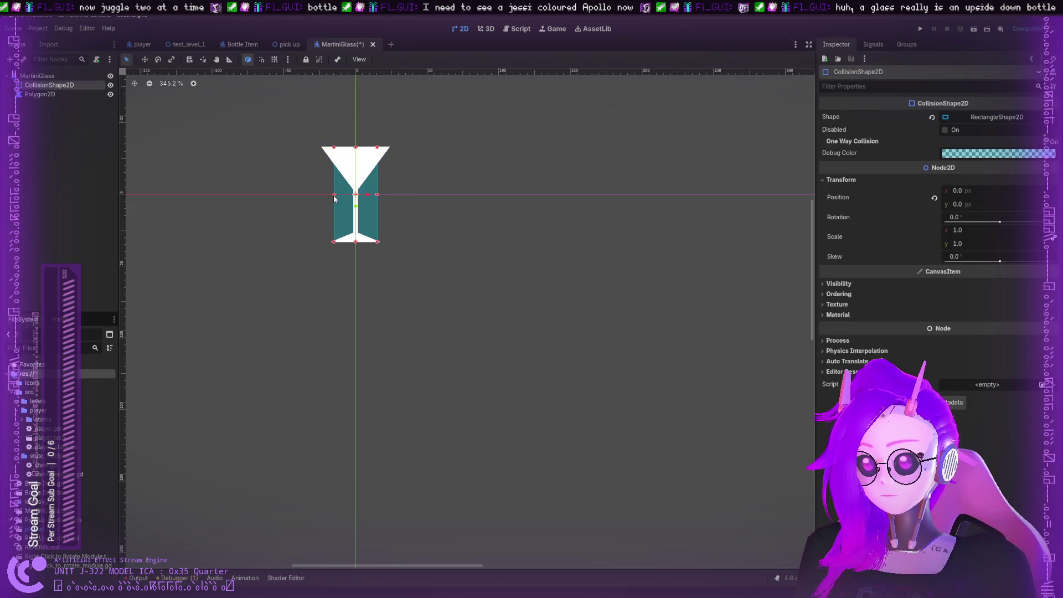
pyautogui.click(437, 181)
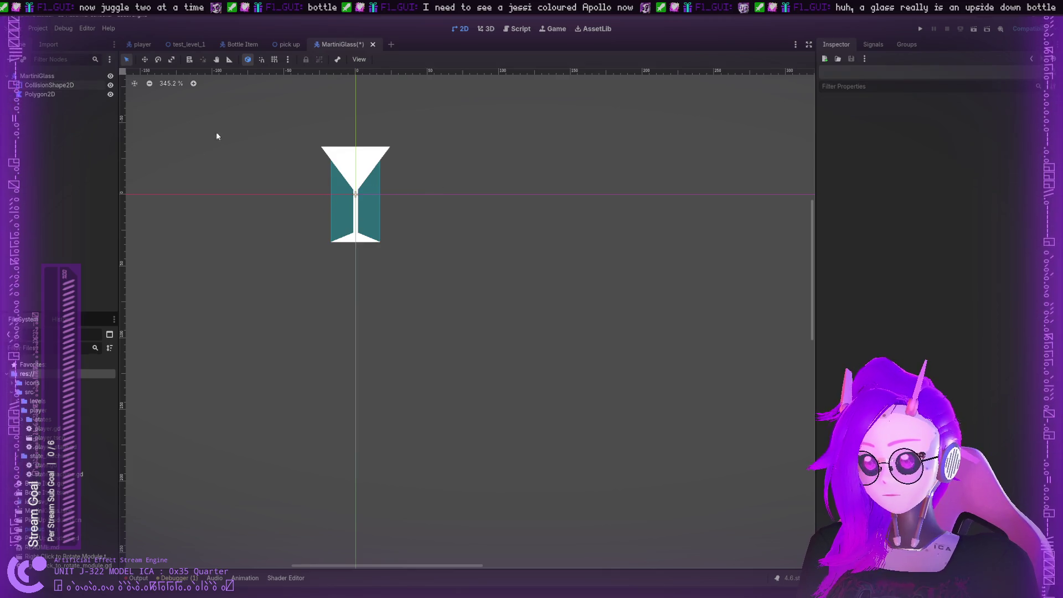
pyautogui.click(359, 156)
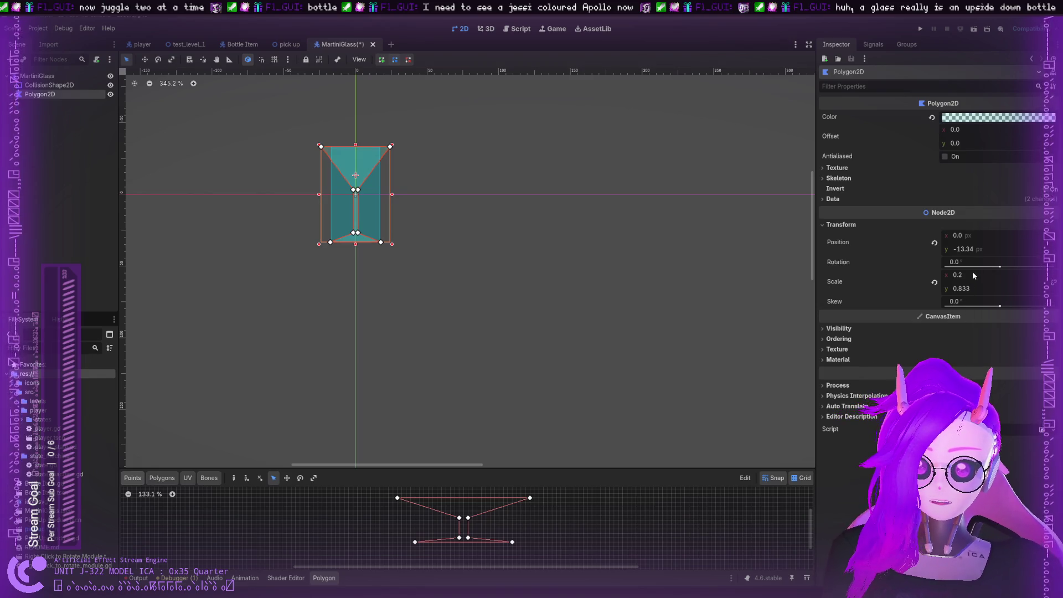
# Check the glass polygon, then save the MartiniGlass scene with Ctrl+S
pyautogui.click(425, 174)
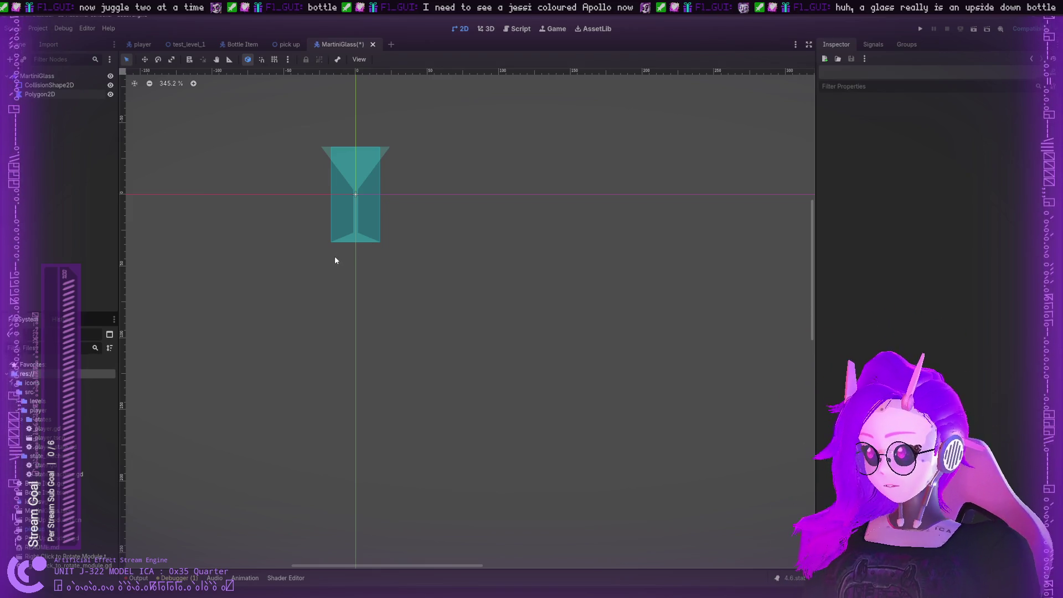
pyautogui.click(385, 155)
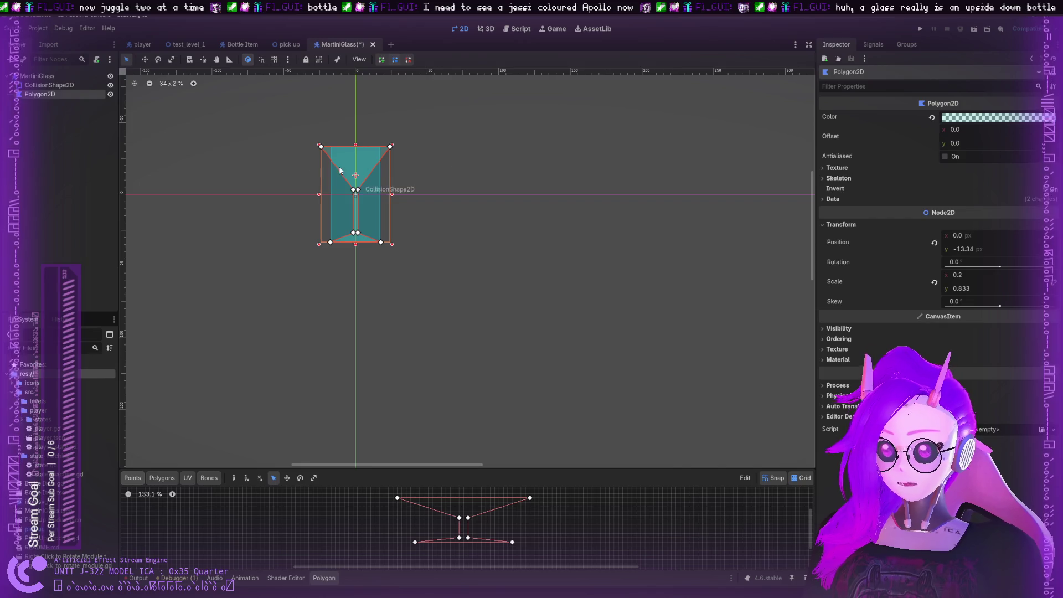
pyautogui.click(61, 113)
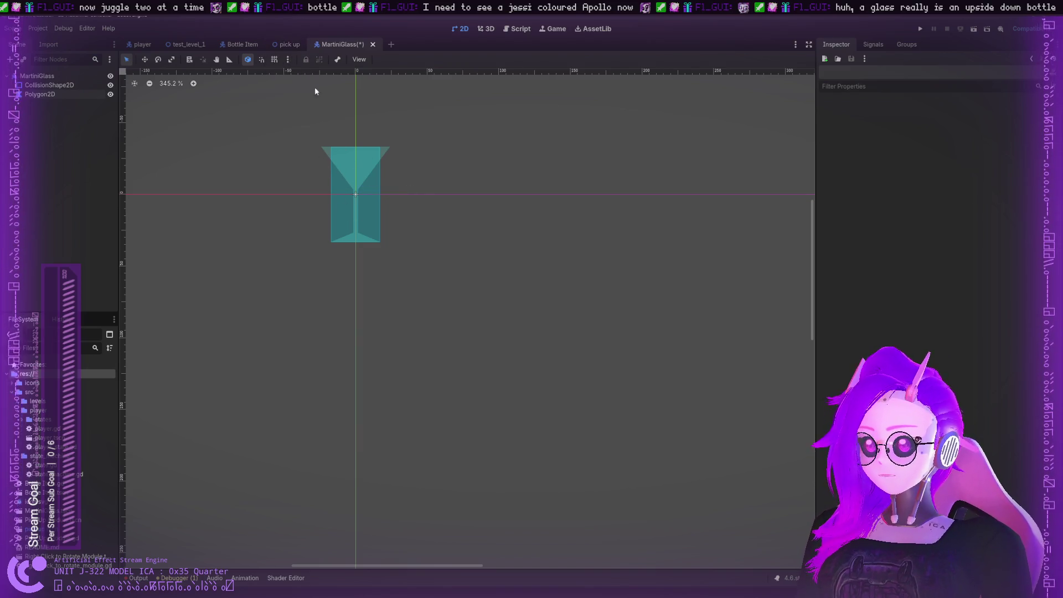
pyautogui.hotkey('ctrl', 's')
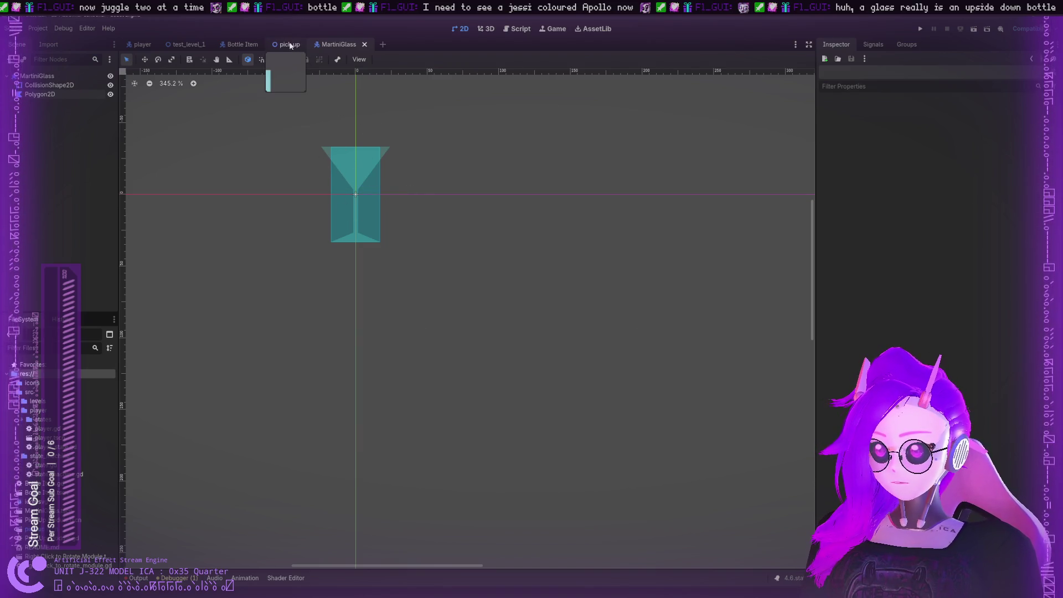
# Switch back and forth between the pick up level and MartiniGlass scenes to compare them
pyautogui.click(290, 46)
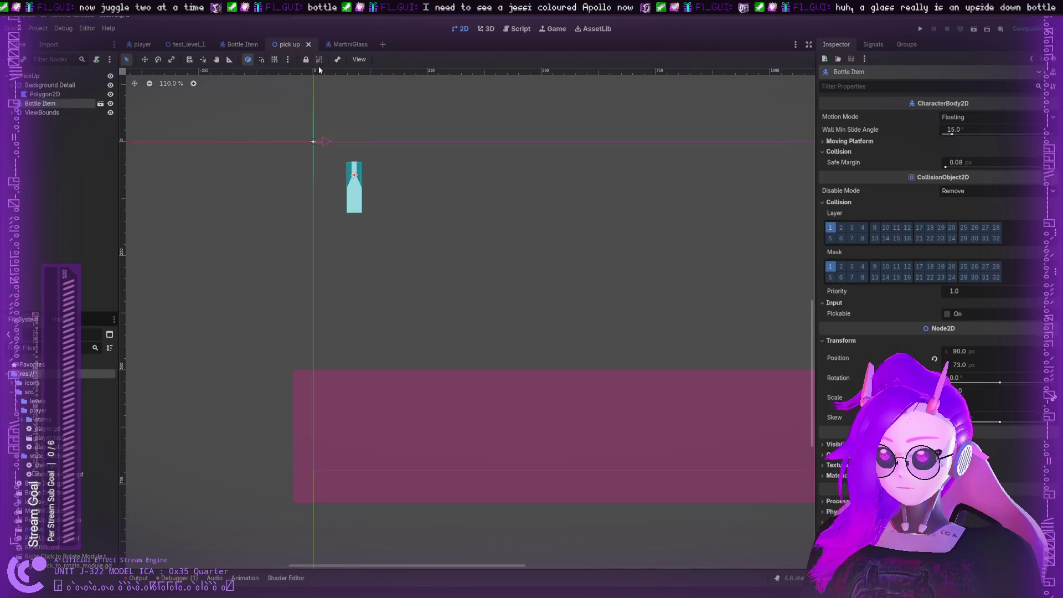
pyautogui.click(349, 44)
pyautogui.click(288, 44)
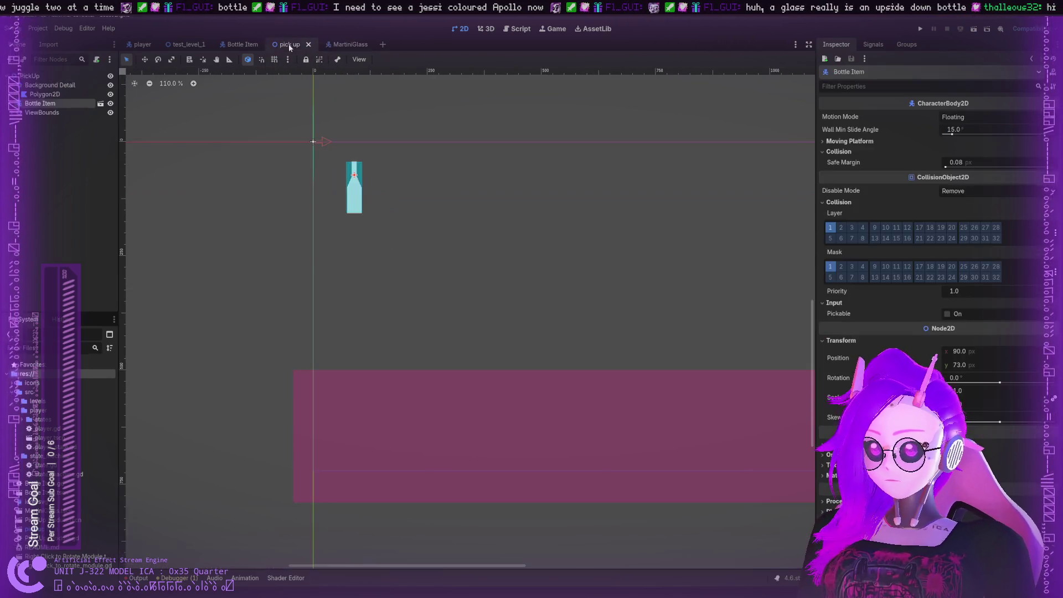
pyautogui.click(349, 44)
pyautogui.click(288, 44)
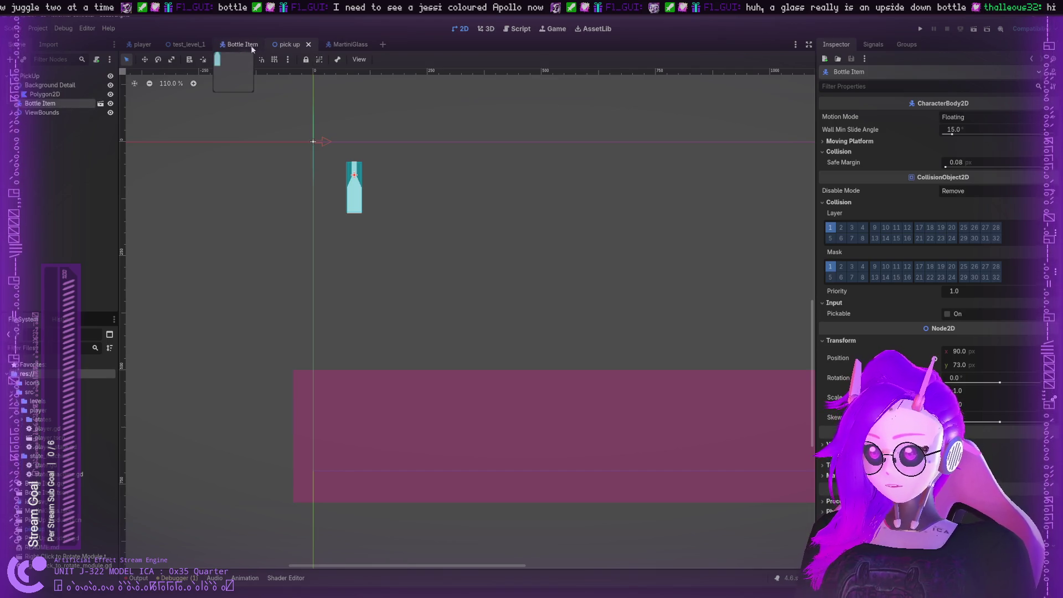
# Copy Pick Up Module, Pickup Collider and RightClick to Rotate from Bottle Item into MartiniGlass
pyautogui.moveTo(252, 49); pyautogui.dragTo(311, 45)
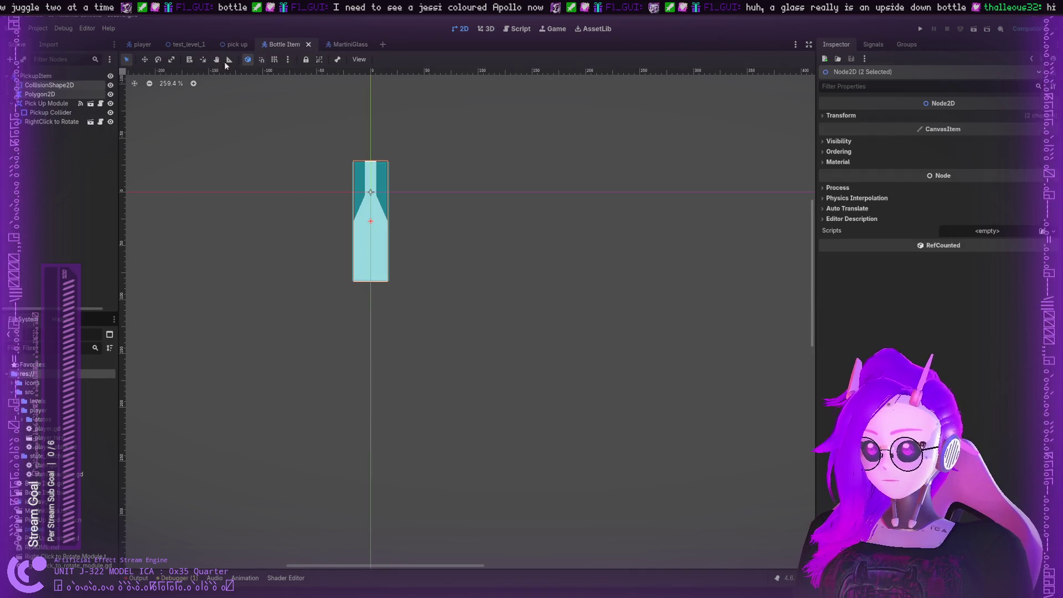
pyautogui.click(49, 121)
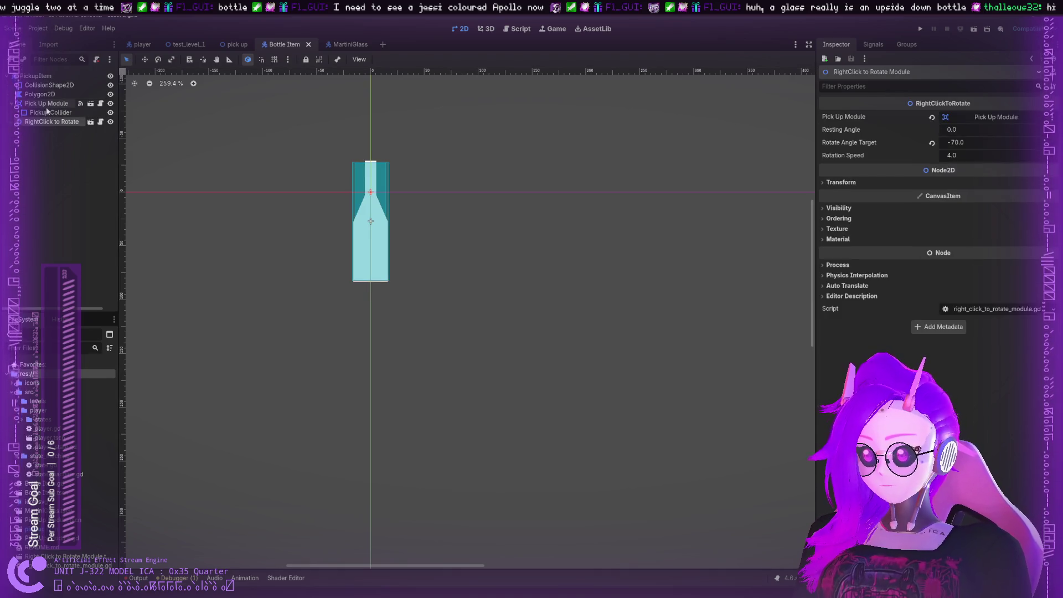
pyautogui.keyDown('shift'); pyautogui.click(46, 106); pyautogui.keyUp('shift')
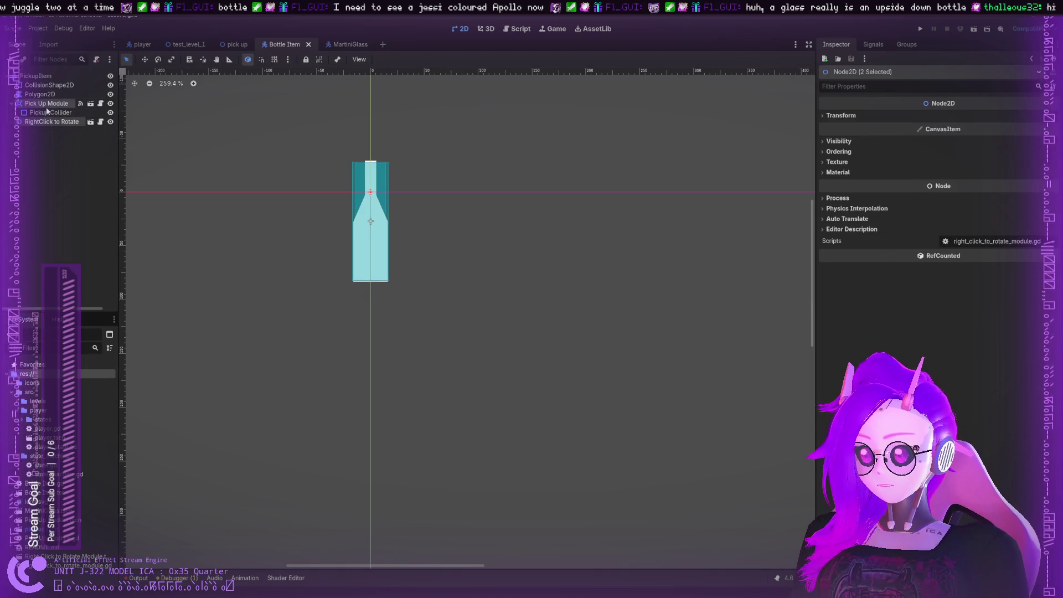
pyautogui.click(340, 47)
pyautogui.click(53, 144)
pyautogui.hotkey('ctrl', 'v')
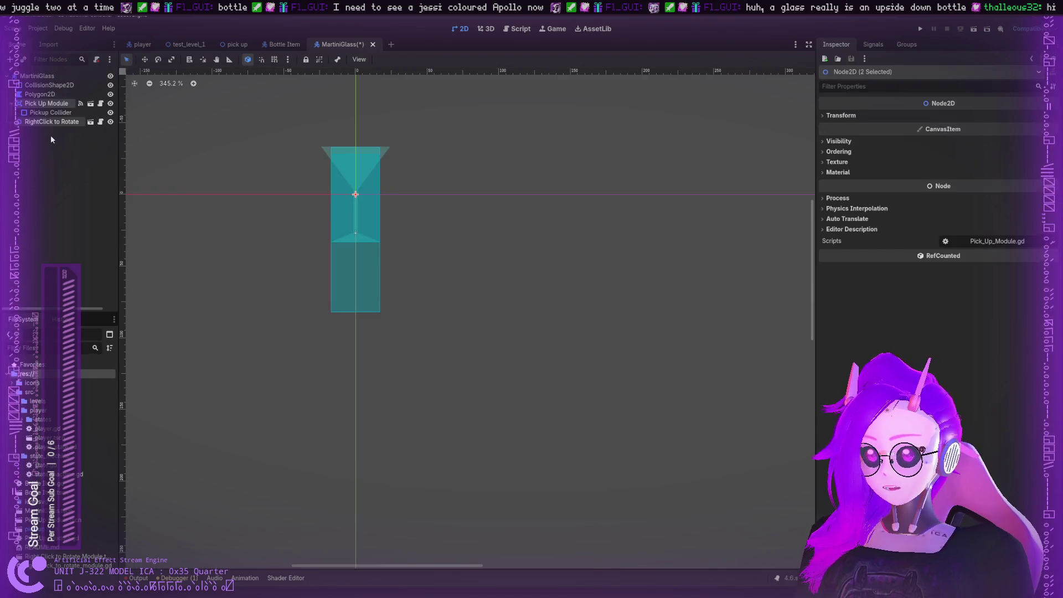
pyautogui.click(34, 104)
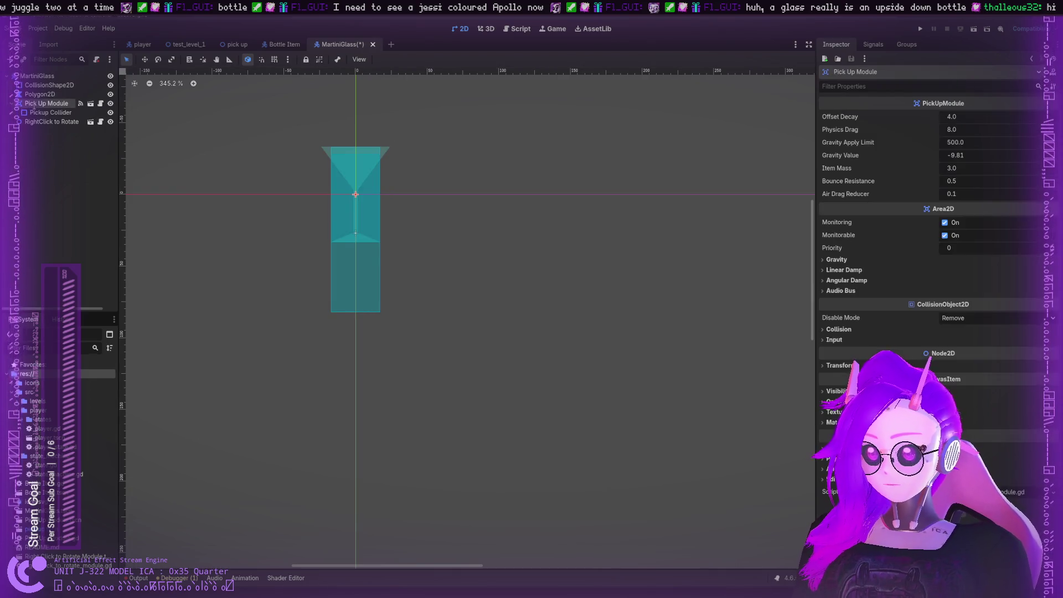
pyautogui.click(50, 112)
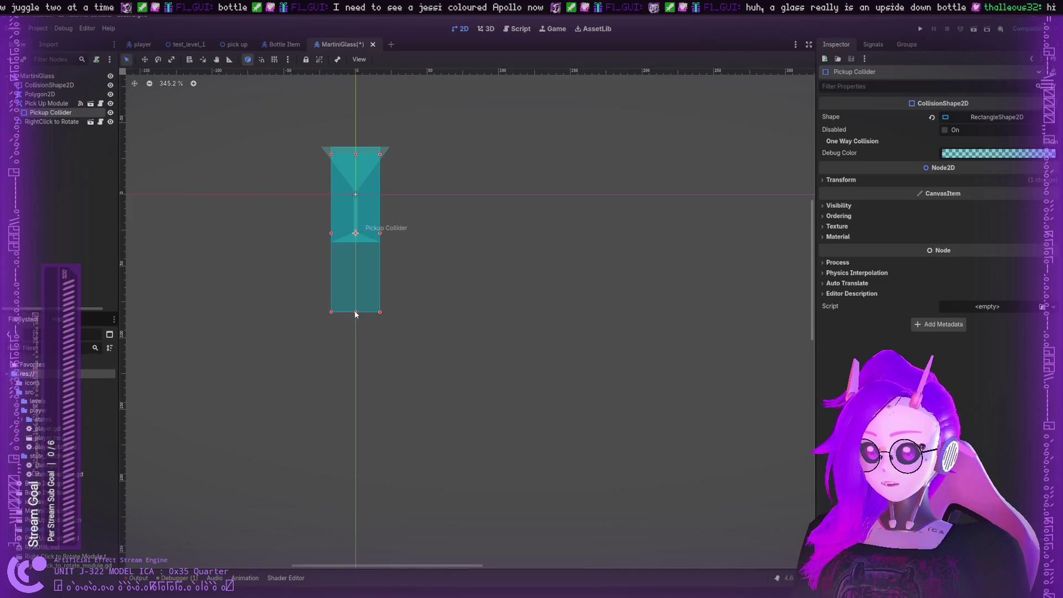
# Resize the glass's Pickup Collider to cover the bowl up to the rim
pyautogui.moveTo(356, 314); pyautogui.dragTo(357, 242)
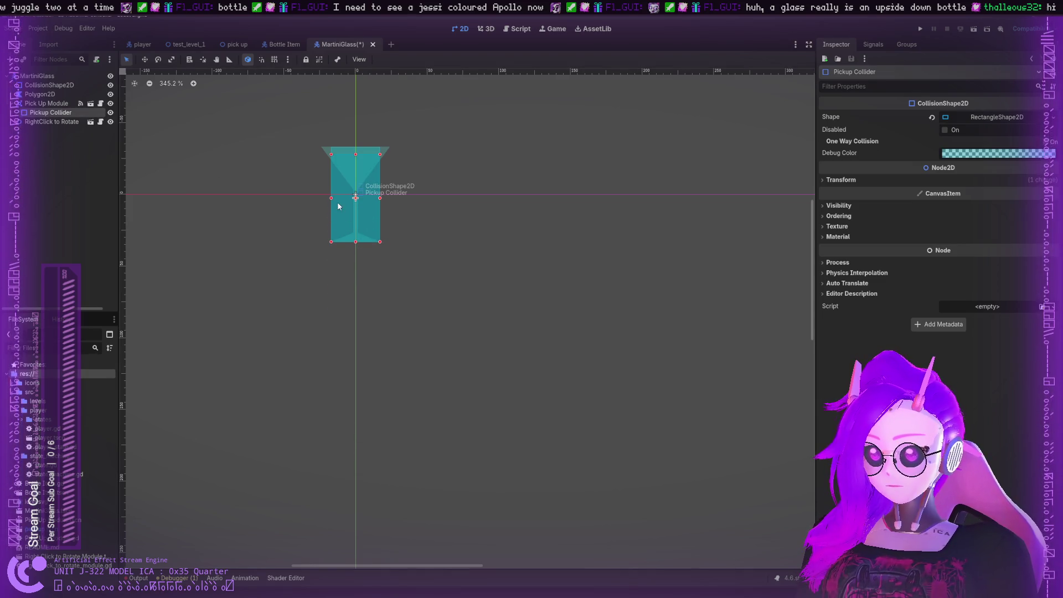
pyautogui.moveTo(331, 197); pyautogui.dragTo(324, 198)
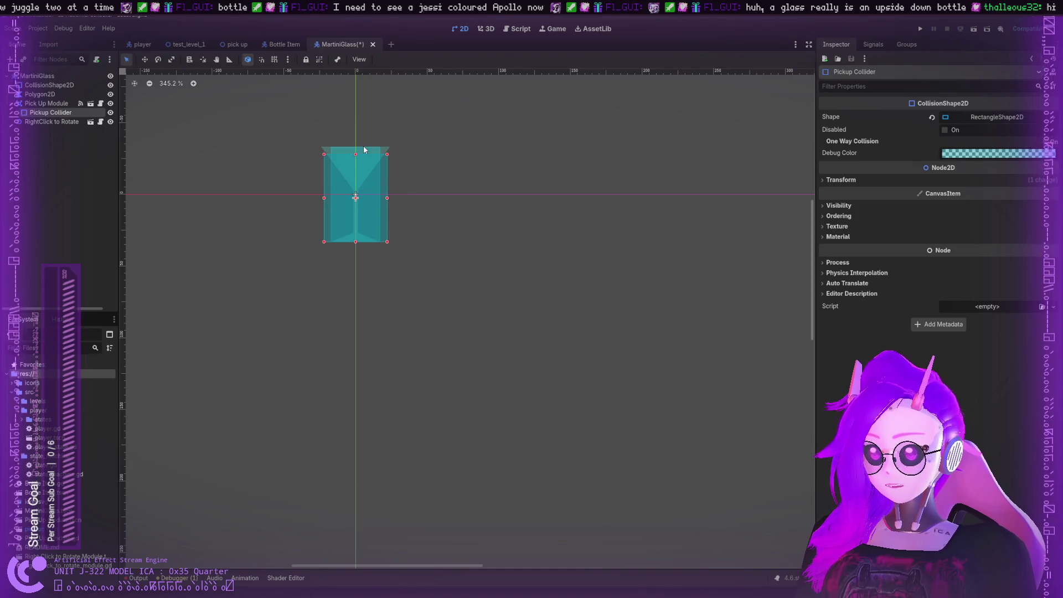
pyautogui.moveTo(364, 150); pyautogui.dragTo(361, 152)
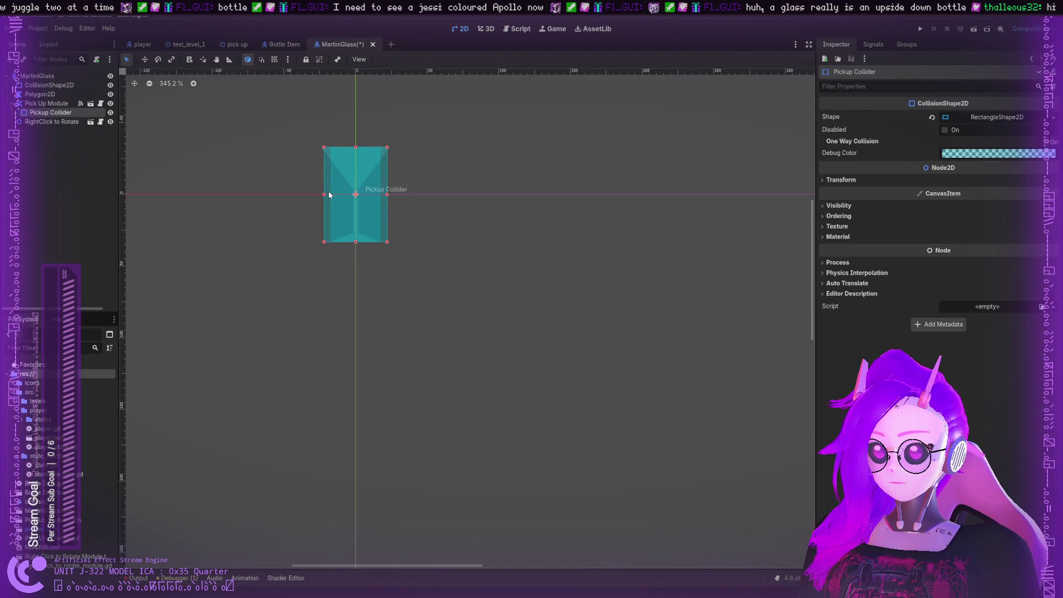
pyautogui.click(440, 182)
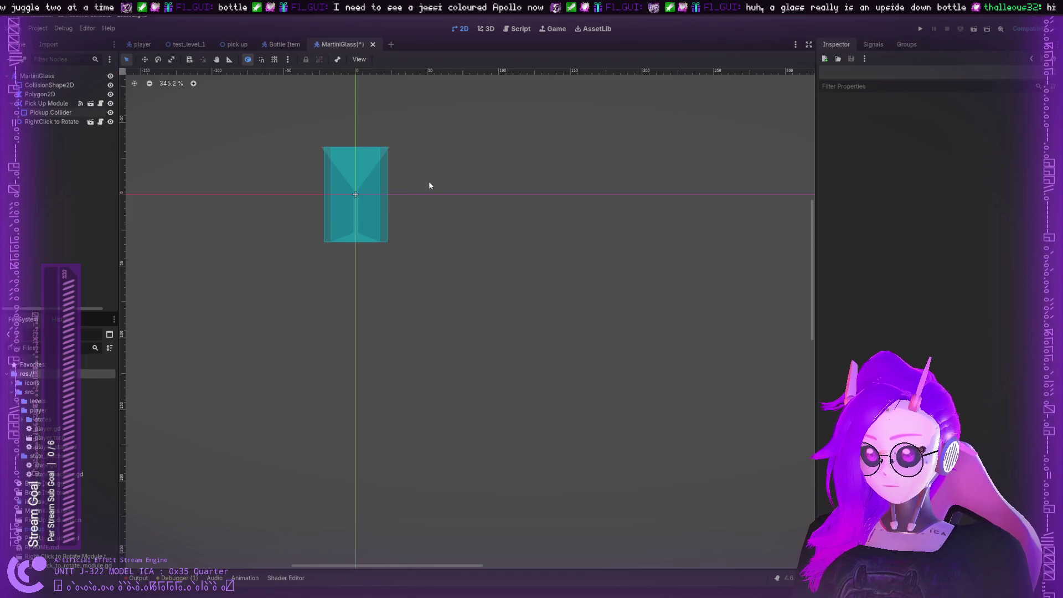
pyautogui.click(54, 121)
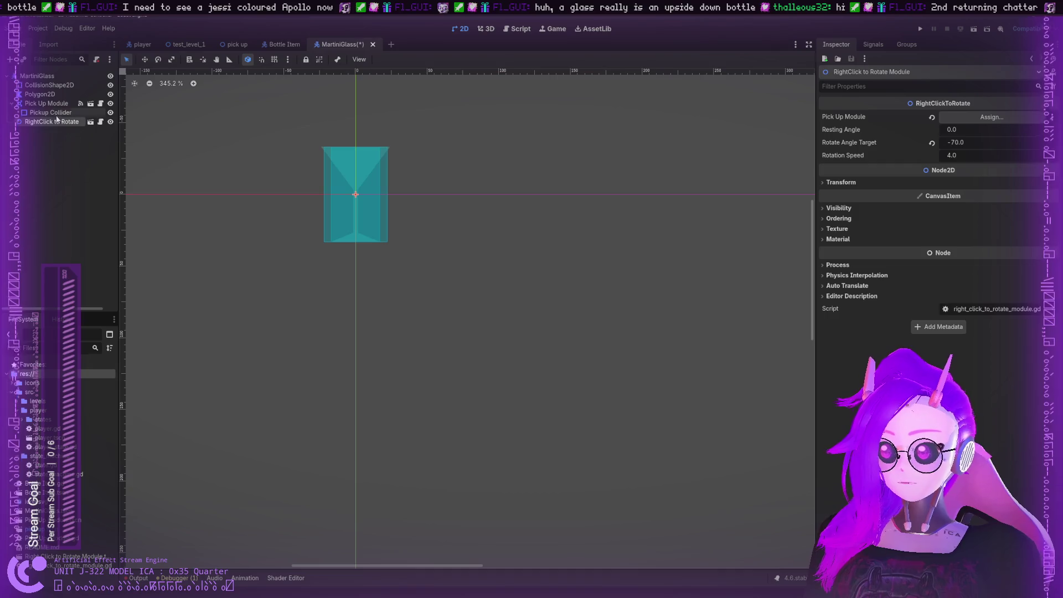
# Hide the Pickup Collider and CollisionShape2D in the editor, keeping the glass polygon visible
pyautogui.click(110, 113)
pyautogui.click(111, 95)
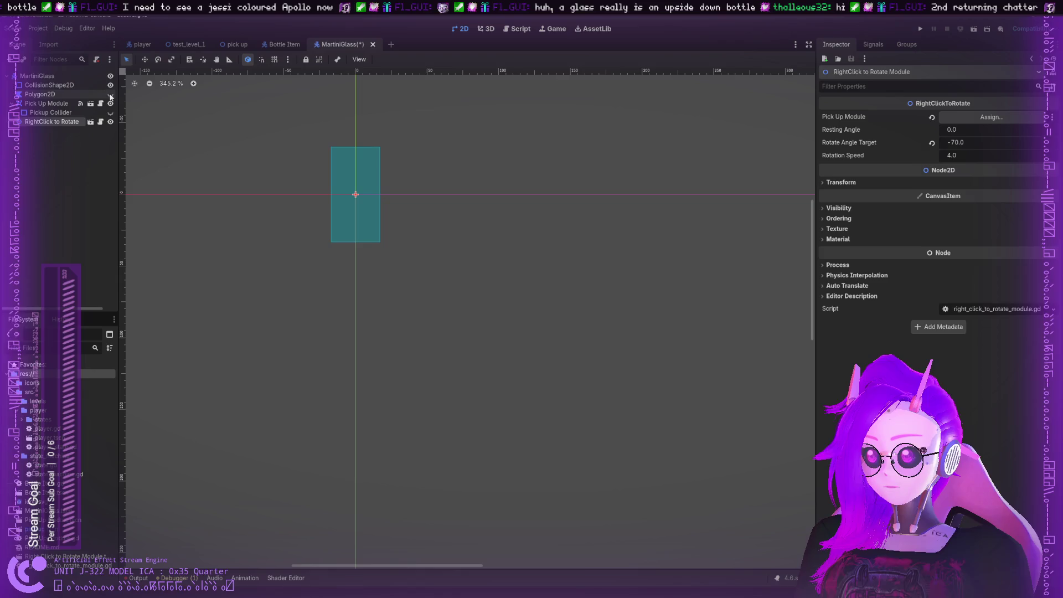
pyautogui.click(110, 94)
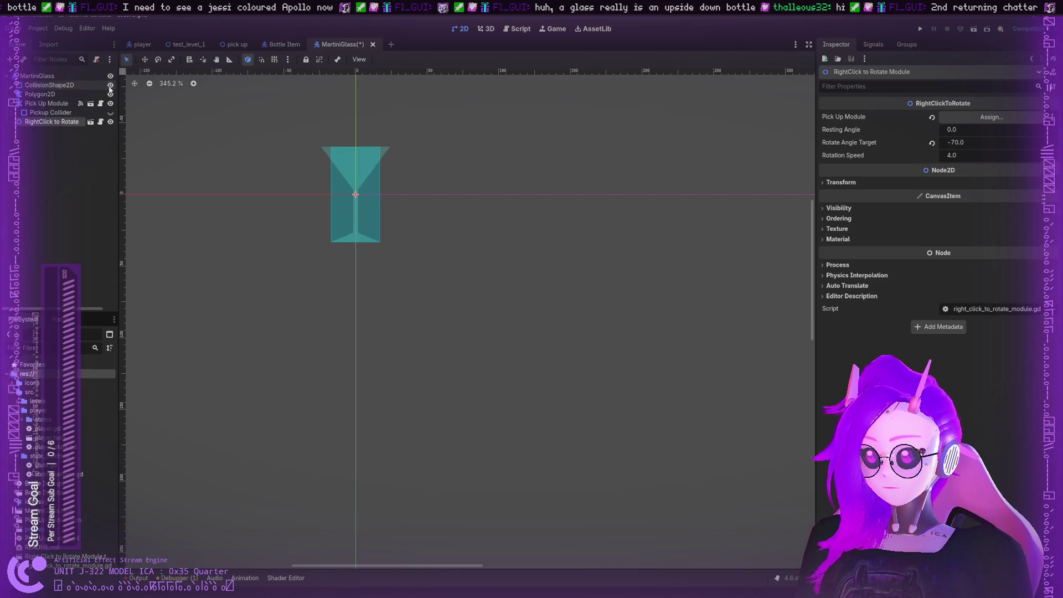
pyautogui.click(110, 85)
pyautogui.click(395, 186)
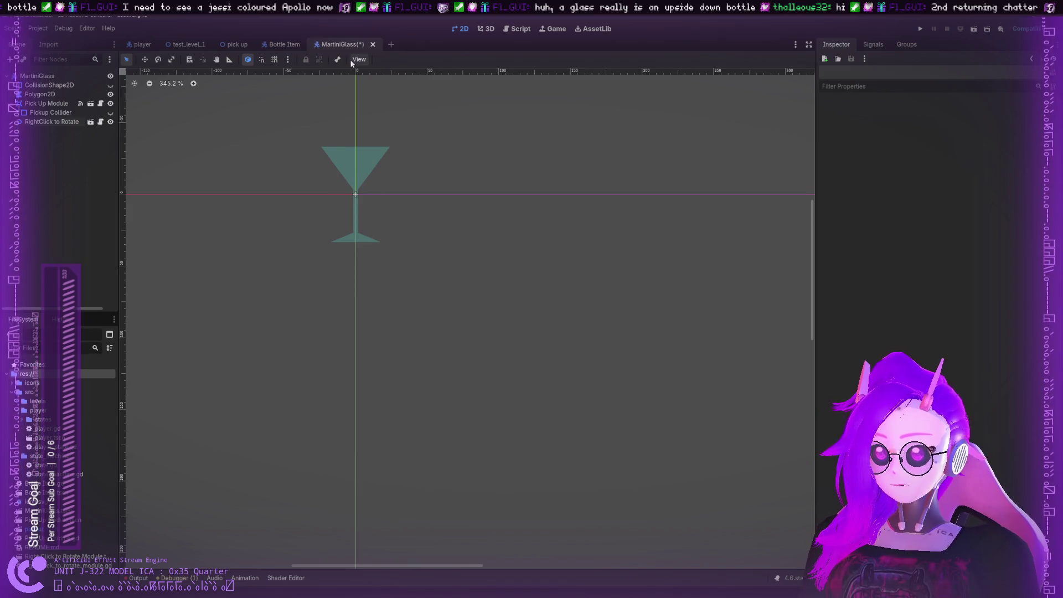
# Save the MartiniGlass scene and place a MartiniGlass instance below the bottle in the pick up level
pyautogui.hotkey('ctrl', 's')
pyautogui.hotkey('ctrl', 'shift', 'Tab')
pyautogui.hotkey('ctrl', 'shift', 'Tab')
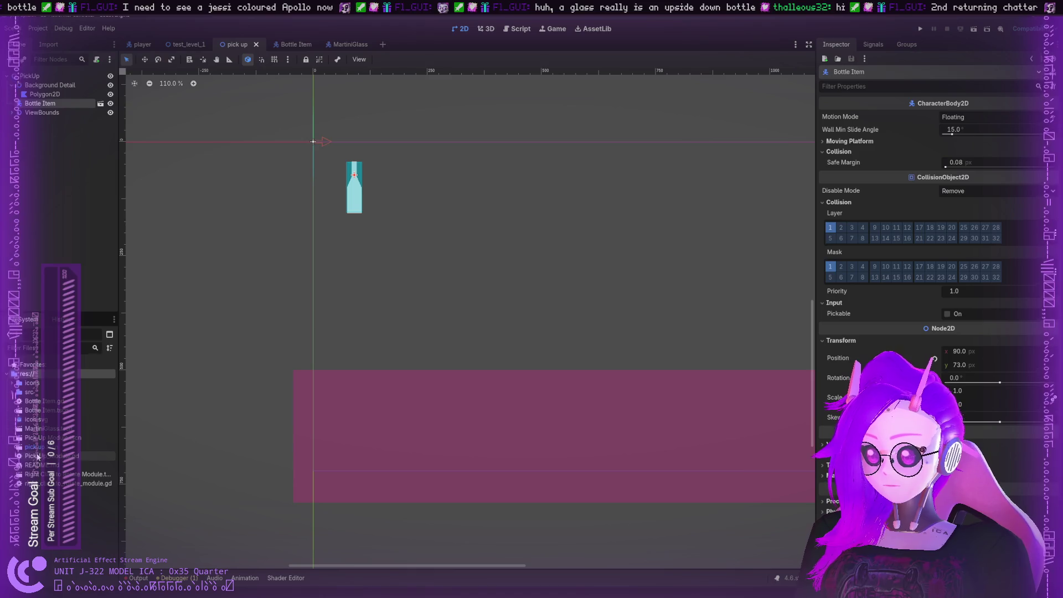
pyautogui.click(40, 429)
pyautogui.moveTo(34, 430)
pyautogui.mouseDown()
pyautogui.moveTo(394, 360)
pyautogui.moveTo(434, 321)
pyautogui.moveTo(413, 213)
pyautogui.moveTo(434, 313)
pyautogui.mouseUp()
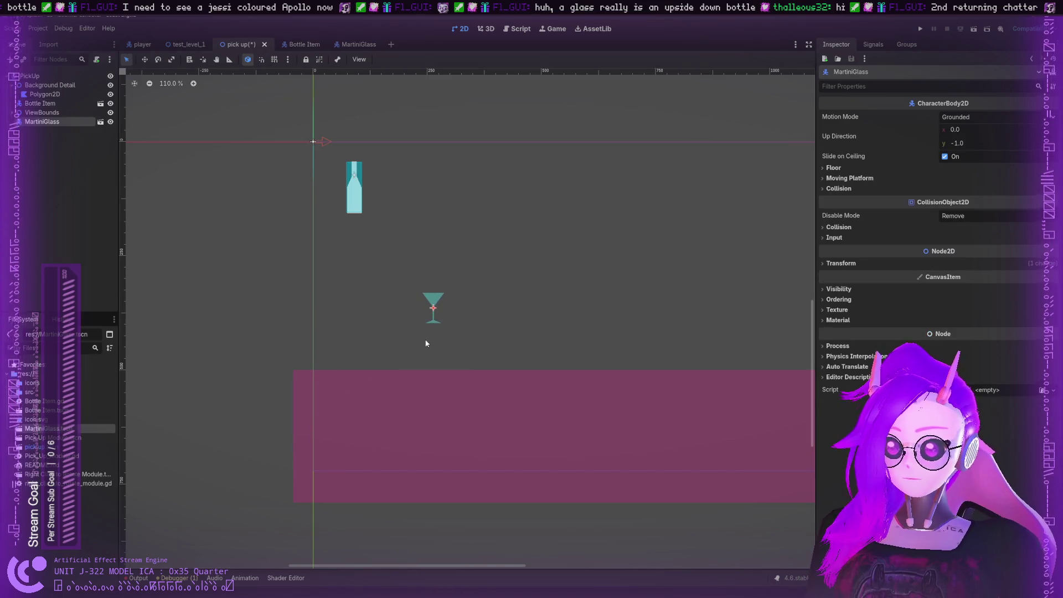
# Hide the Pickup Collider overlay in the Bottle Item scene
pyautogui.click(355, 175)
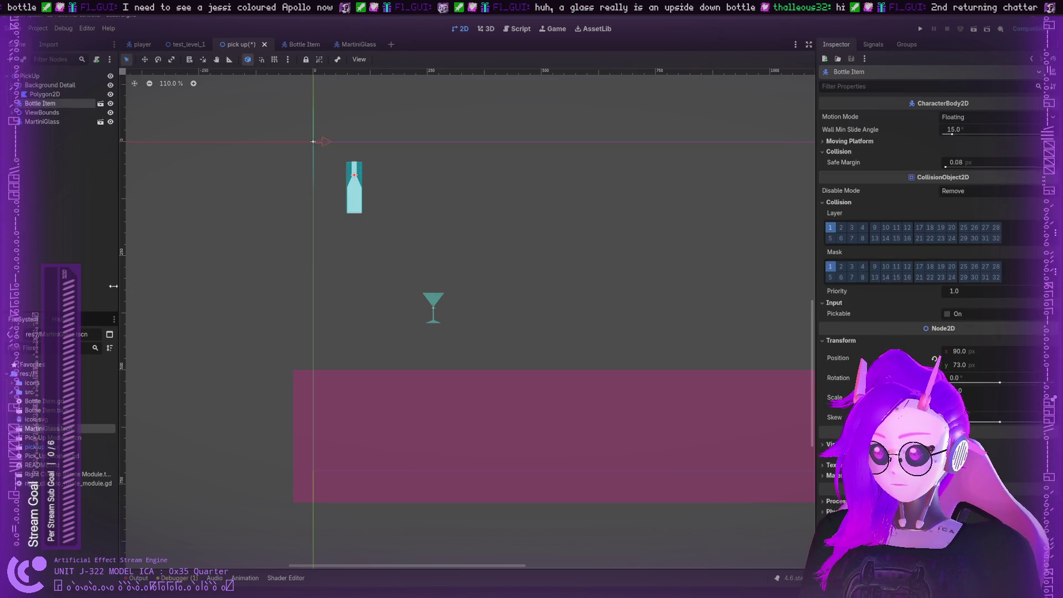
pyautogui.click(248, 59)
pyautogui.click(298, 45)
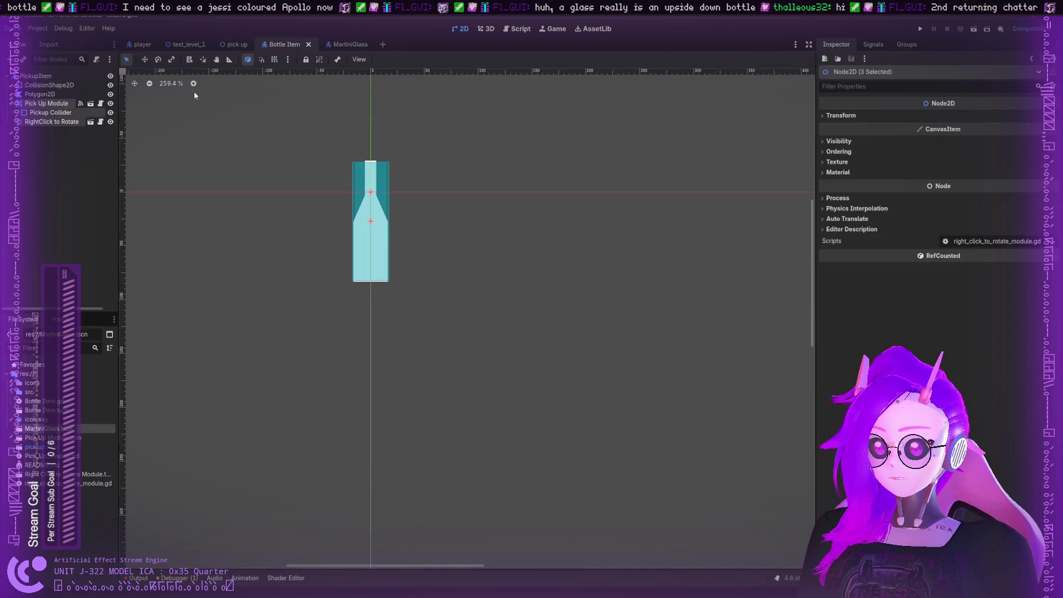
pyautogui.click(110, 94)
pyautogui.click(110, 94)
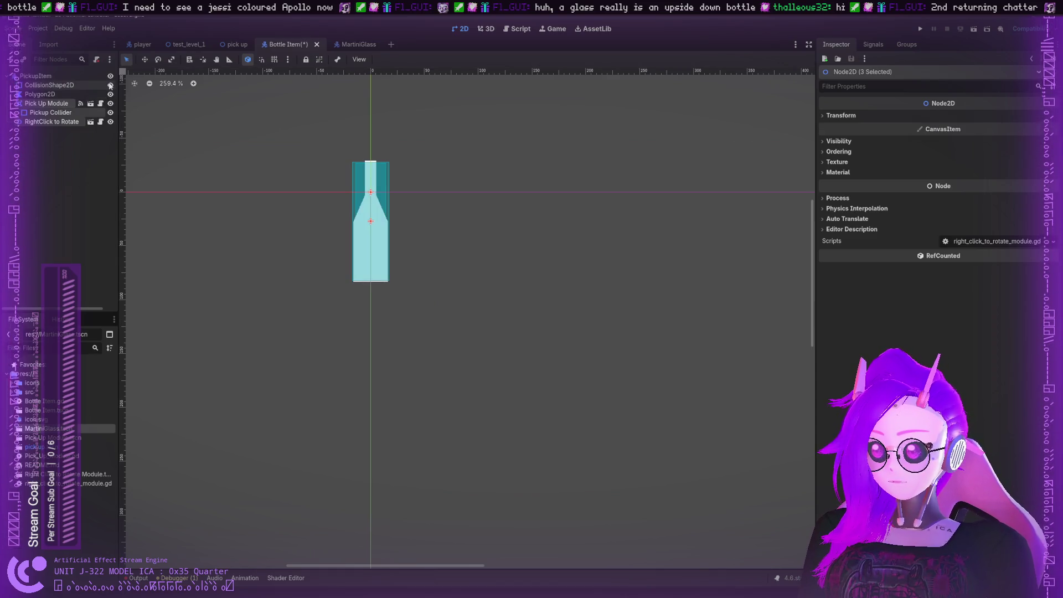
pyautogui.click(110, 113)
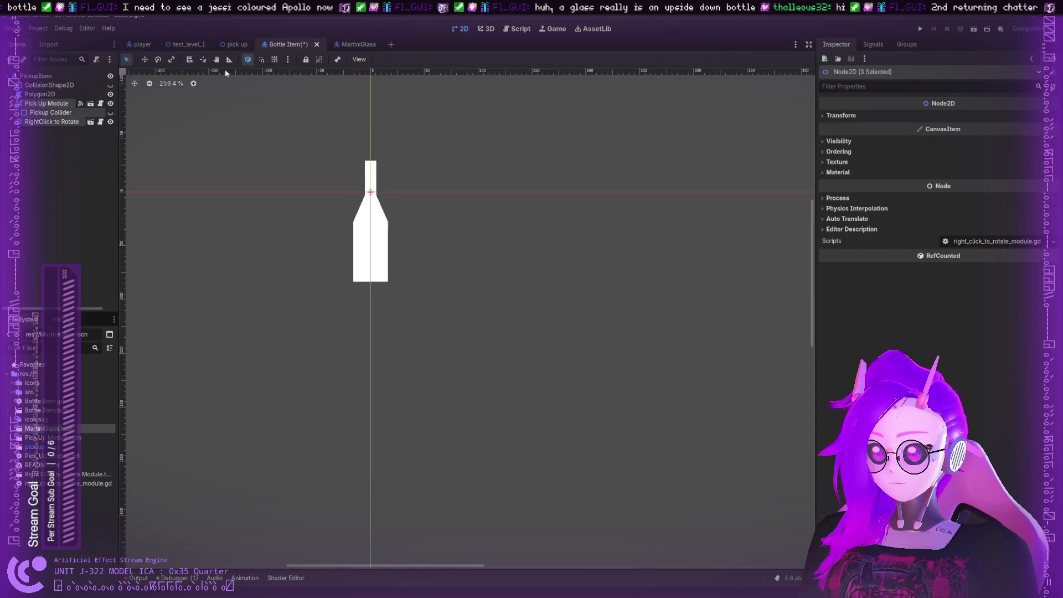
pyautogui.click(231, 45)
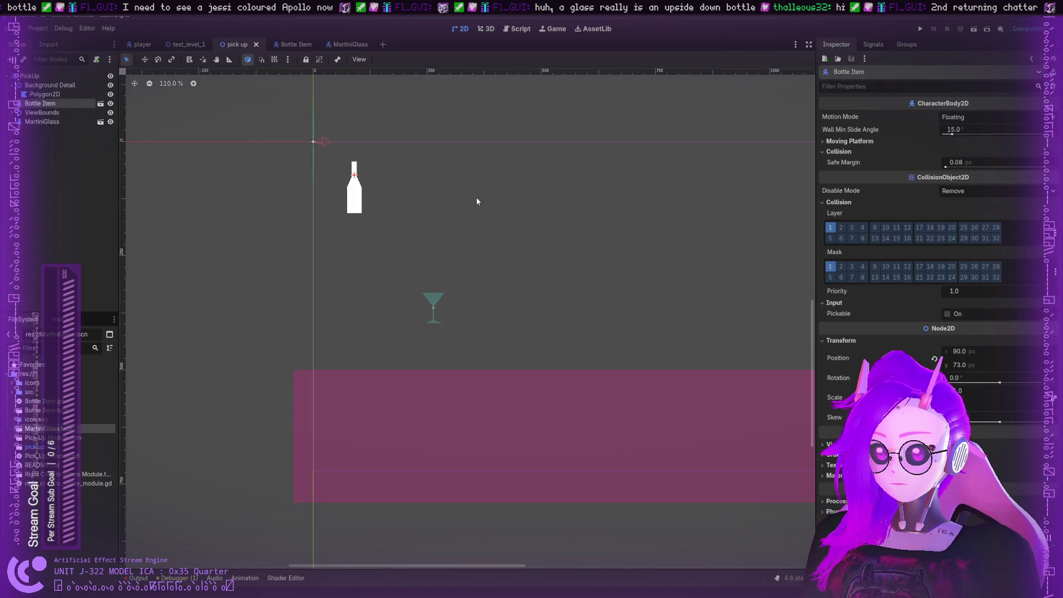
# Test-run the level, drop the martini glass onto the floor, then close the game window
pyautogui.click(920, 29)
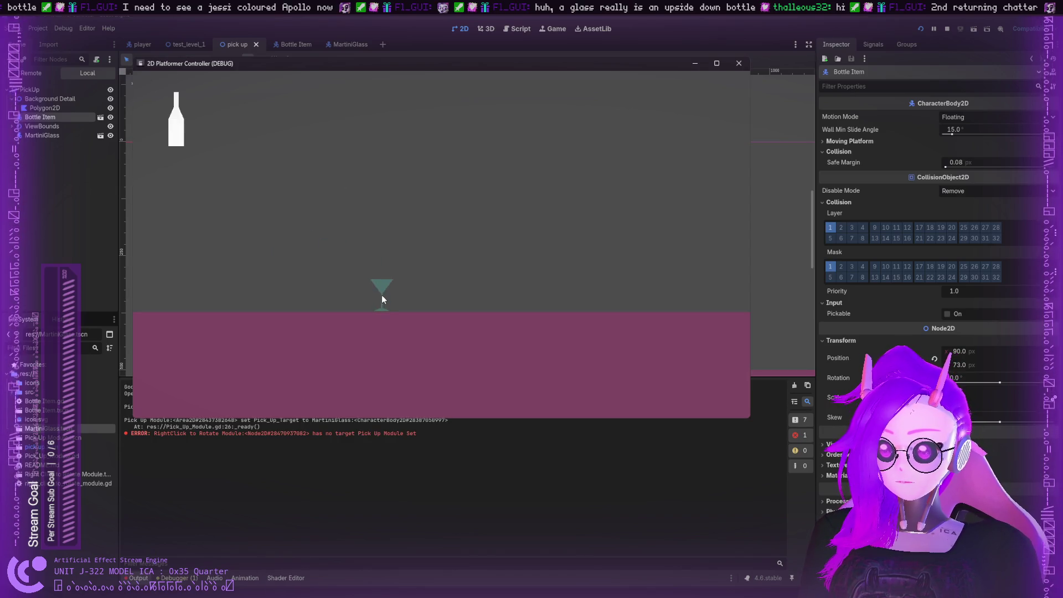
pyautogui.moveTo(382, 296)
pyautogui.mouseDown()
pyautogui.moveTo(388, 335)
pyautogui.moveTo(482, 356)
pyautogui.moveTo(464, 173)
pyautogui.moveTo(427, 332)
pyautogui.mouseUp()
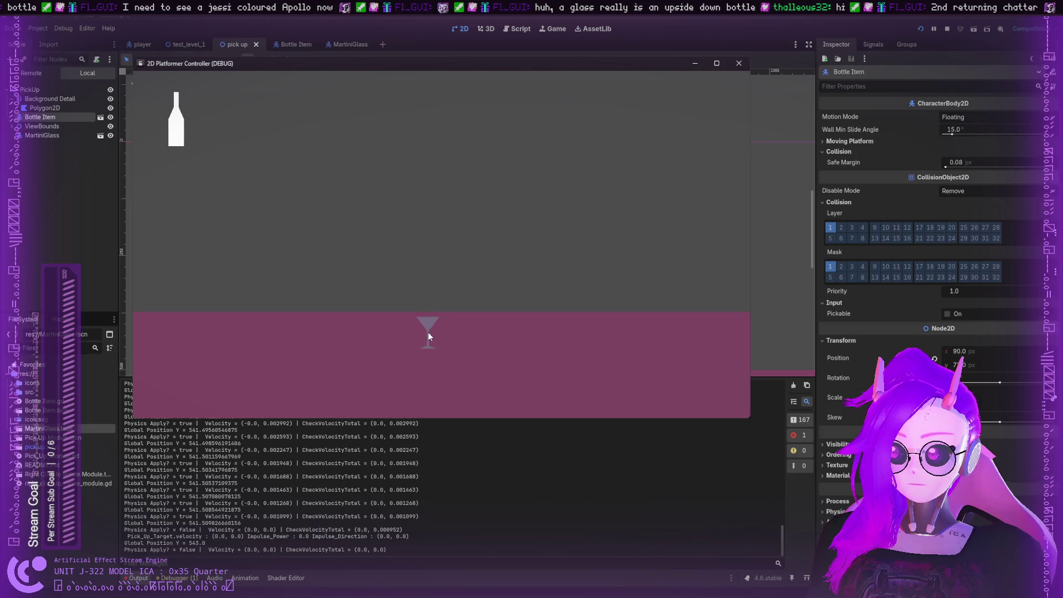
pyautogui.click(738, 65)
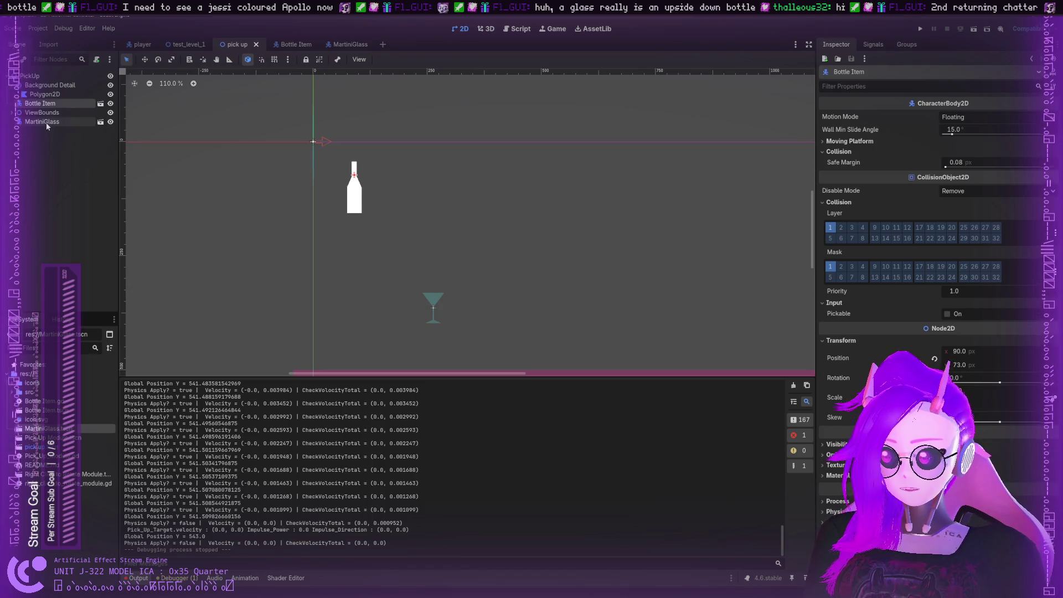
# Move MartiniGlass above ViewBounds in the pick up scene tree and save the scene
pyautogui.moveTo(45, 122); pyautogui.dragTo(52, 112)
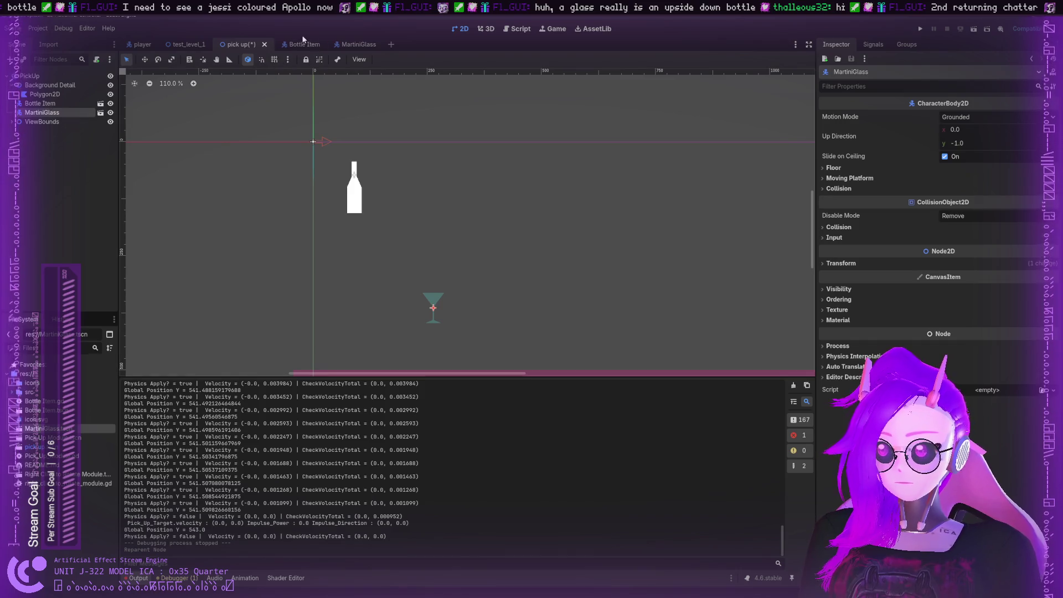
pyautogui.hotkey('ctrl', 's')
pyautogui.click(290, 44)
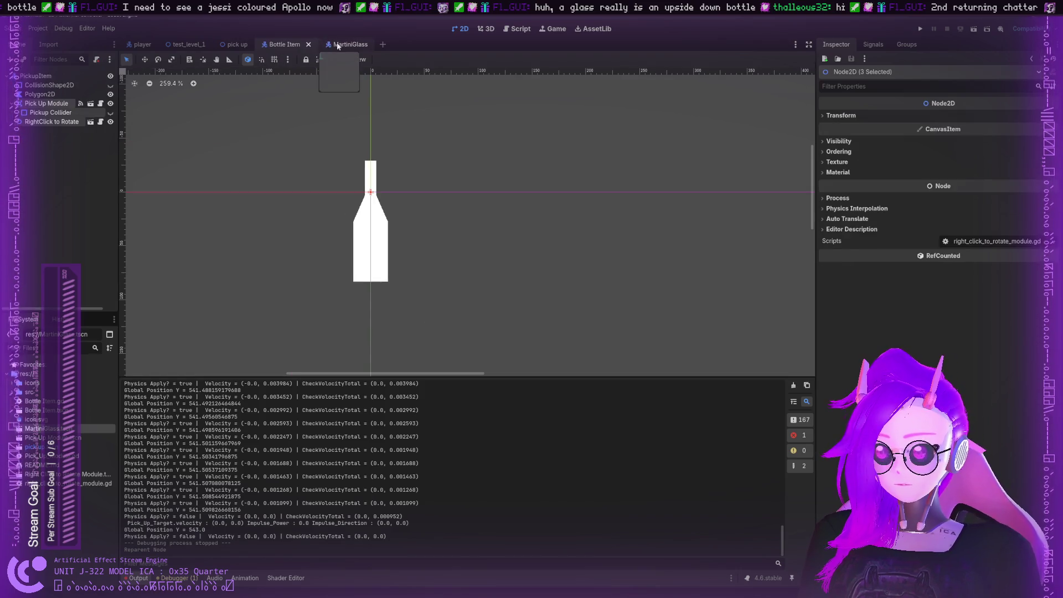
pyautogui.click(326, 44)
pyautogui.click(280, 45)
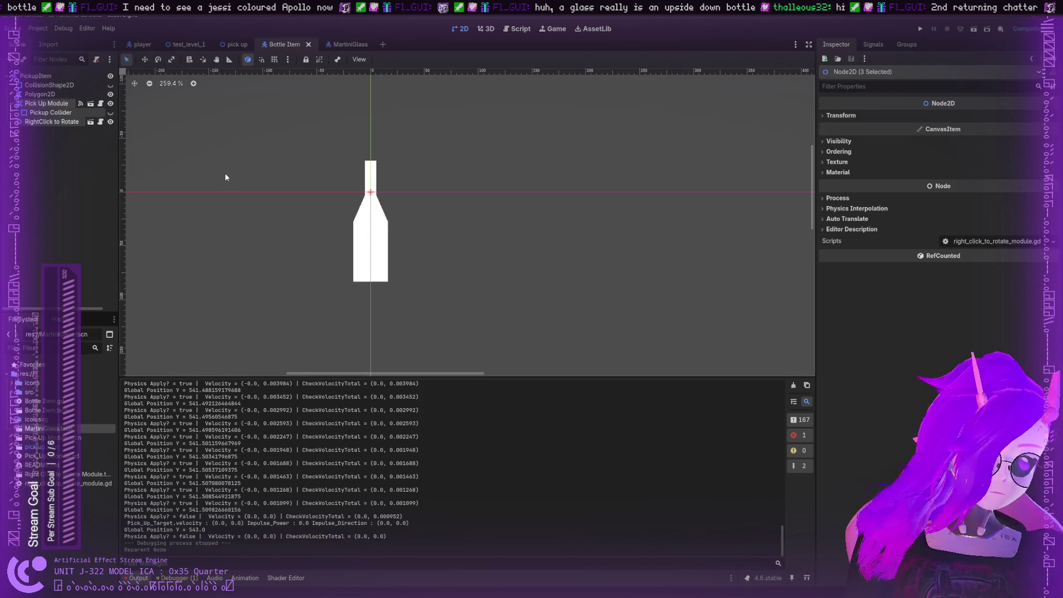
pyautogui.click(230, 44)
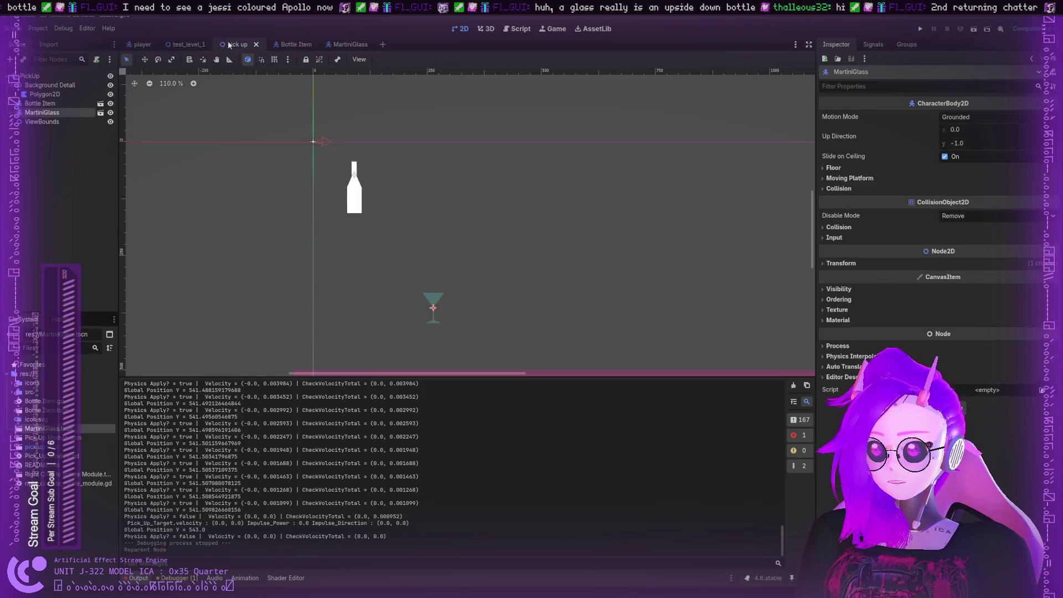
# Move MartiniGlass above Bottle Item, then try linking the Pick Up Module to the rotate module
pyautogui.moveTo(41, 113); pyautogui.dragTo(45, 103)
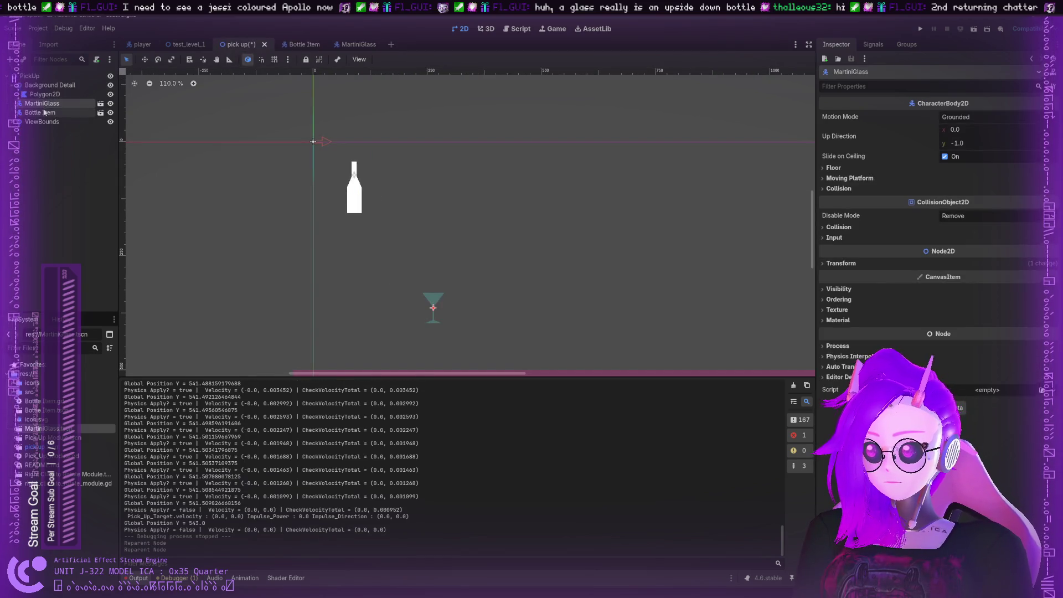
pyautogui.click(50, 110)
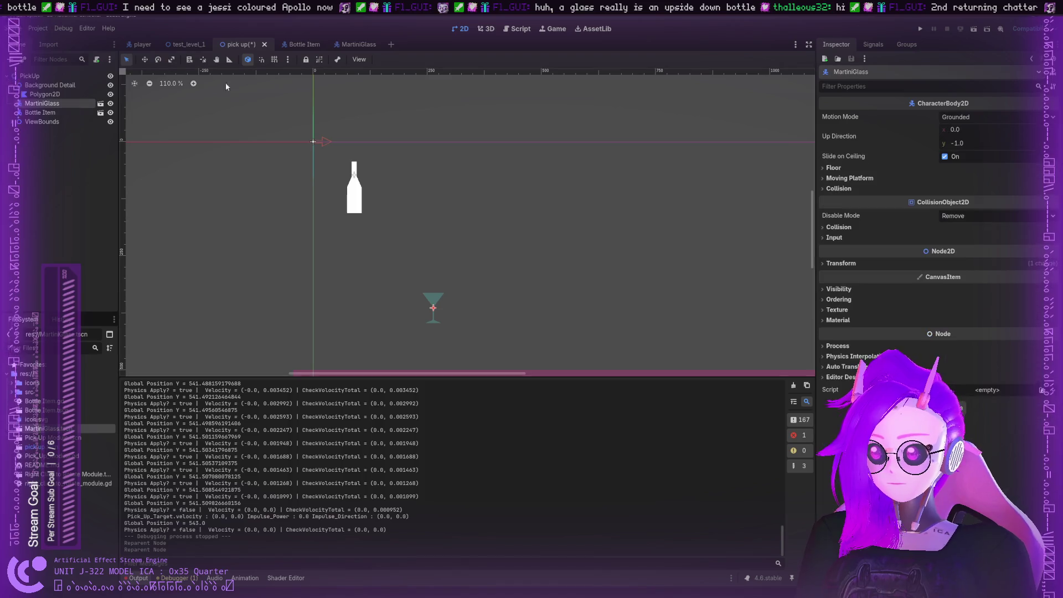
pyautogui.click(293, 44)
pyautogui.click(239, 44)
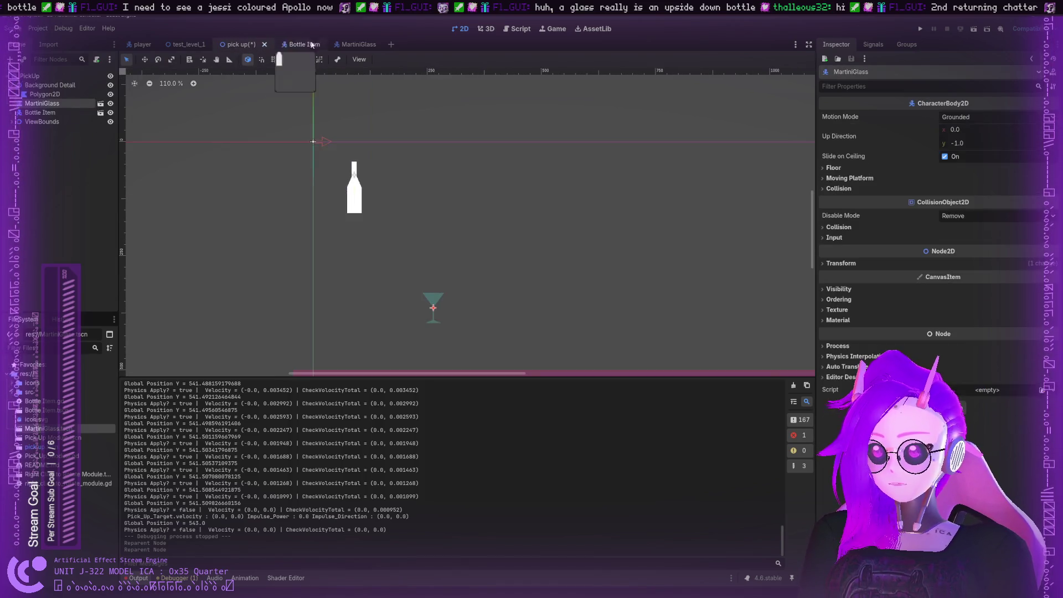
pyautogui.click(347, 45)
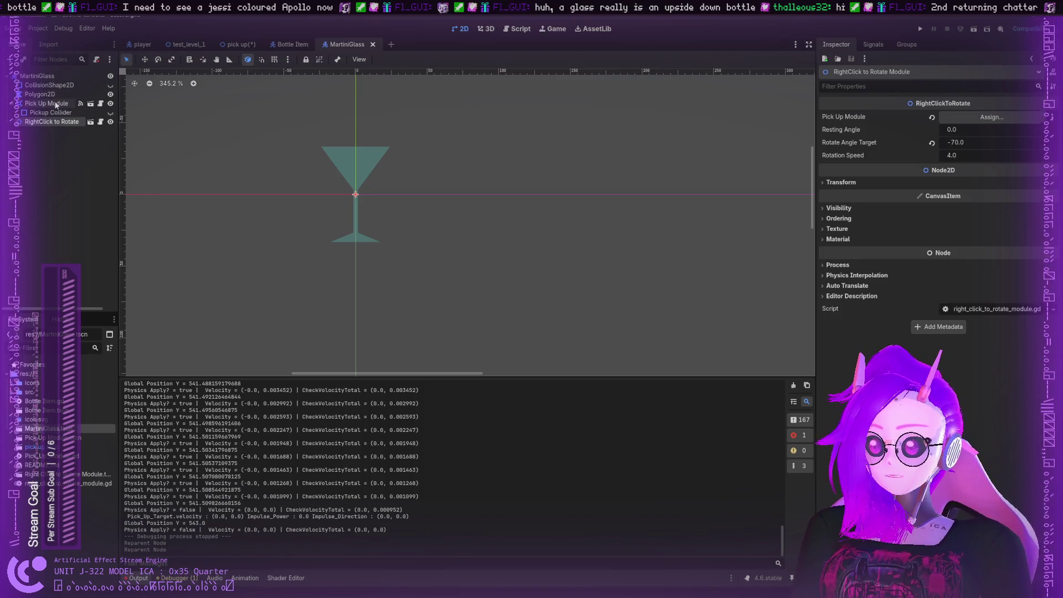
pyautogui.moveTo(53, 109)
pyautogui.mouseDown()
pyautogui.moveTo(166, 66)
pyautogui.moveTo(288, 44)
pyautogui.moveTo(123, 99)
pyautogui.mouseUp()
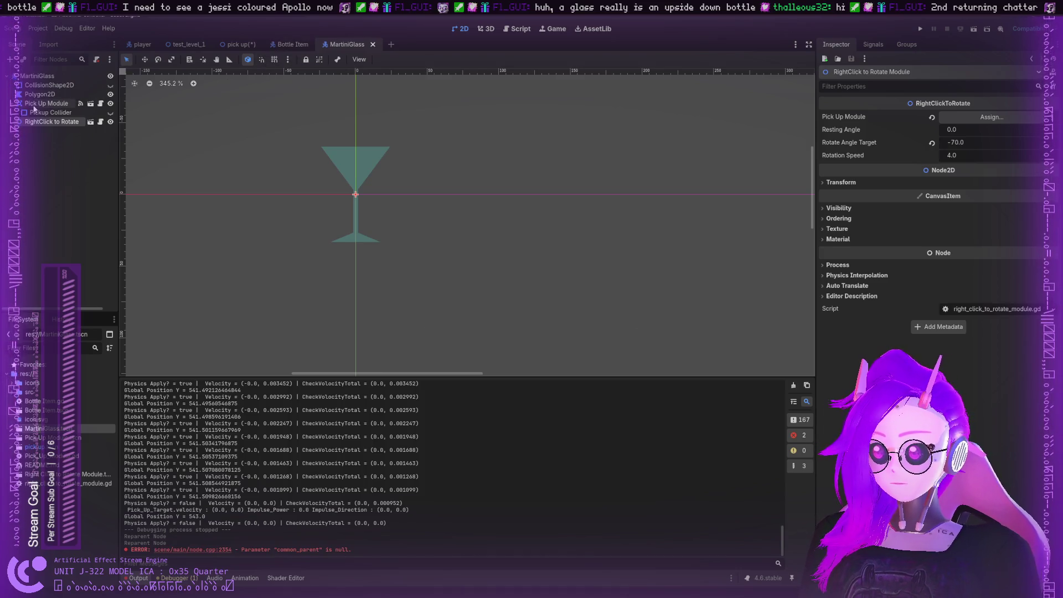
# Browse right_click_to_rotate_module.gd, Pick_Up_Module.gd and Bottle Item.gd in the script editor
pyautogui.hotkey('ctrl', 'F3')
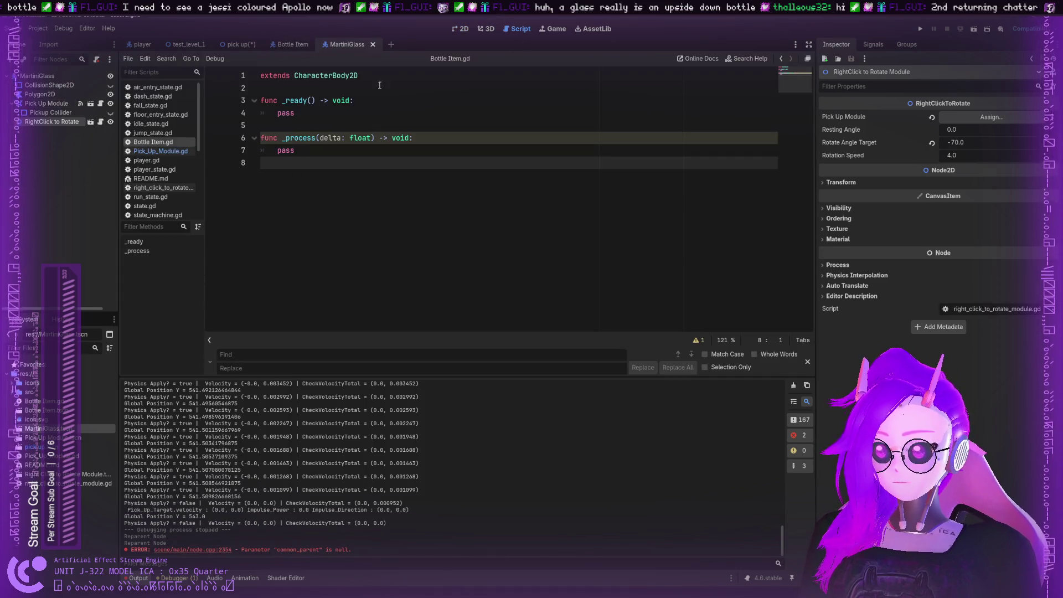
pyautogui.click(155, 188)
pyautogui.scroll(-1, 156, 191)
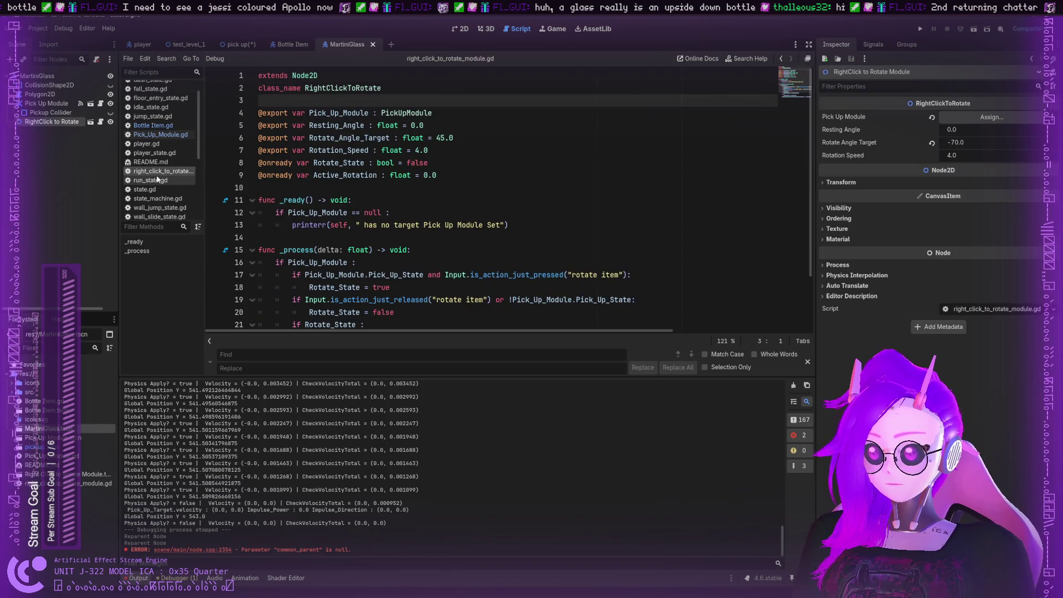
pyautogui.scroll(-2, 387, 194)
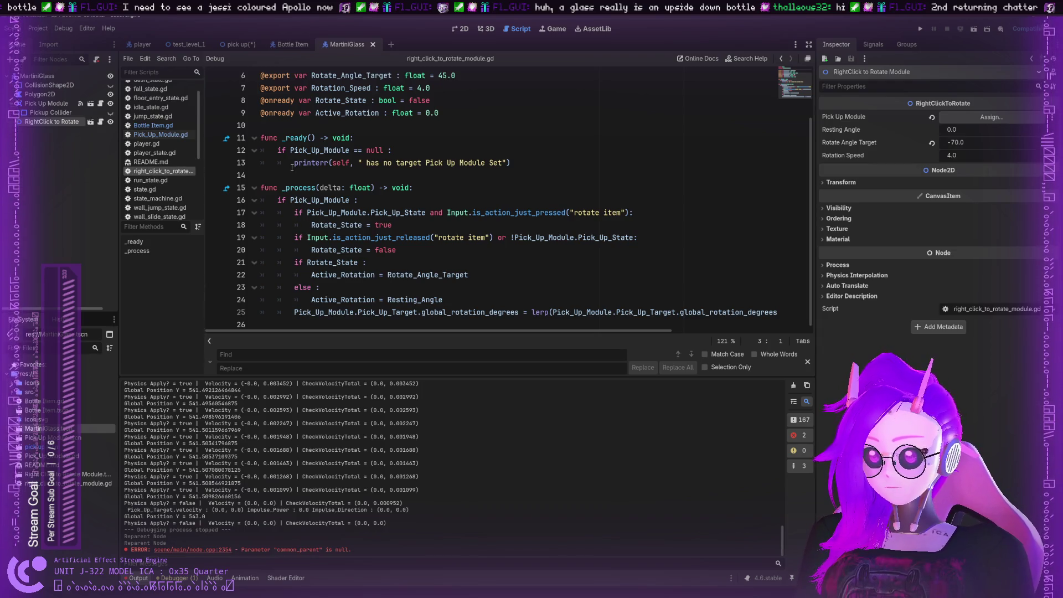
pyautogui.scroll(1, 162, 163)
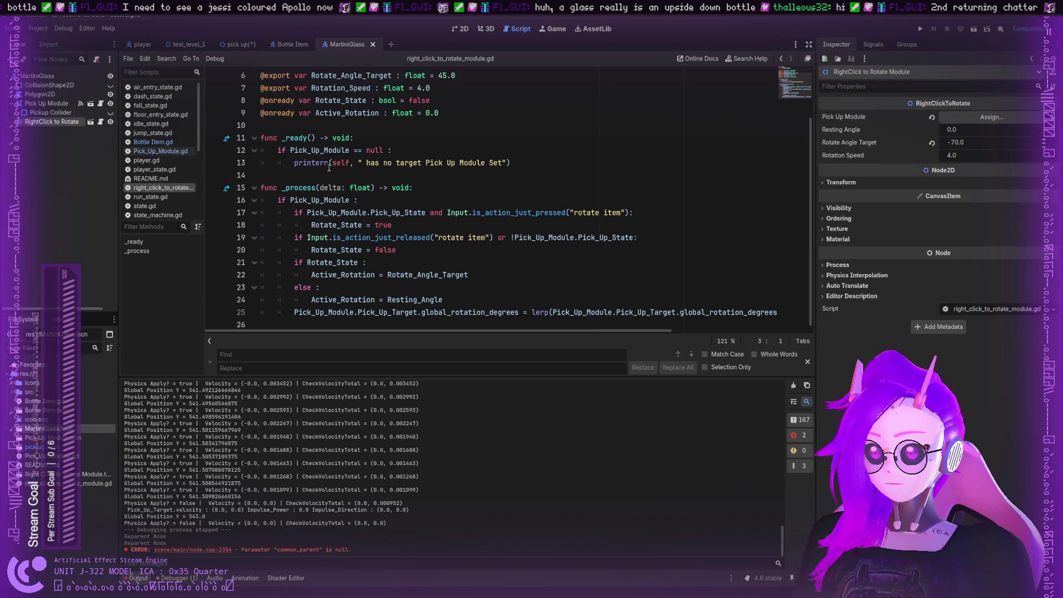
pyautogui.click(157, 151)
pyautogui.click(154, 142)
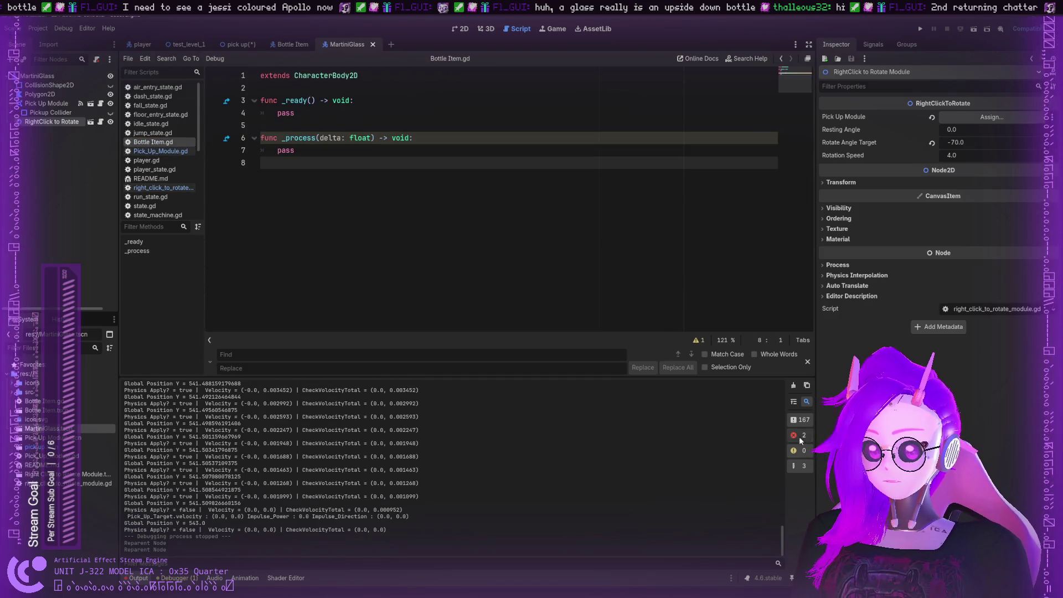
pyautogui.scroll(1, 270, 455)
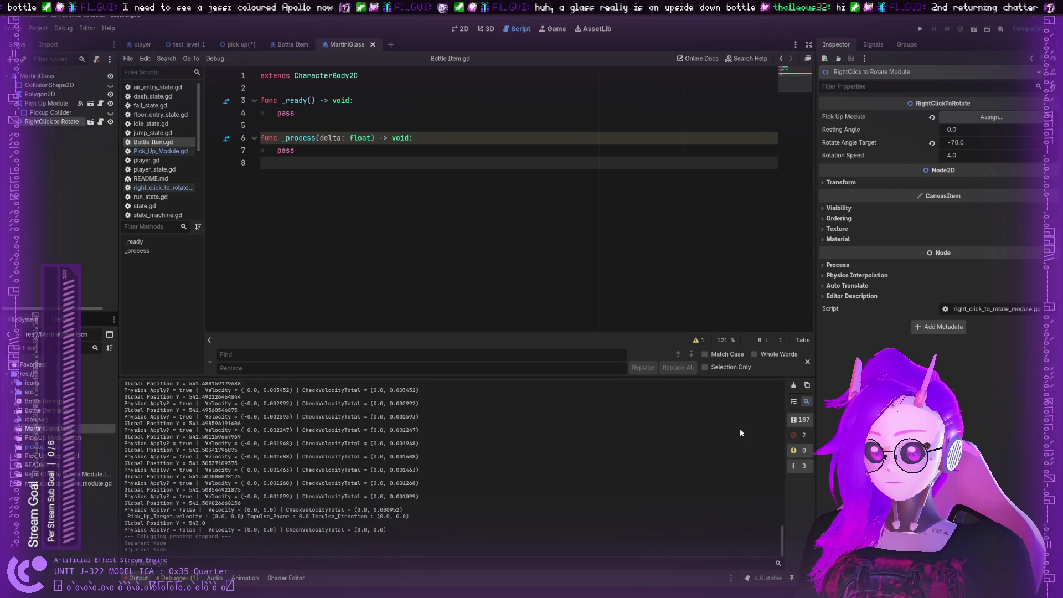
pyautogui.scroll(-1, 741, 431)
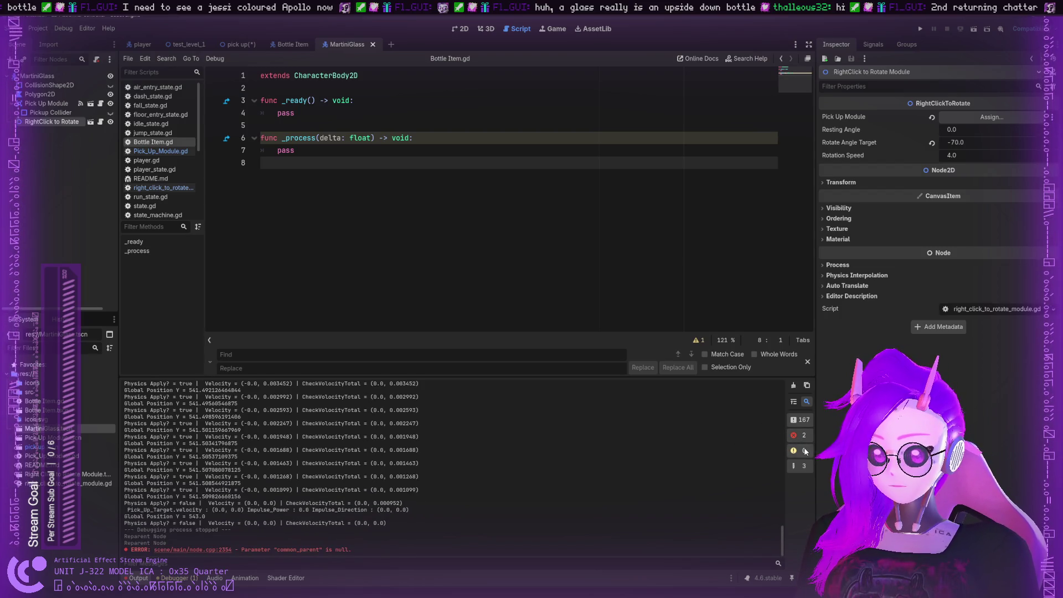
# Filter the output log down to the no-target Pick Up Module error, then show all message types again
pyautogui.click(805, 451)
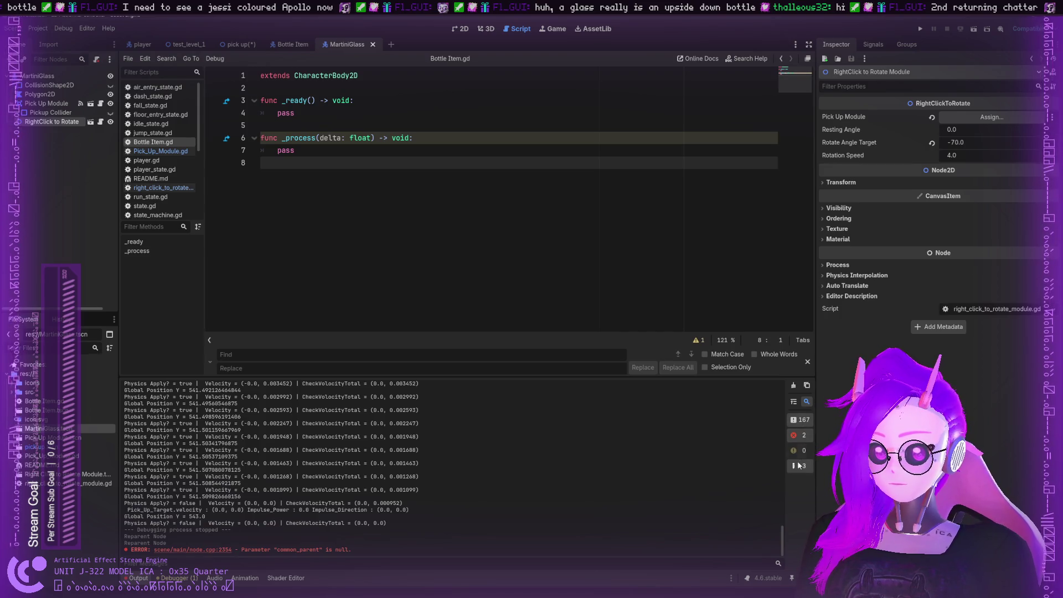
pyautogui.click(798, 466)
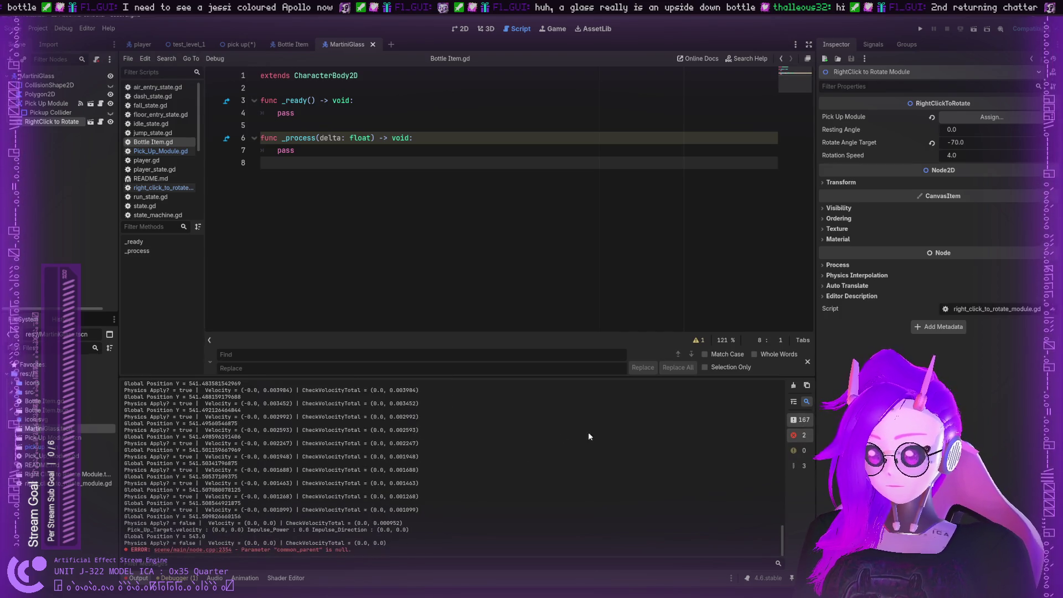
pyautogui.click(801, 419)
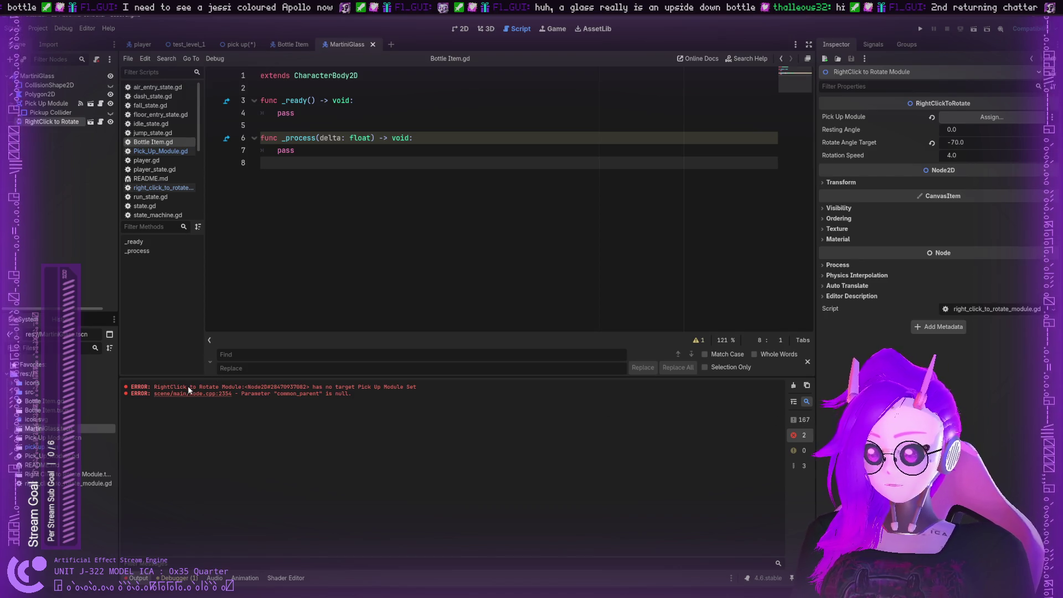
pyautogui.moveTo(189, 387); pyautogui.dragTo(411, 389)
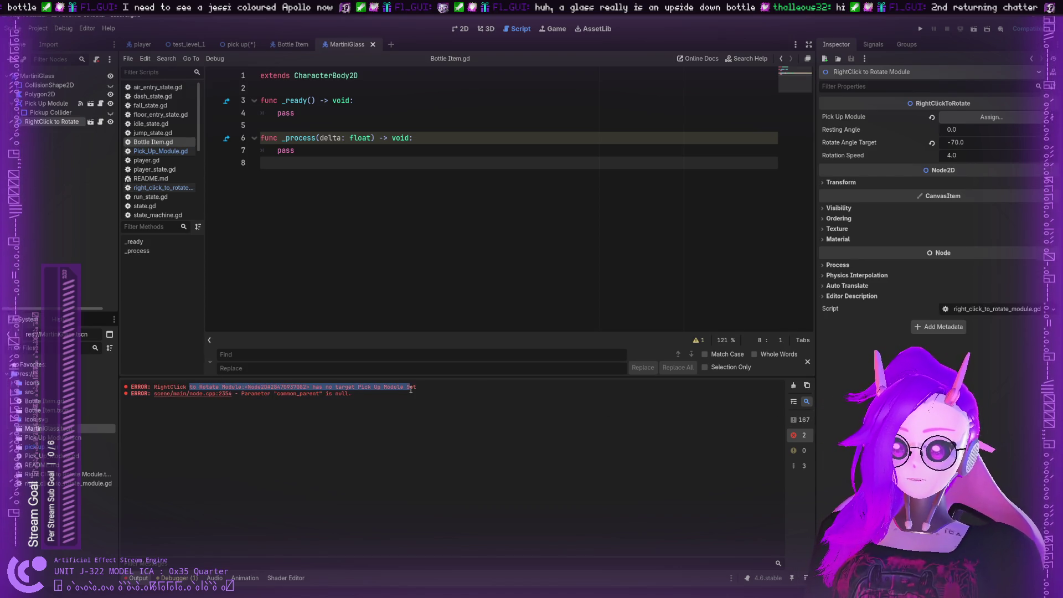
pyautogui.click(798, 434)
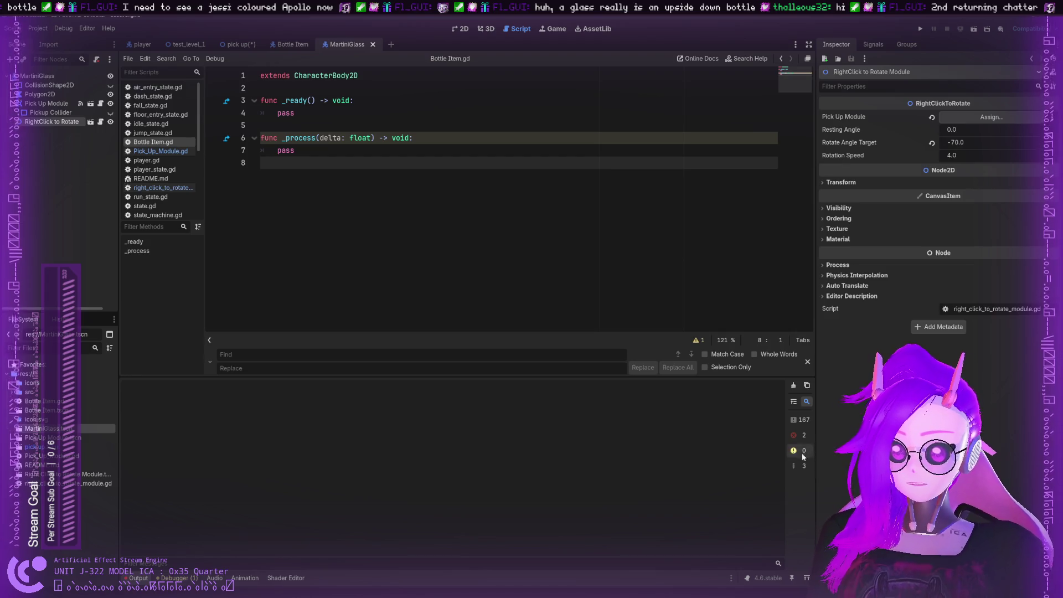
pyautogui.click(803, 451)
pyautogui.click(805, 466)
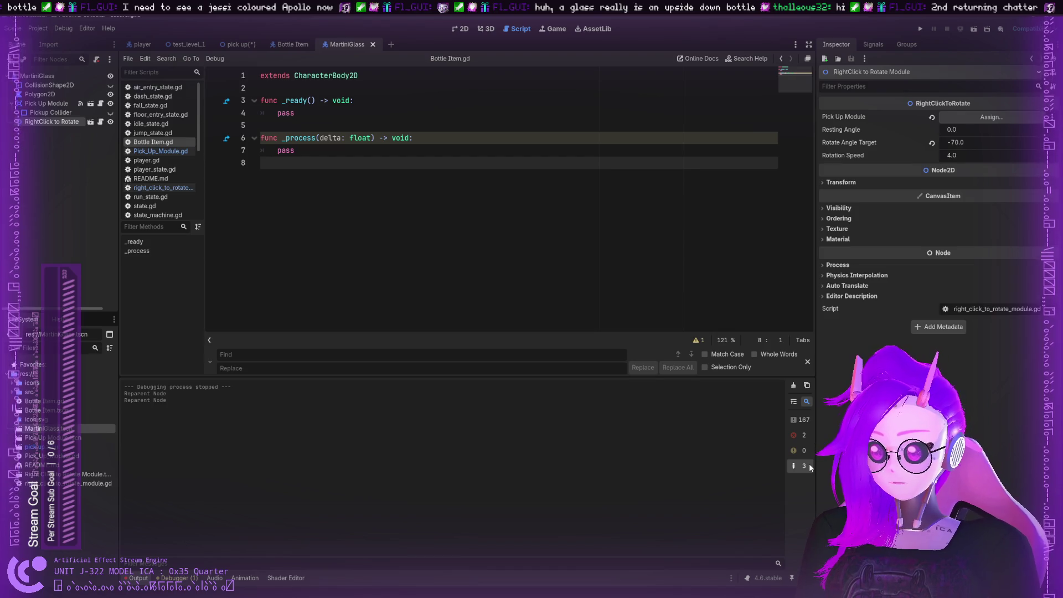
pyautogui.click(803, 450)
pyautogui.click(801, 434)
pyautogui.click(801, 420)
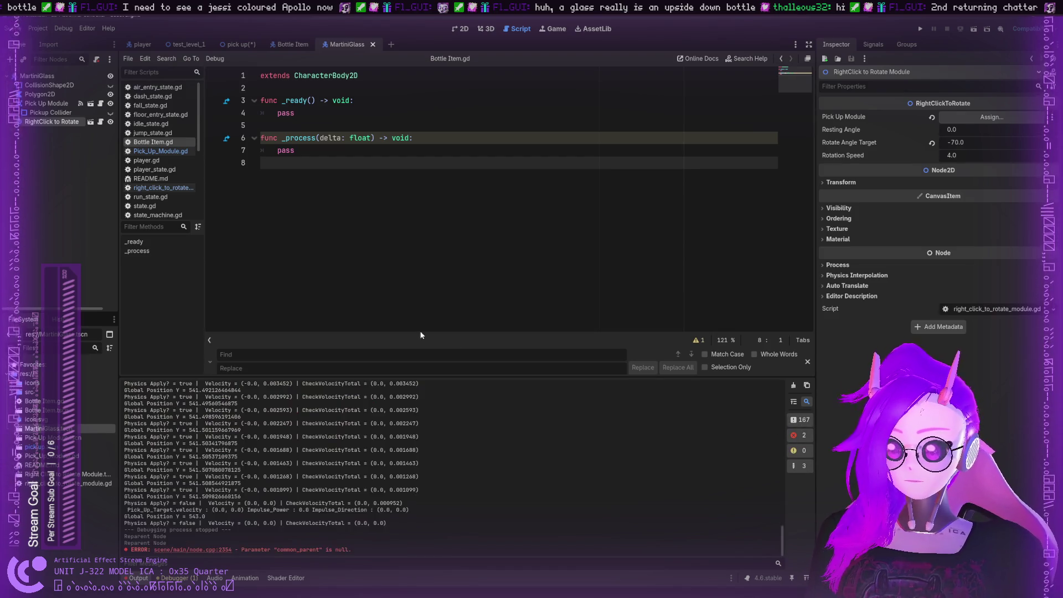
# Comment out the Physics Apply print on line 53 of Pick_Up_Module.gd
pyautogui.click(157, 151)
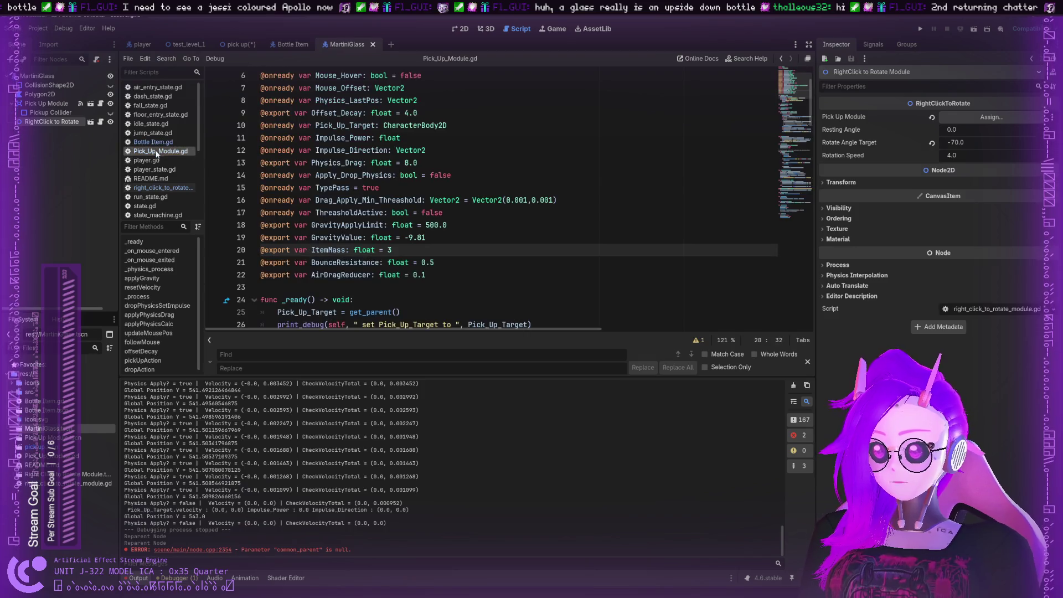
pyautogui.scroll(-10, 309, 208)
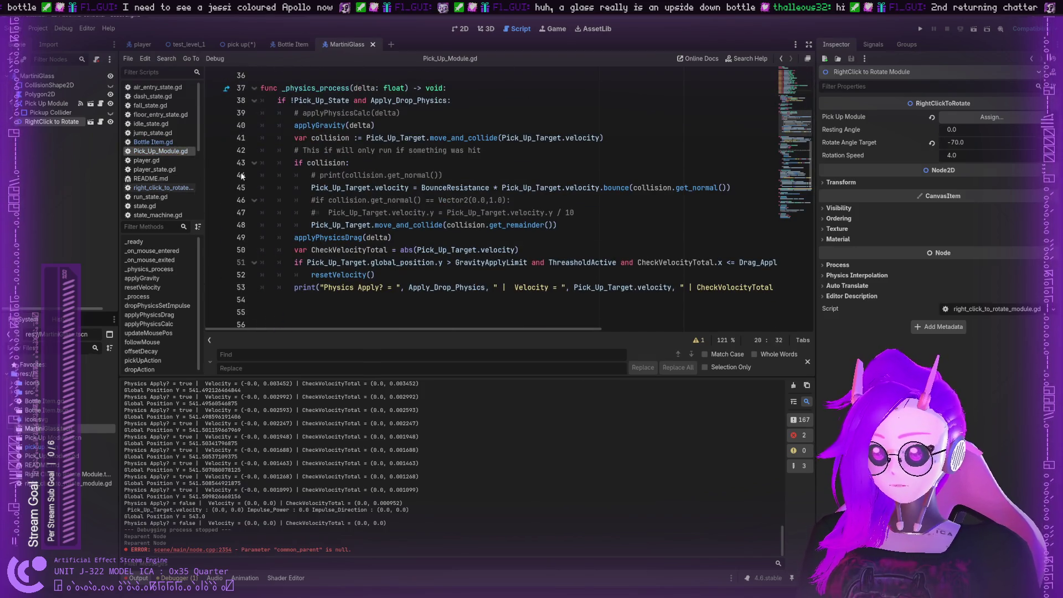
pyautogui.scroll(1, 323, 212)
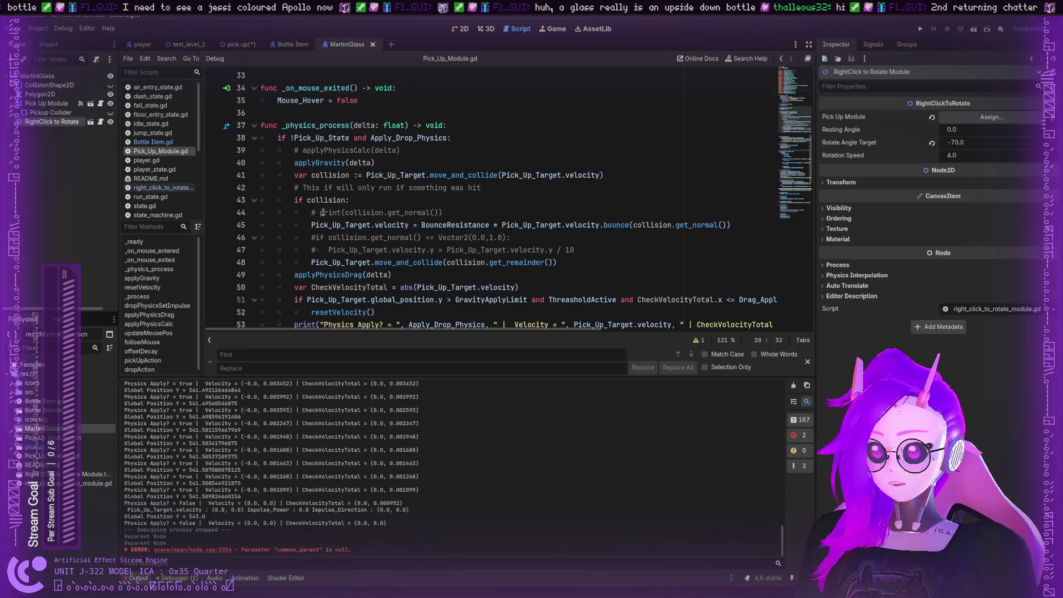
pyautogui.scroll(-4, 323, 213)
pyautogui.scroll(1, 310, 213)
pyautogui.click(291, 214)
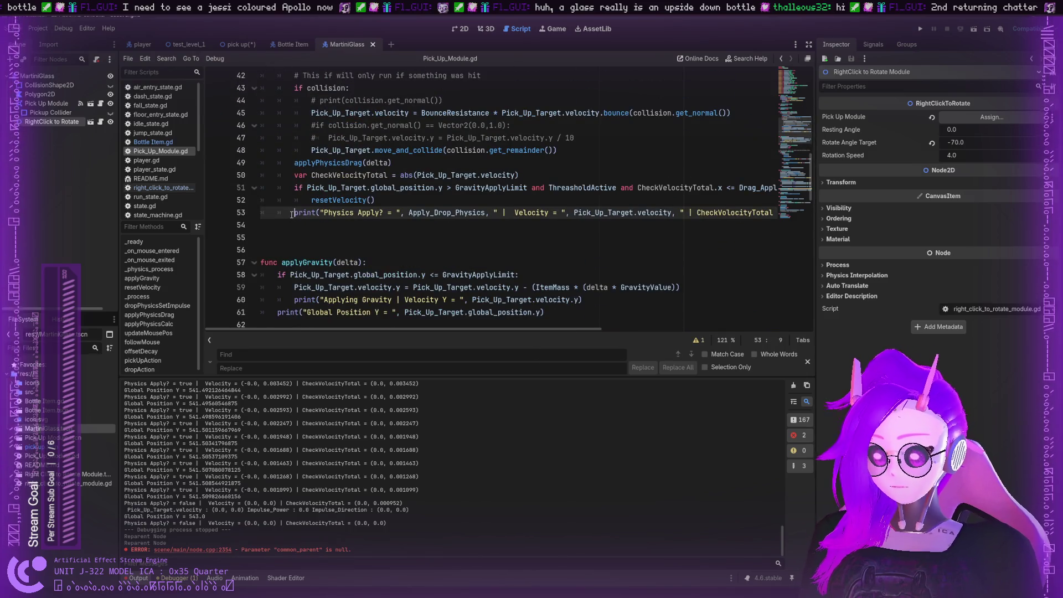
pyautogui.write('EE')
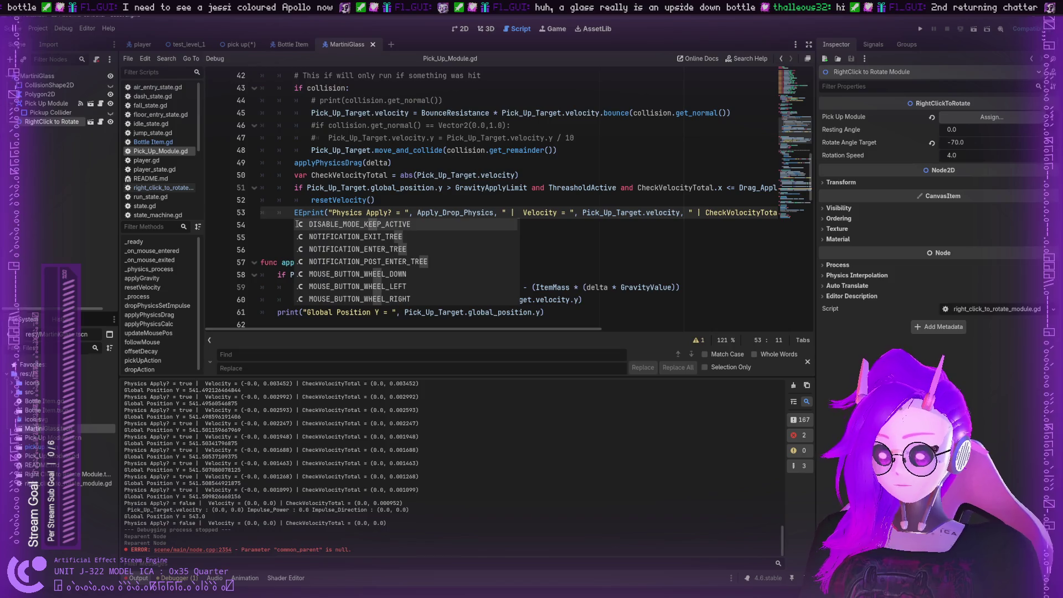
pyautogui.press('BackSpace')
pyautogui.press('BackSpace')
pyautogui.write('#')
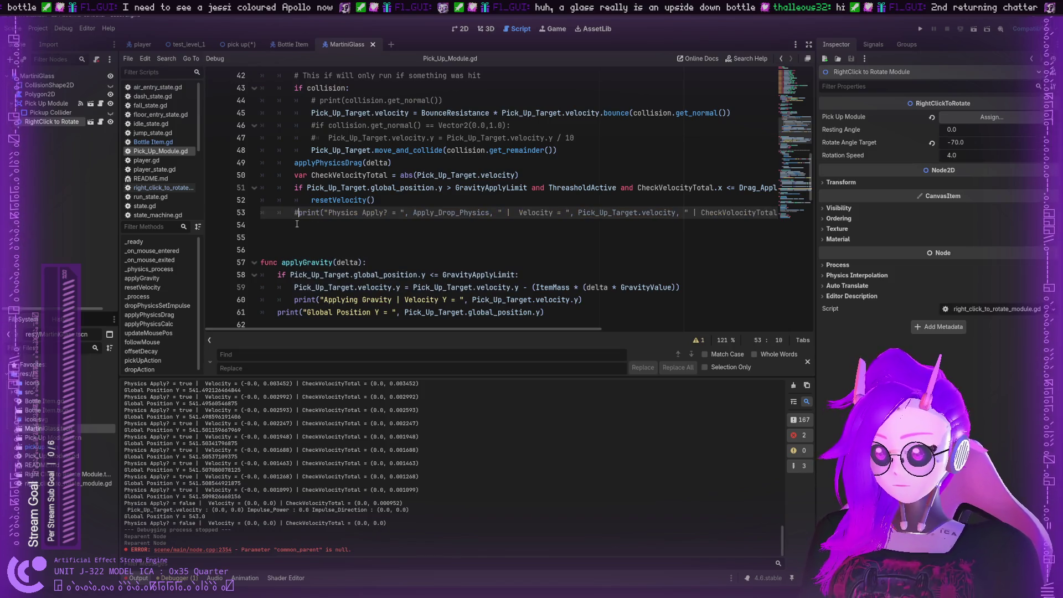
# Comment out the Global Position and Applying Gravity prints on lines 61 and 60, then save
pyautogui.scroll(-1, 297, 224)
pyautogui.click(277, 275)
pyautogui.write('#')
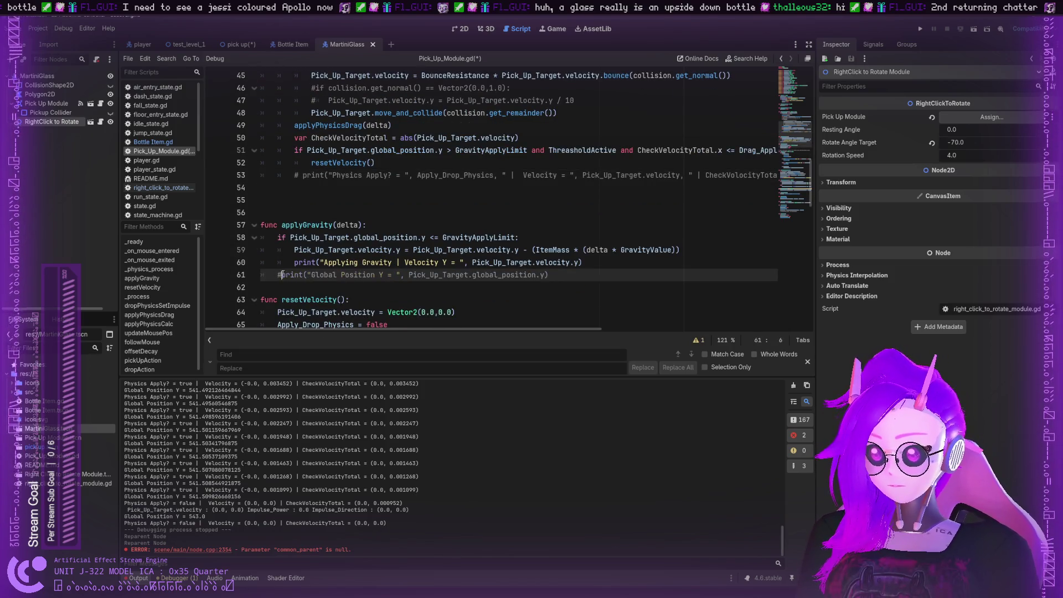
pyautogui.click(294, 262)
pyautogui.write('#')
pyautogui.scroll(-5, 373, 277)
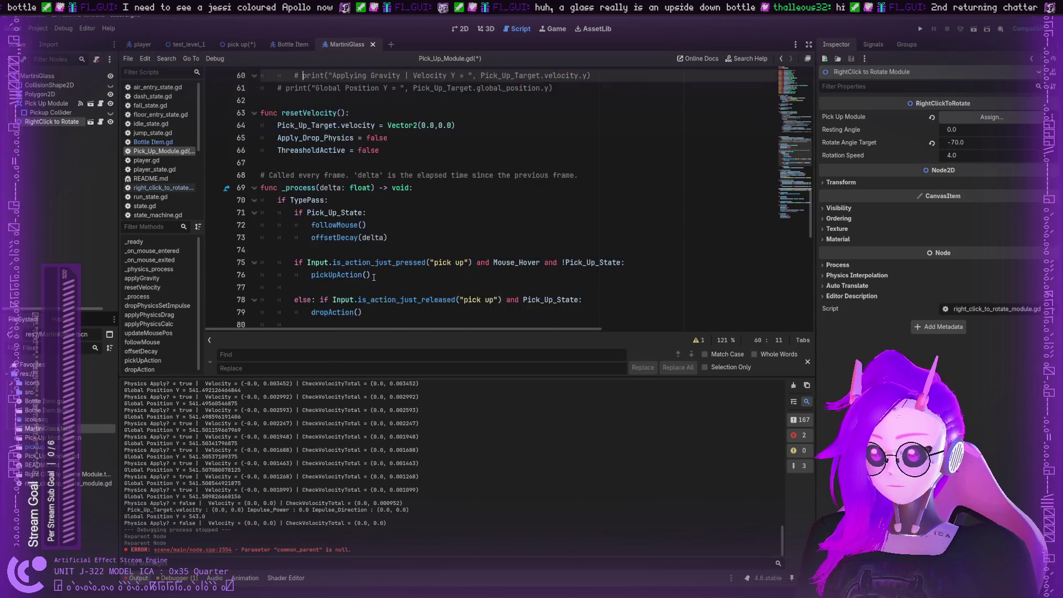
pyautogui.scroll(-9, 374, 277)
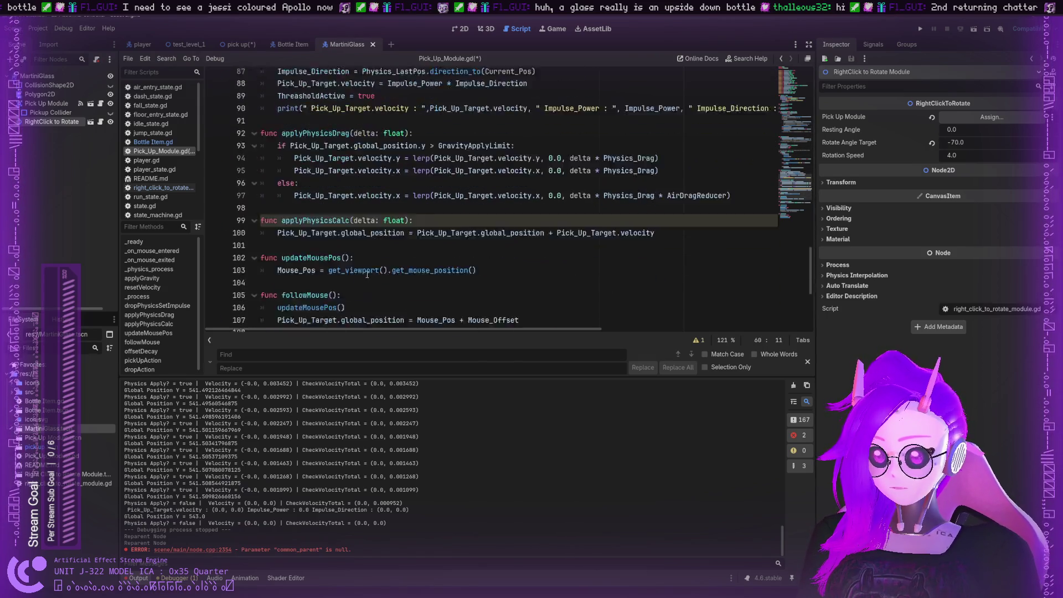
pyautogui.scroll(-5, 367, 275)
pyautogui.scroll(20, 369, 271)
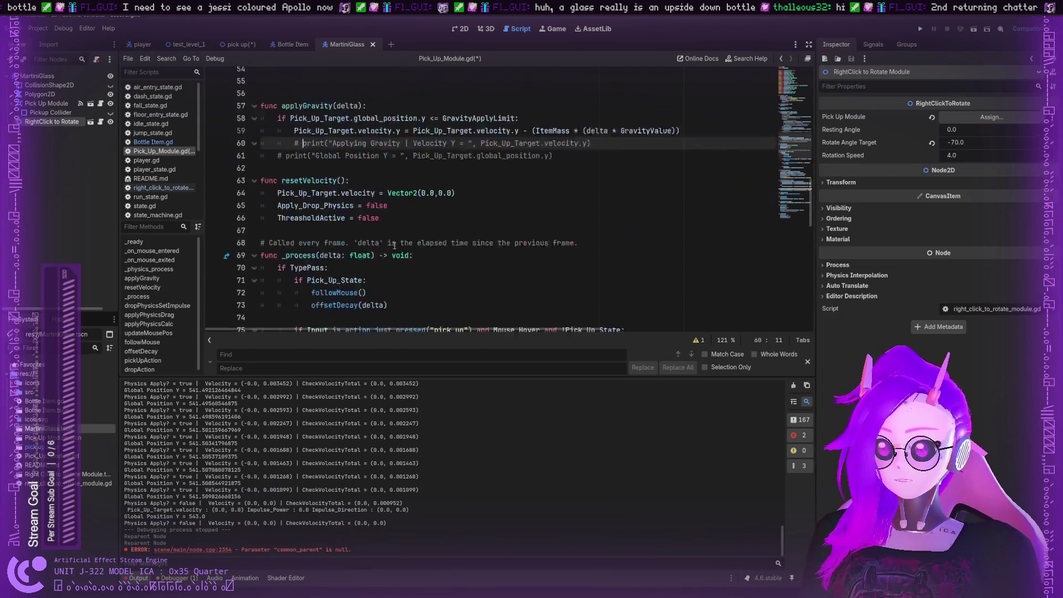
pyautogui.hotkey('ctrl', 's')
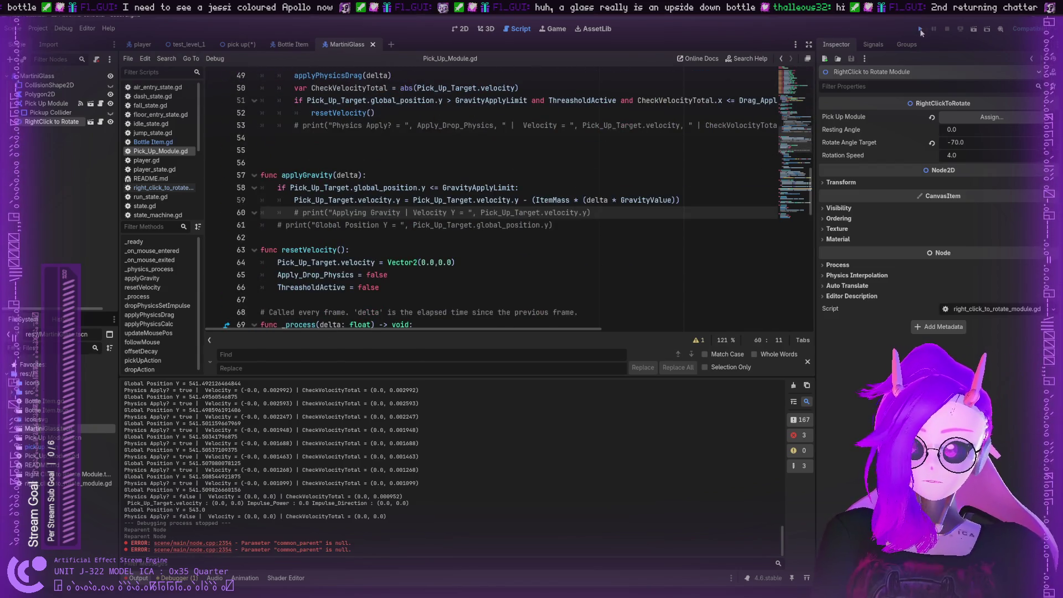
# Run the project, fling the bottle onto the pink floor, then close the game window
pyautogui.click(920, 30)
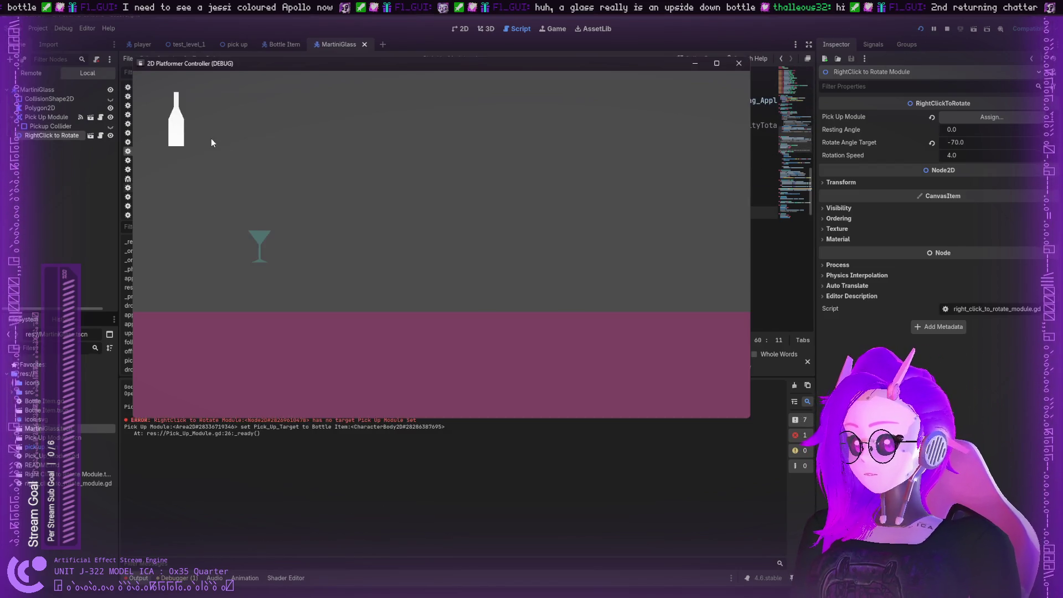
pyautogui.moveTo(176, 127); pyautogui.dragTo(438, 246)
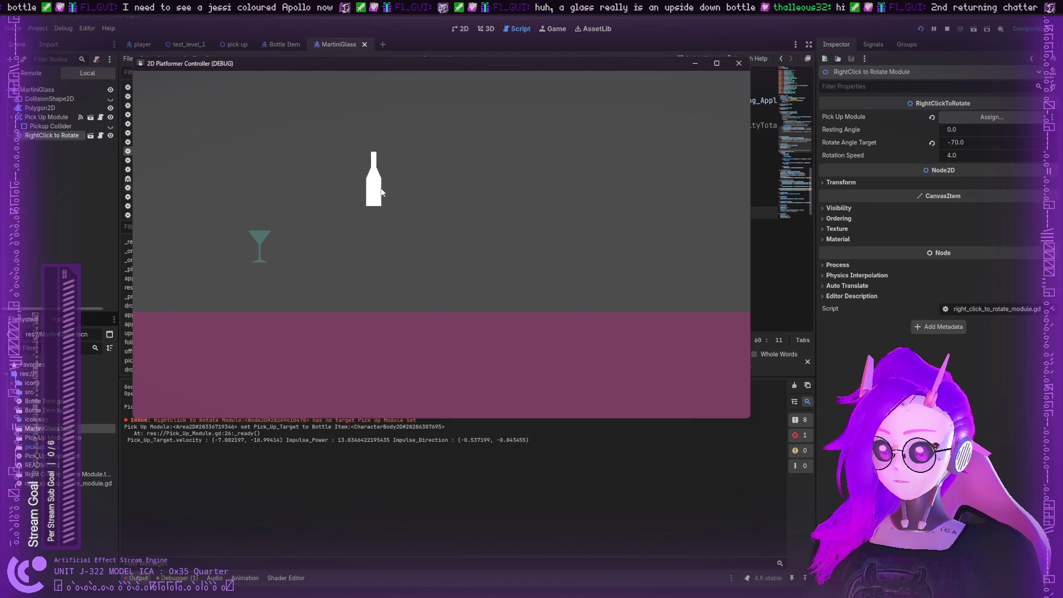
pyautogui.click(738, 63)
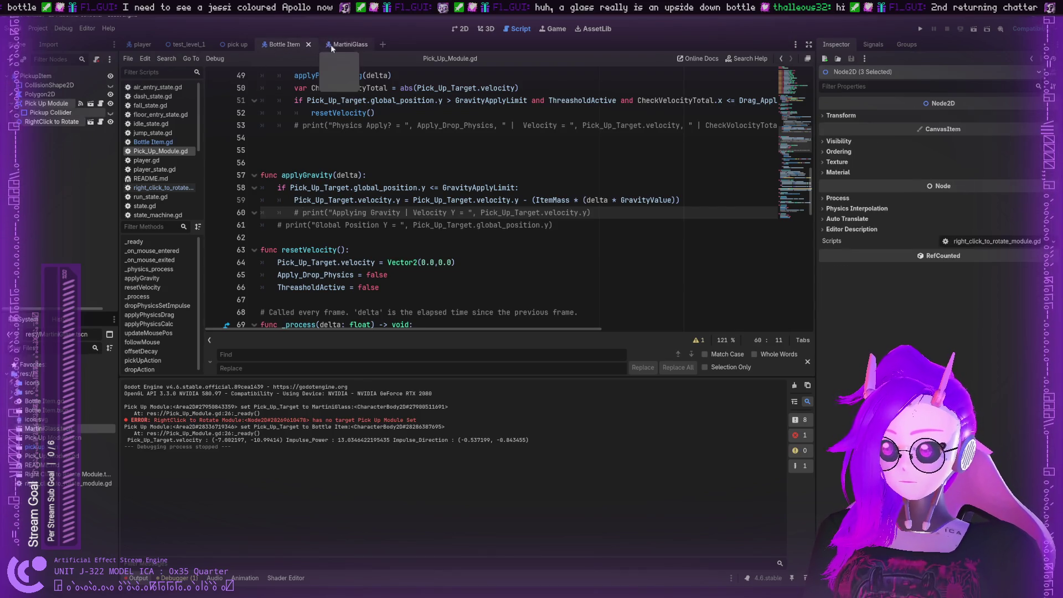
# In the MartiniGlass scene, assign the Pick Up Module node to RightClick to Rotate's Pick Up Module property
pyautogui.click(272, 45)
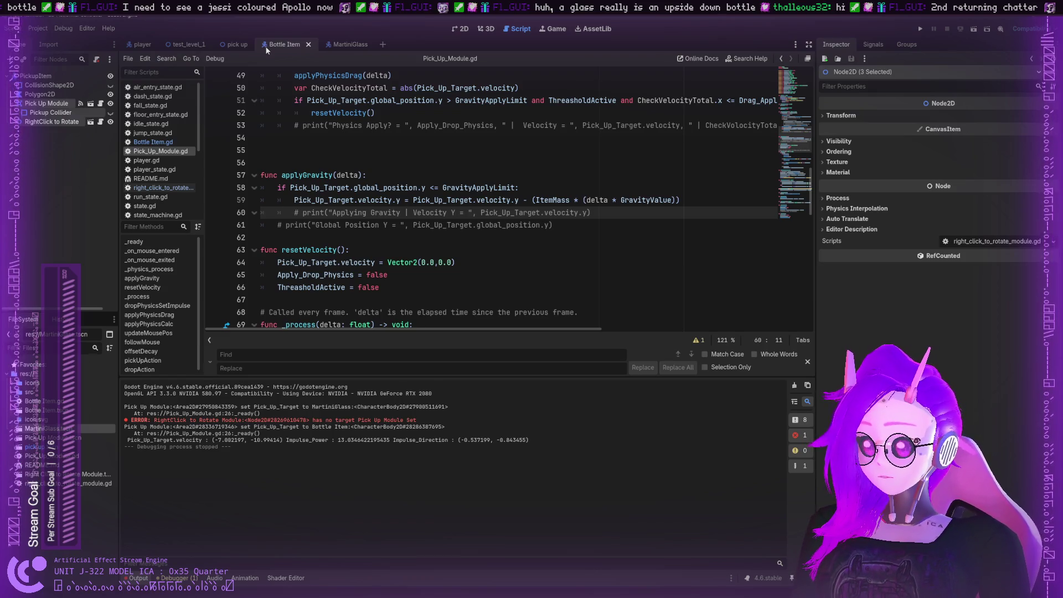
pyautogui.click(317, 46)
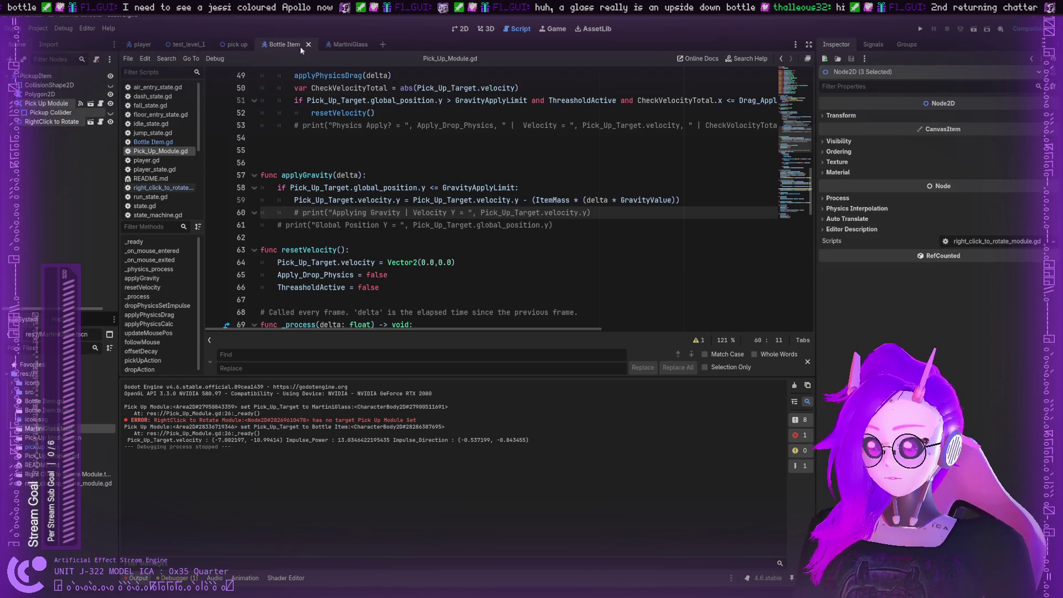
pyautogui.click(283, 45)
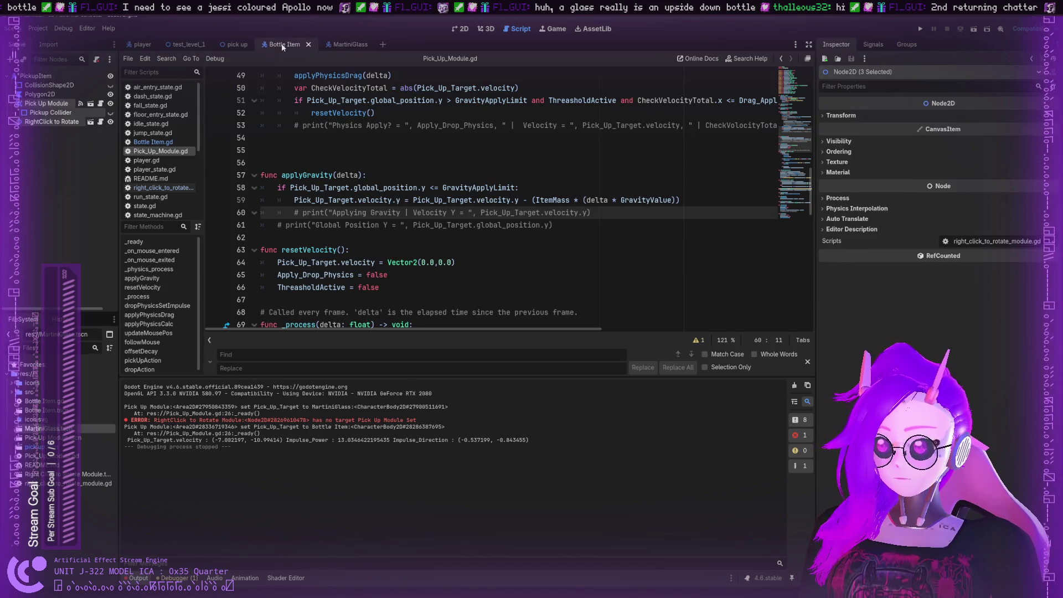
pyautogui.click(335, 45)
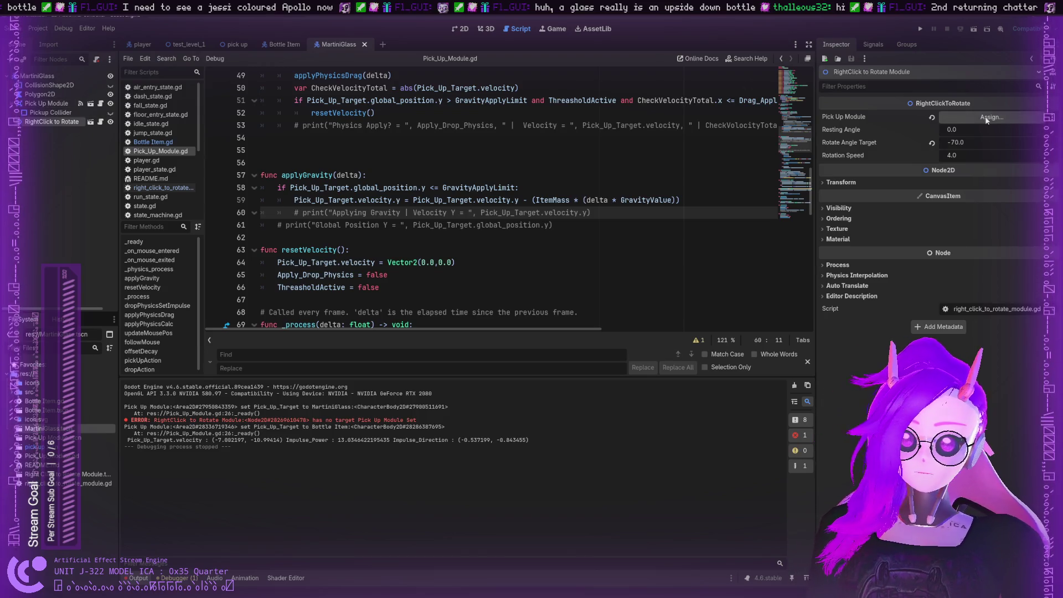
pyautogui.moveTo(50, 111); pyautogui.dragTo(991, 117)
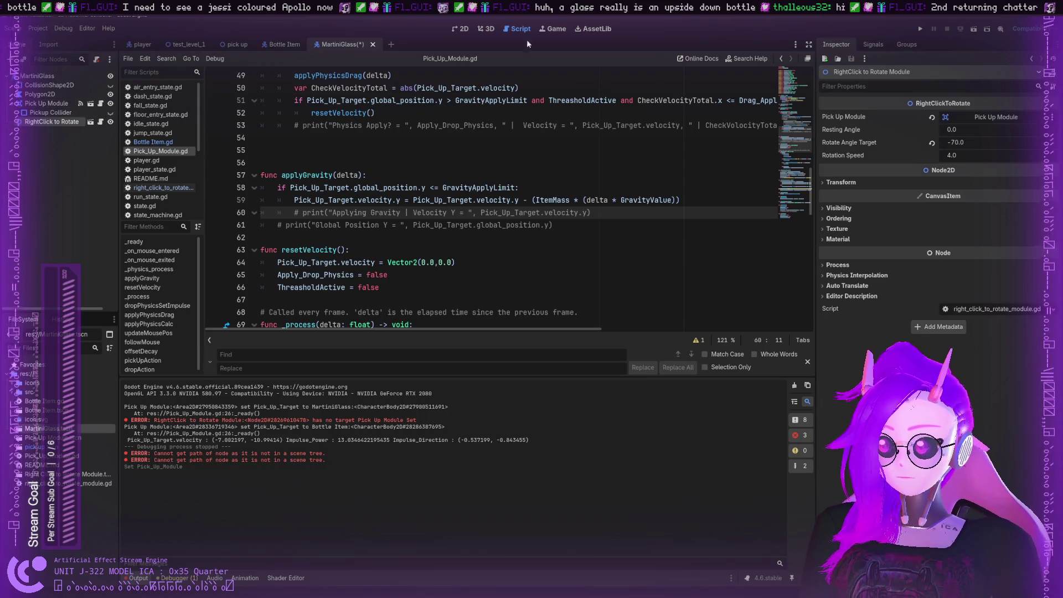
# Run the project and carry the bottle down onto the floor
pyautogui.click(921, 29)
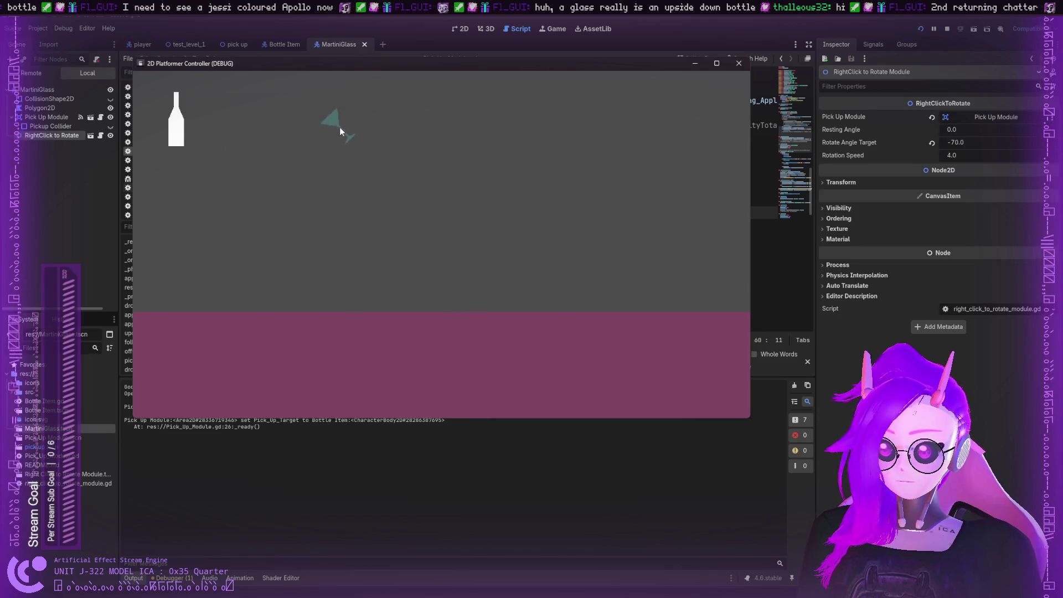
pyautogui.moveTo(467, 173); pyautogui.dragTo(467, 172)
pyautogui.moveTo(176, 122)
pyautogui.mouseDown()
pyautogui.moveTo(332, 202)
pyautogui.moveTo(543, 230)
pyautogui.moveTo(551, 371)
pyautogui.mouseUp()
pyautogui.moveTo(434, 276); pyautogui.dragTo(434, 275)
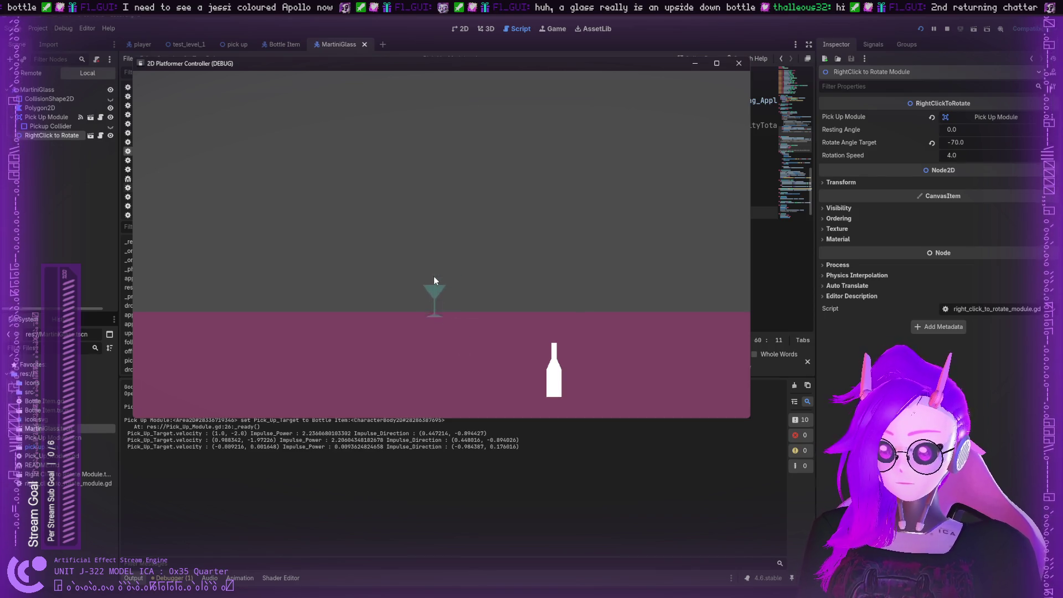
pyautogui.moveTo(436, 338); pyautogui.dragTo(430, 287)
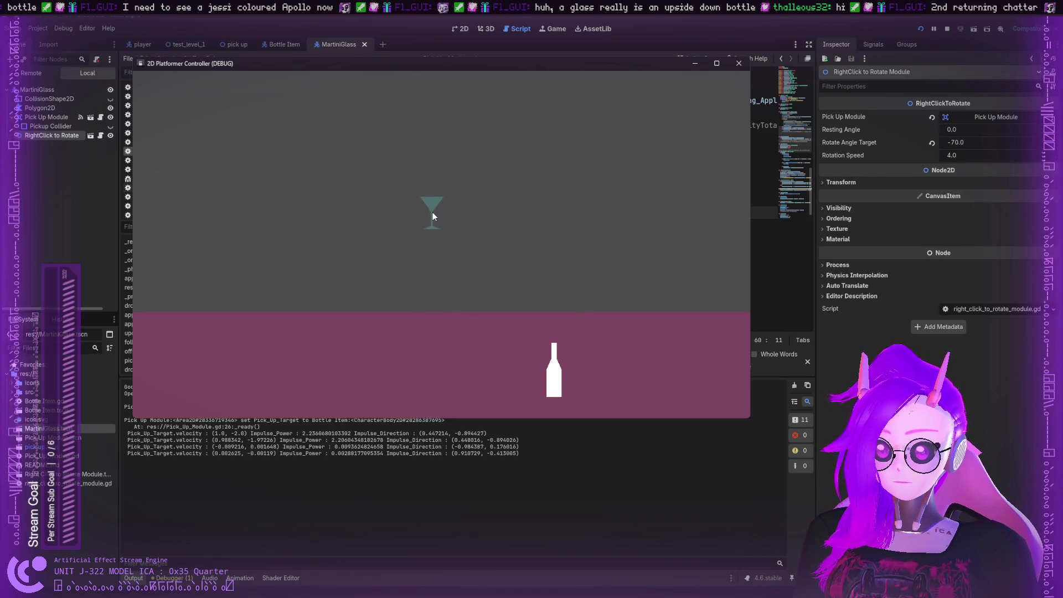
# Repeatedly pick up and drop the martini glass onto the floor beside the bottle
pyautogui.moveTo(432, 213); pyautogui.dragTo(433, 214)
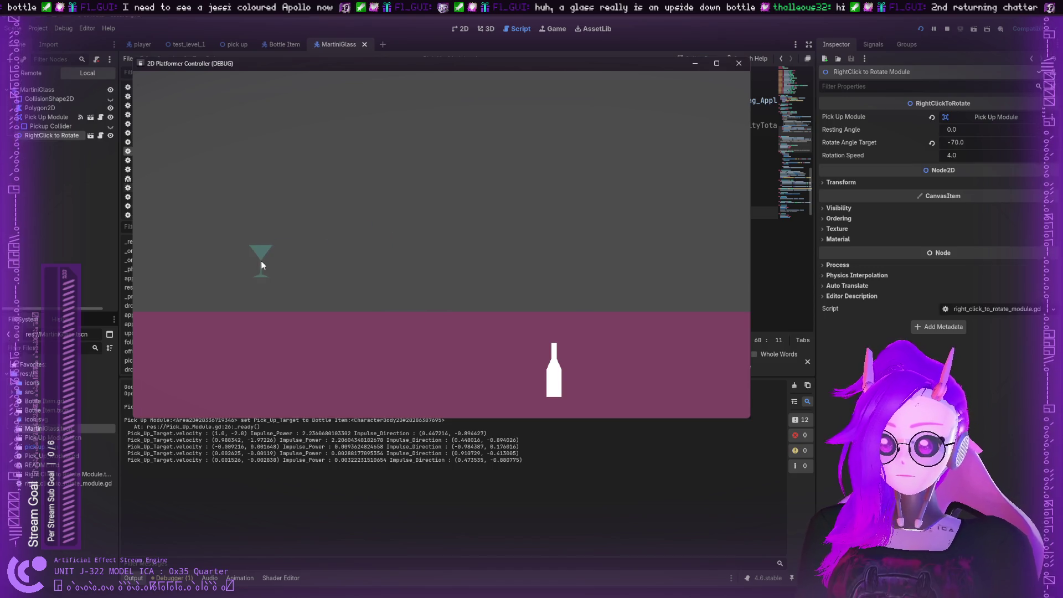
pyautogui.moveTo(262, 266); pyautogui.dragTo(261, 317)
pyautogui.moveTo(380, 280); pyautogui.dragTo(409, 328)
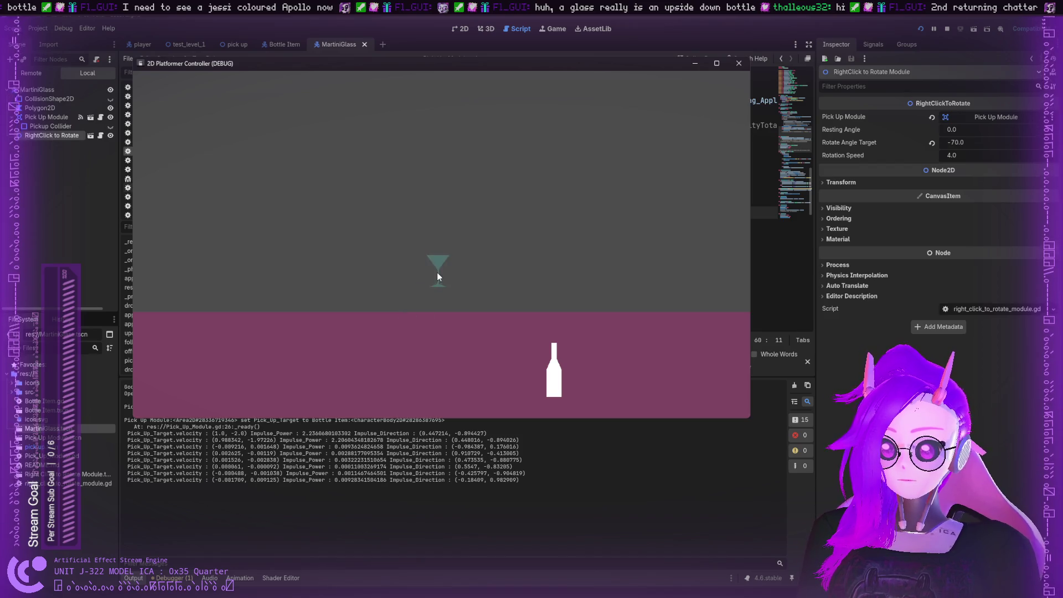
pyautogui.moveTo(437, 272); pyautogui.dragTo(439, 318)
pyautogui.moveTo(420, 257); pyautogui.dragTo(411, 314)
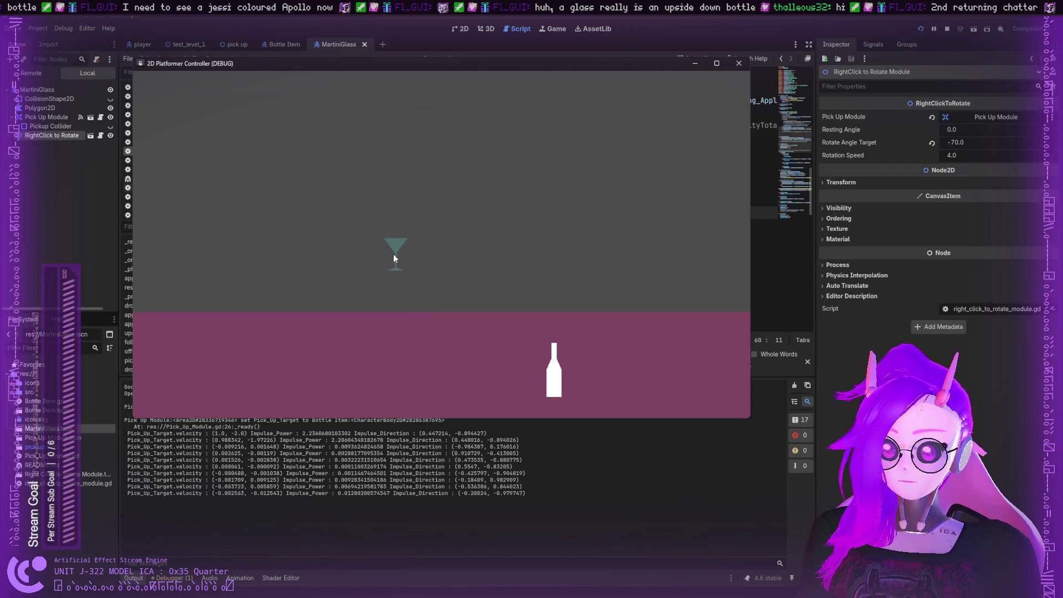
pyautogui.moveTo(393, 253); pyautogui.dragTo(386, 323)
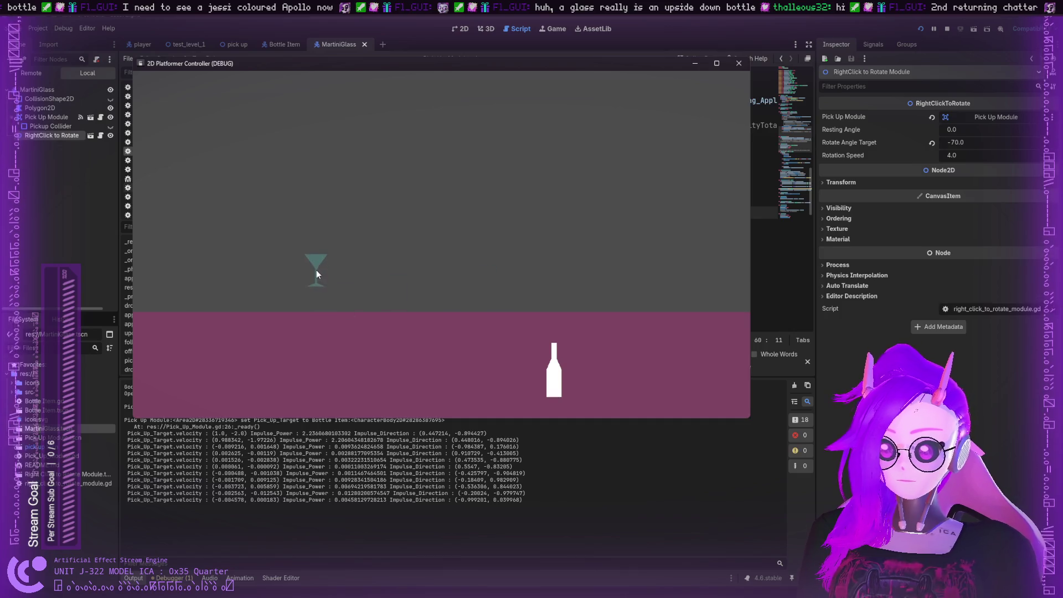
pyautogui.moveTo(316, 270); pyautogui.dragTo(316, 270)
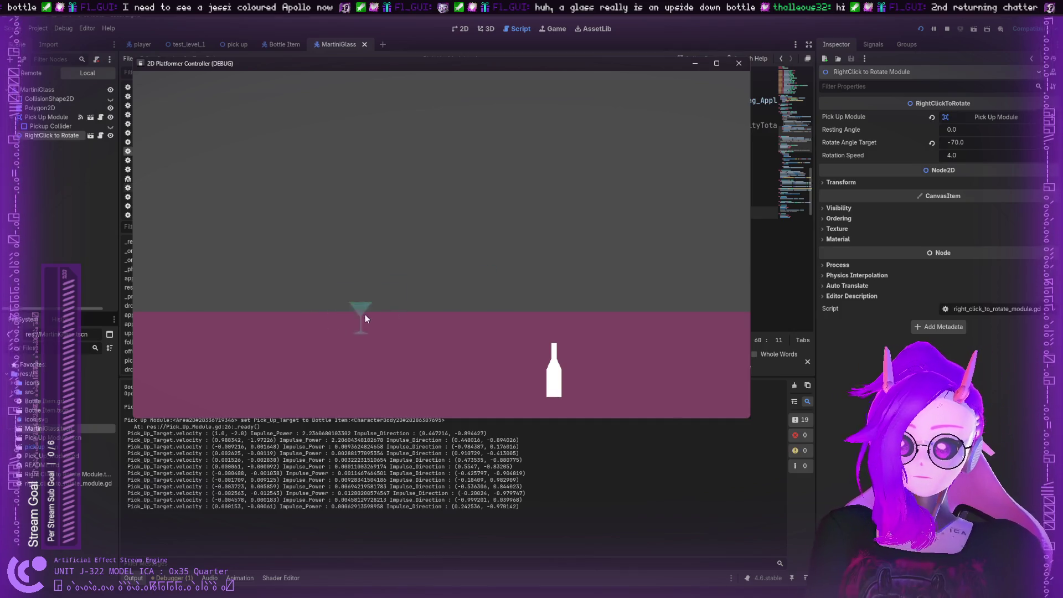
pyautogui.moveTo(427, 368)
pyautogui.mouseDown()
pyautogui.moveTo(376, 279)
pyautogui.moveTo(387, 273)
pyautogui.moveTo(360, 369)
pyautogui.mouseUp()
pyautogui.moveTo(387, 296)
pyautogui.mouseDown()
pyautogui.moveTo(379, 401)
pyautogui.moveTo(399, 390)
pyautogui.moveTo(376, 372)
pyautogui.mouseUp()
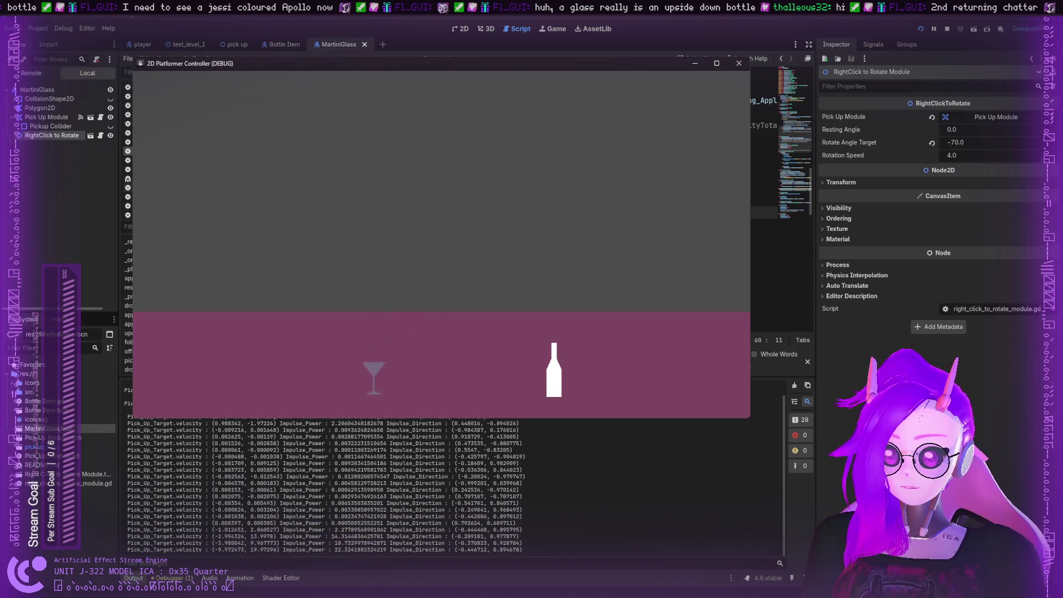
pyautogui.moveTo(443, 238); pyautogui.dragTo(353, 402)
pyautogui.moveTo(405, 290); pyautogui.dragTo(403, 292)
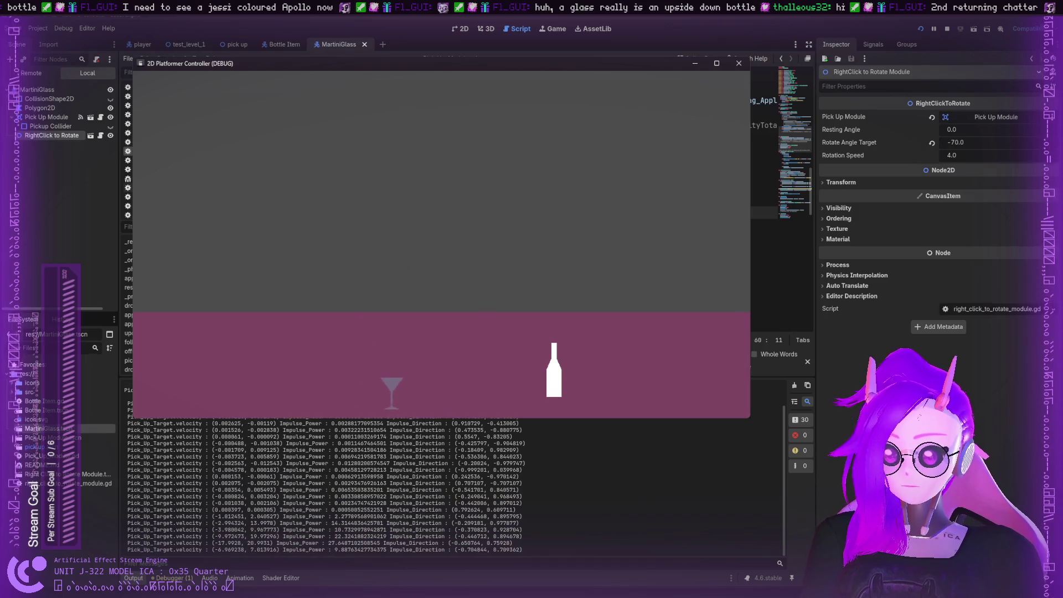
pyautogui.moveTo(435, 212); pyautogui.dragTo(355, 383)
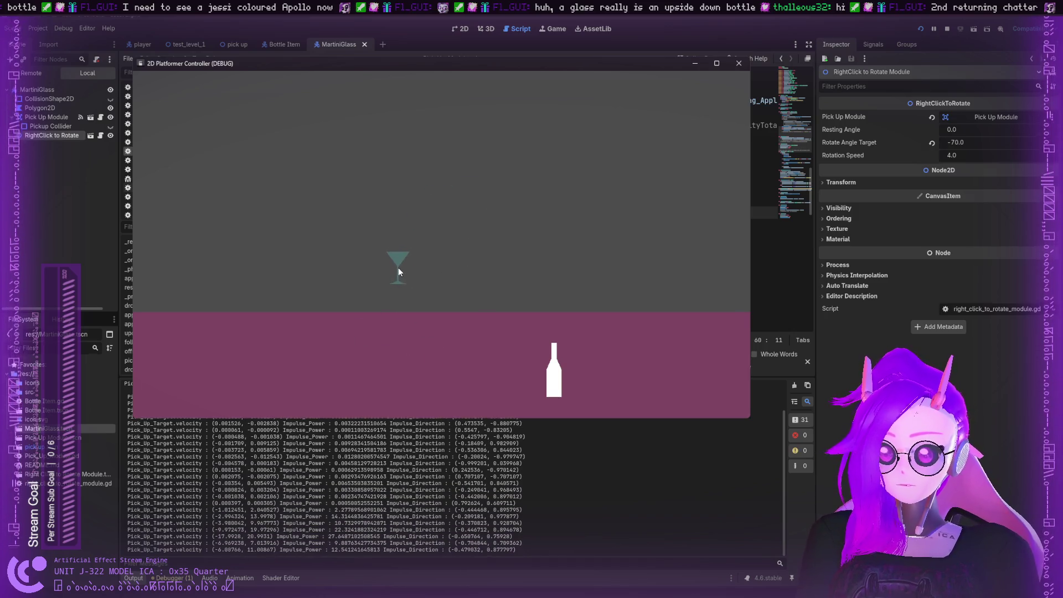
pyautogui.moveTo(397, 267)
pyautogui.mouseDown()
pyautogui.moveTo(393, 326)
pyautogui.moveTo(406, 279)
pyautogui.mouseUp()
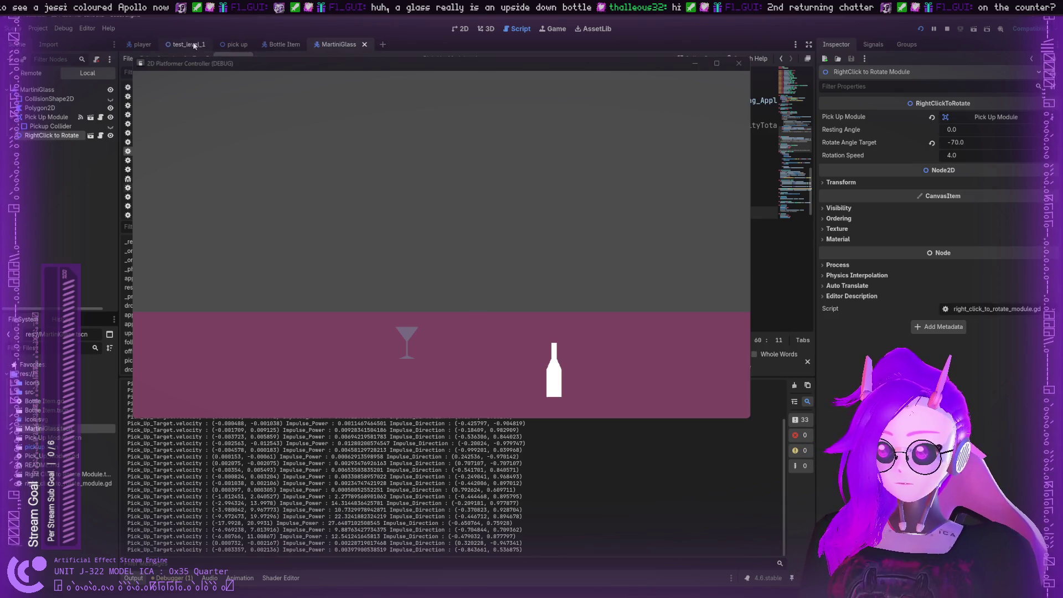
# Show the pick up scene in the 2D view and rename the floor polygon to Bar Area
pyautogui.click(237, 44)
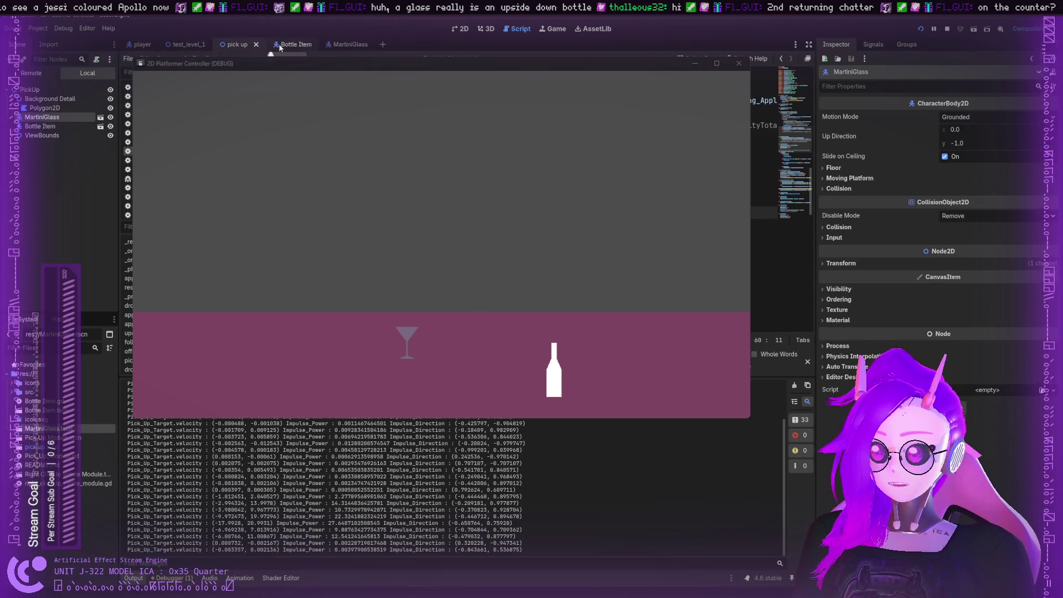
pyautogui.click(281, 45)
pyautogui.click(232, 46)
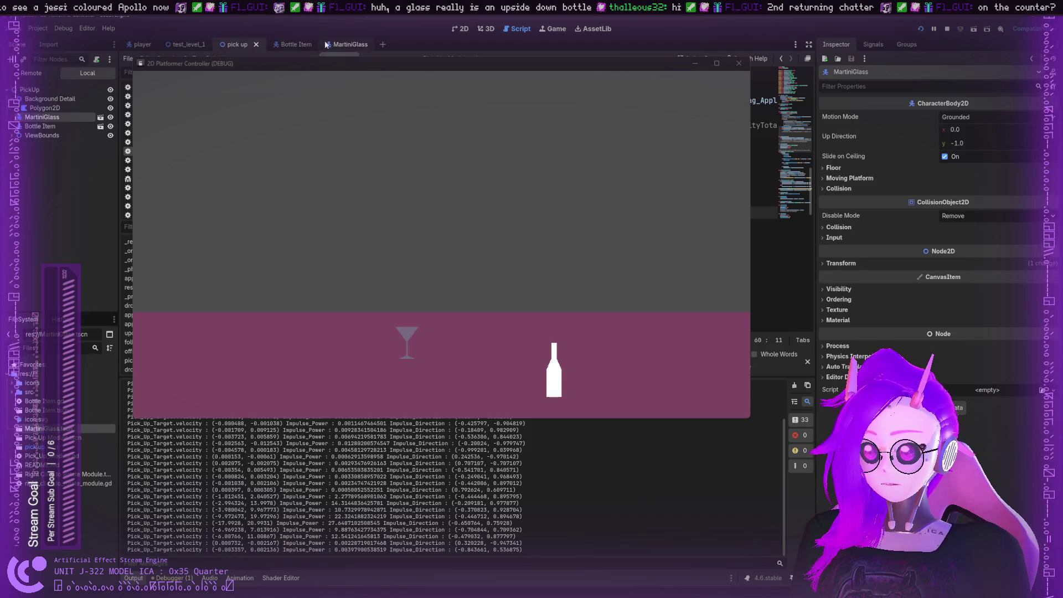
pyautogui.click(34, 91)
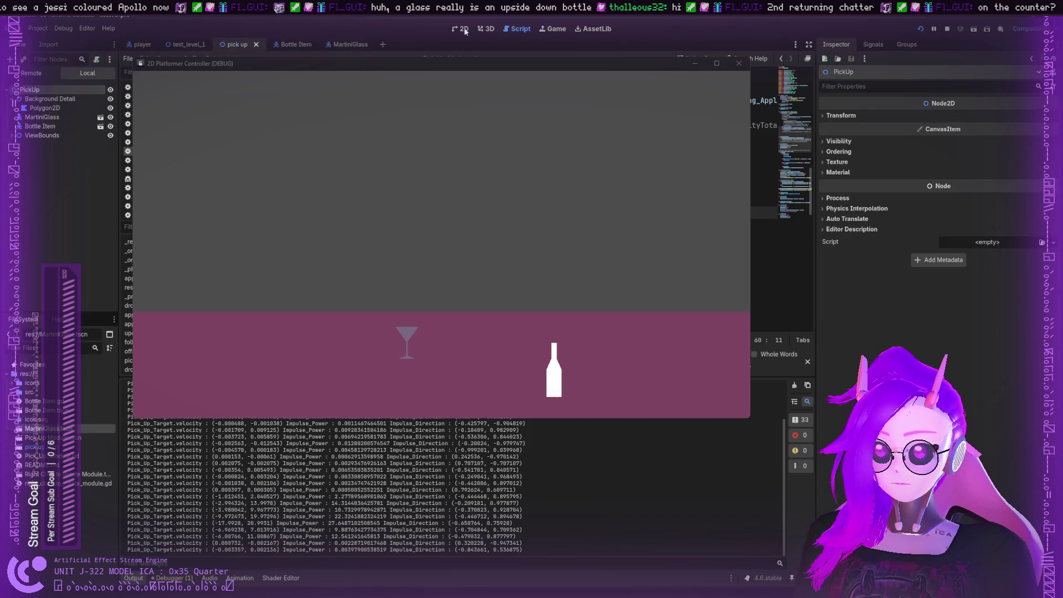
pyautogui.hotkey('ctrl', 'F1')
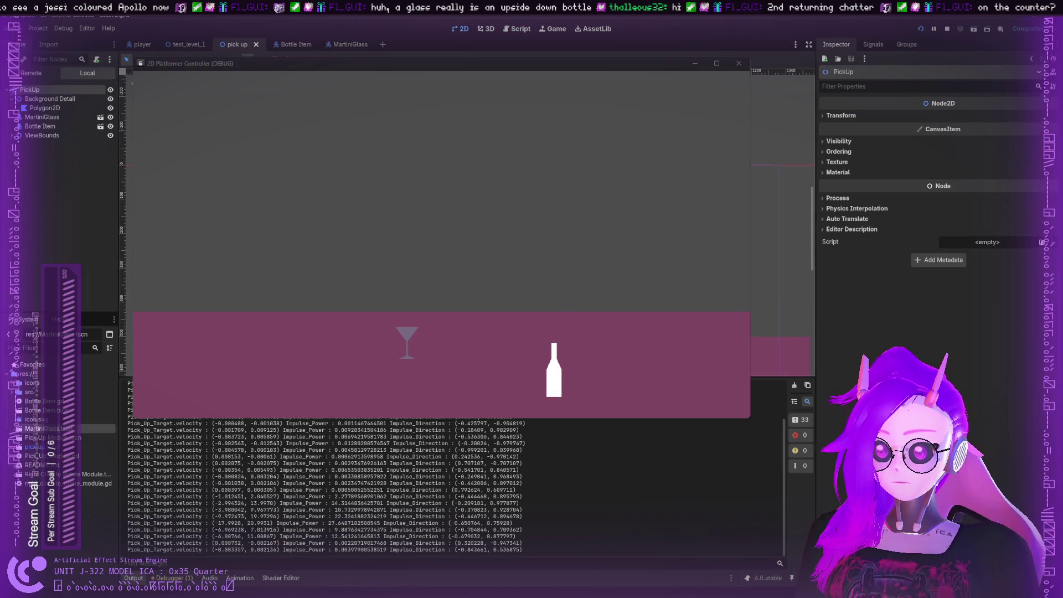
pyautogui.click(65, 151)
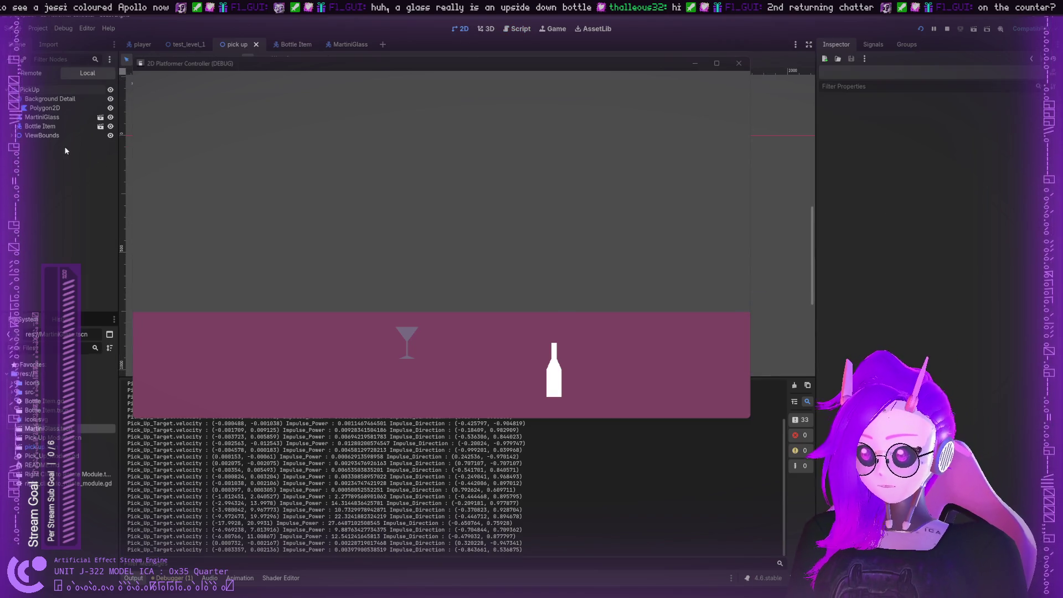
pyautogui.click(42, 108)
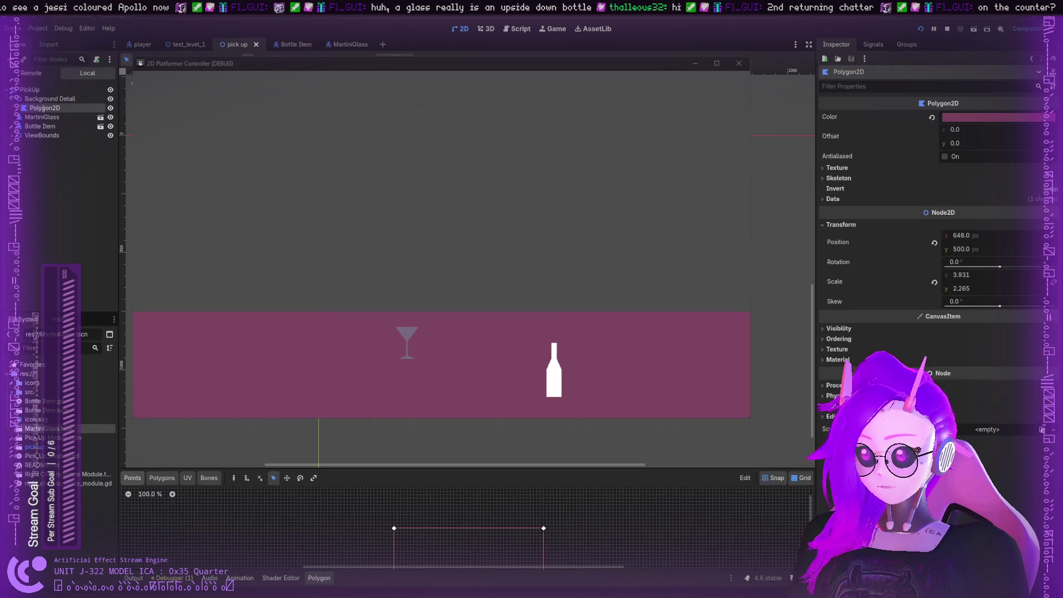
pyautogui.doubleClick(43, 108)
pyautogui.write('Bar Area')
pyautogui.press('Return')
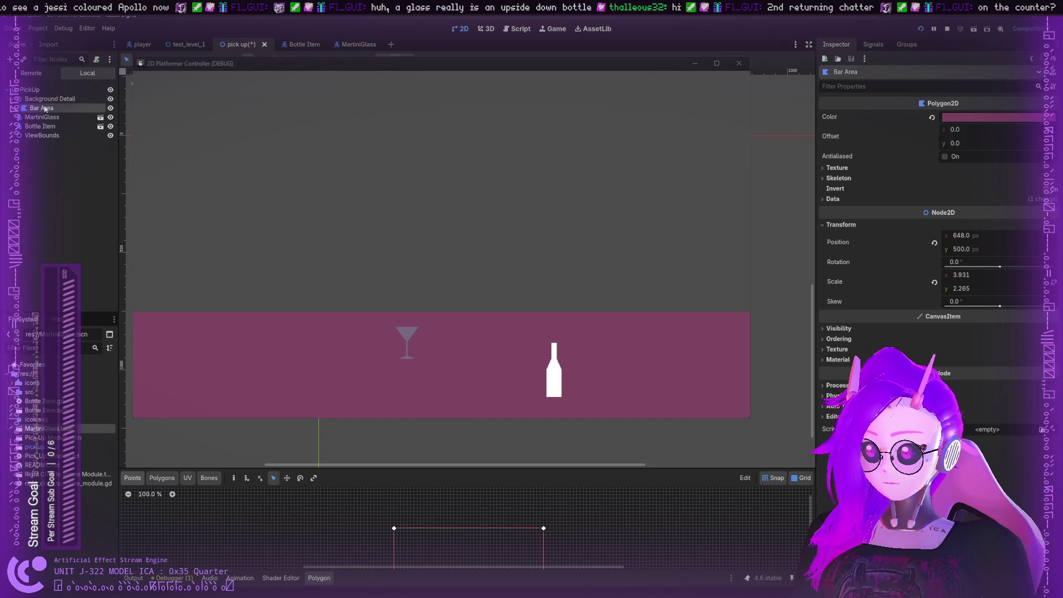
# Add a MeshInstance2D under Background Detail and name it Counter
pyautogui.click(52, 99)
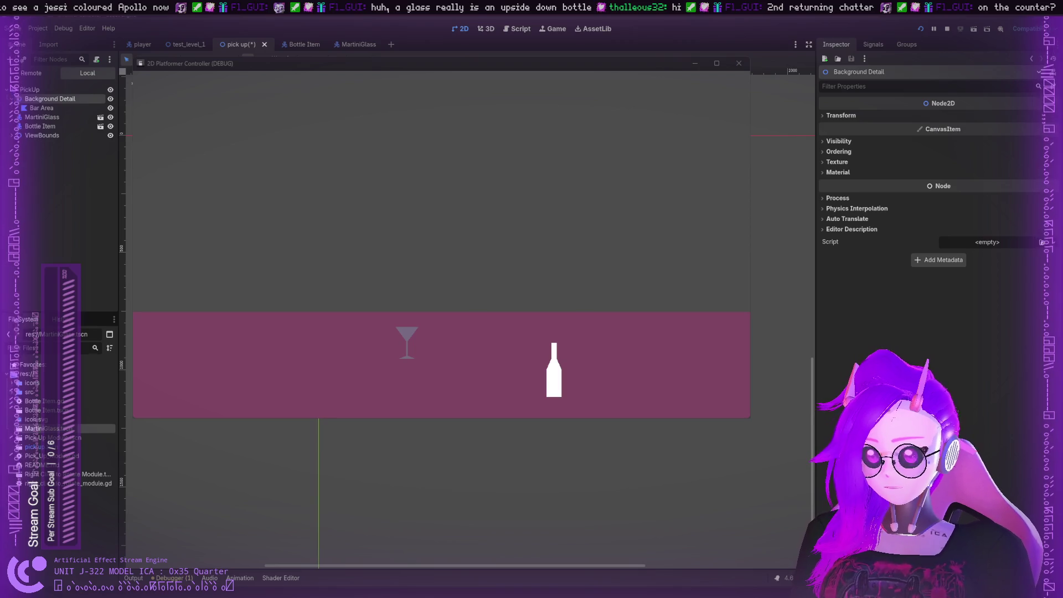
pyautogui.hotkey('ctrl', 'v')
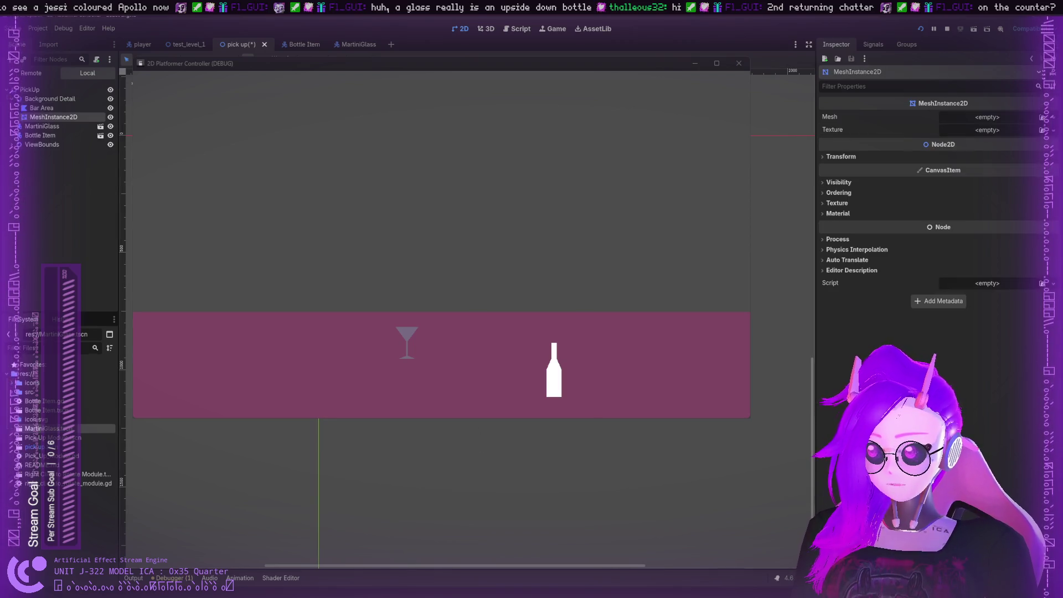
pyautogui.doubleClick(74, 117)
pyautogui.write('Counter')
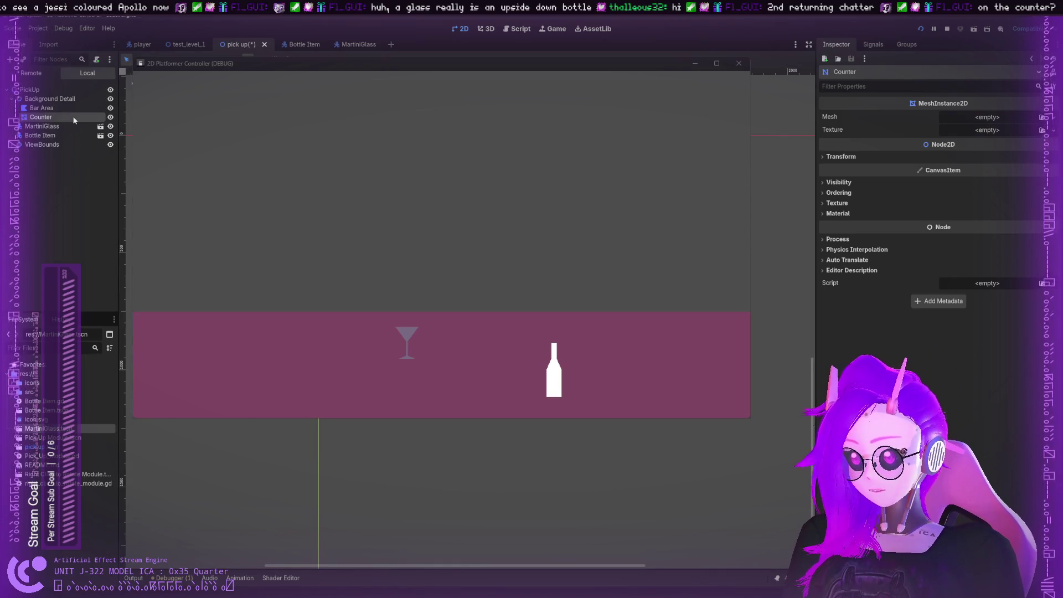
pyautogui.press('Return')
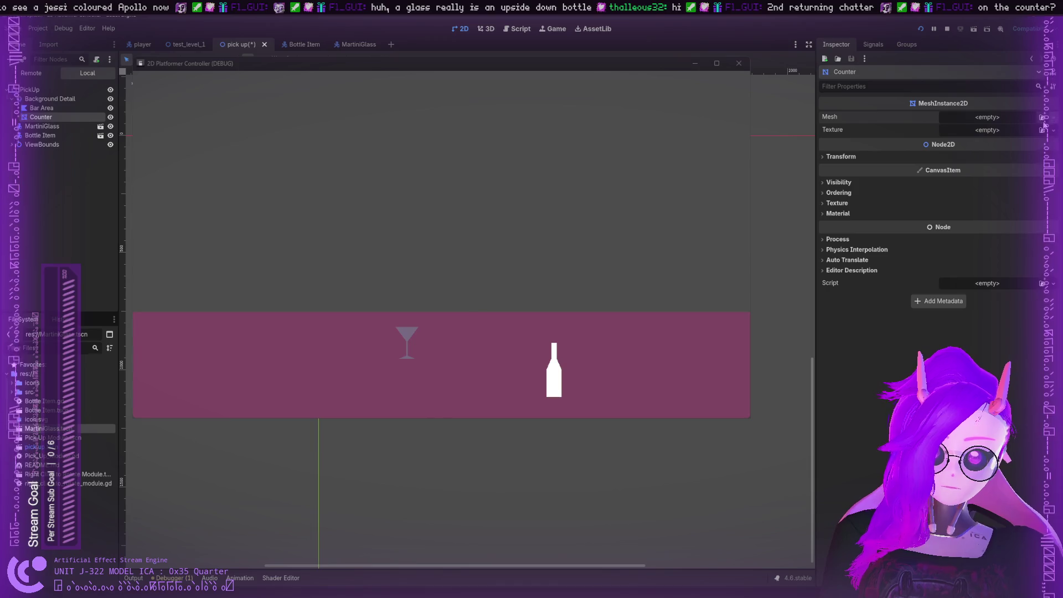
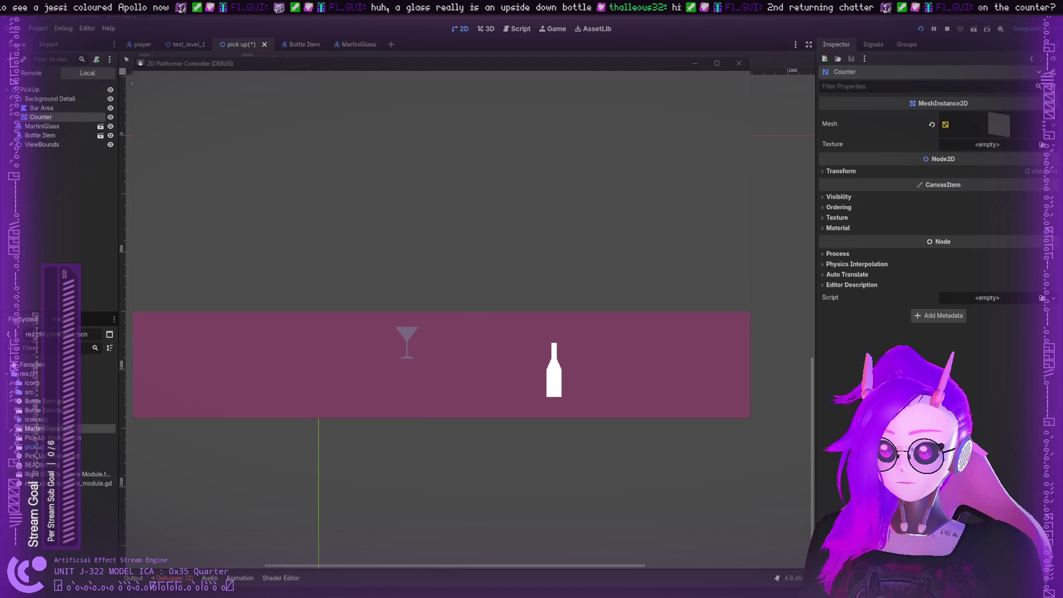
# Add a StaticBody2D under Counter and nest the SegmentShape2D CollisionShape2D inside it
pyautogui.hotkey('ctrl', 'v')
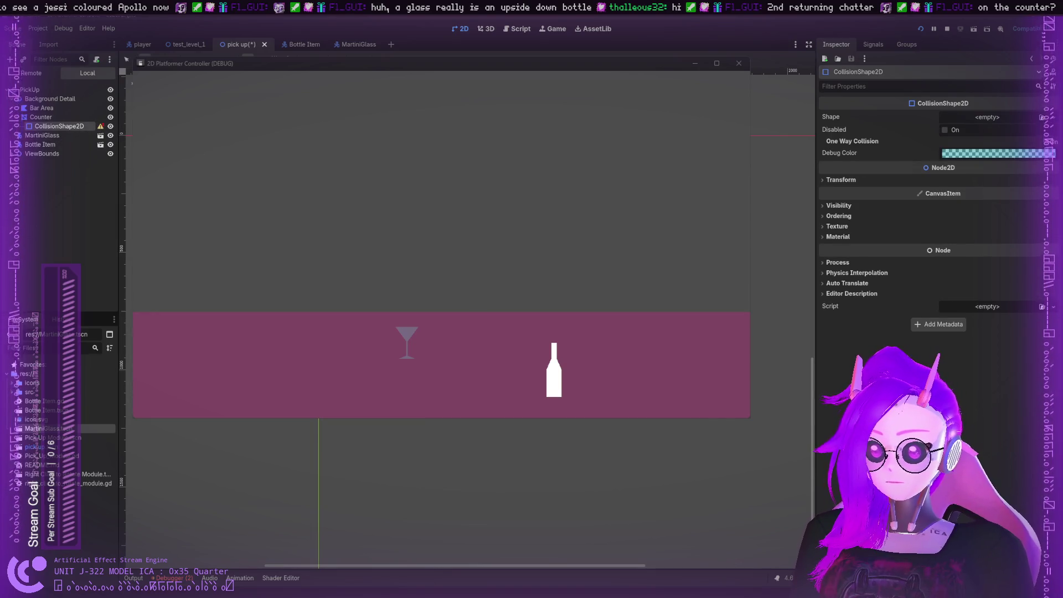
pyautogui.click(54, 118)
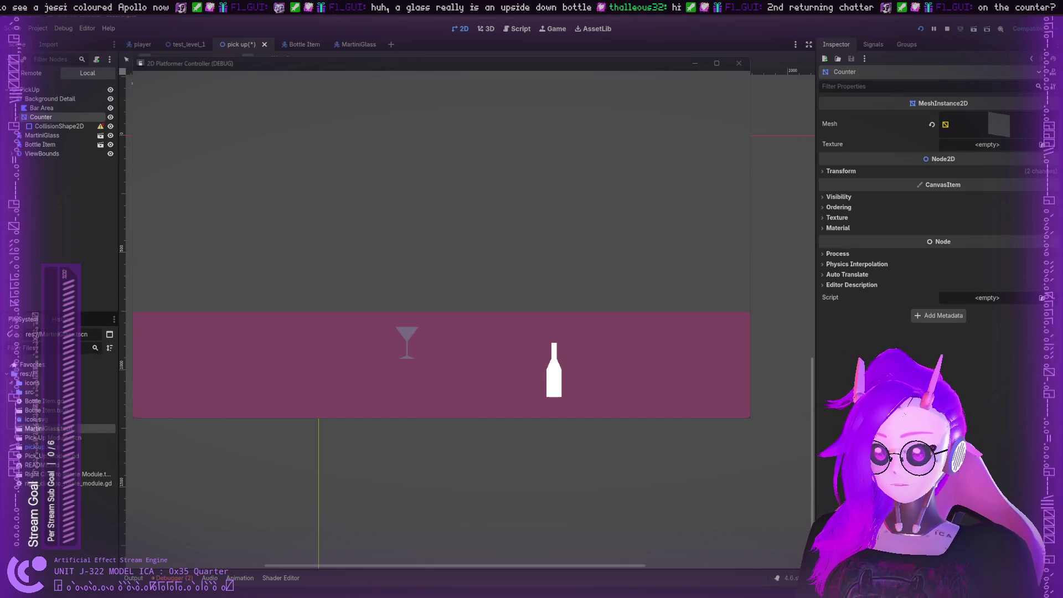
pyautogui.hotkey('ctrl', 'z')
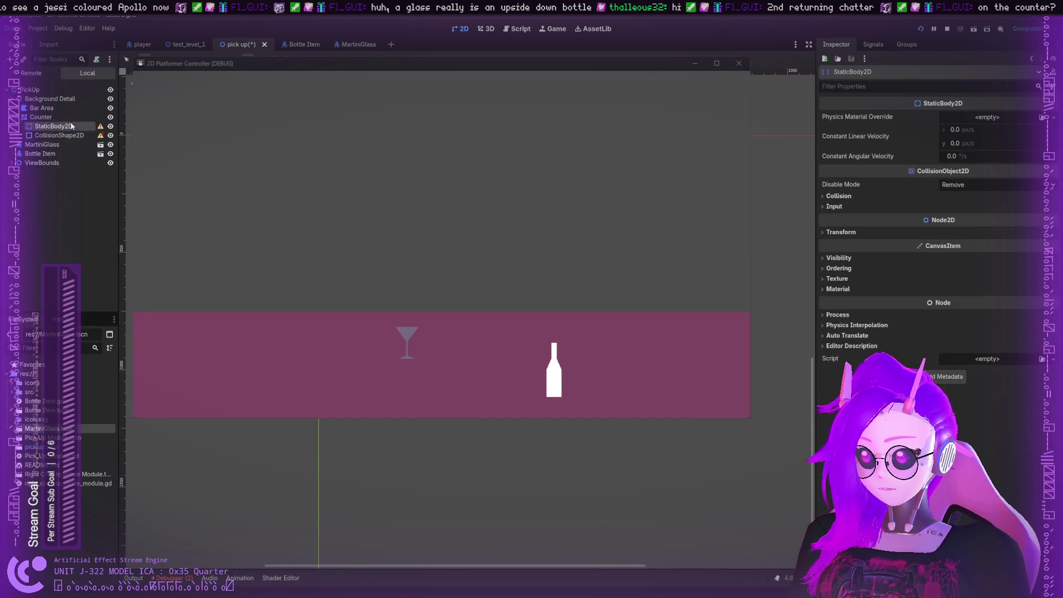
pyautogui.moveTo(71, 136); pyautogui.dragTo(71, 128)
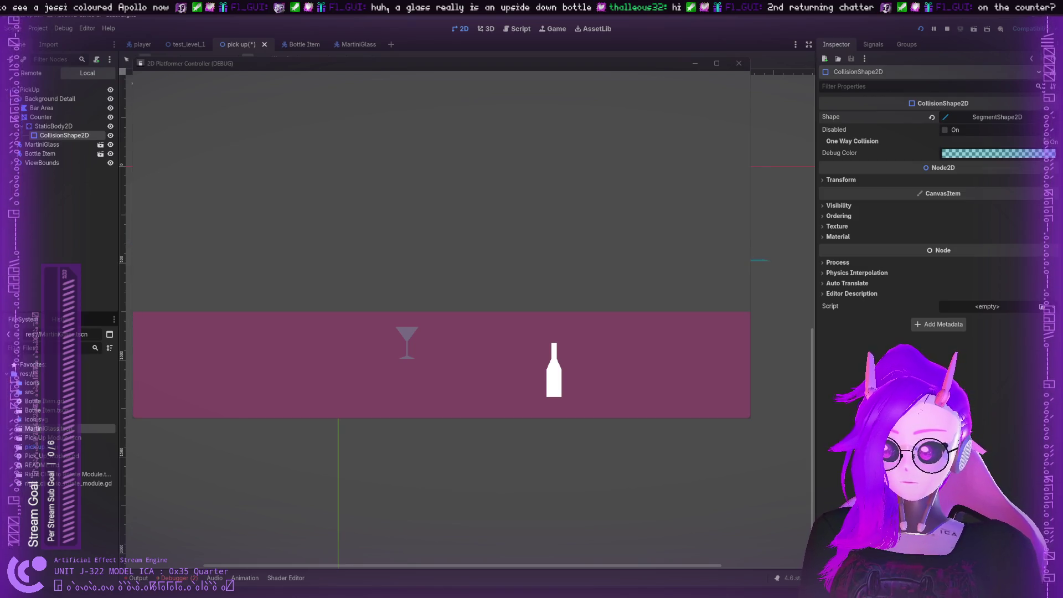
# Replace the collision shape's SegmentShape2D with a RectangleShape2D
pyautogui.click(1016, 118)
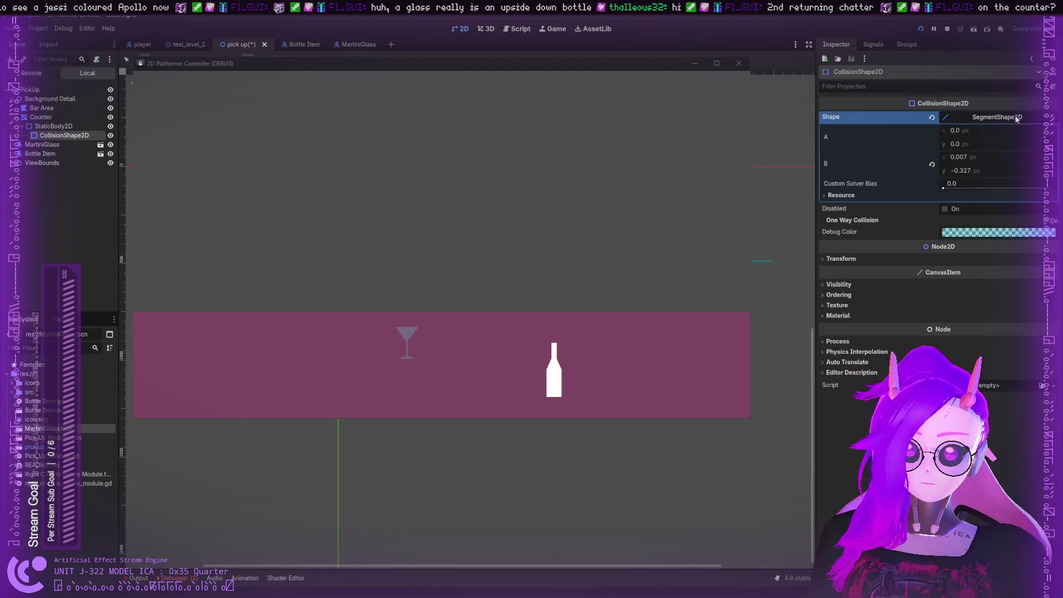
pyautogui.click(1035, 118)
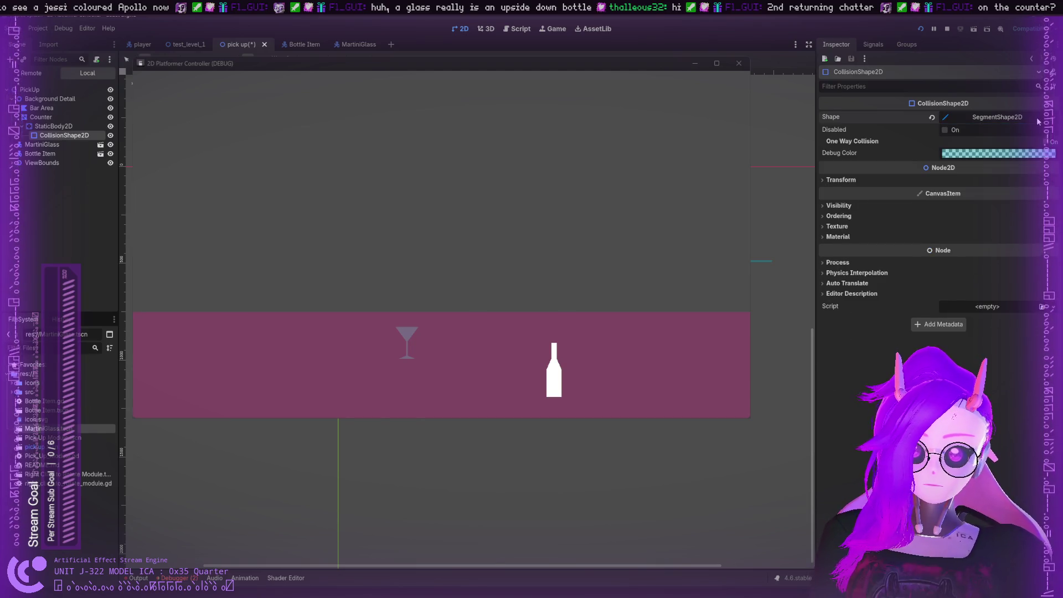
pyautogui.click(1036, 119)
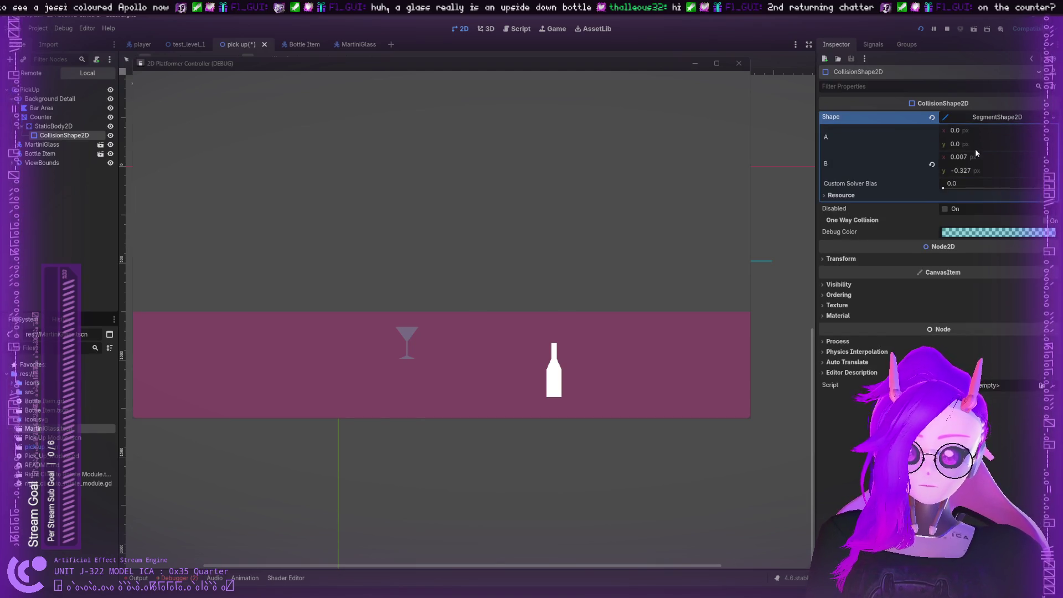
pyautogui.click(843, 196)
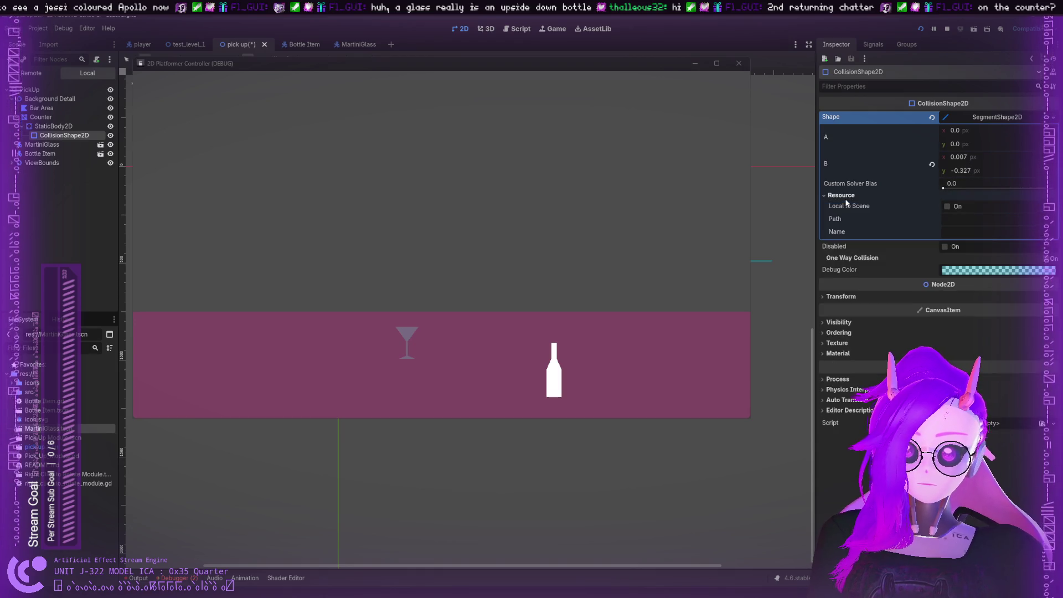
pyautogui.click(913, 194)
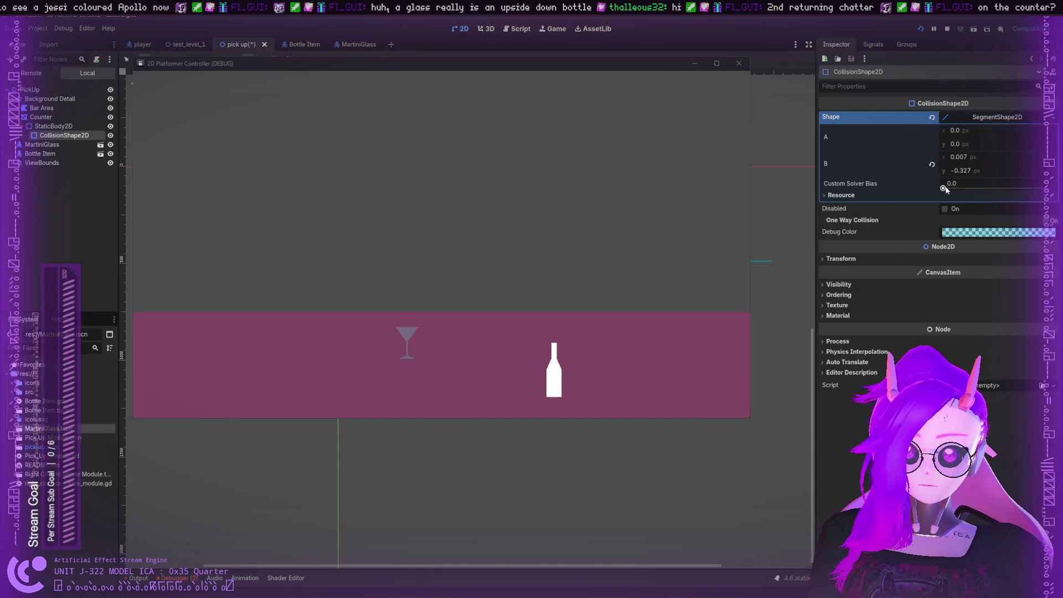
pyautogui.click(991, 118)
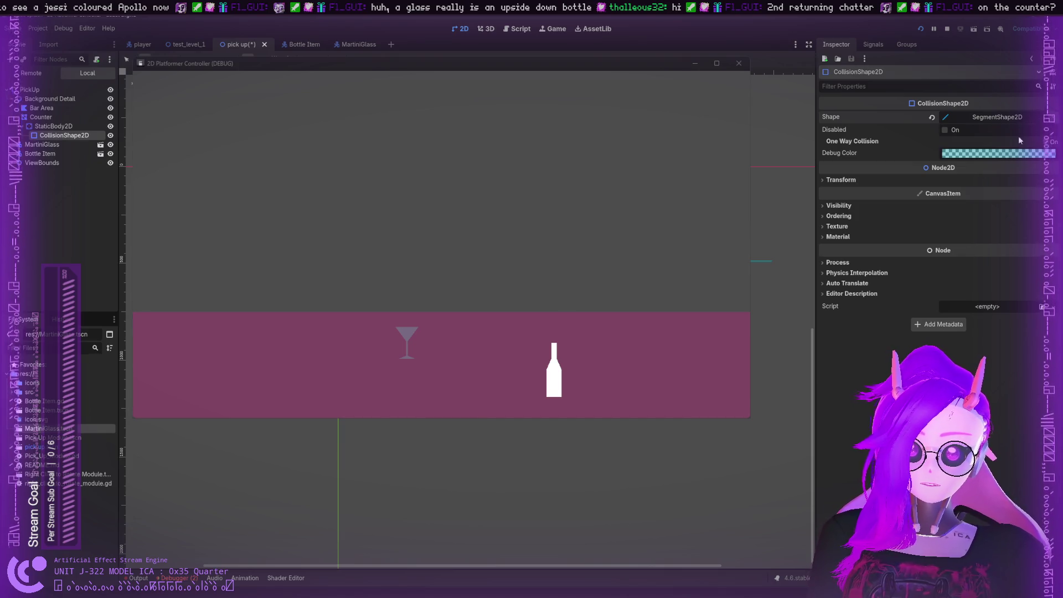
pyautogui.hotkey('ctrl', 'z')
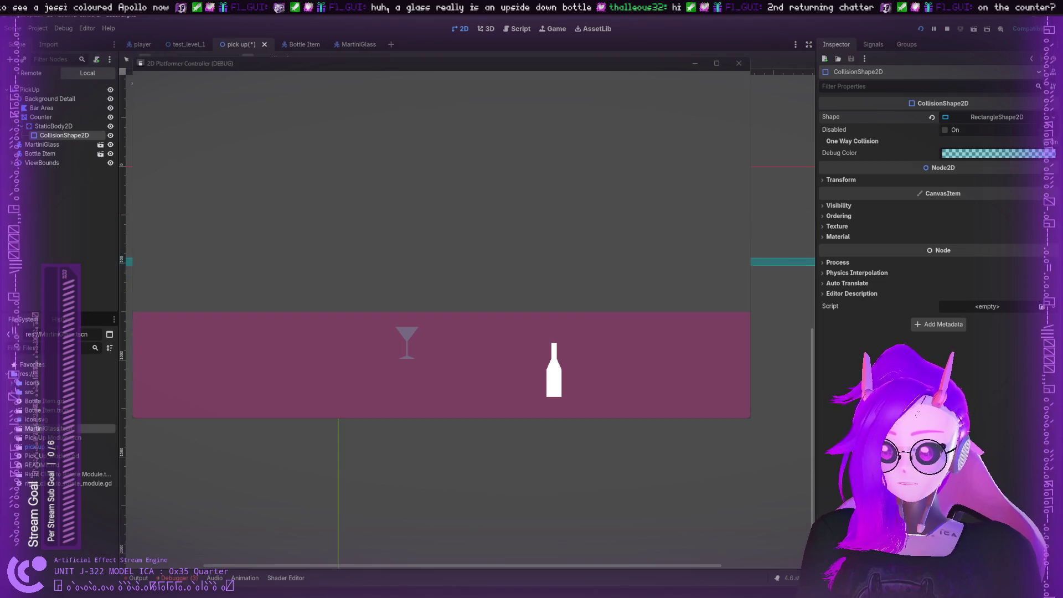
# Squeeze the collision shape to Scale x 0.05 and set its position to 0, 0
pyautogui.scroll(-2, 478, 258)
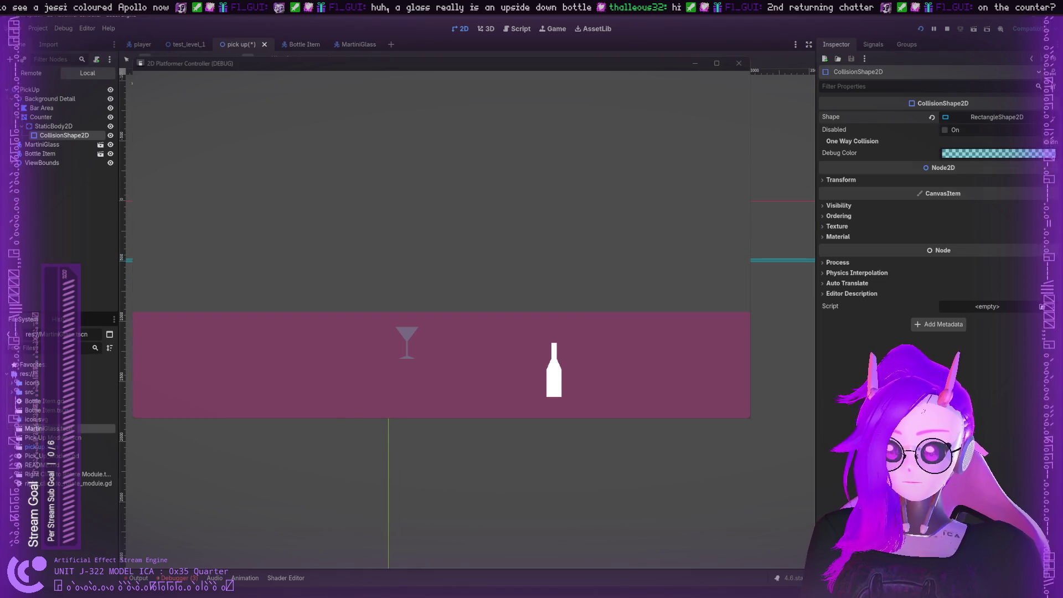
pyautogui.click(848, 183)
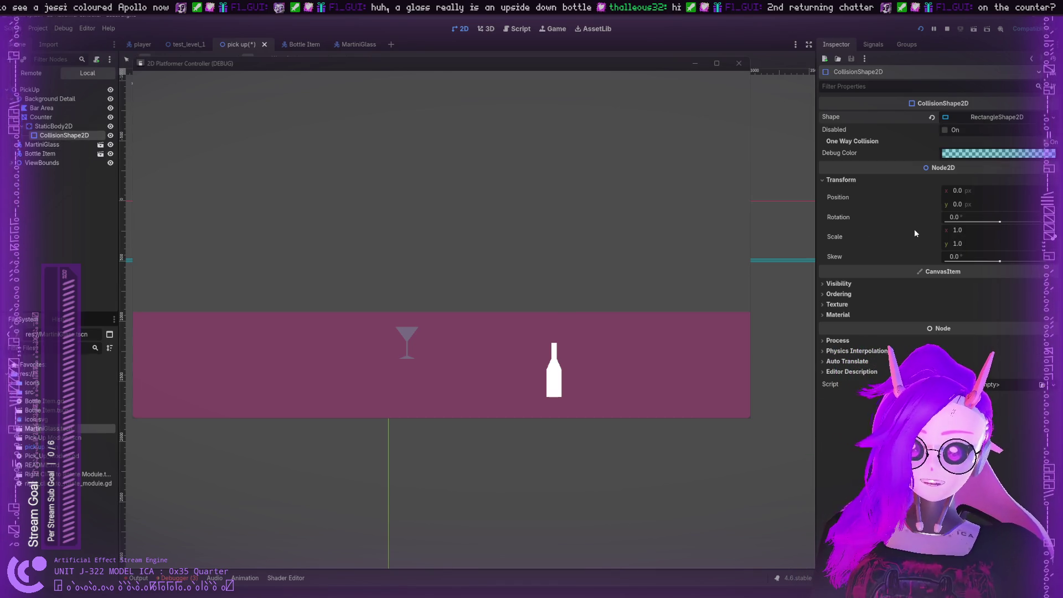
pyautogui.moveTo(974, 230)
pyautogui.mouseDown()
pyautogui.moveTo(941, 229)
pyautogui.moveTo(966, 230)
pyautogui.mouseUp()
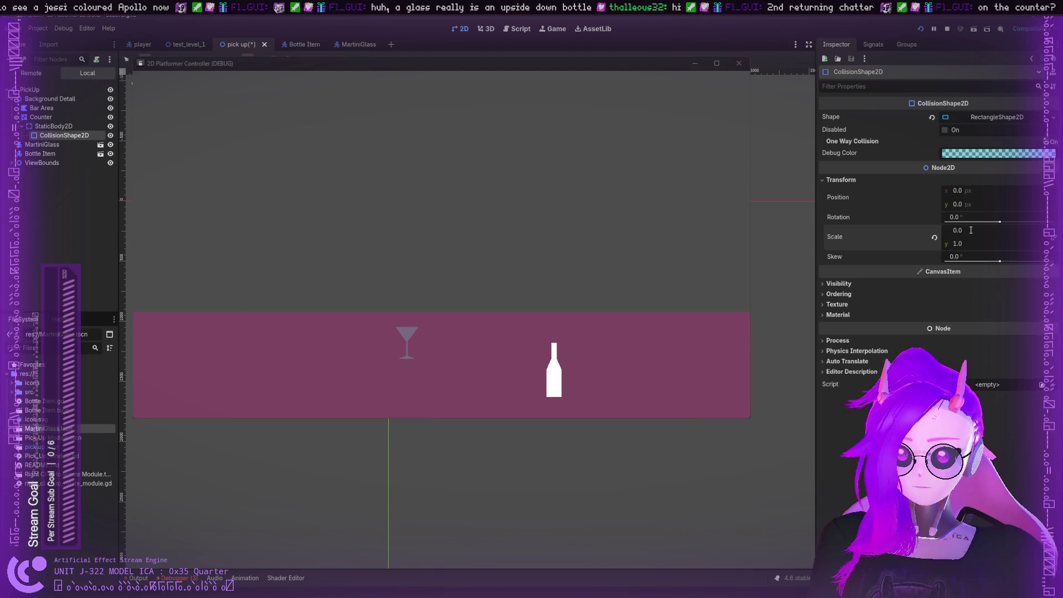
pyautogui.scroll(6, 809, 345)
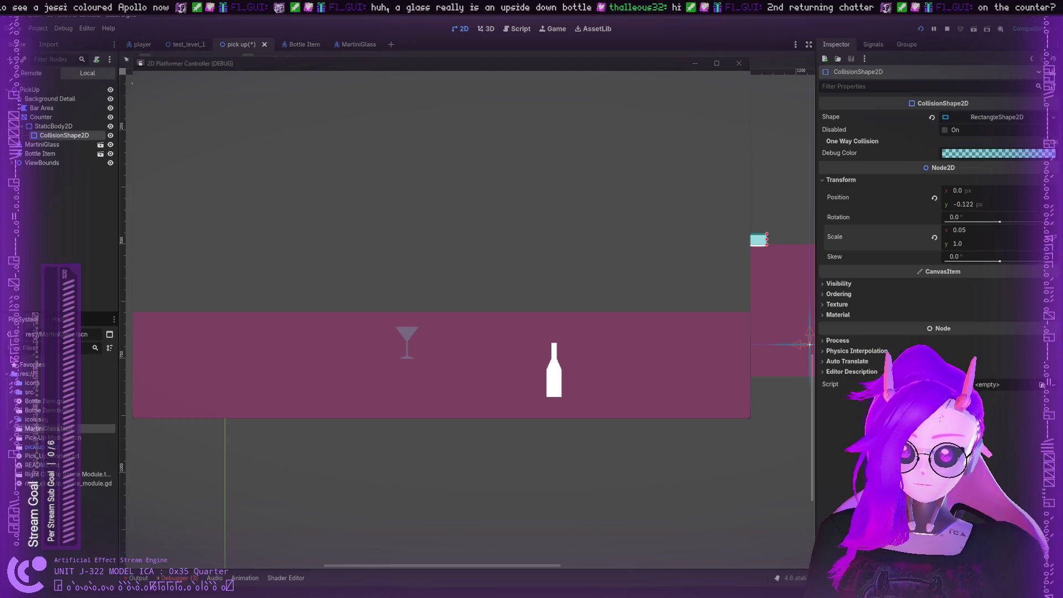
pyautogui.click(974, 204)
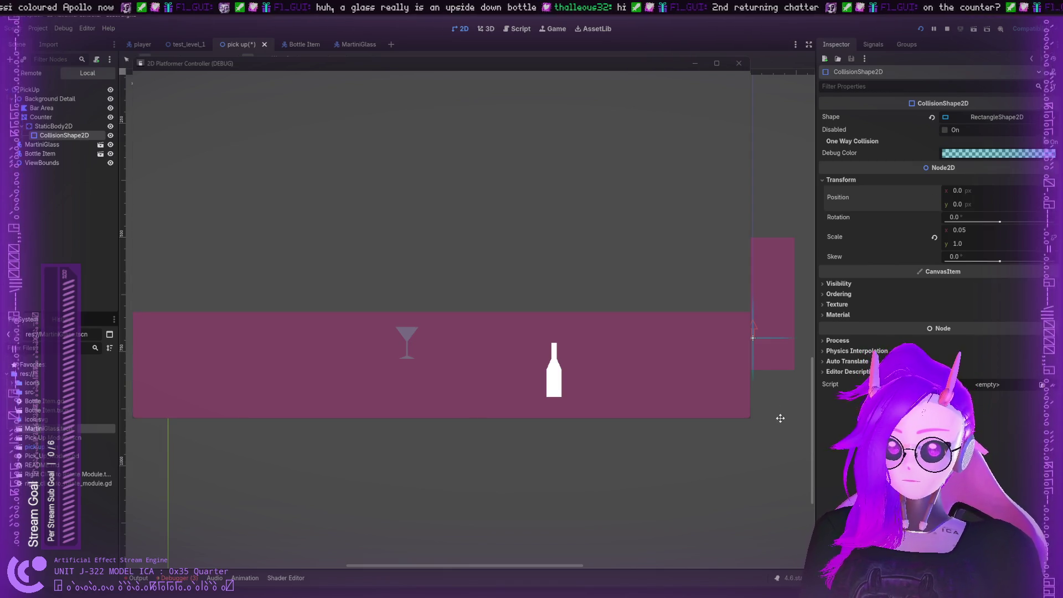
pyautogui.press('Up')
pyautogui.press('Up')
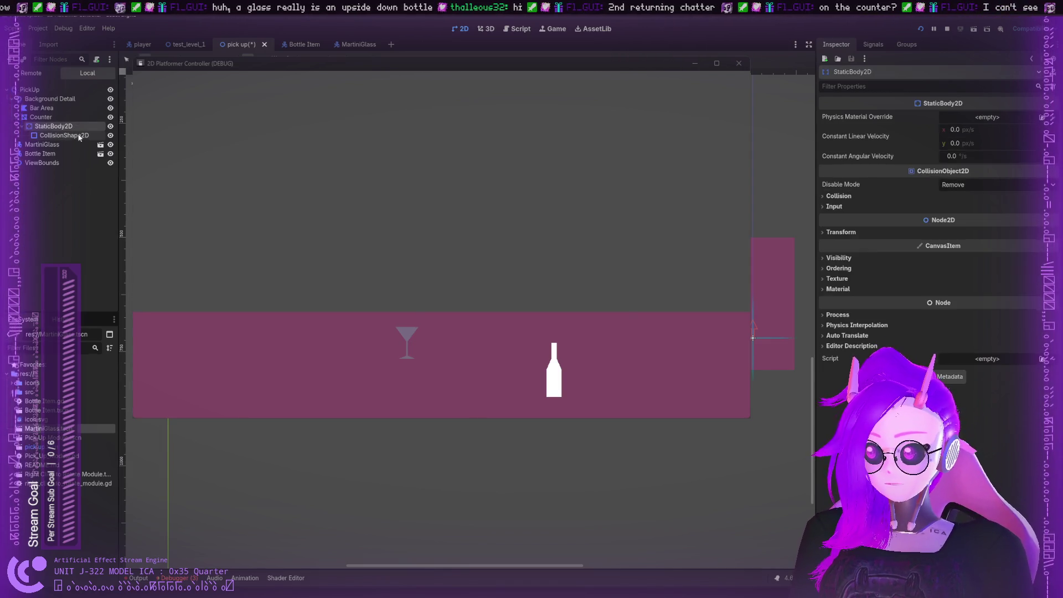
# Collapse the StaticBody2D branch and stop the running game with F8
pyautogui.click(25, 126)
pyautogui.click(36, 118)
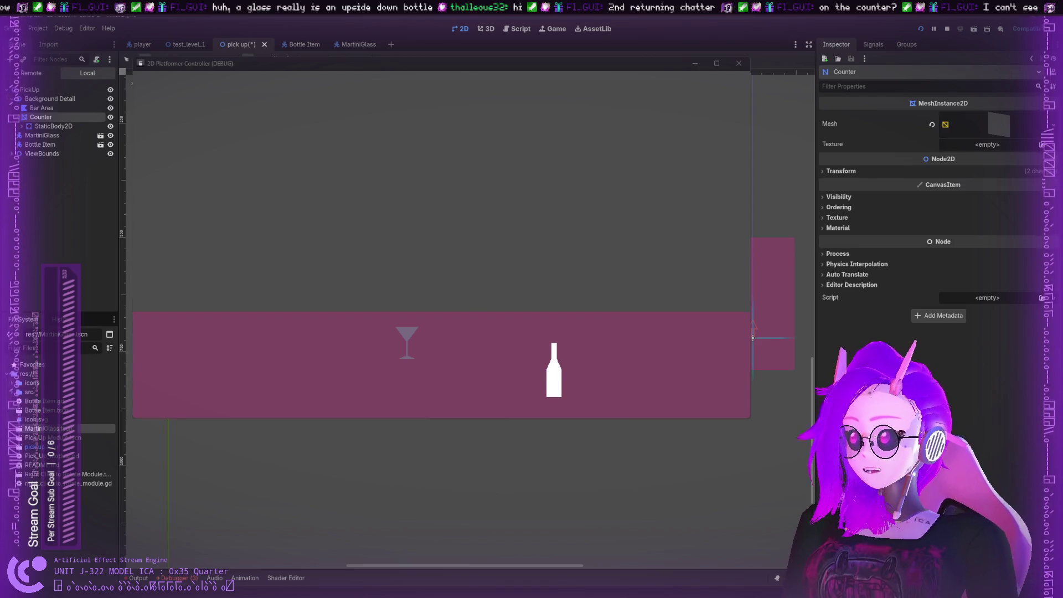
pyautogui.press('F8')
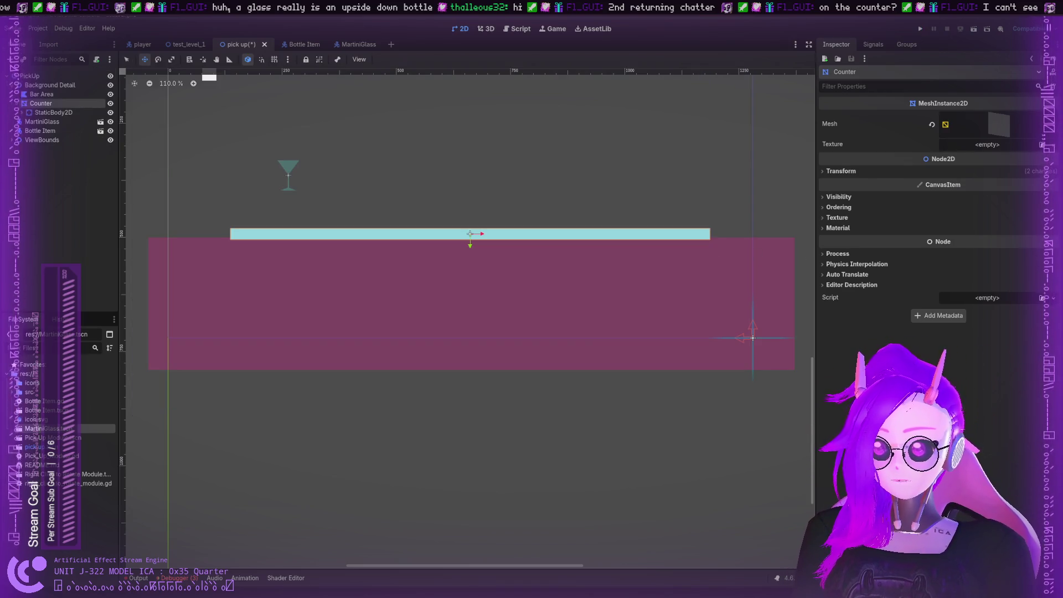
pyautogui.scroll(3, 502, 203)
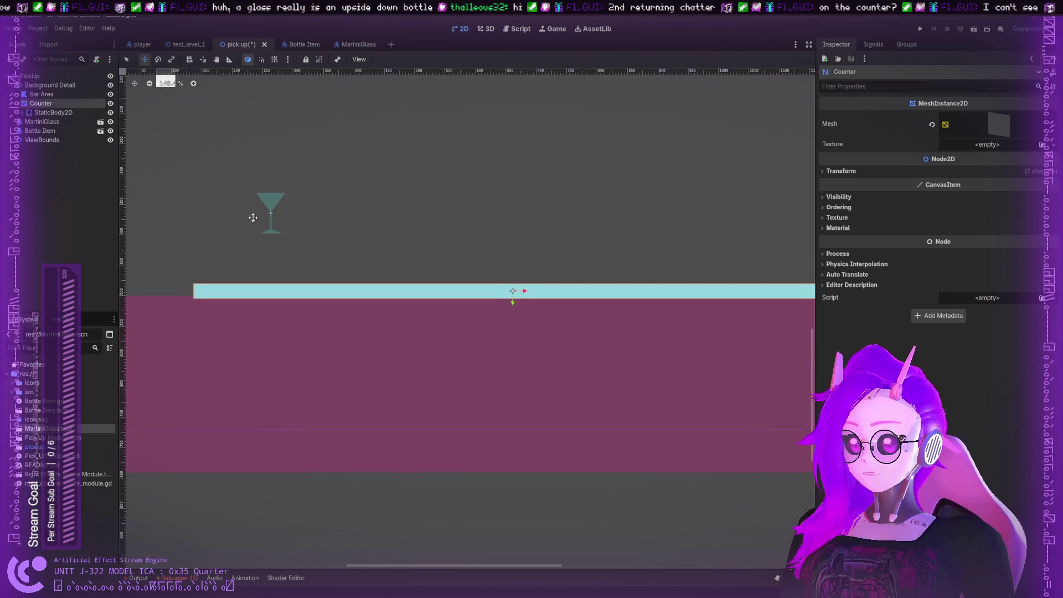
# Move the Bottle Item down onto the right end of the counter
pyautogui.click(42, 121)
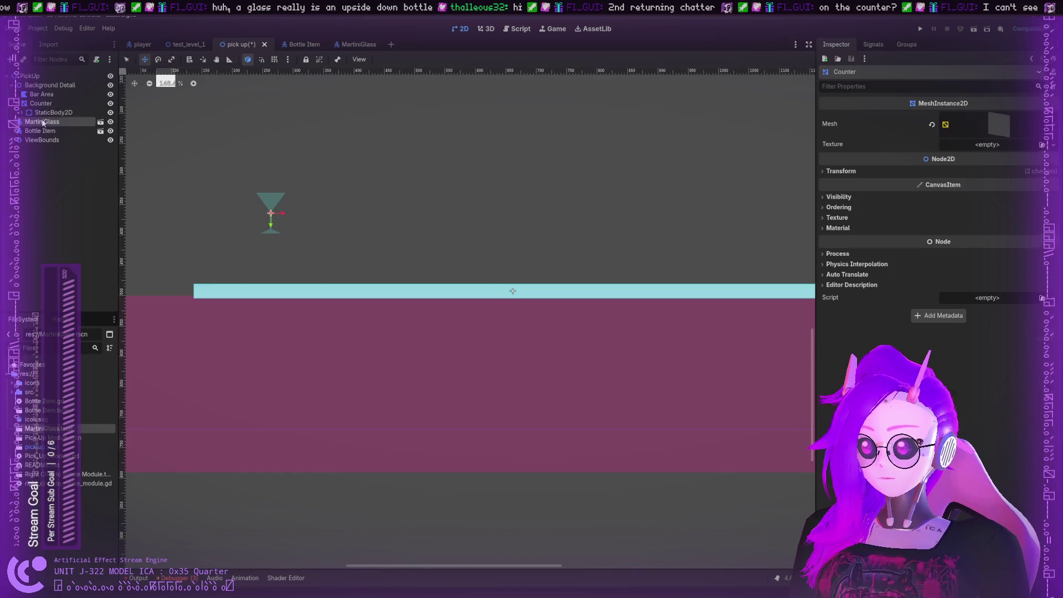
pyautogui.click(40, 131)
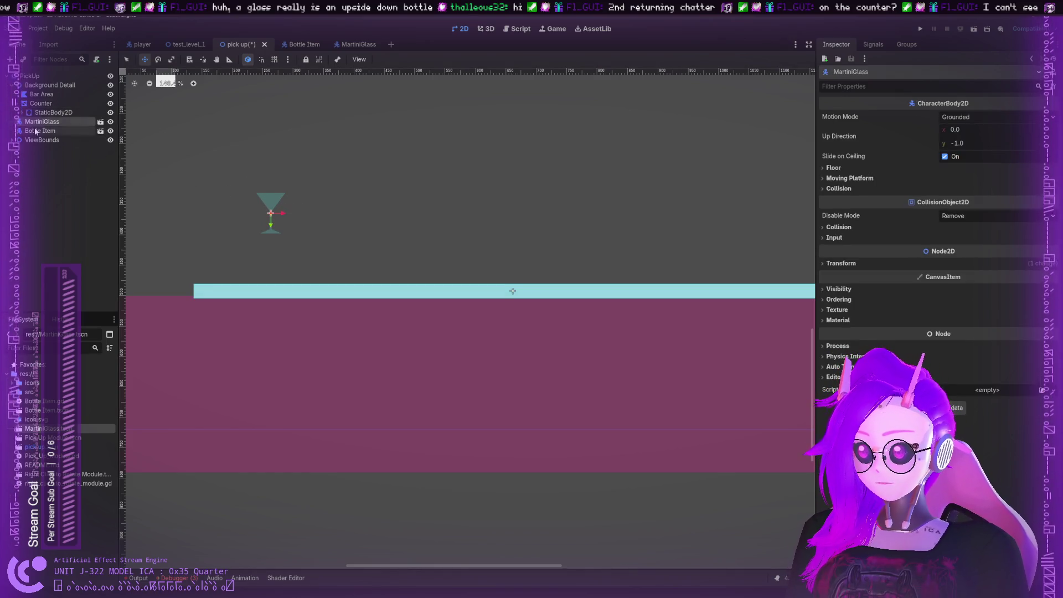
pyautogui.scroll(-2, 226, 155)
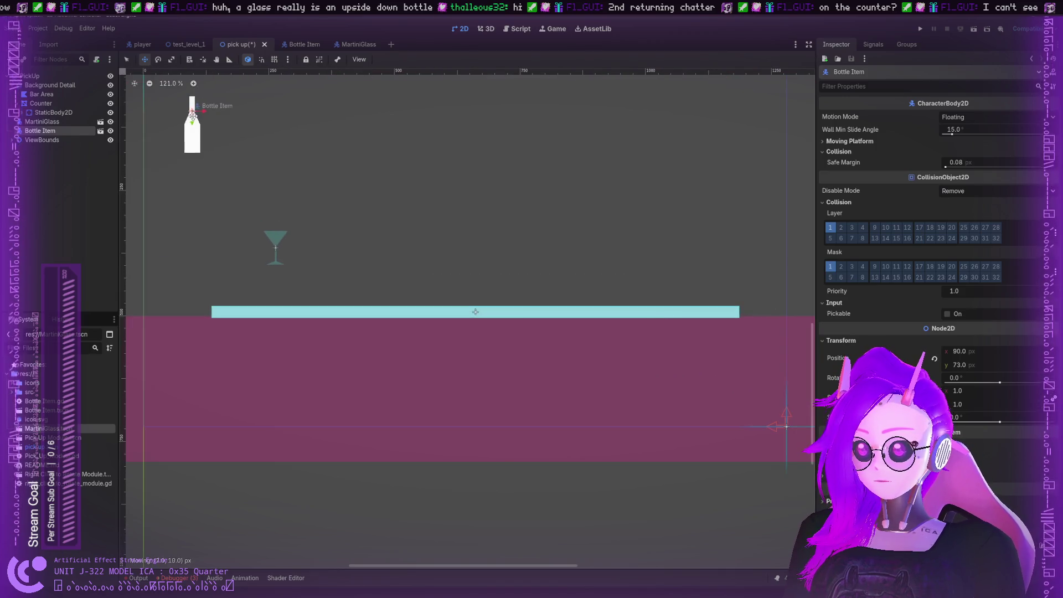
pyautogui.moveTo(188, 114)
pyautogui.mouseDown()
pyautogui.moveTo(601, 363)
pyautogui.moveTo(666, 383)
pyautogui.mouseUp()
# Place the martini glass on the counter and set the bottle beside it
pyautogui.click(42, 122)
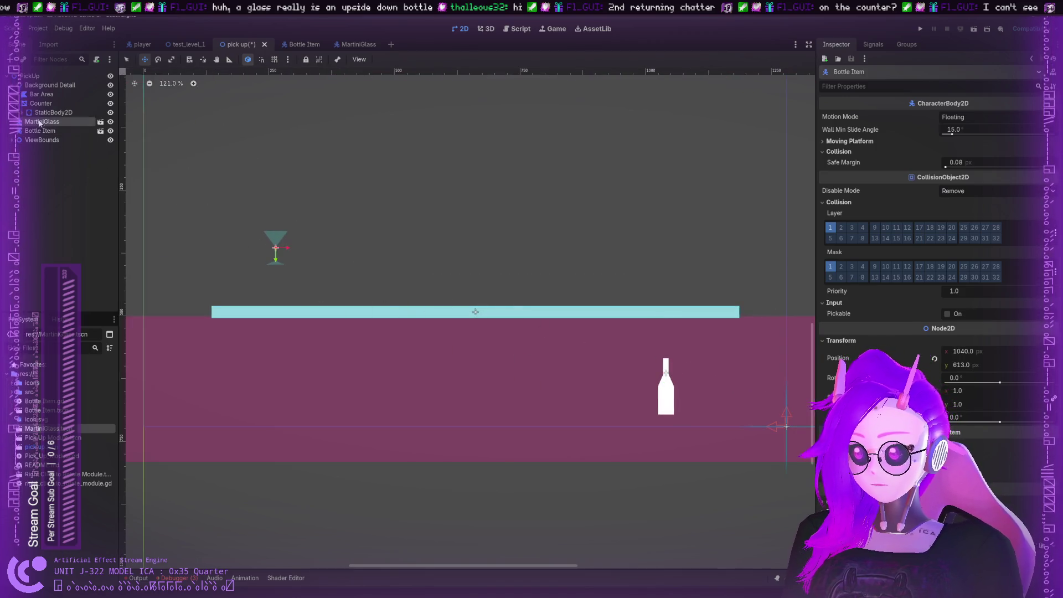
pyautogui.moveTo(275, 241)
pyautogui.mouseDown()
pyautogui.moveTo(290, 247)
pyautogui.moveTo(245, 383)
pyautogui.mouseUp()
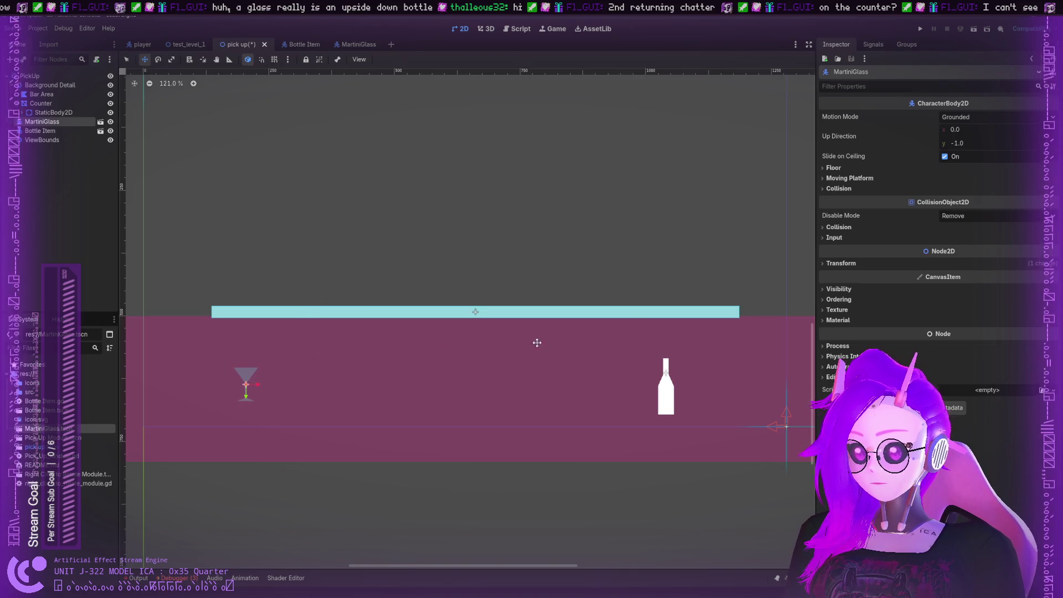
pyautogui.moveTo(664, 372)
pyautogui.mouseDown()
pyautogui.moveTo(643, 360)
pyautogui.moveTo(652, 355)
pyautogui.moveTo(672, 375)
pyautogui.moveTo(539, 358)
pyautogui.moveTo(301, 366)
pyautogui.moveTo(304, 376)
pyautogui.moveTo(292, 367)
pyautogui.mouseUp()
pyautogui.click(672, 374)
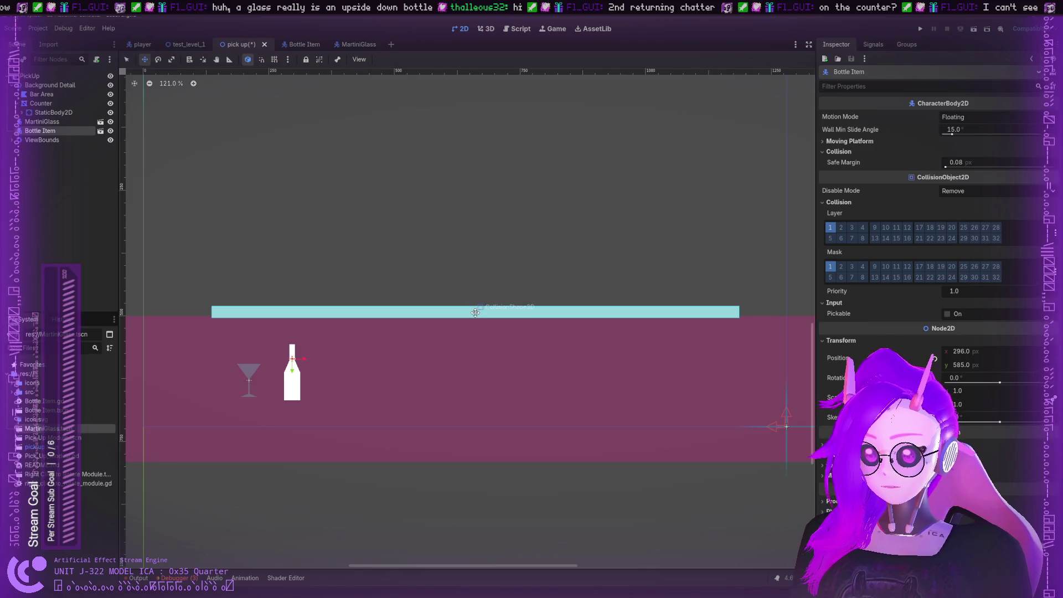
pyautogui.scroll(1, 389, 224)
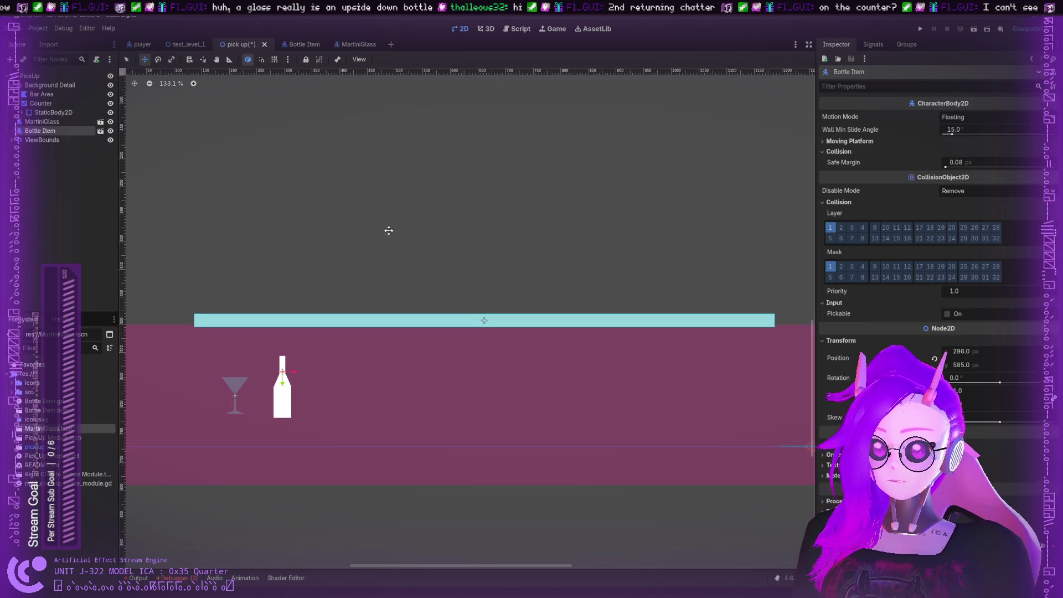
pyautogui.click(53, 112)
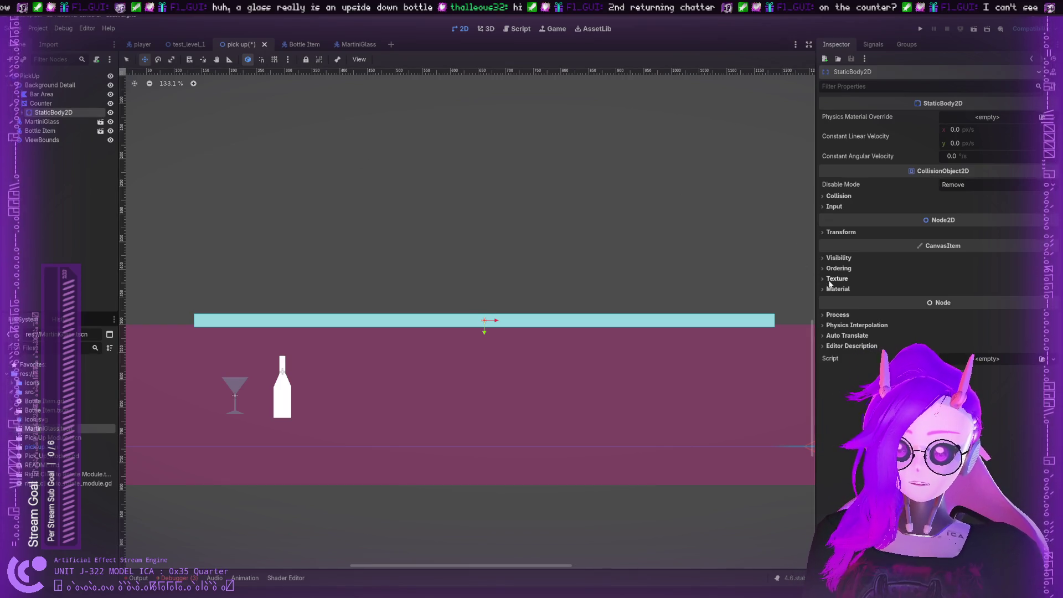
# Select the counter's StaticBody2D and collapse its open Inspector property groups
pyautogui.click(41, 104)
pyautogui.click(52, 112)
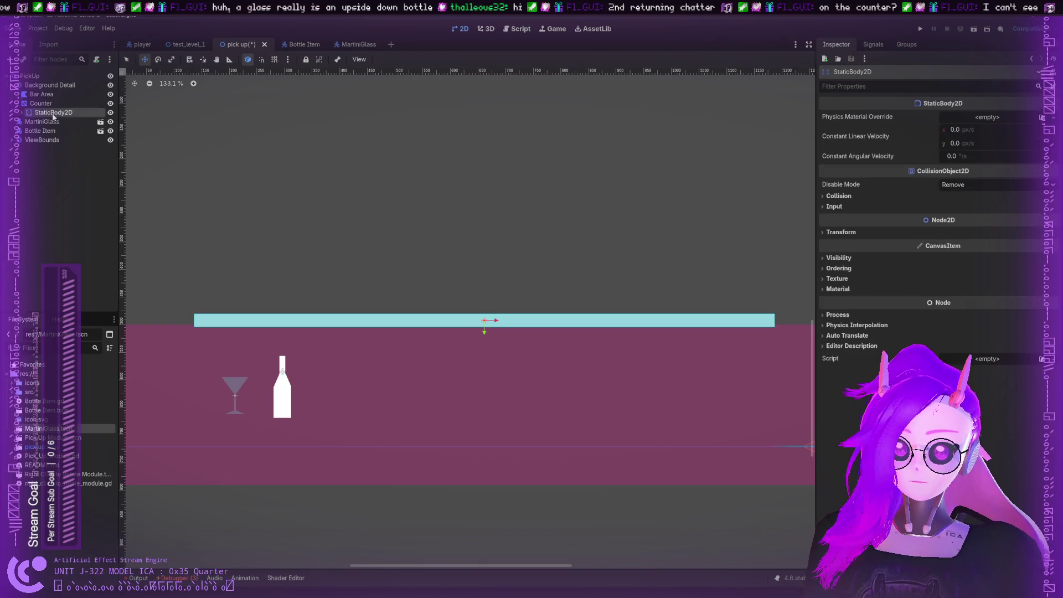
pyautogui.click(838, 268)
pyautogui.click(838, 268)
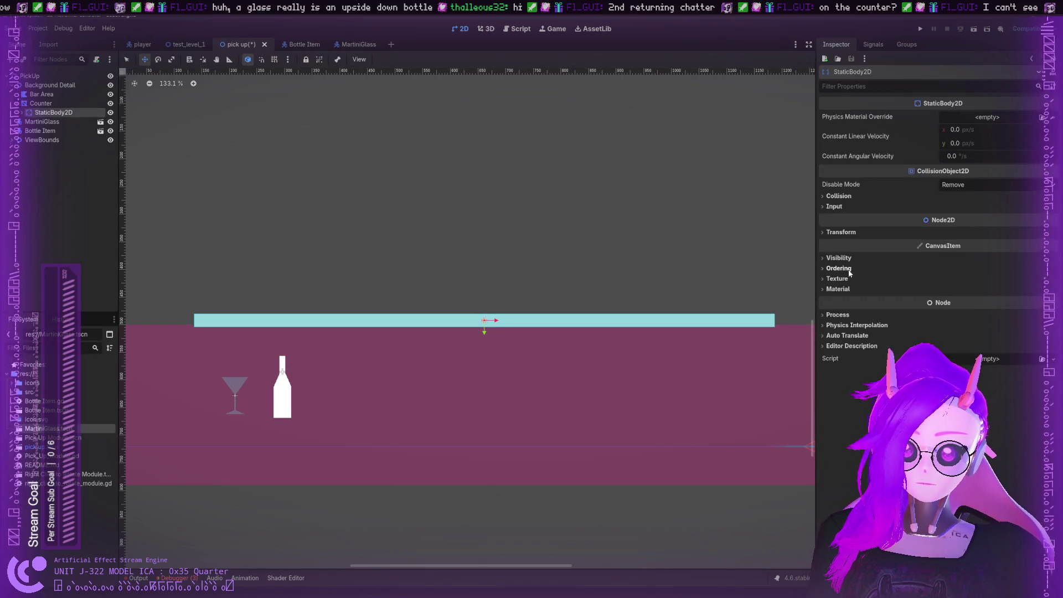
pyautogui.click(836, 279)
pyautogui.click(836, 279)
pyautogui.click(839, 289)
pyautogui.click(844, 289)
pyautogui.click(837, 258)
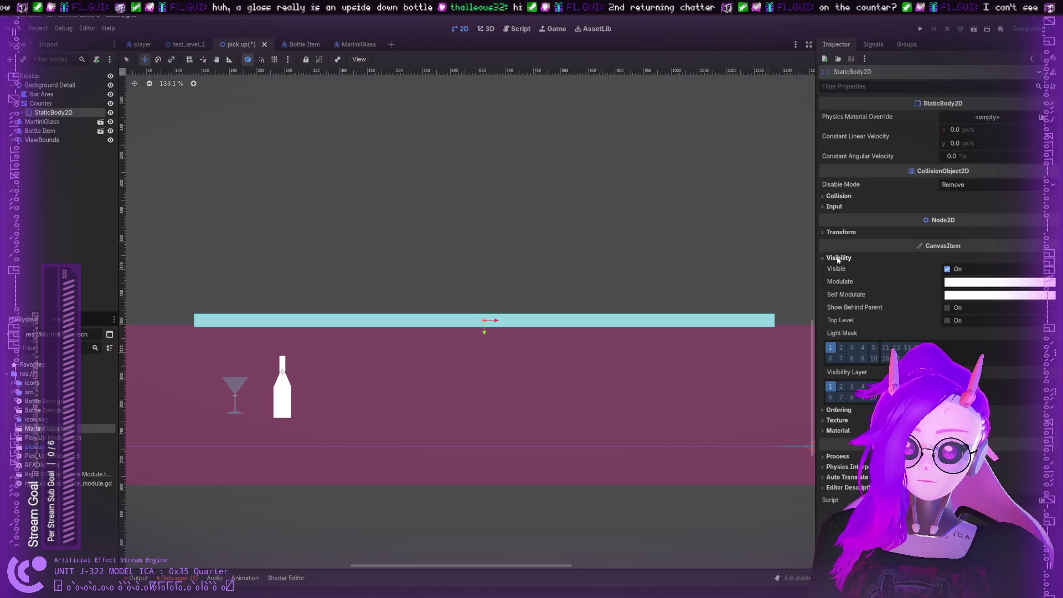
pyautogui.click(837, 257)
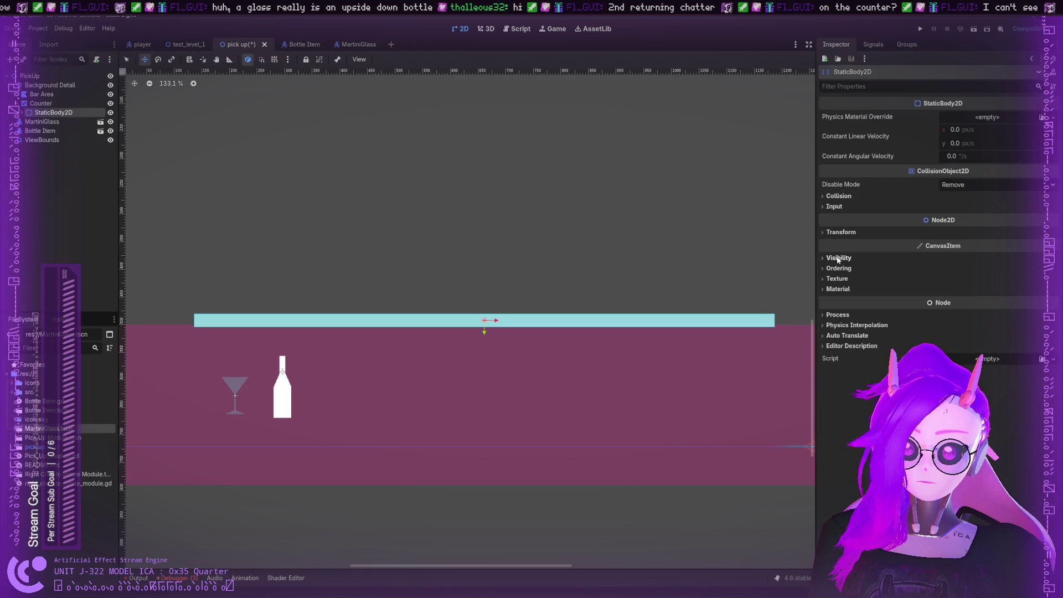
# Move the counter body to collision layer 3 and make it mask only layer 2
pyautogui.click(839, 198)
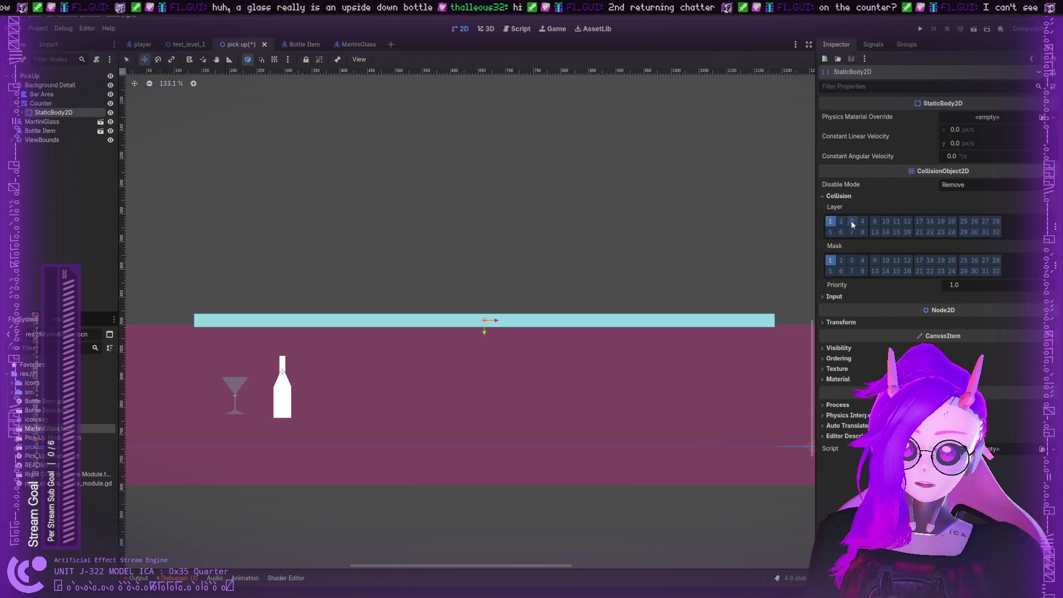
pyautogui.click(830, 221)
pyautogui.click(832, 263)
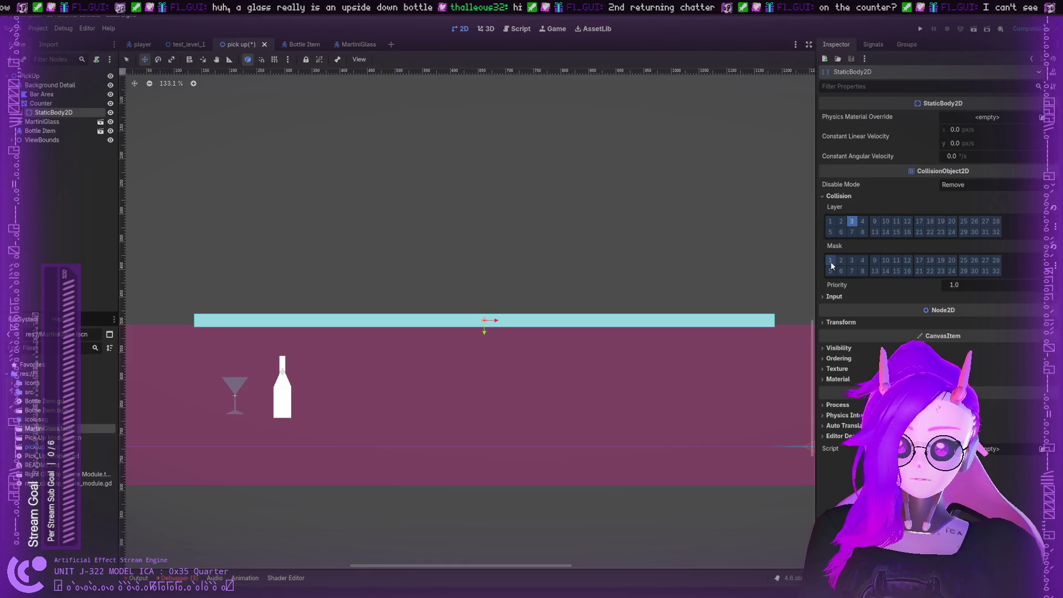
pyautogui.click(851, 260)
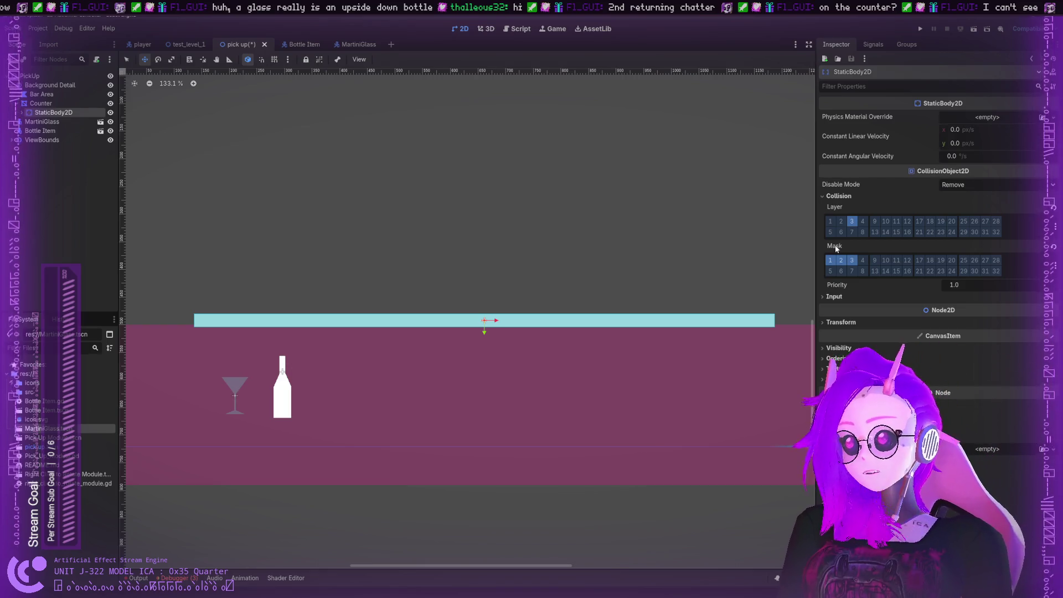
pyautogui.click(830, 260)
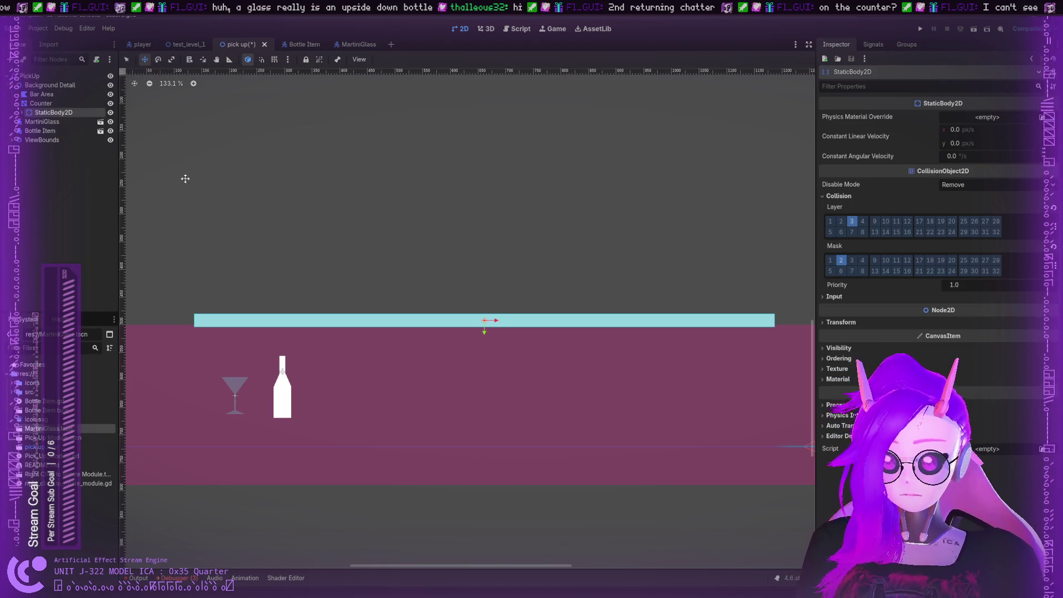
# Open the MartiniGlass scene and reveal its root body's Collision settings
pyautogui.click(42, 121)
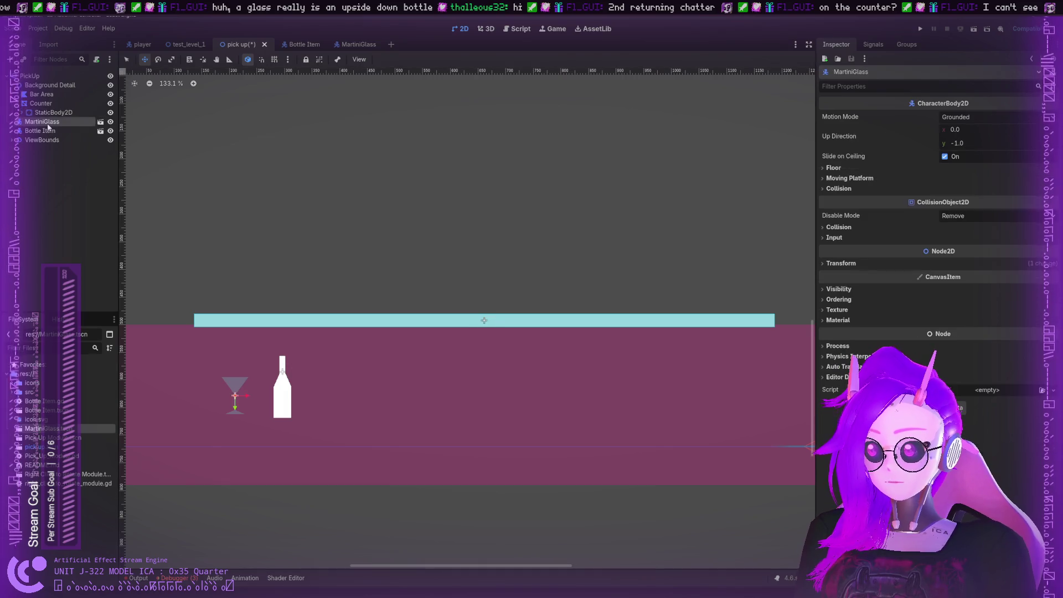
pyautogui.click(837, 227)
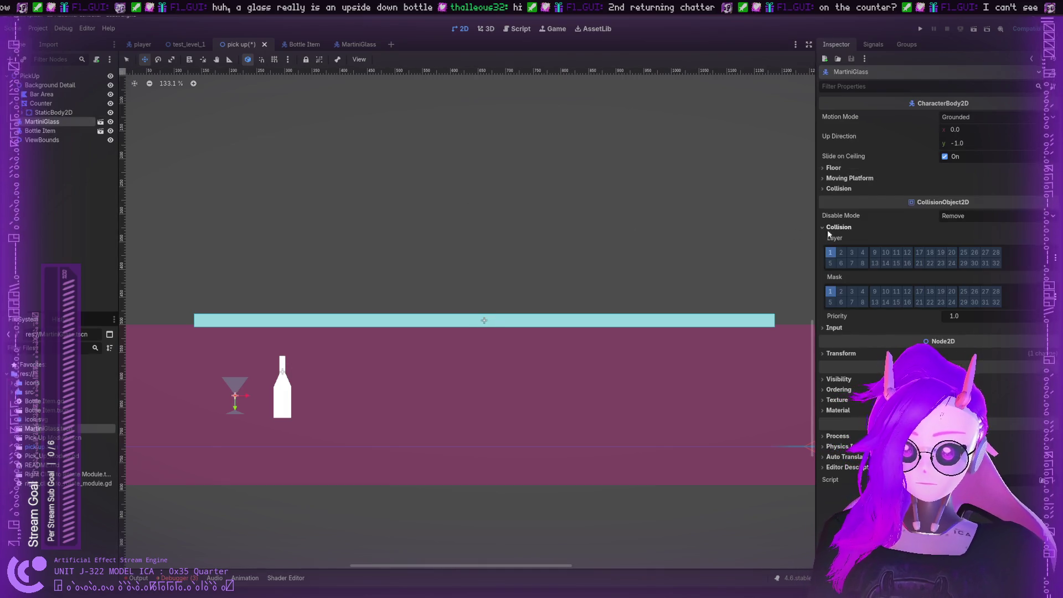
pyautogui.click(347, 45)
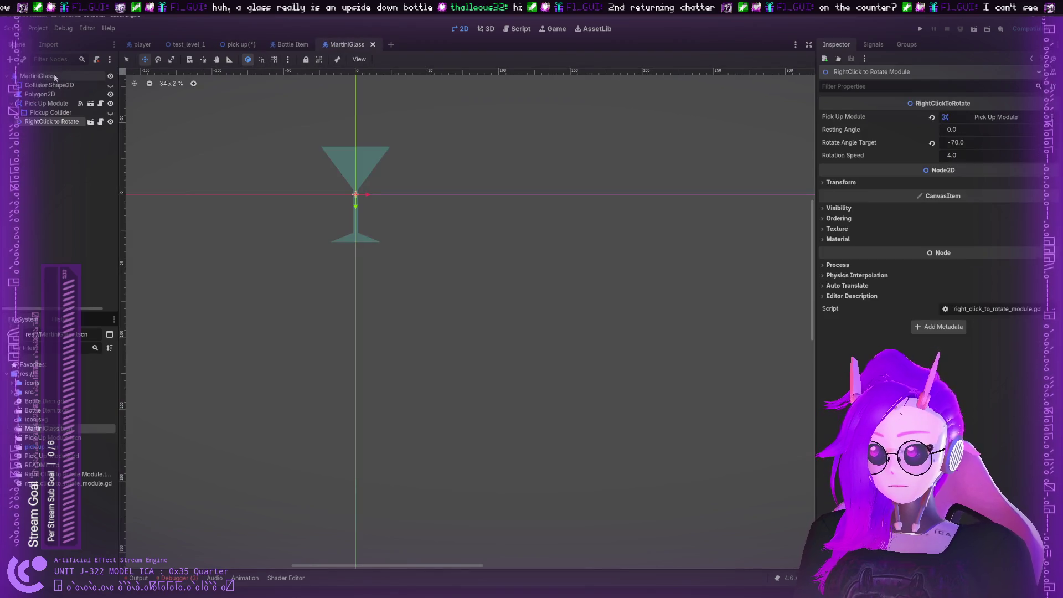
pyautogui.click(37, 76)
pyautogui.click(838, 227)
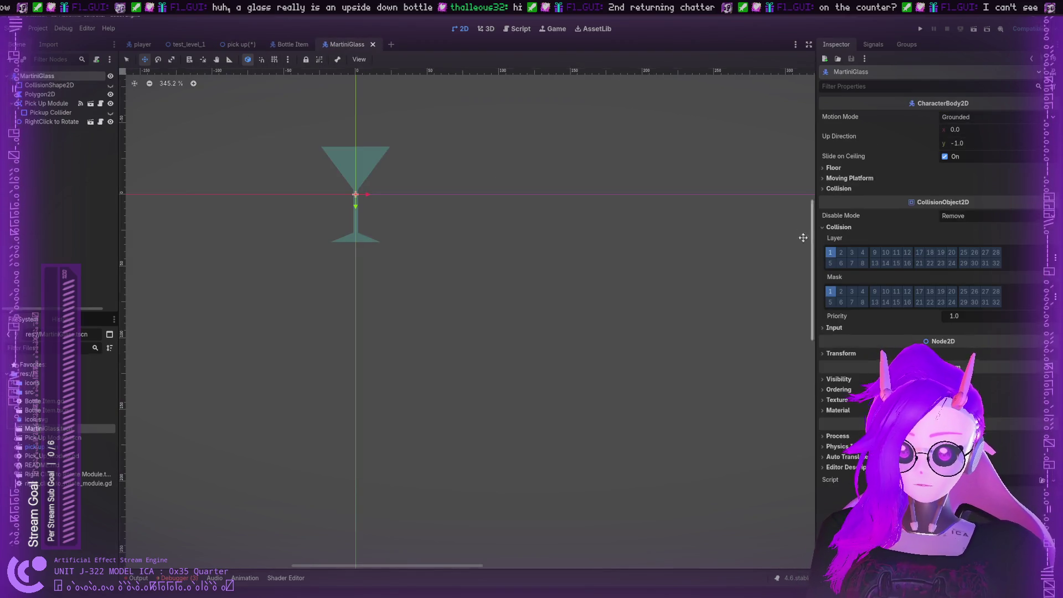
# Put the glass on collision layer 2 with mask layers 1 and 3
pyautogui.click(841, 253)
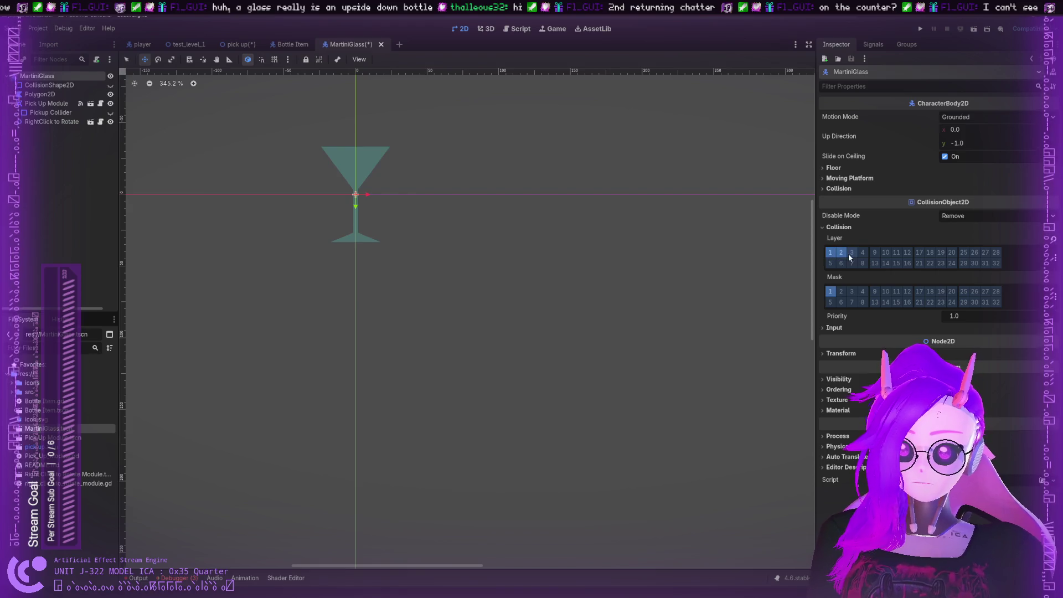
pyautogui.click(829, 253)
pyautogui.click(840, 291)
pyautogui.click(852, 291)
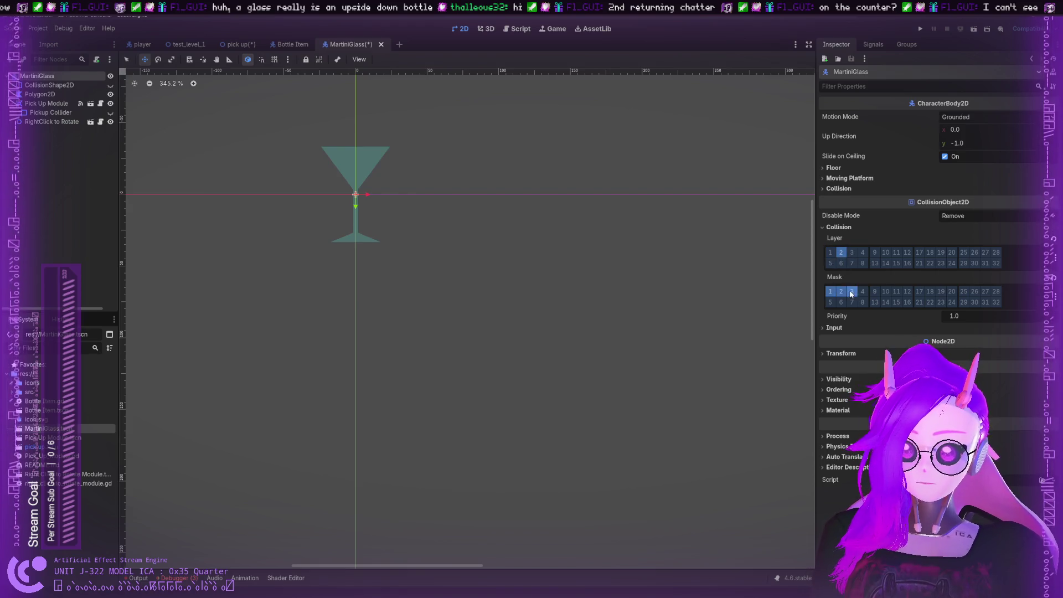
pyautogui.click(841, 291)
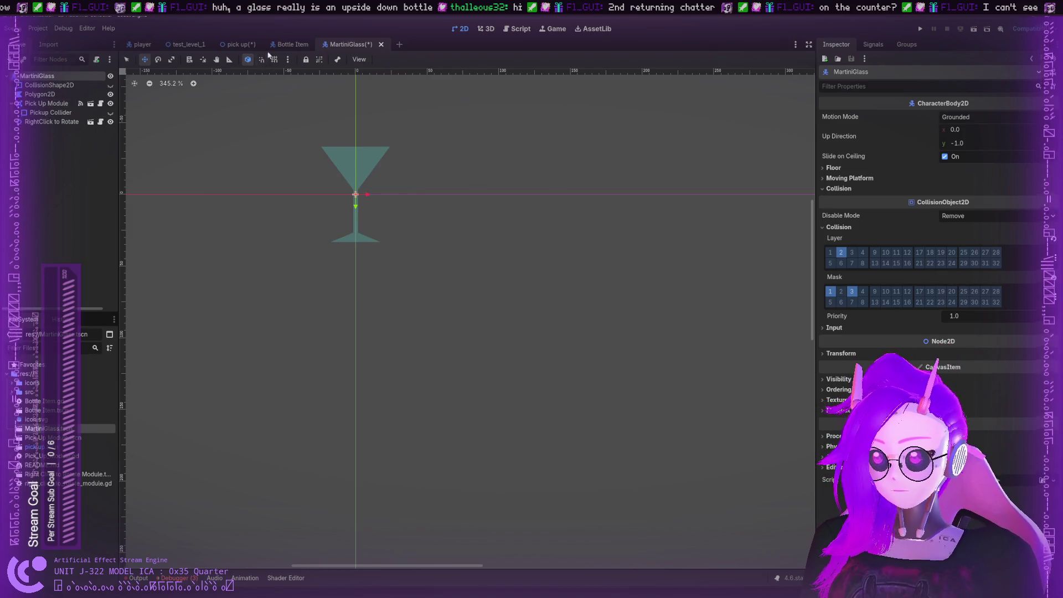
# Save the MartiniGlass scene and switch to the Bottle Item scene
pyautogui.click(291, 45)
pyautogui.click(346, 45)
pyautogui.hotkey('ctrl', 's')
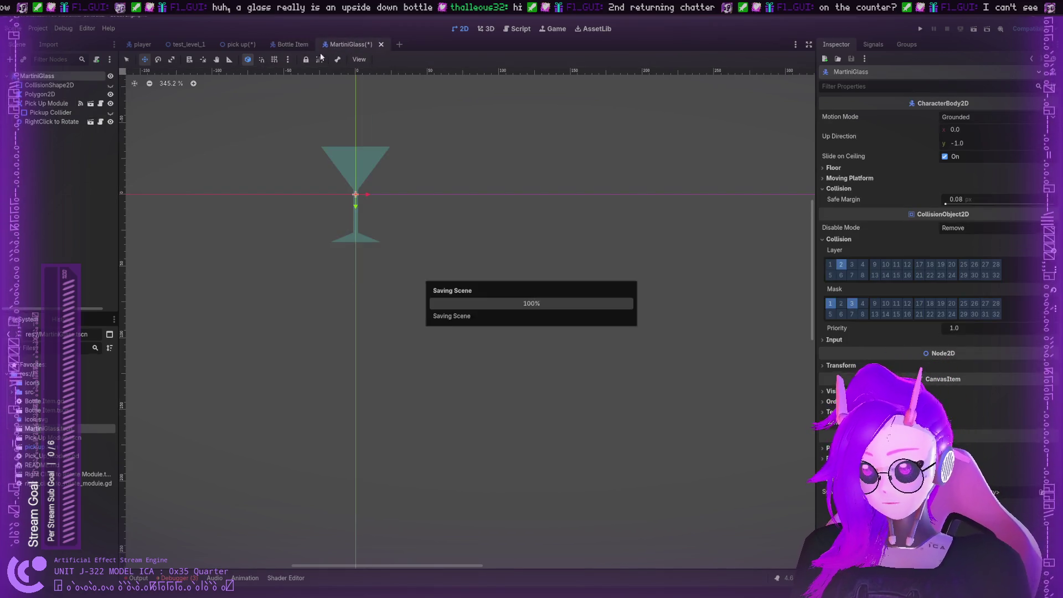
pyautogui.click(290, 44)
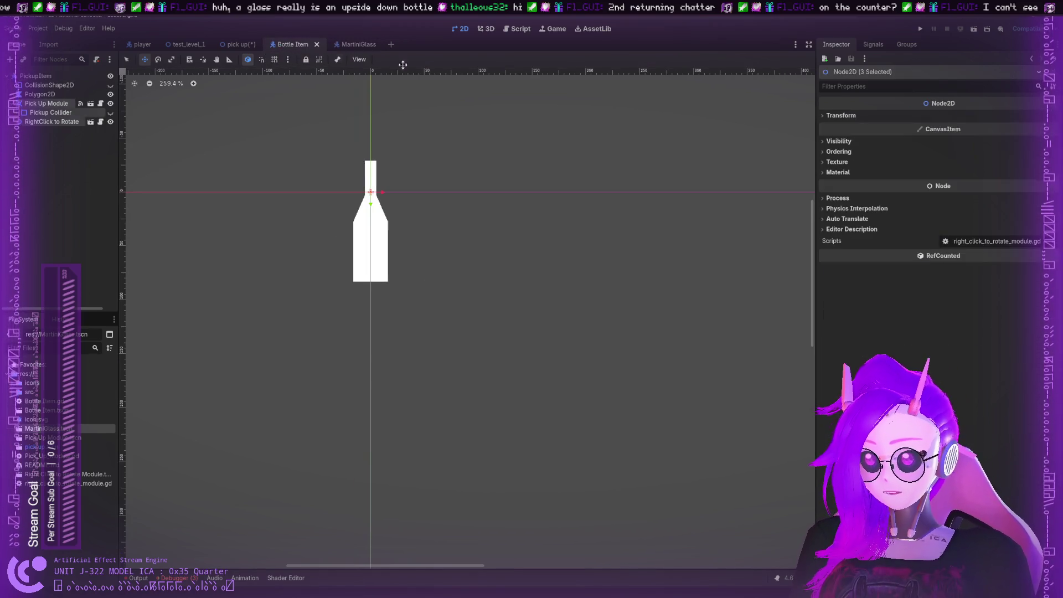
# Move the bottle's PickupItem from collision layer 1 to layer 2 and save the Bottle Item scene
pyautogui.click(836, 141)
pyautogui.click(836, 141)
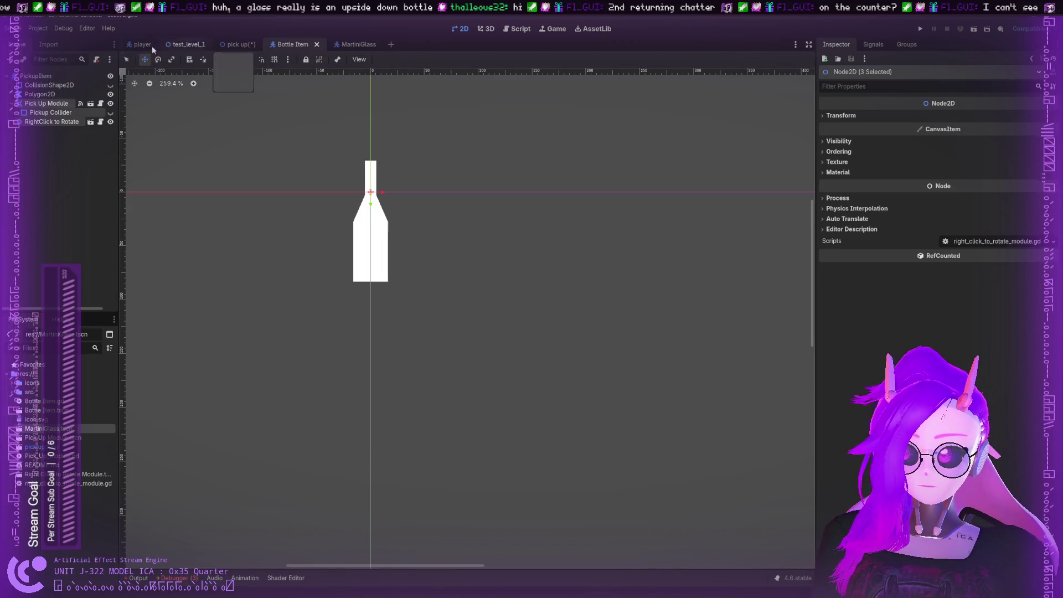
pyautogui.click(36, 76)
pyautogui.click(839, 190)
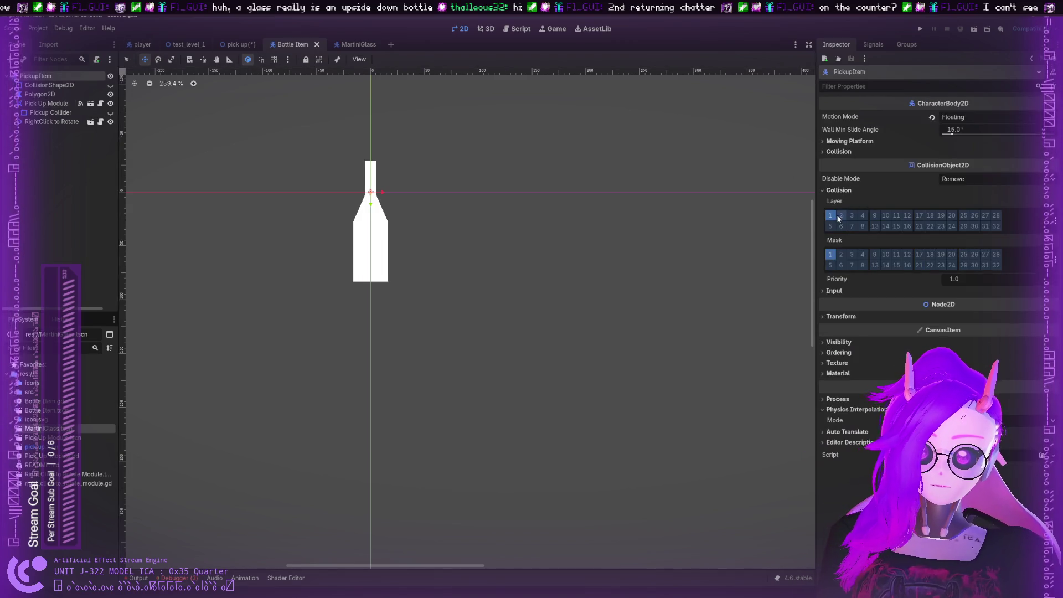
pyautogui.click(841, 215)
pyautogui.click(830, 215)
pyautogui.click(852, 254)
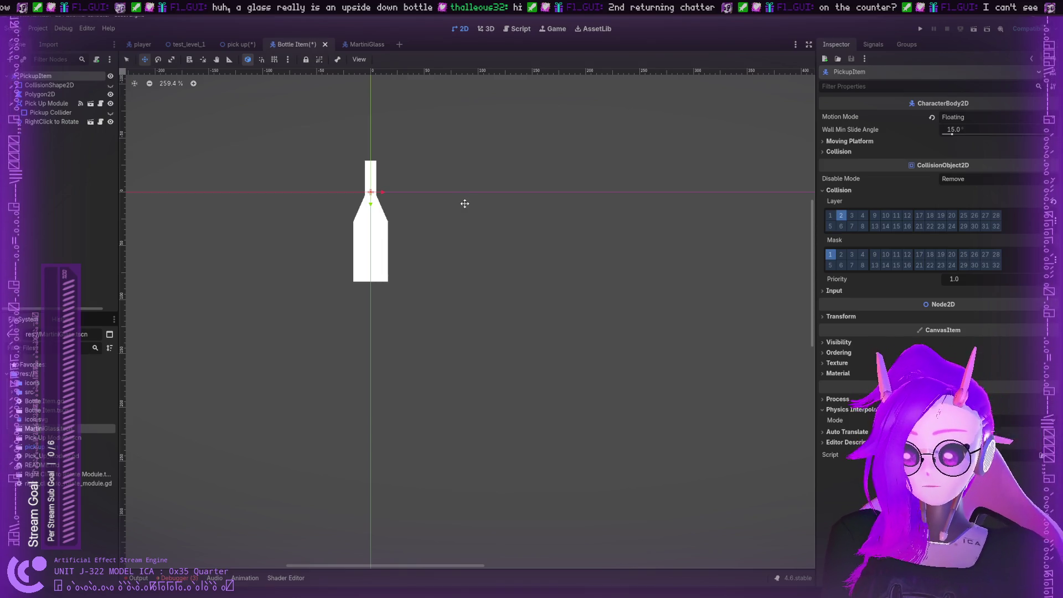
pyautogui.hotkey('ctrl', 's')
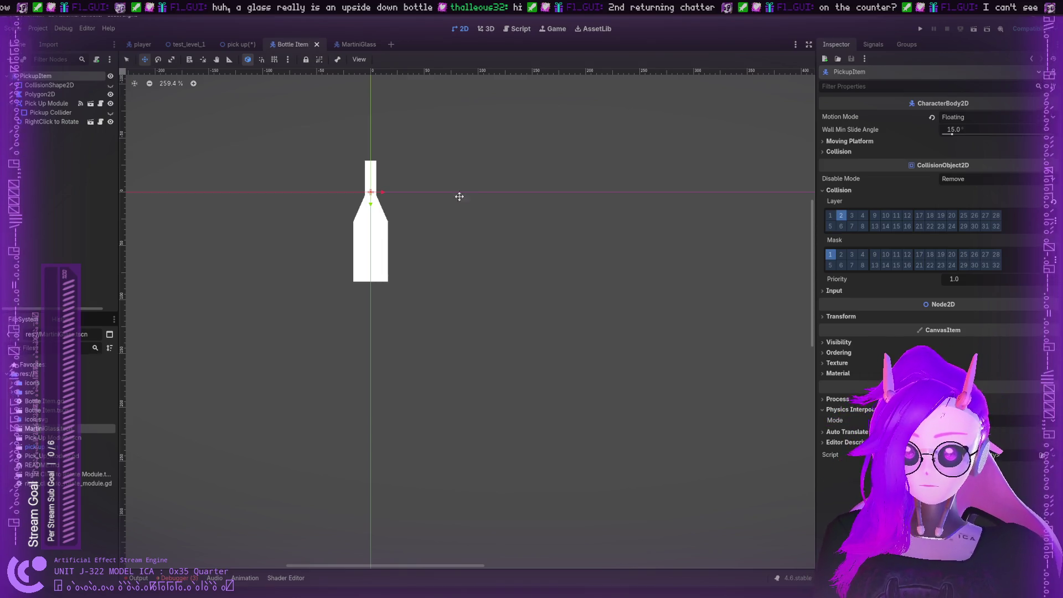
pyautogui.click(336, 46)
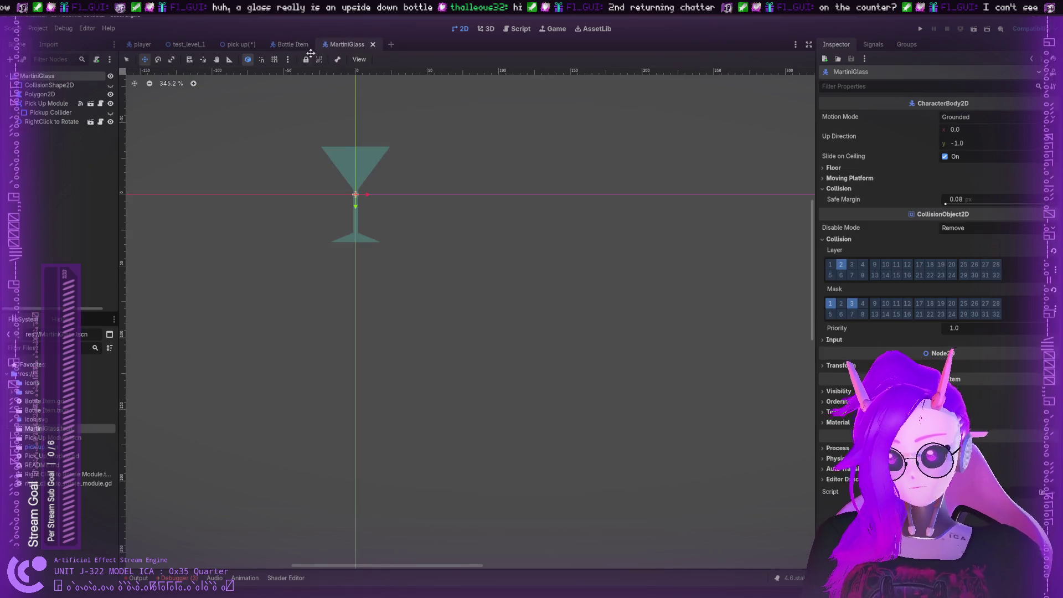
# Review the pick up, MartiniGlass and Bottle Item scenes, then open Pick_Up_Module.gd
pyautogui.click(218, 45)
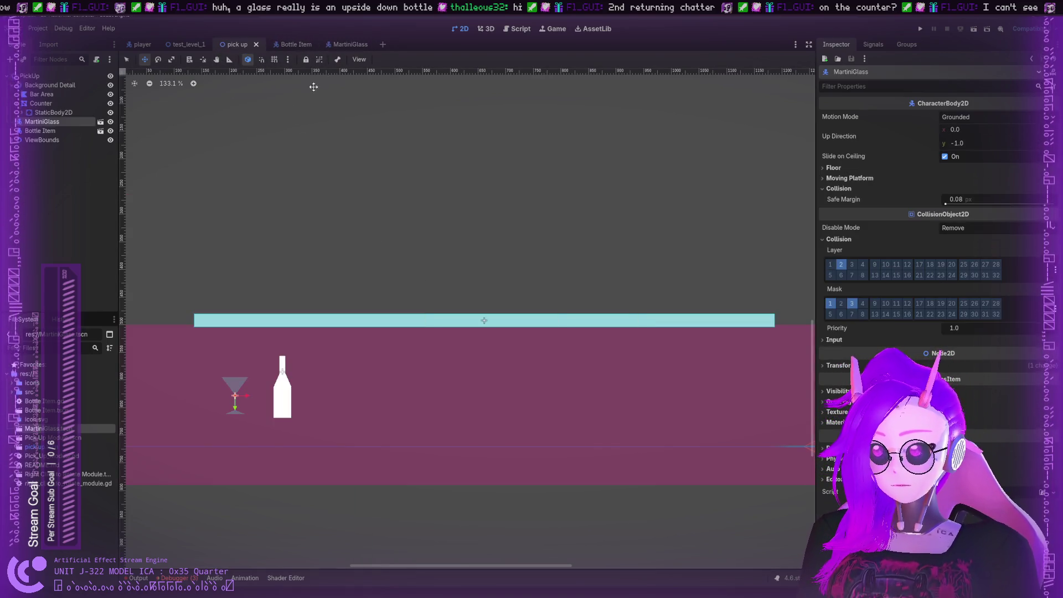
pyautogui.click(338, 44)
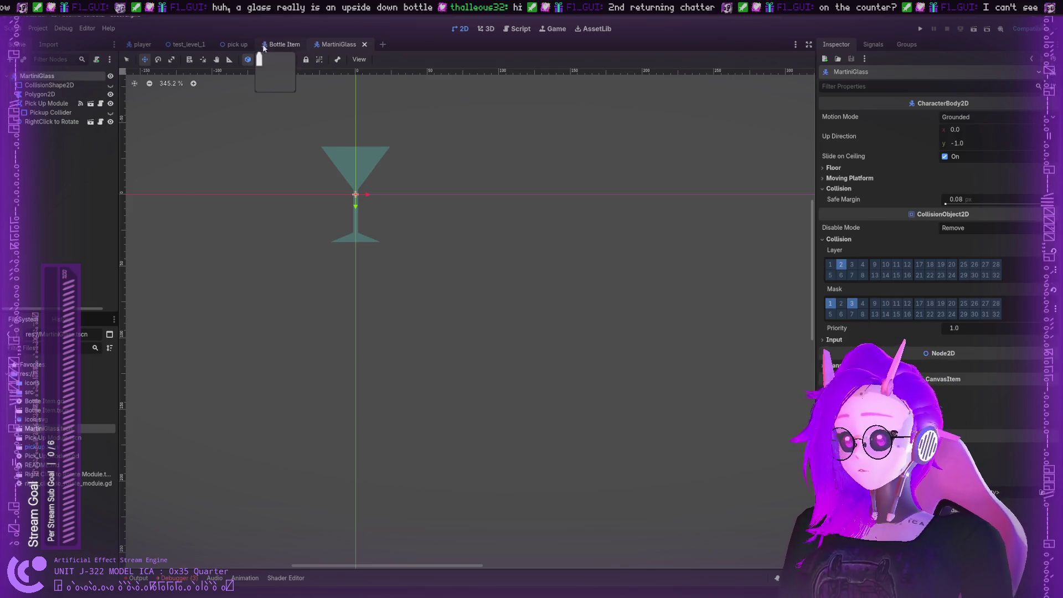
pyautogui.click(283, 44)
pyautogui.click(237, 44)
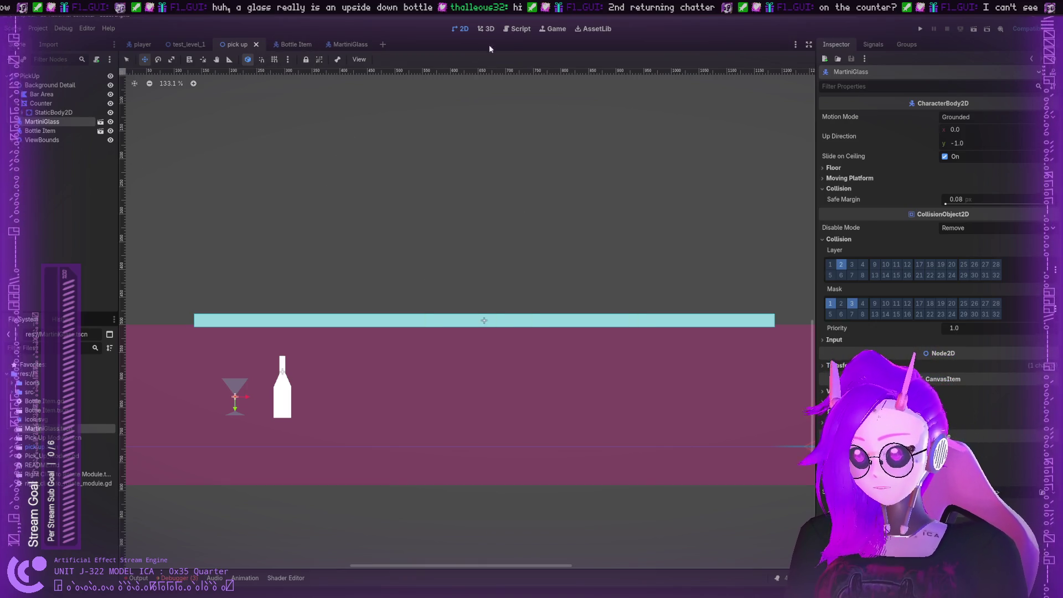
pyautogui.click(518, 29)
# Write collision.get_collider on a new line 45 inside the collision check
pyautogui.scroll(6, 567, 277)
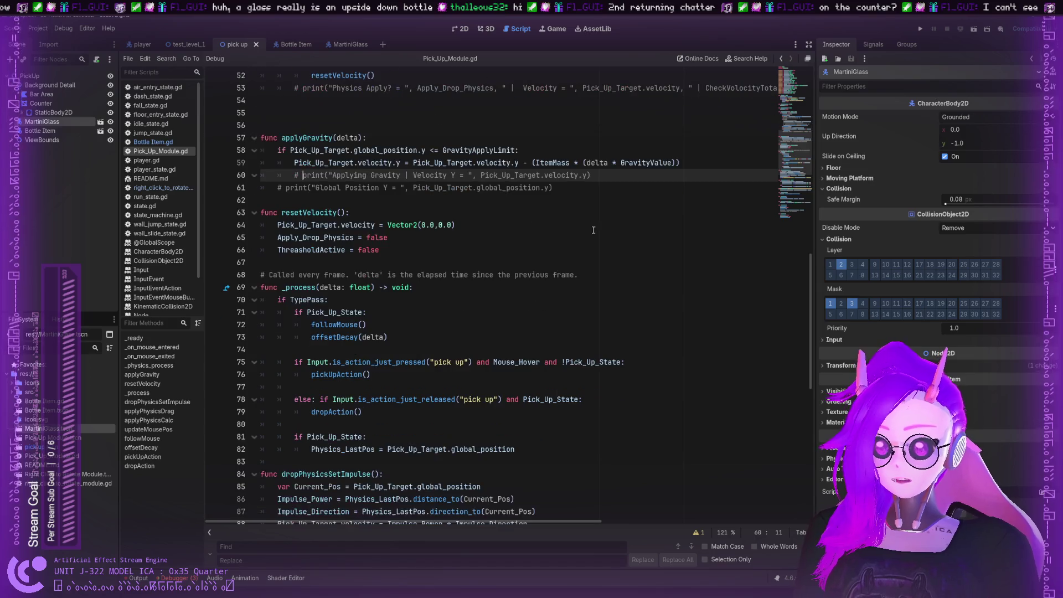
pyautogui.scroll(2, 568, 276)
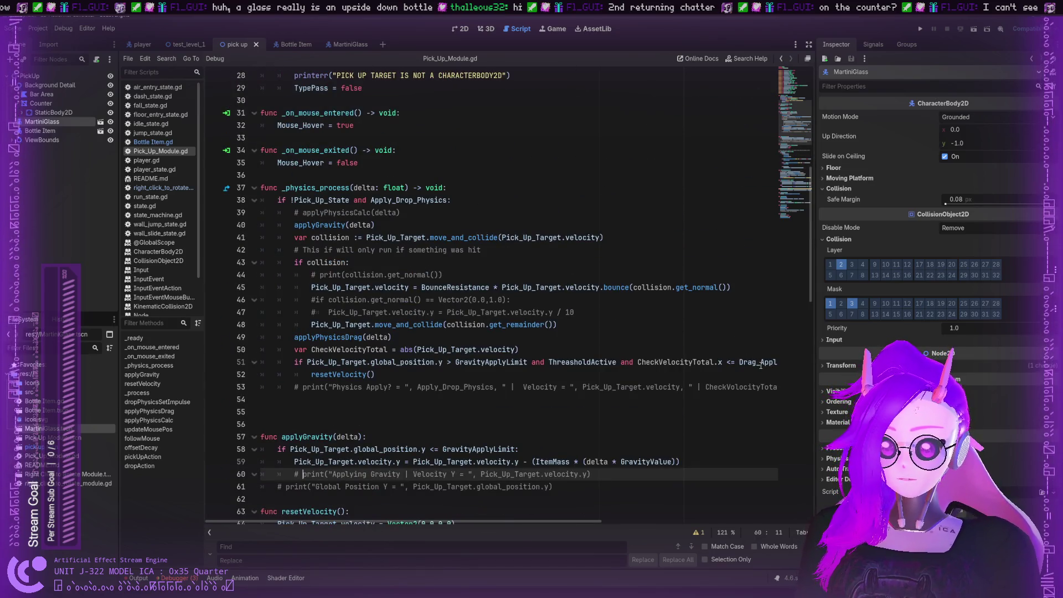
pyautogui.scroll(-1, 553, 288)
pyautogui.click(510, 324)
pyautogui.press('End')
pyautogui.click(483, 287)
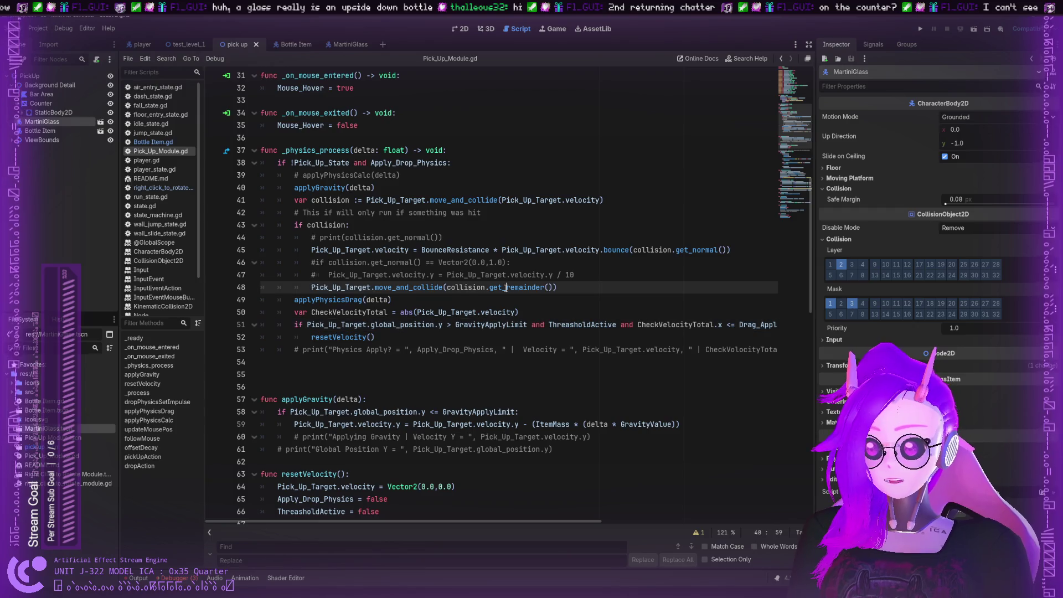
pyautogui.scroll(1, 483, 284)
pyautogui.click(615, 288)
pyautogui.click(590, 276)
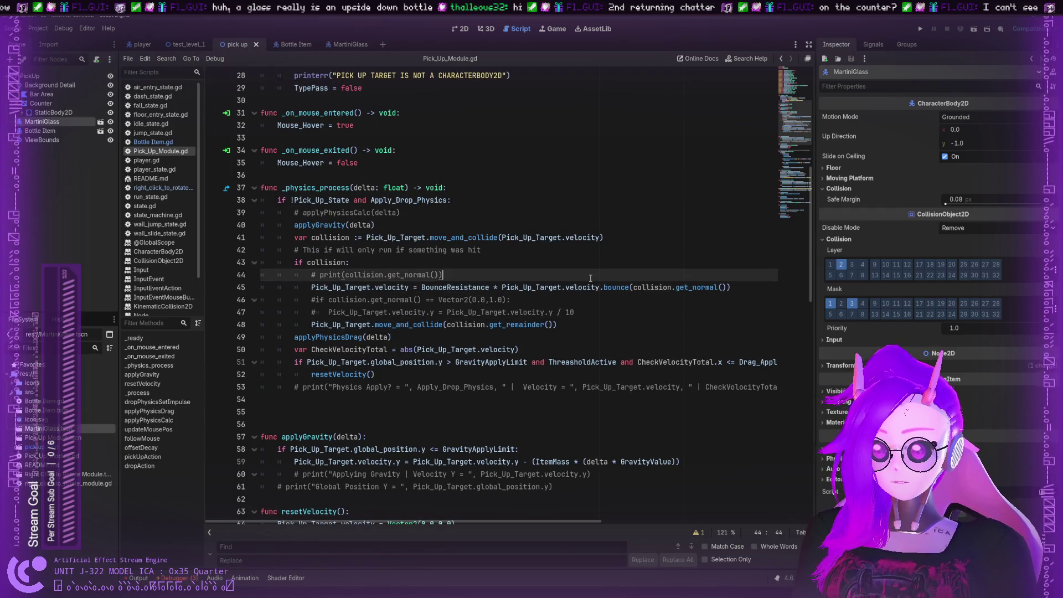
pyautogui.press('Return')
pyautogui.write('ca')
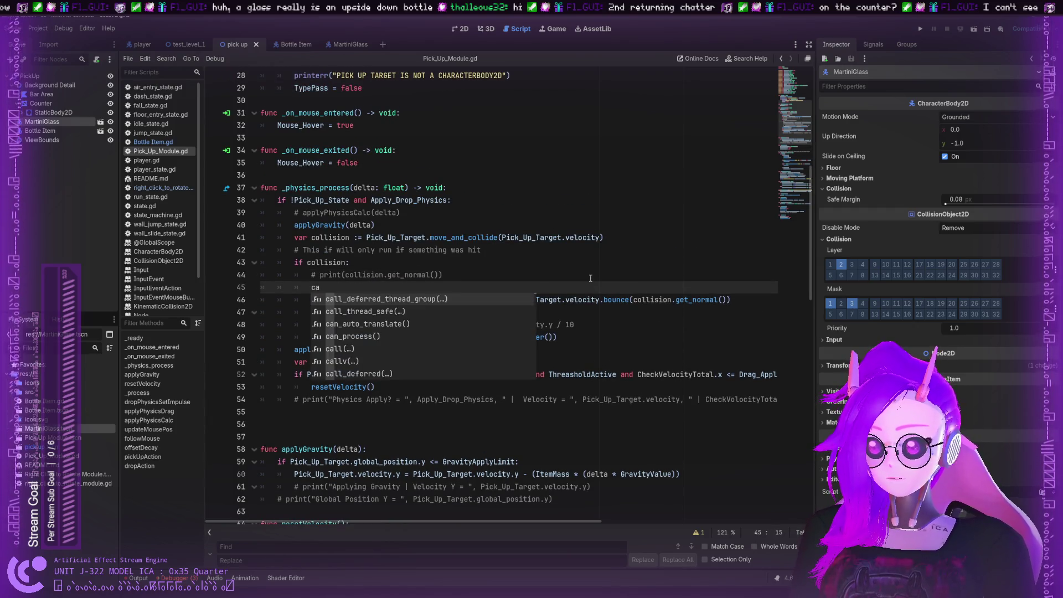
pyautogui.press('BackSpace')
pyautogui.press('BackSpace')
pyautogui.write('ollisi')
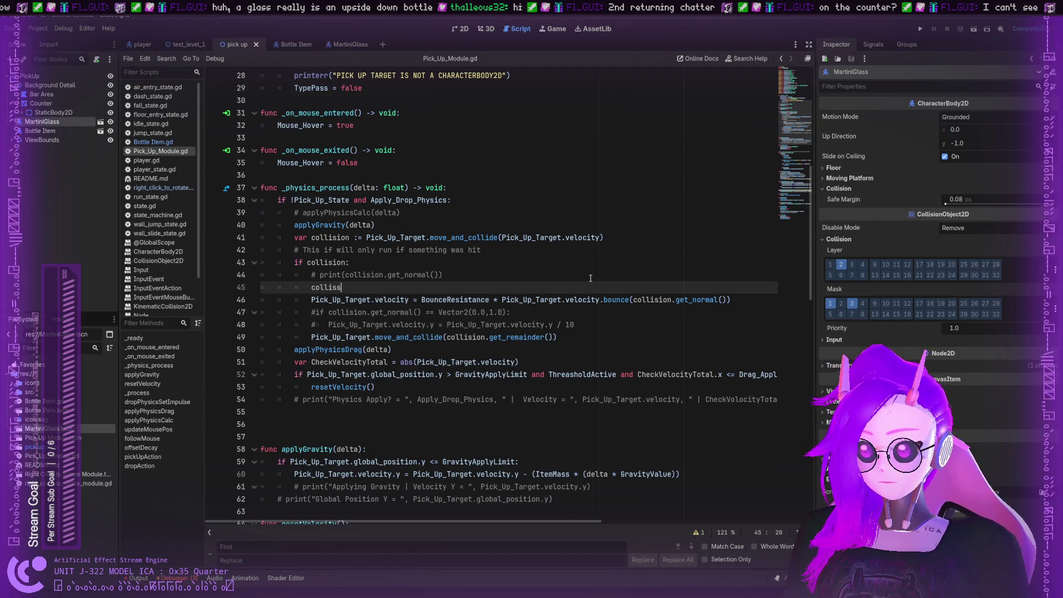
pyautogui.write('on')
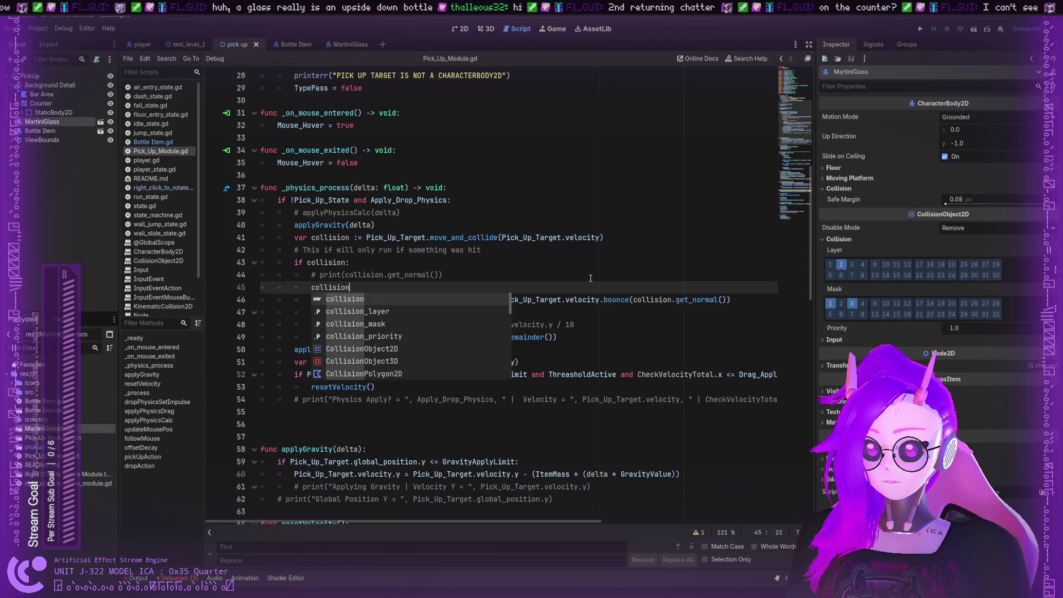
pyautogui.write('.get_')
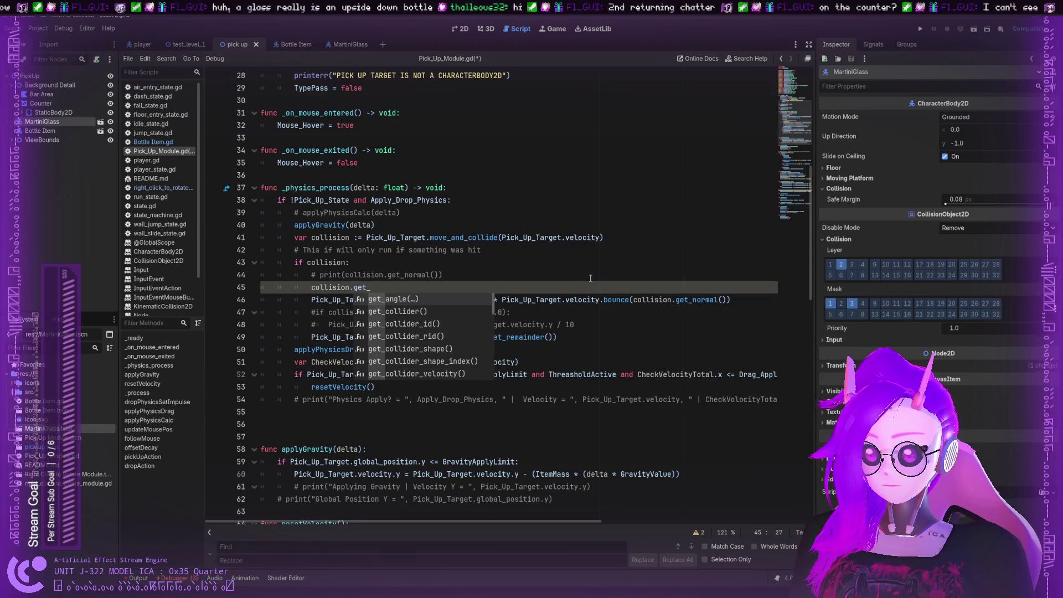
pyautogui.write('collider')
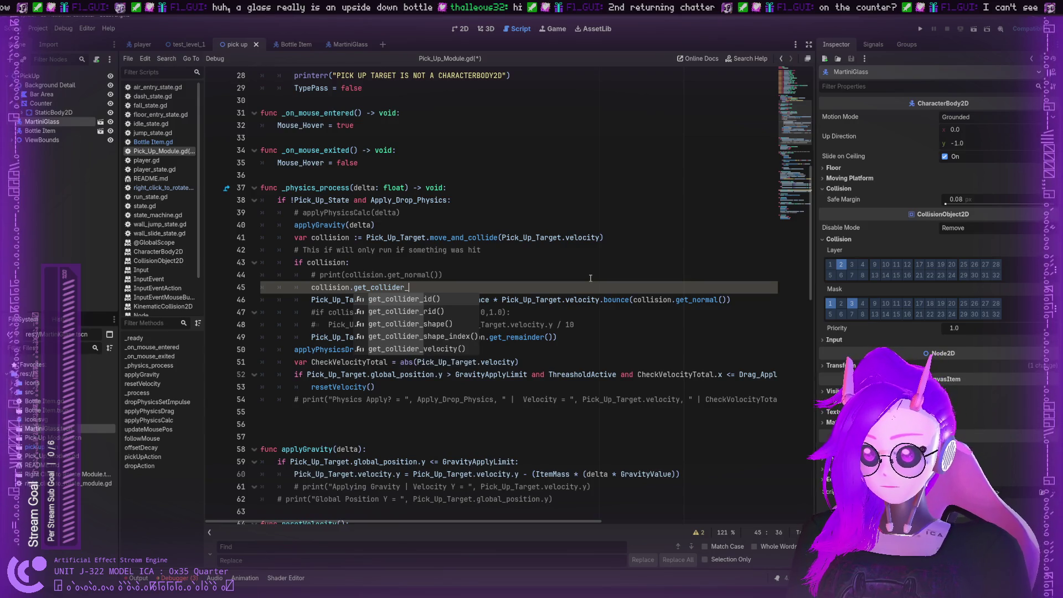
# Complete it to get_collider_rid() and open the RID class documentation
pyautogui.write('_')
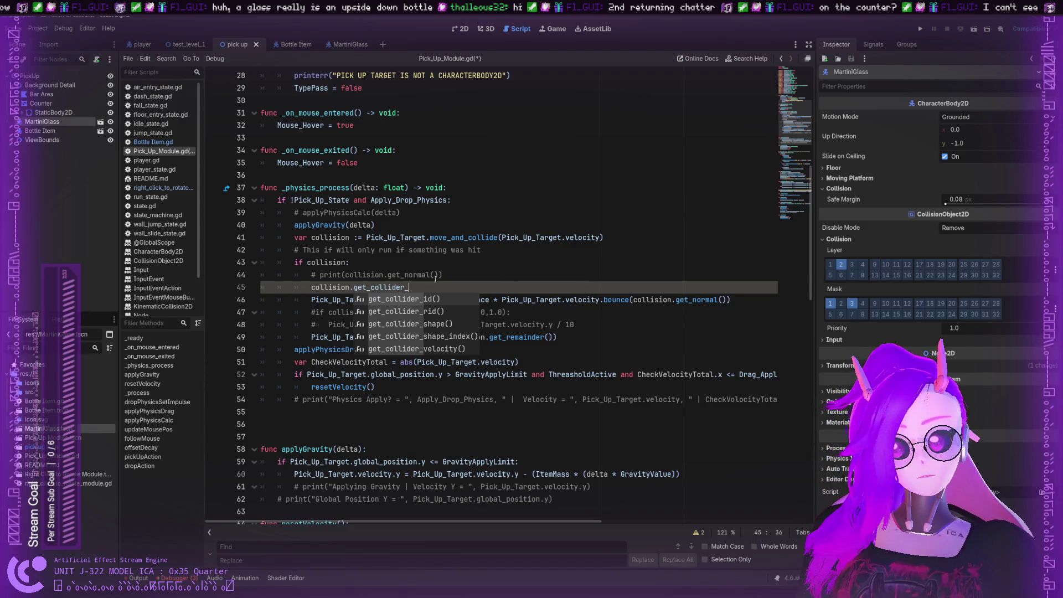
pyautogui.click(433, 310)
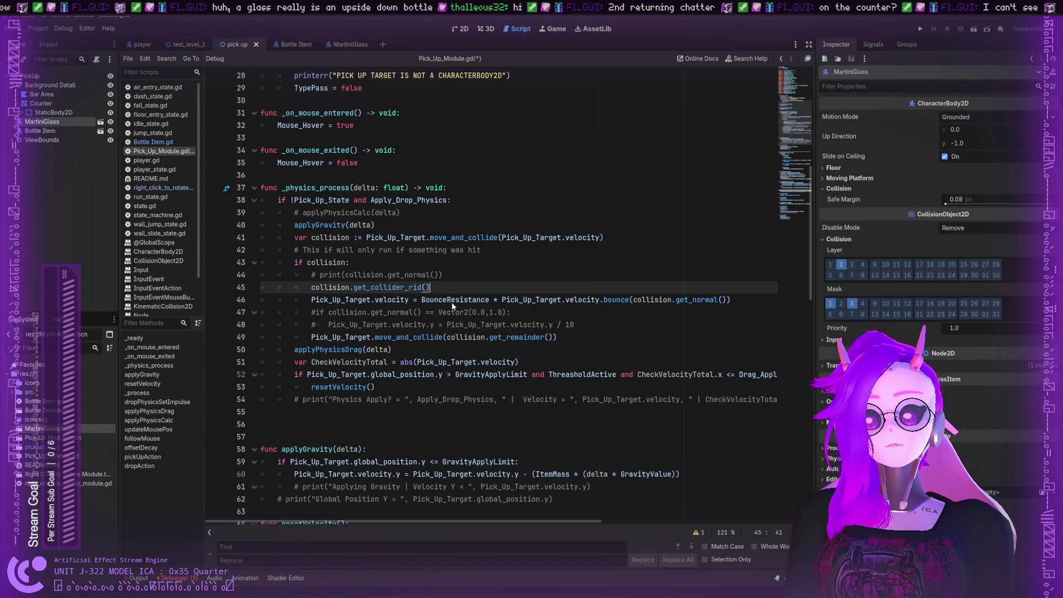
pyautogui.hotkey('alt', 'F1')
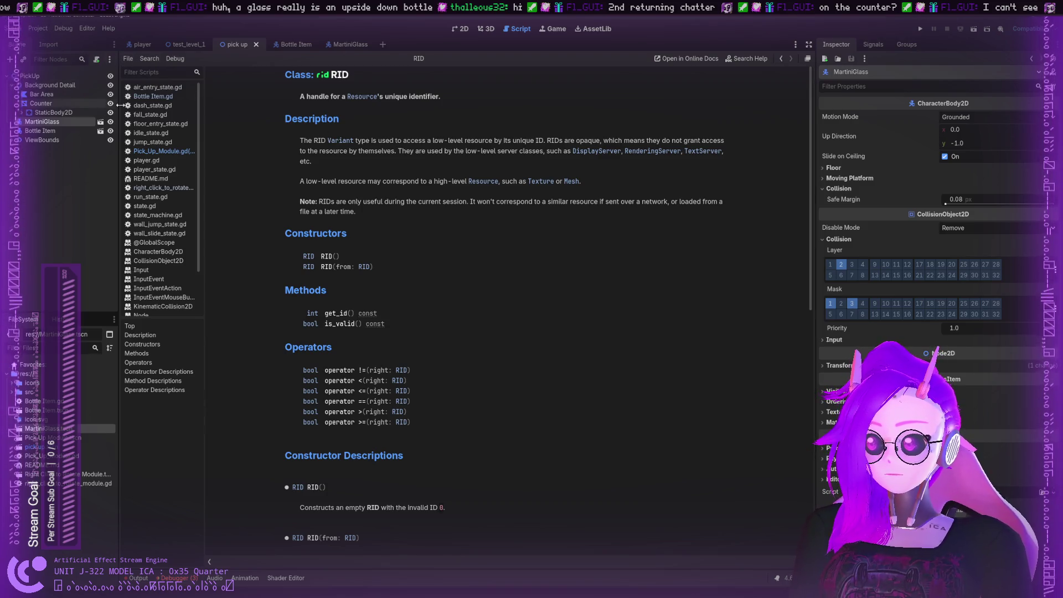
# Change the call to get_collider_id() and read its KinematicCollision2D documentation
pyautogui.click(163, 151)
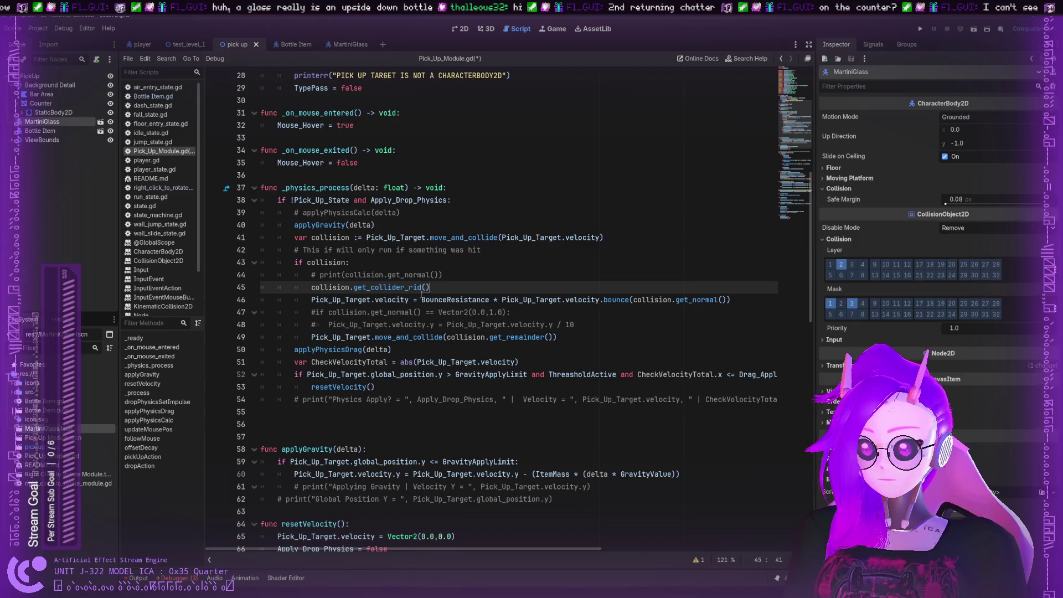
pyautogui.press('BackSpace')
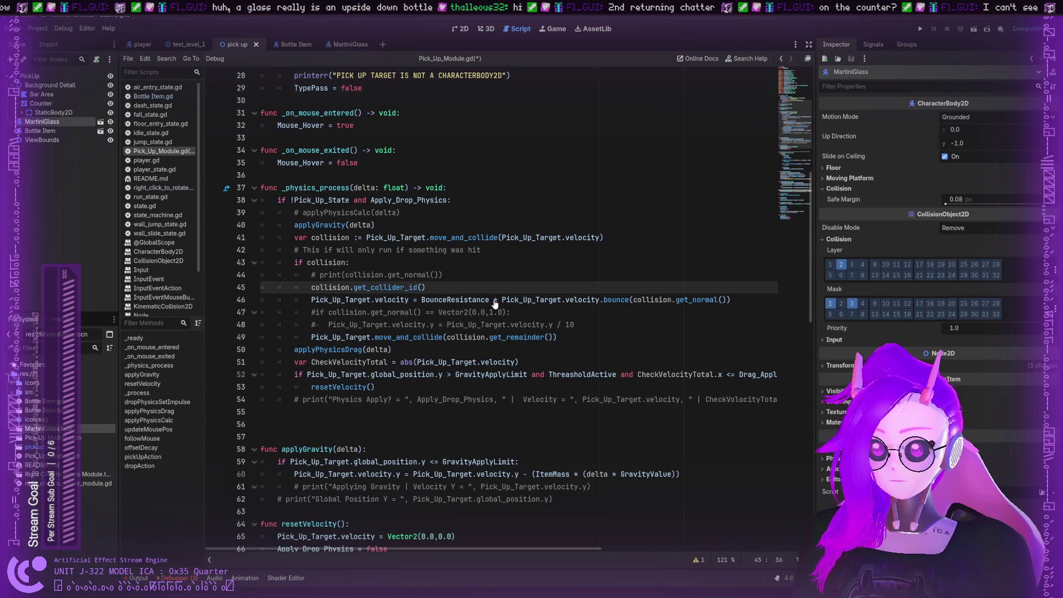
pyautogui.hotkey('alt', 'F1')
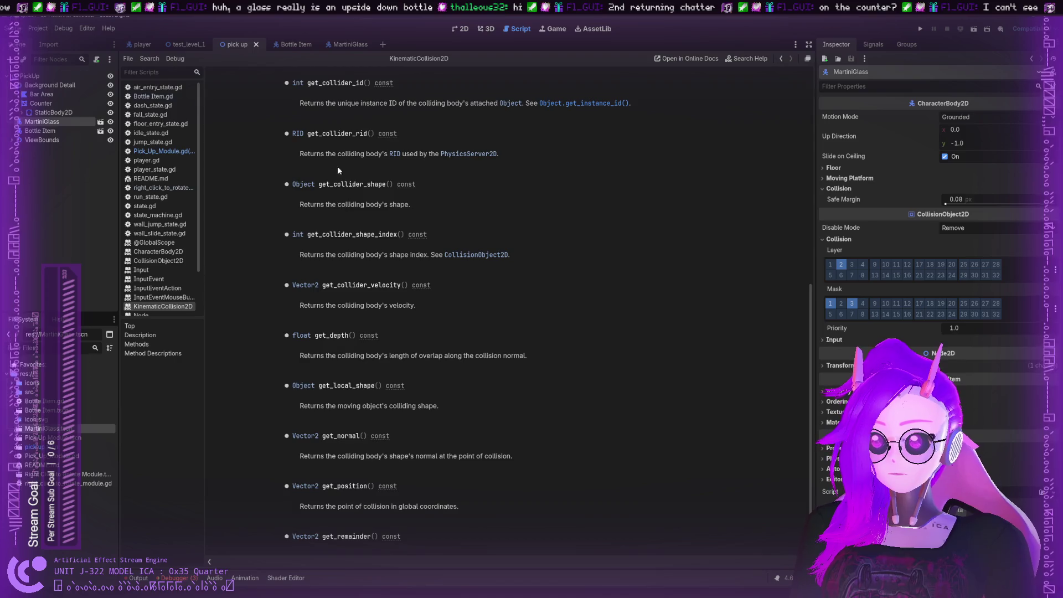
pyautogui.moveTo(300, 104); pyautogui.dragTo(535, 104)
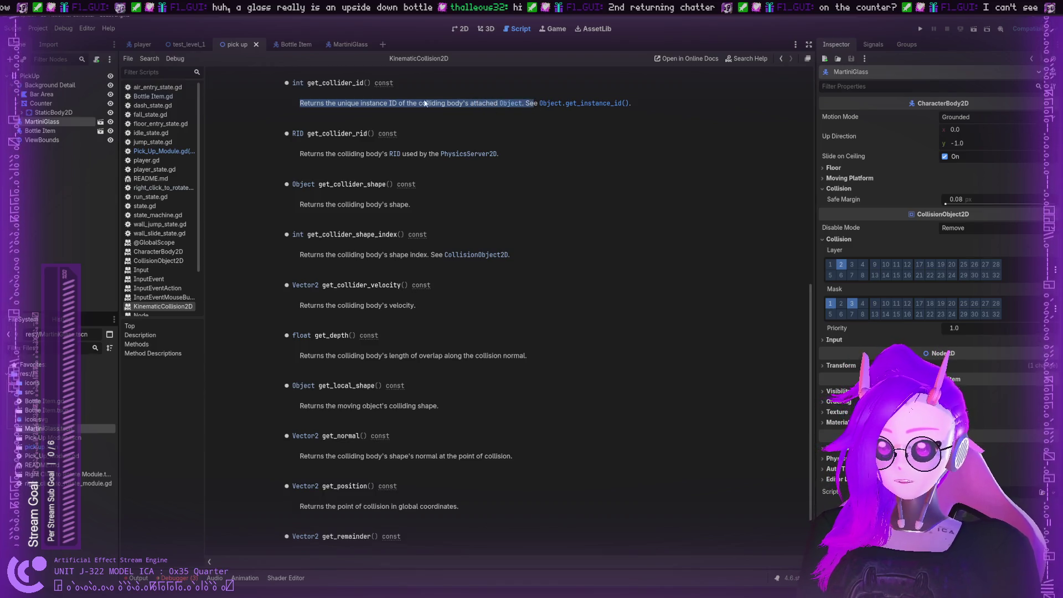
pyautogui.click(297, 93)
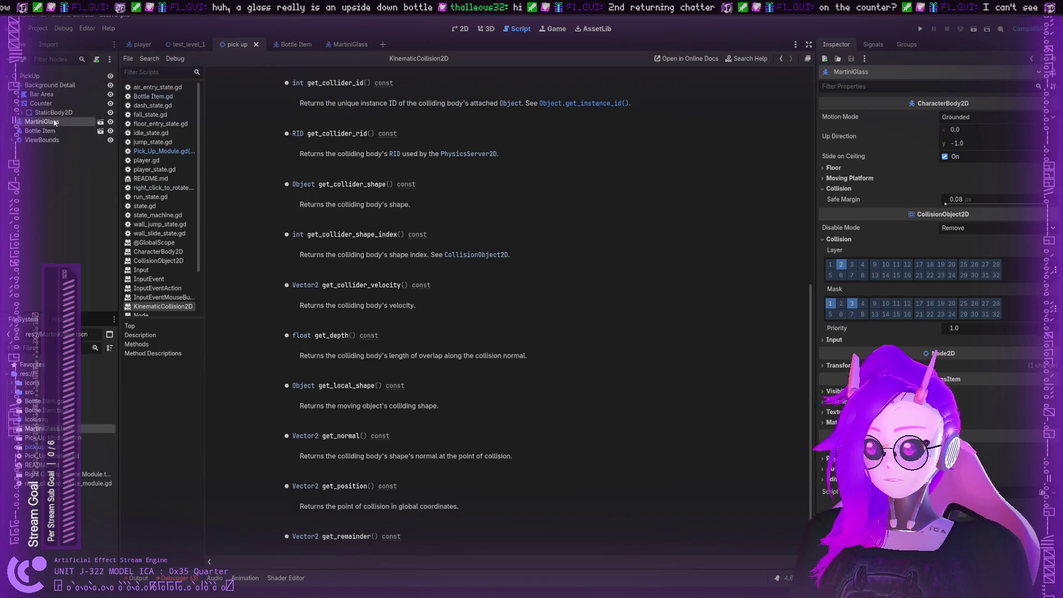
pyautogui.click(164, 151)
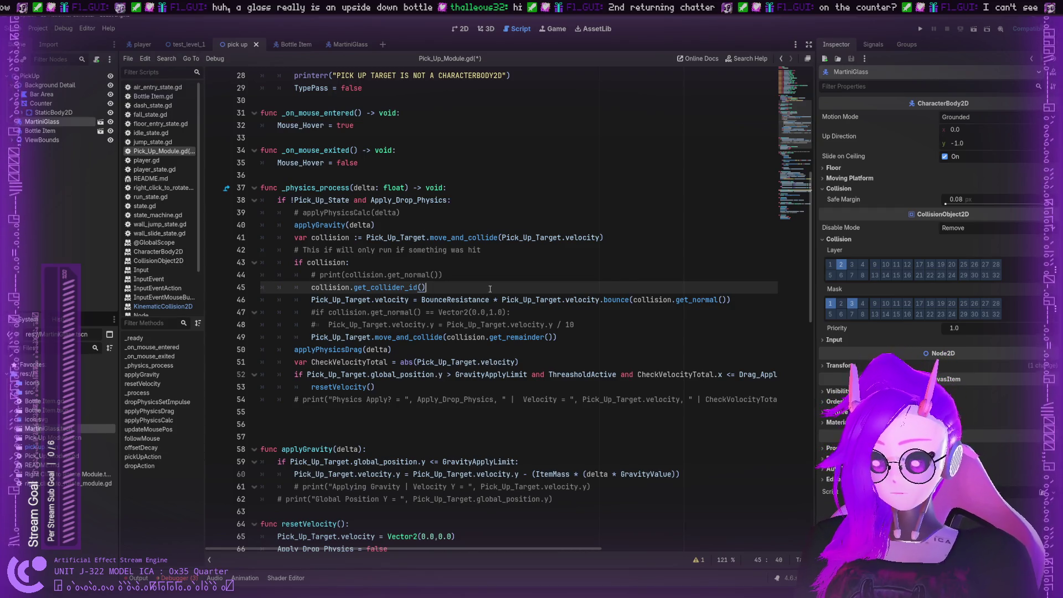
# Clean up the stray characters after collision.get_collider_id() on line 45
pyautogui.write('.a')
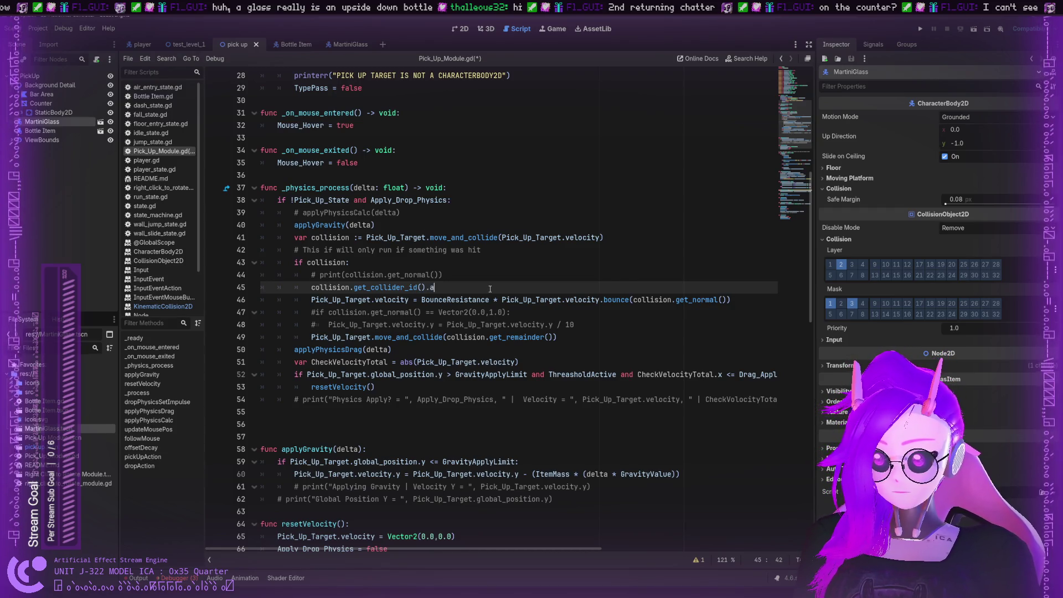
pyautogui.press('BackSpace')
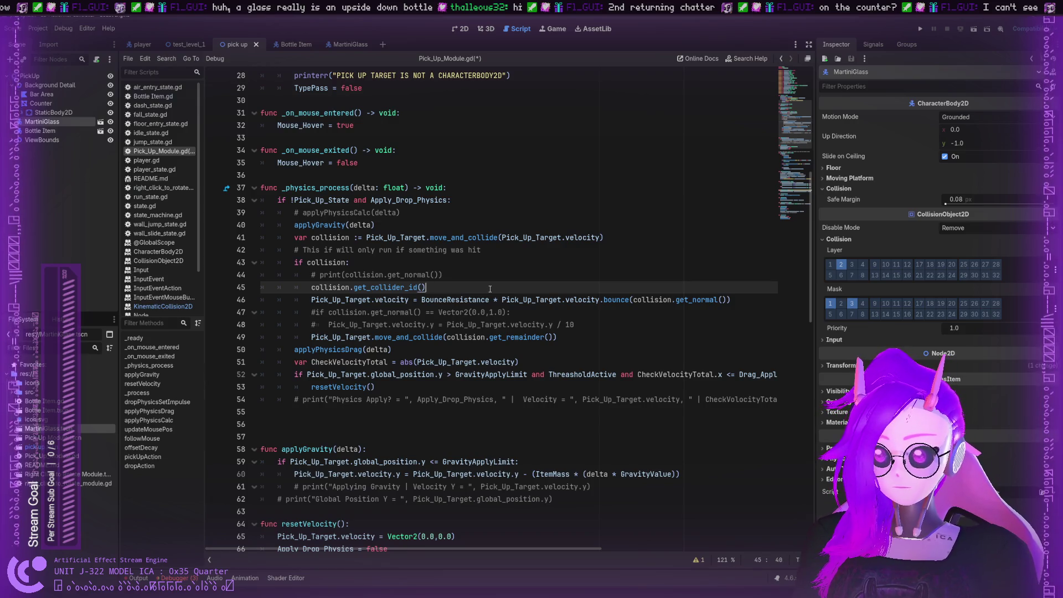
pyautogui.press('Left')
pyautogui.press('Left')
pyautogui.press('Left')
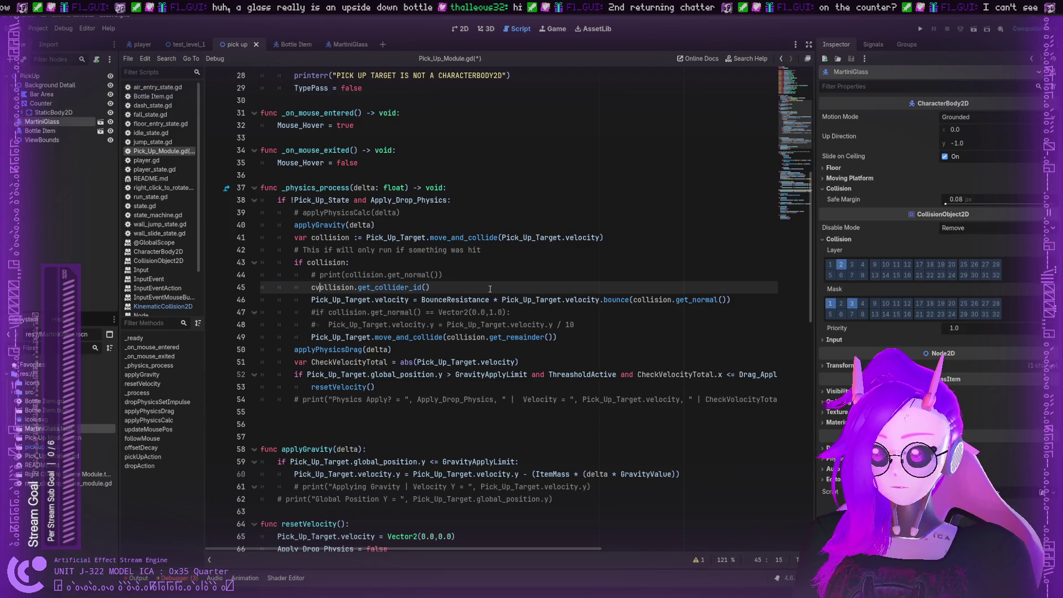
pyautogui.hotkey('ctrl', 'space')
pyautogui.press('Return')
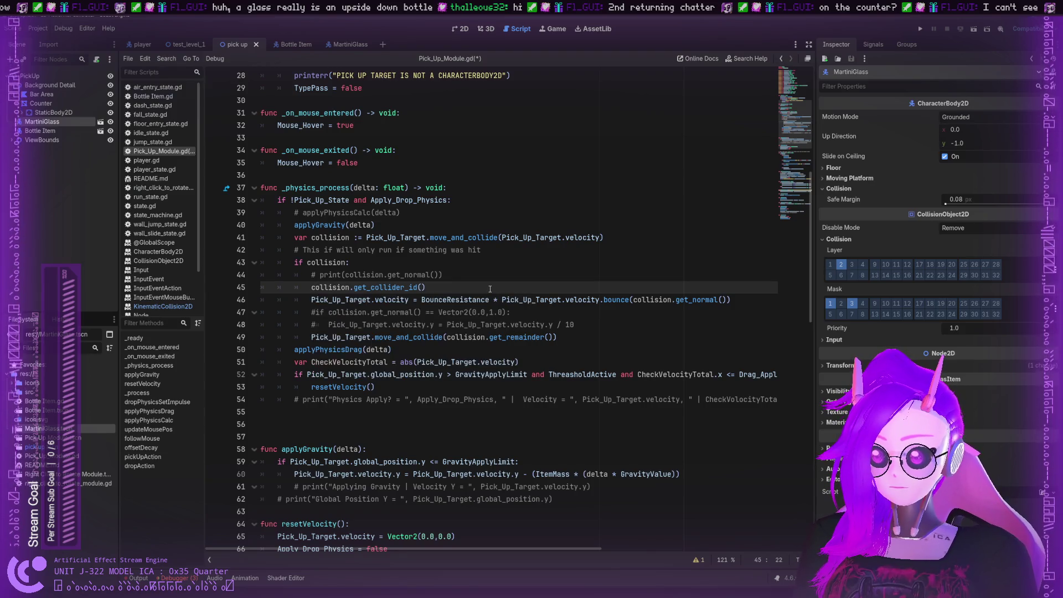
# Declare var ColliderID = on line 45, trying a CharacterBody2D type annotation
pyautogui.press('Left')
pyautogui.press('Left')
pyautogui.write('var ')
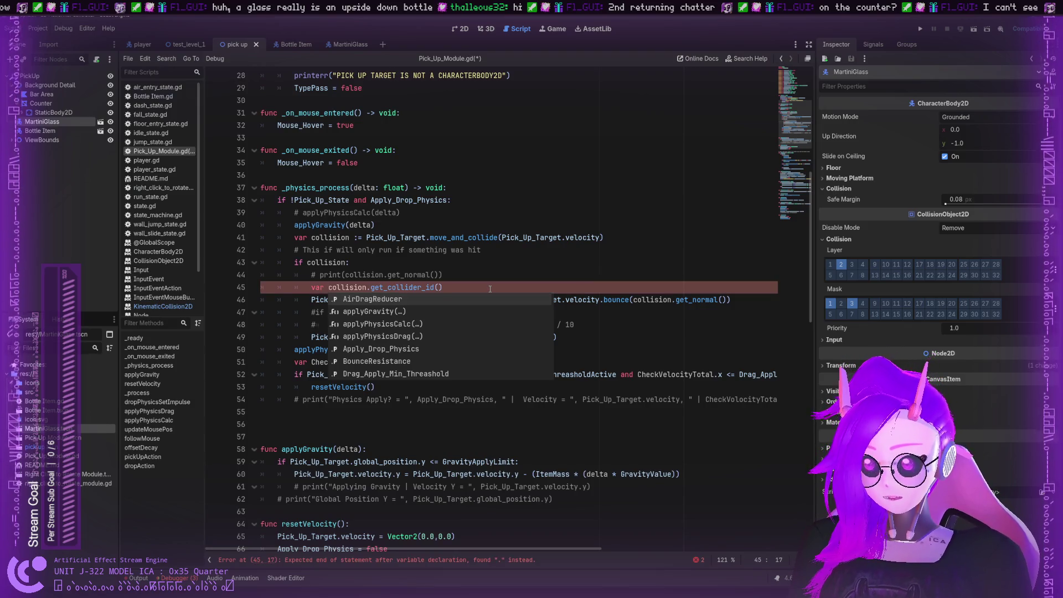
pyautogui.write('Collider')
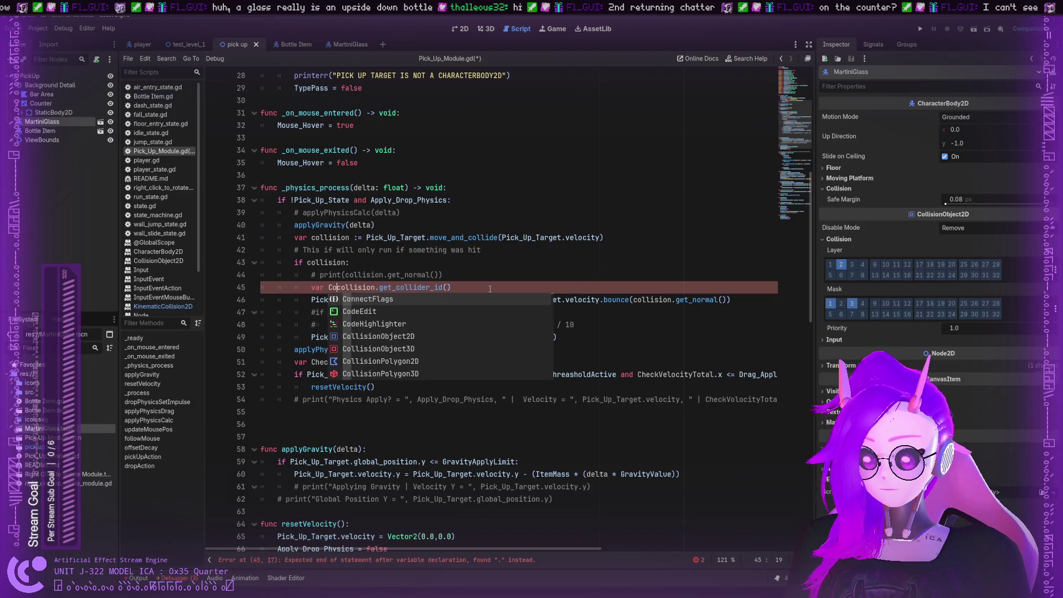
pyautogui.press('Escape')
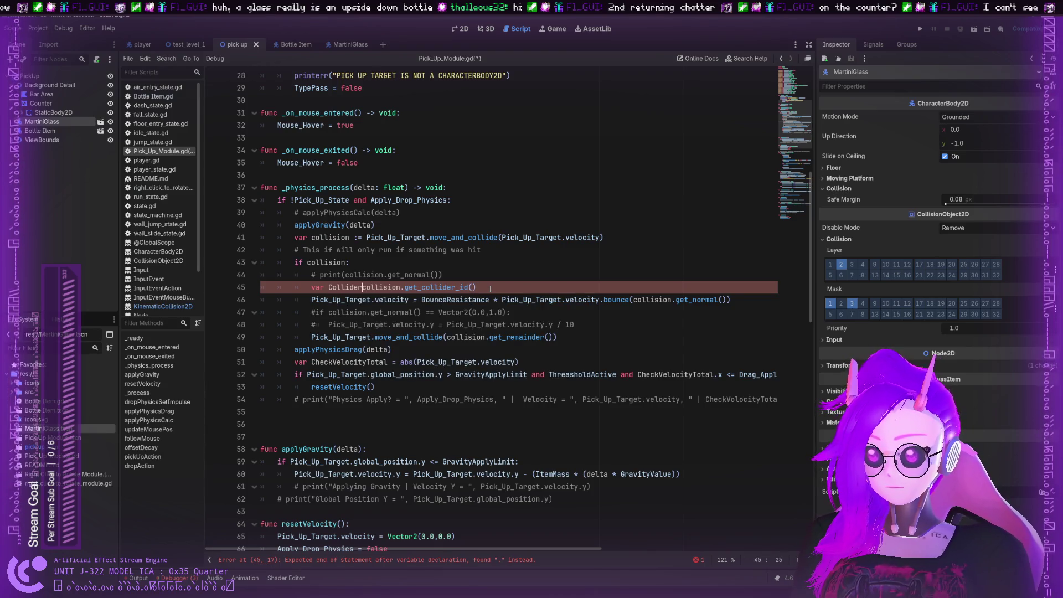
pyautogui.write('ID =')
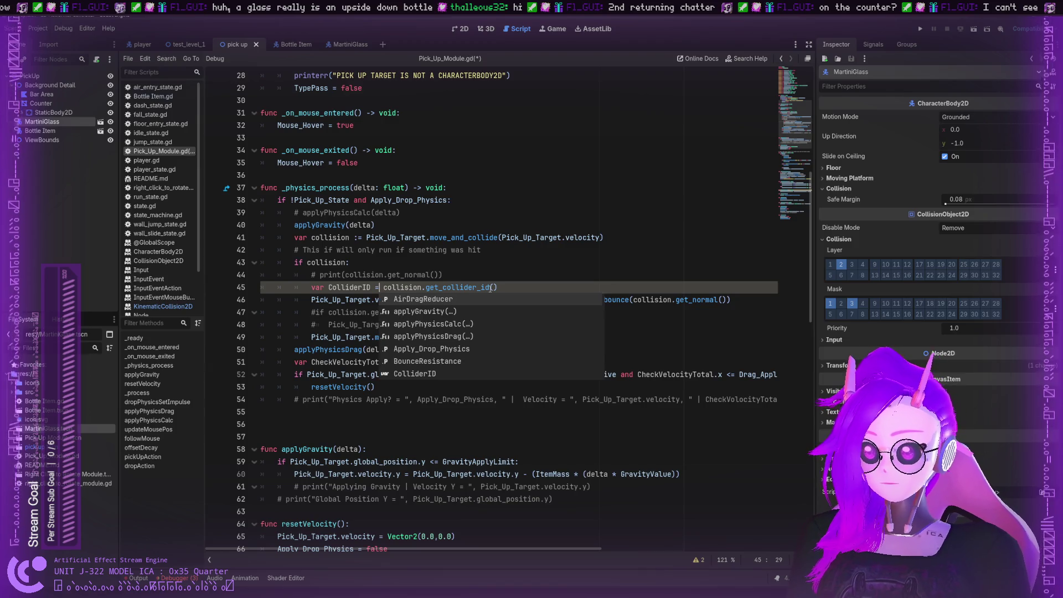
pyautogui.press('Left')
pyautogui.press('Left')
pyautogui.press('Left')
pyautogui.write(': ')
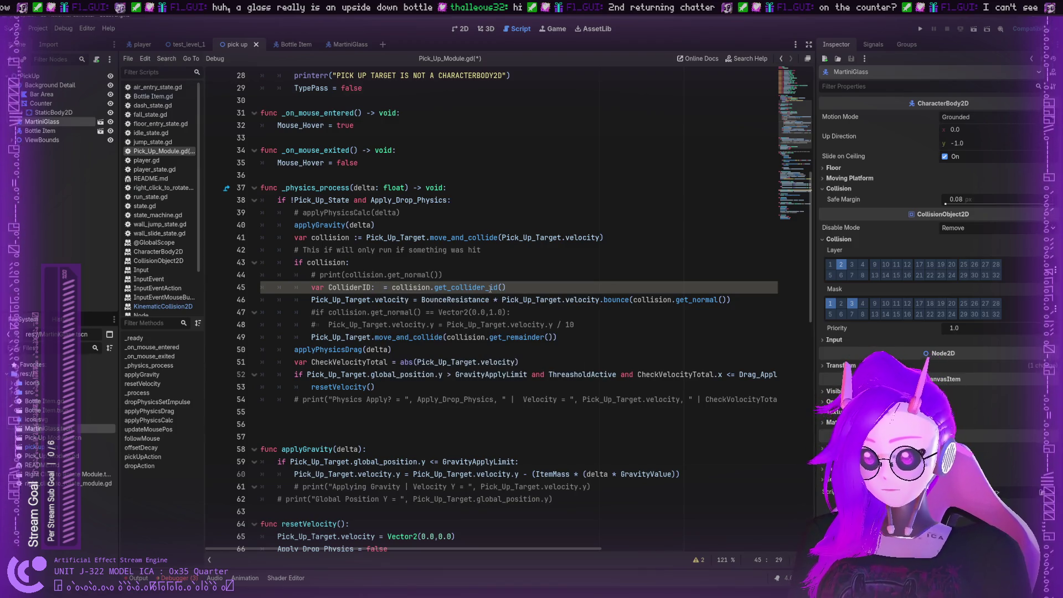
pyautogui.write('Collider')
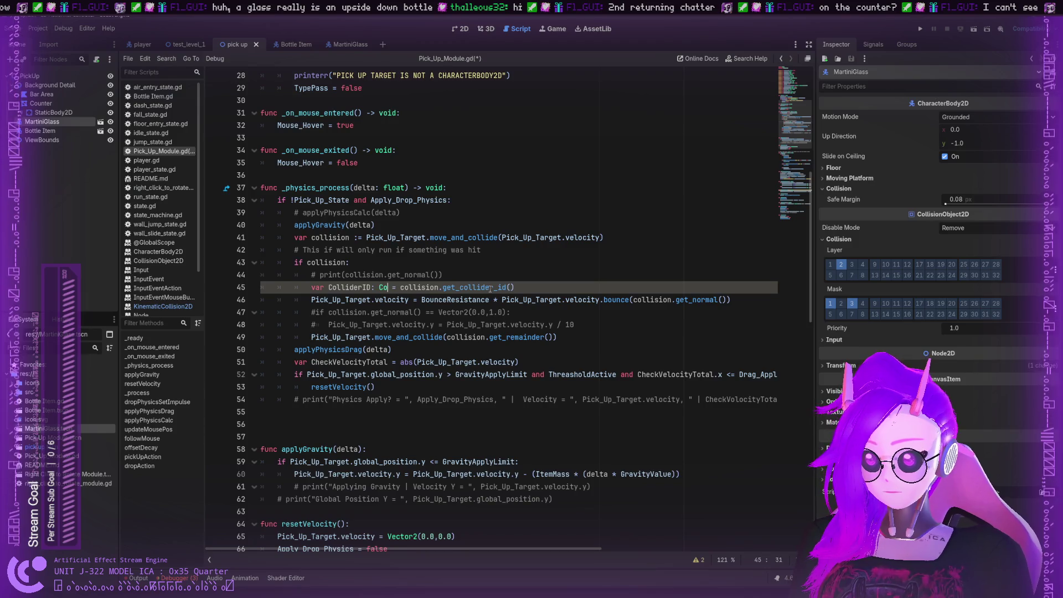
pyautogui.press('BackSpace')
pyautogui.press('BackSpace')
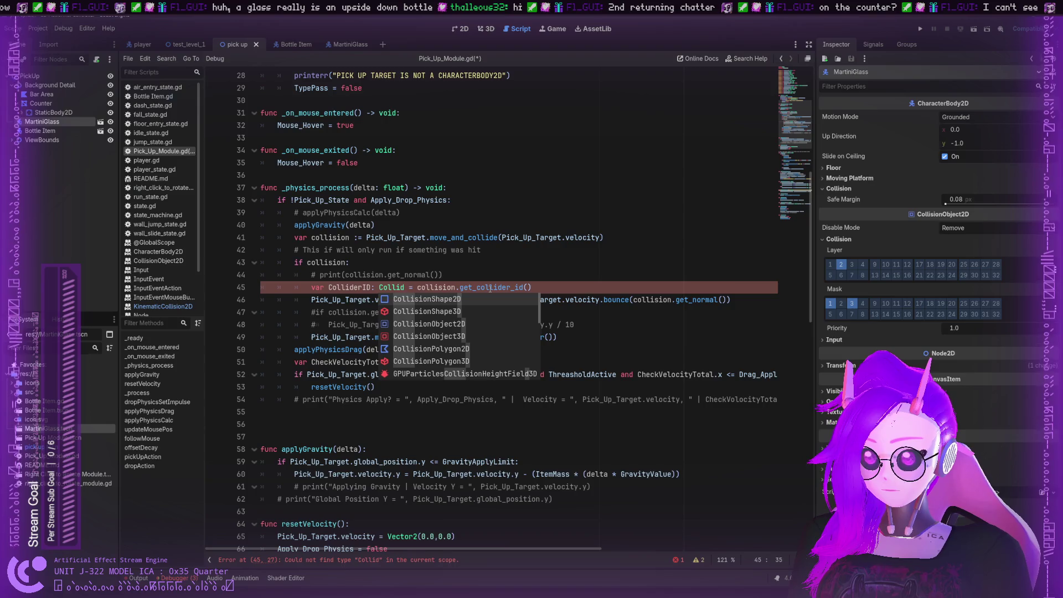
pyautogui.write('er')
pyautogui.press('BackSpace')
pyautogui.press('BackSpace')
pyautogui.press('BackSpace')
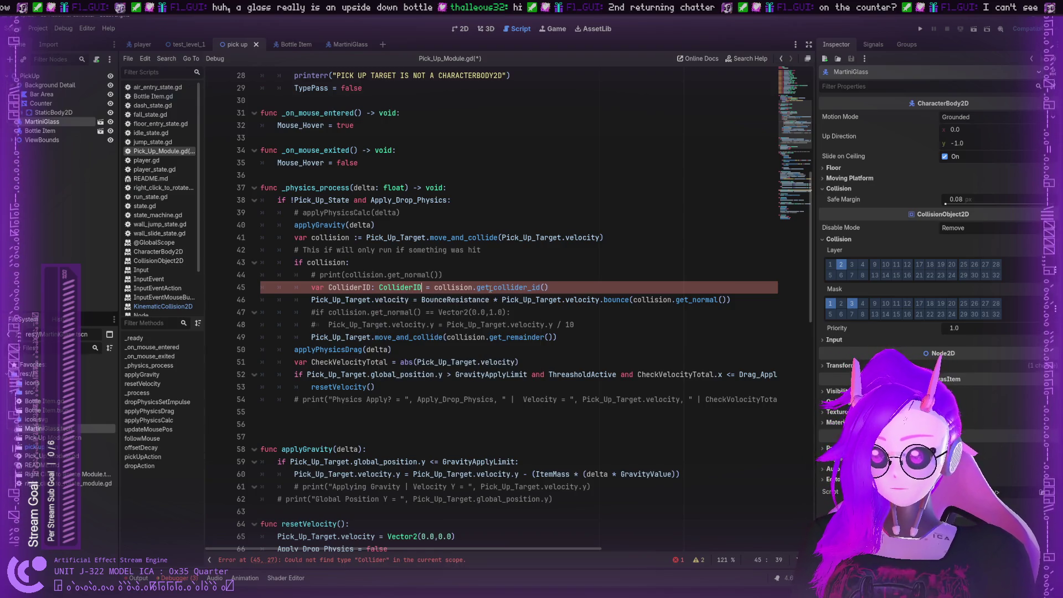
pyautogui.write('haracter')
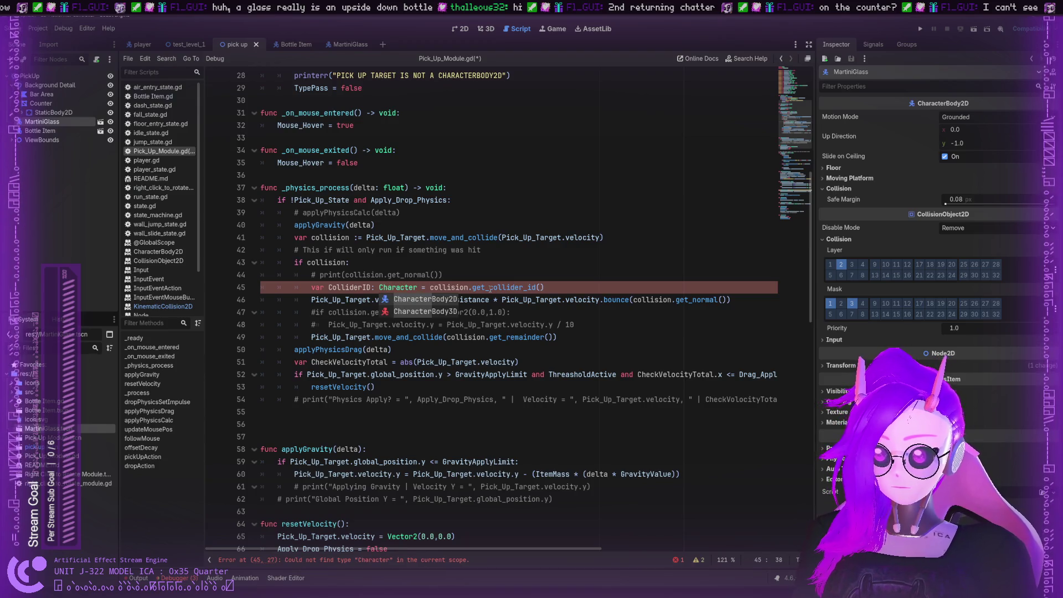
pyautogui.press('Return')
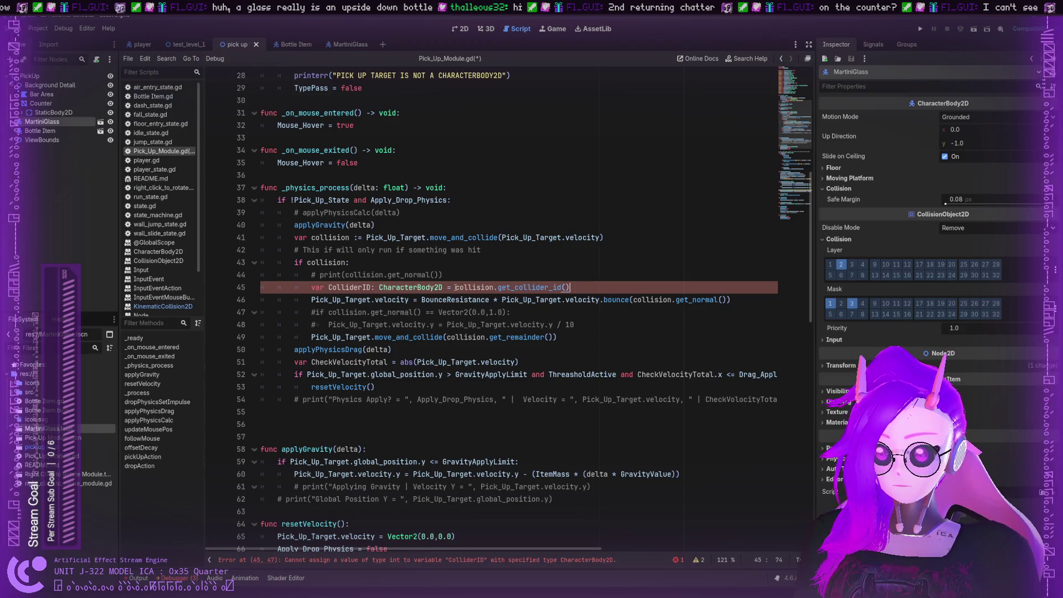
# Remove the CharacterBody2D annotation so line 45 reads var ColliderID = collision.get_collider_id()
pyautogui.moveTo(443, 287); pyautogui.dragTo(412, 287)
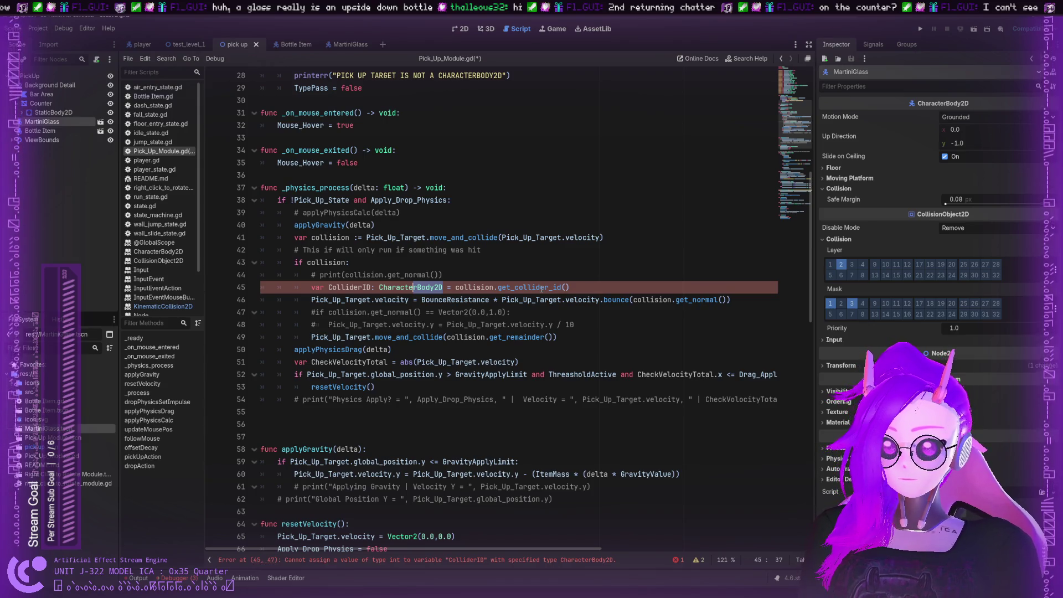
pyautogui.moveTo(413, 288); pyautogui.dragTo(379, 288)
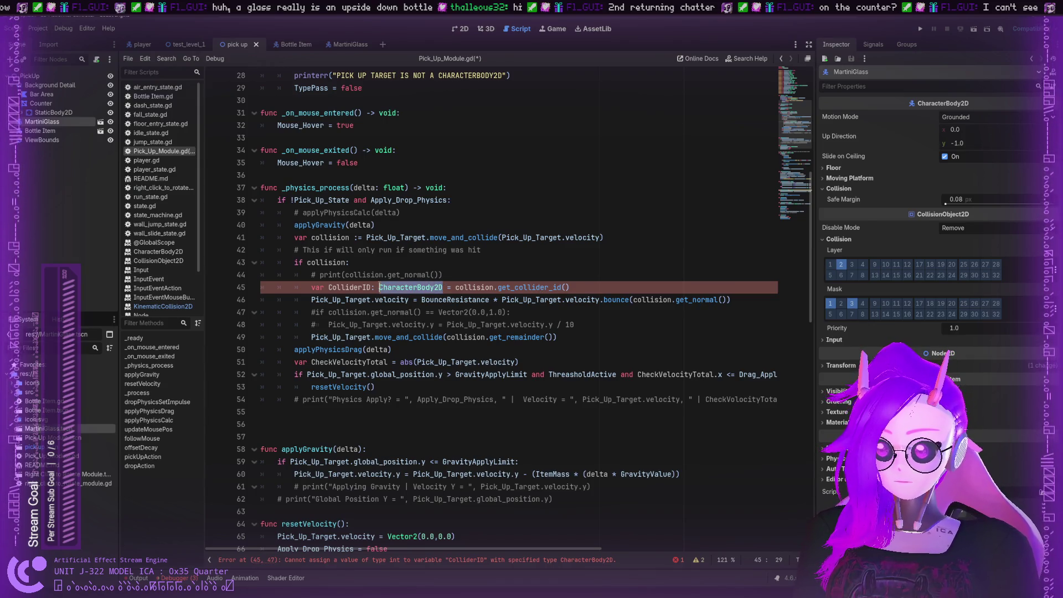
pyautogui.press('BackSpace')
pyautogui.click(395, 287)
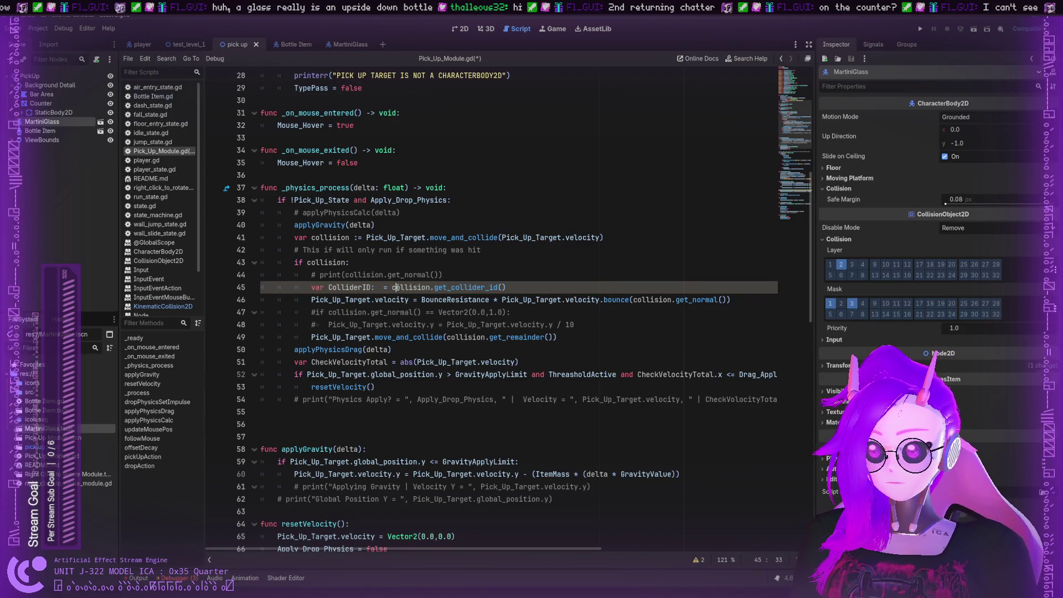
pyautogui.press('Delete')
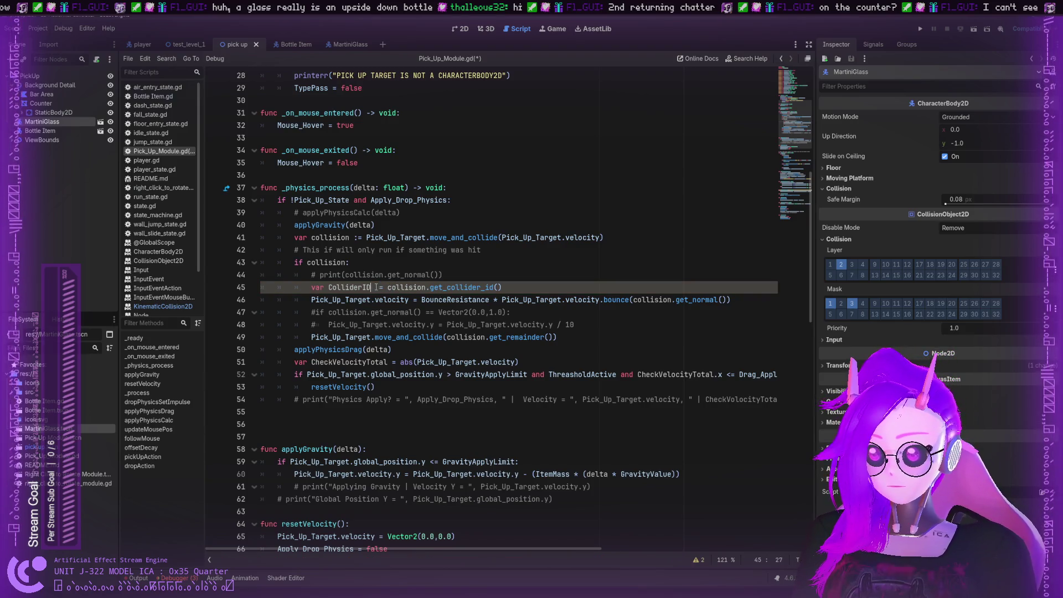
pyautogui.press('BackSpace')
# Add a line 46 starting a ColliderID.get call, then clear it
pyautogui.click(526, 289)
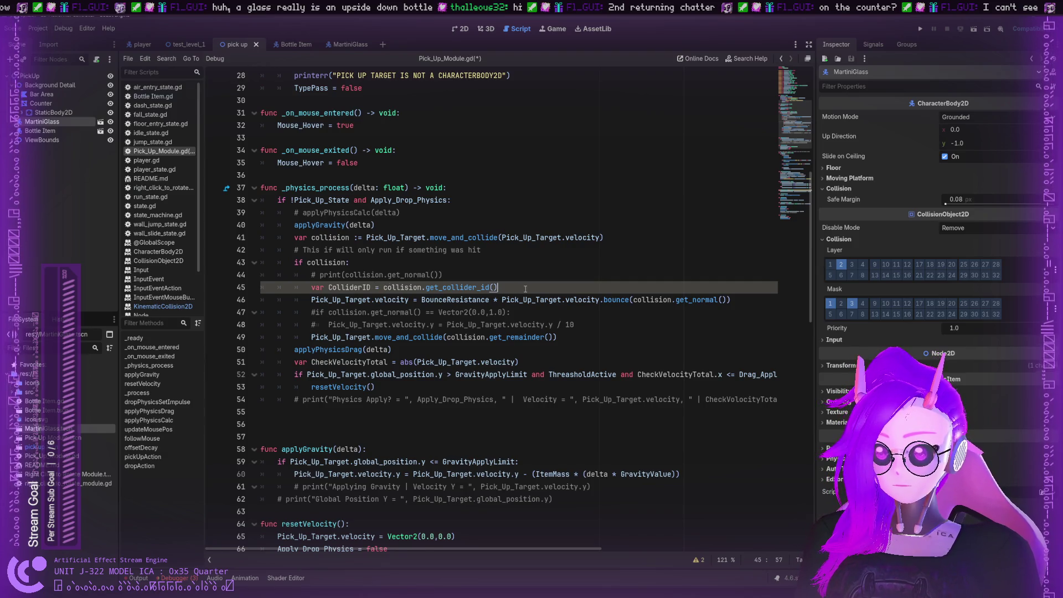
pyautogui.press('Return')
pyautogui.write('Coll')
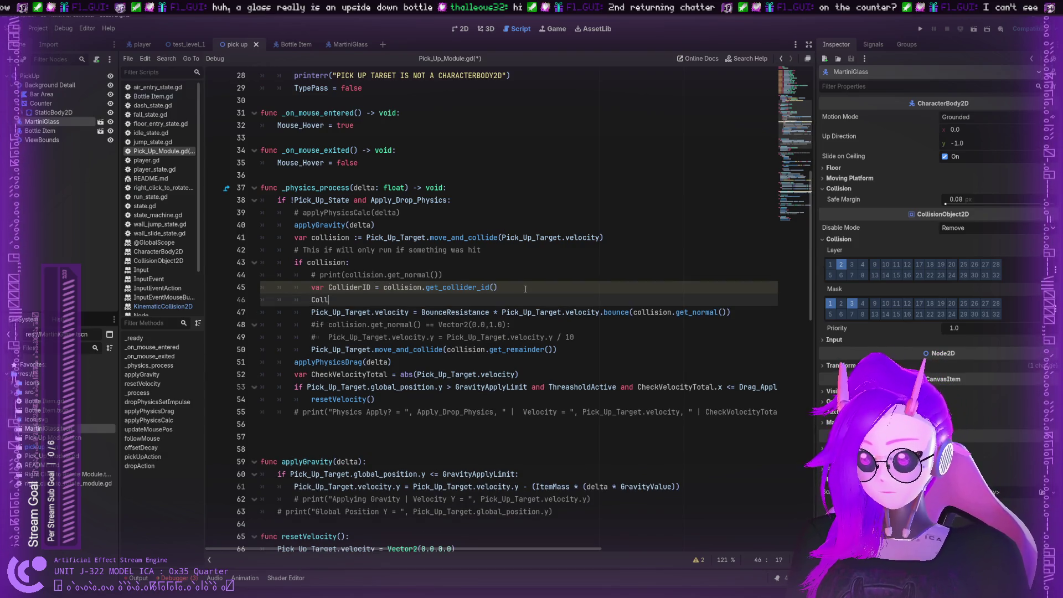
pyautogui.write('iderID.')
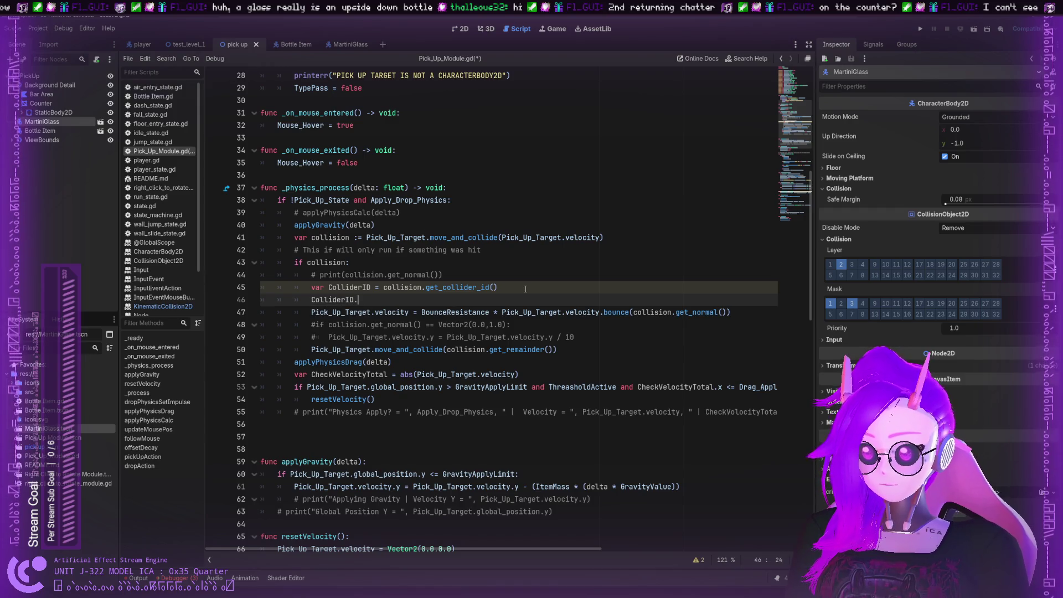
pyautogui.write('get')
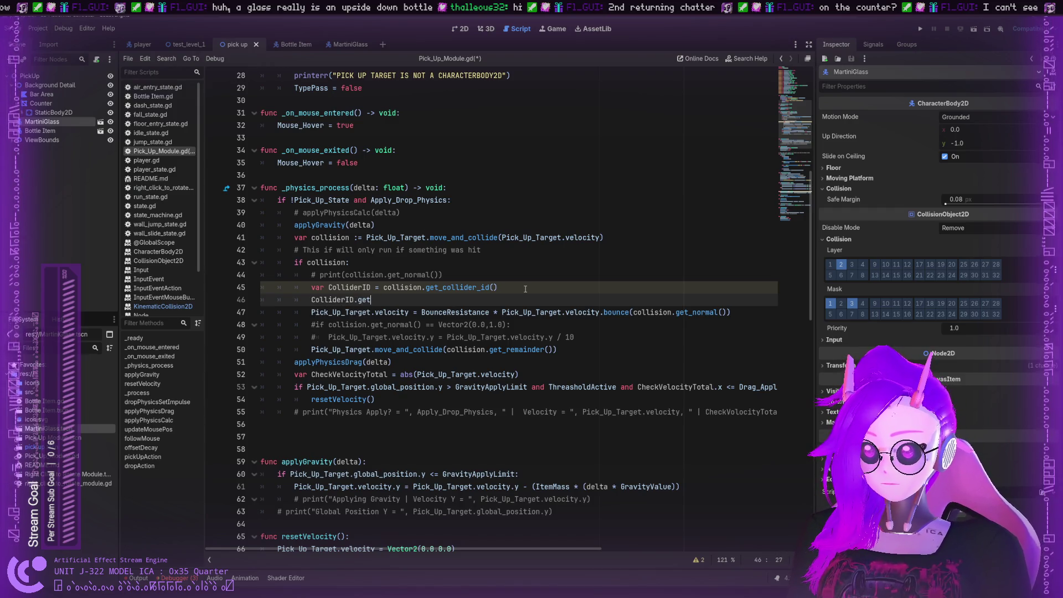
pyautogui.press('BackSpace')
pyautogui.press('BackSpace')
pyautogui.press('BackSpace')
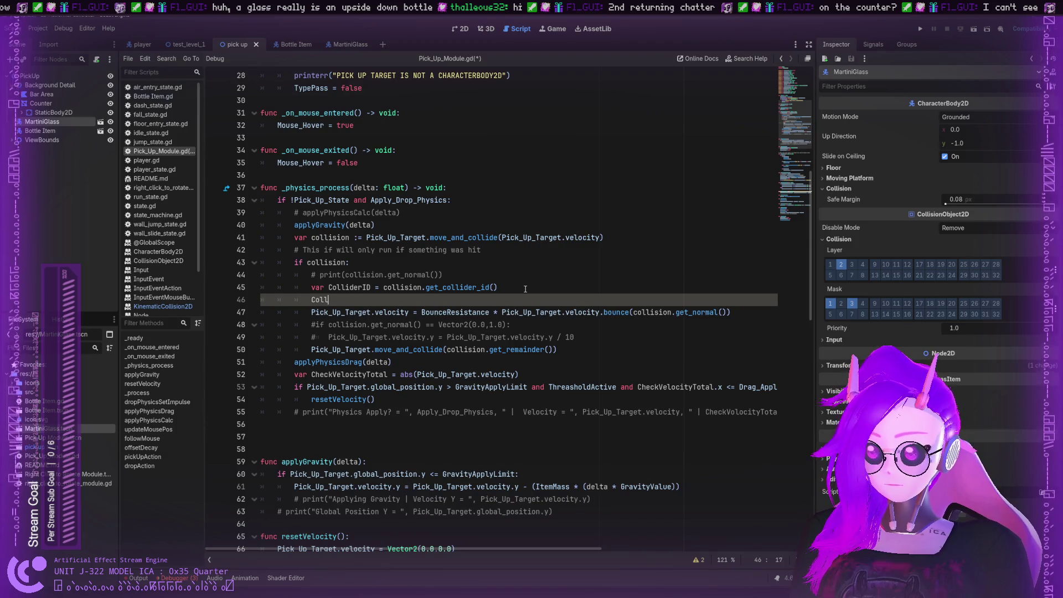
pyautogui.press('BackSpace')
pyautogui.press('BackSpace')
pyautogui.press('BackSpace')
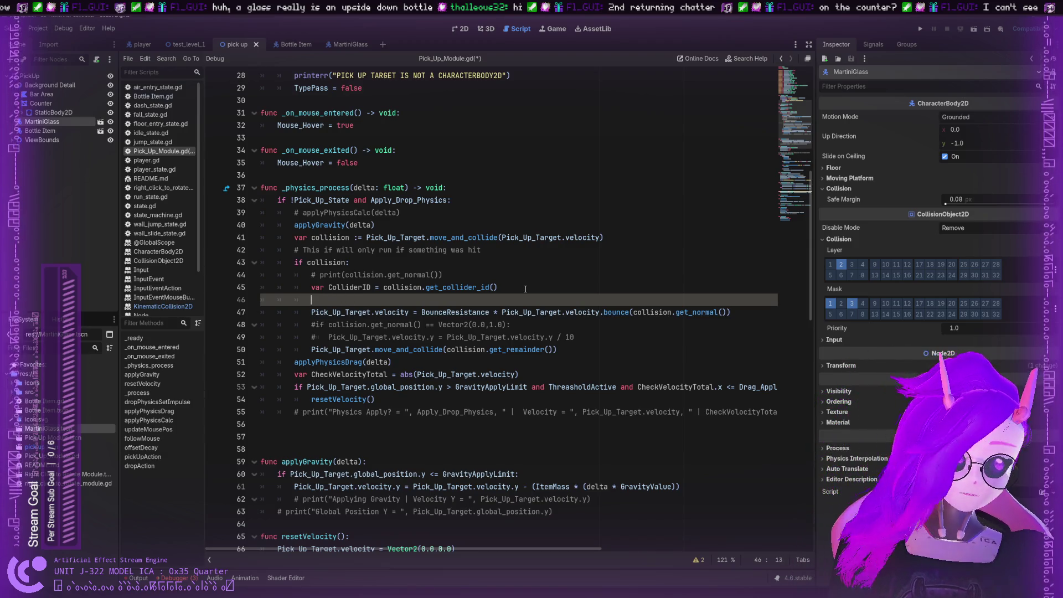
# Enter PhysicsBody2D on line 46 using the autocomplete suggestion
pyautogui.write('Physi')
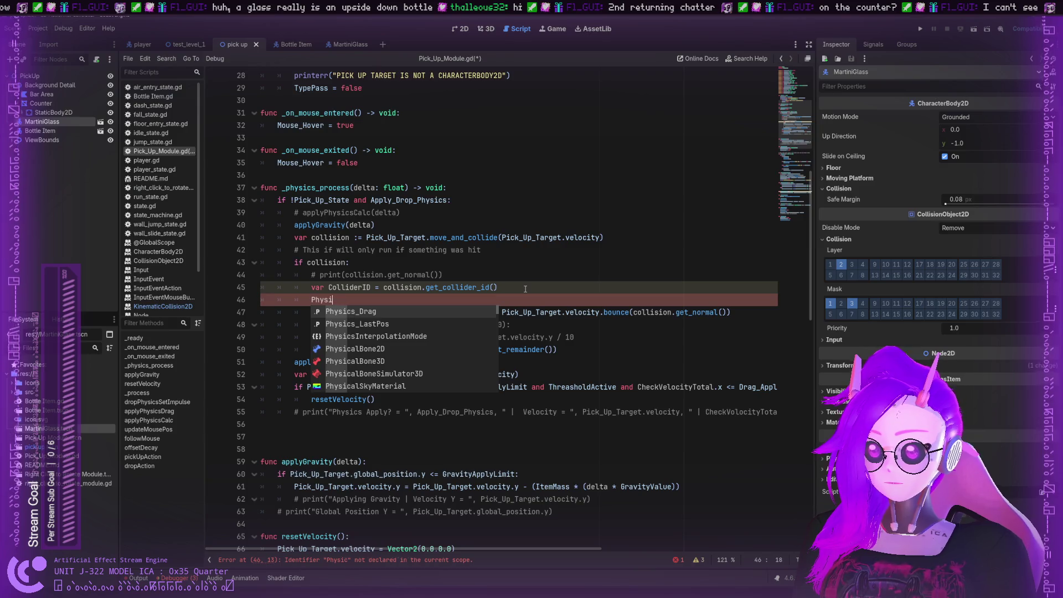
pyautogui.write('cs')
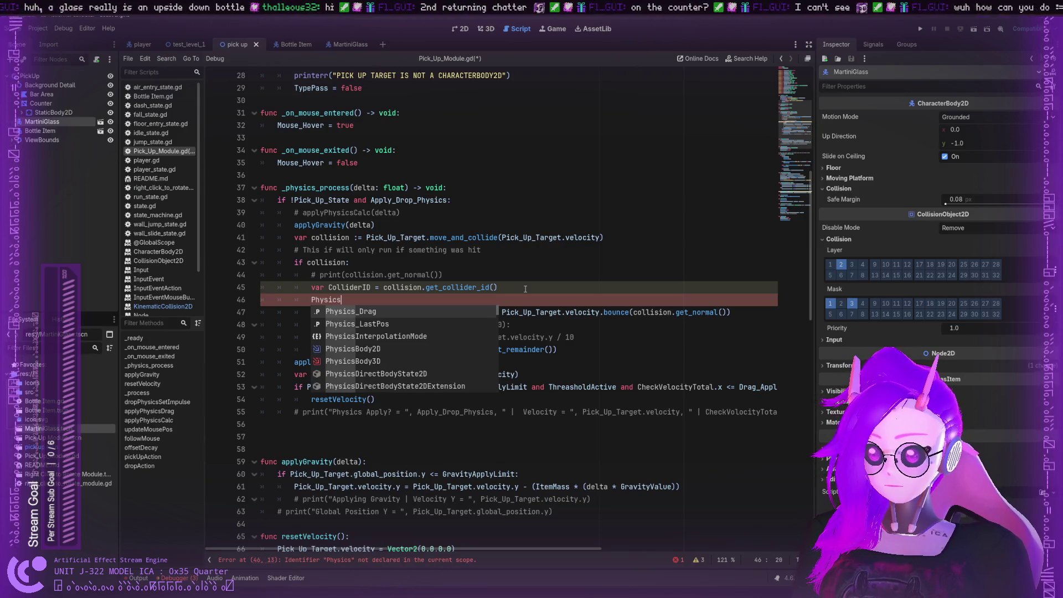
pyautogui.press('Escape')
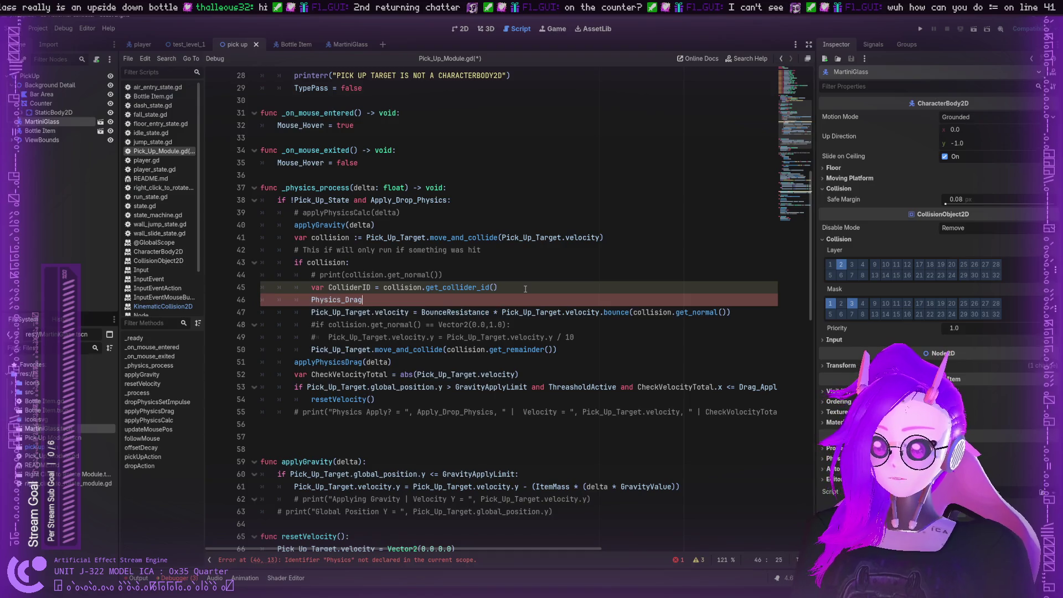
pyautogui.write('2D')
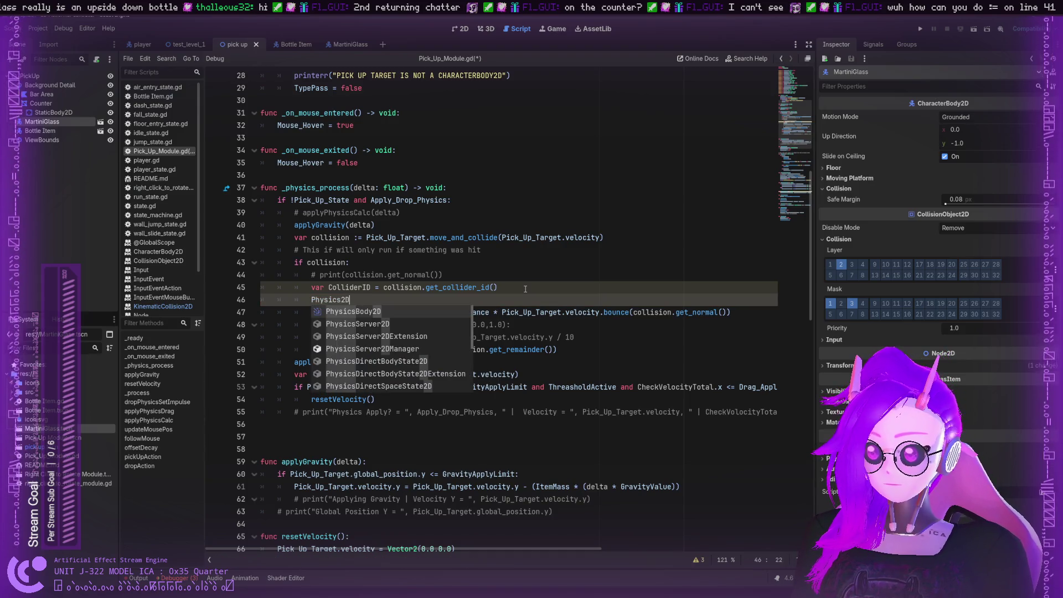
pyautogui.press('Return')
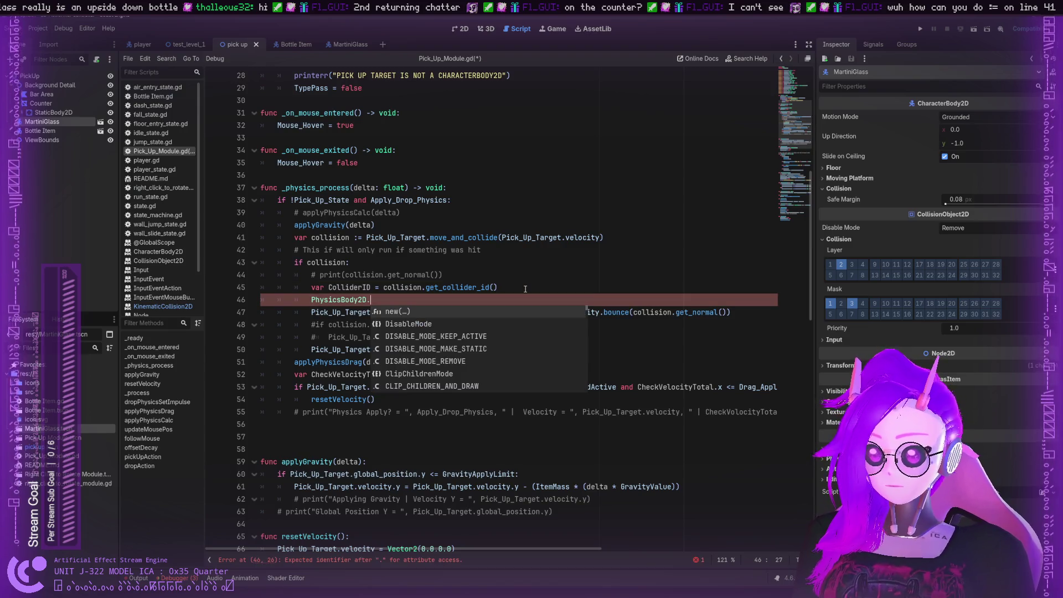
pyautogui.press('Down')
pyautogui.press('Down')
pyautogui.press('Down')
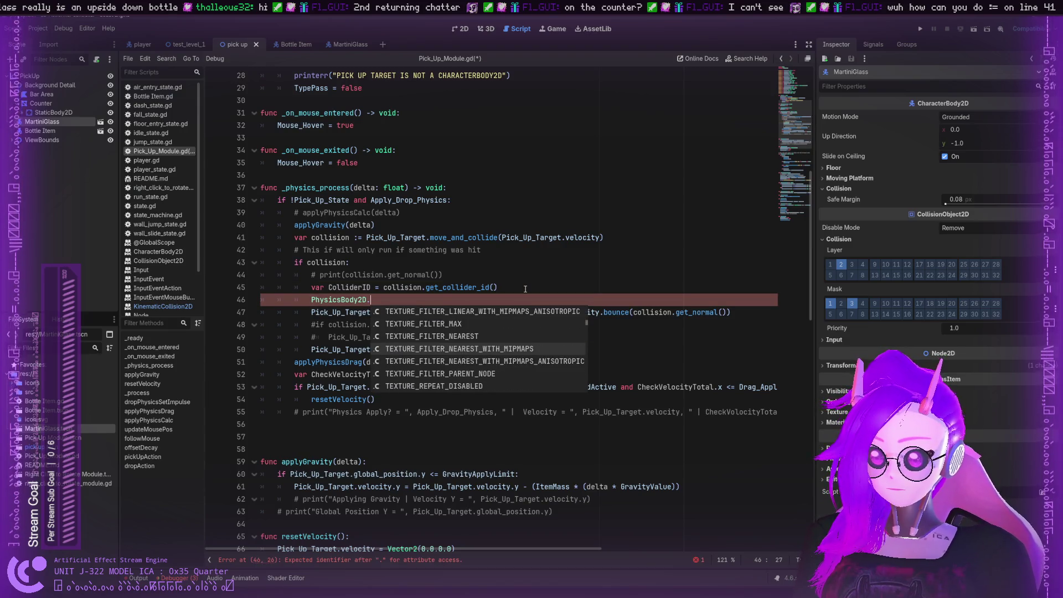
pyautogui.write('get')
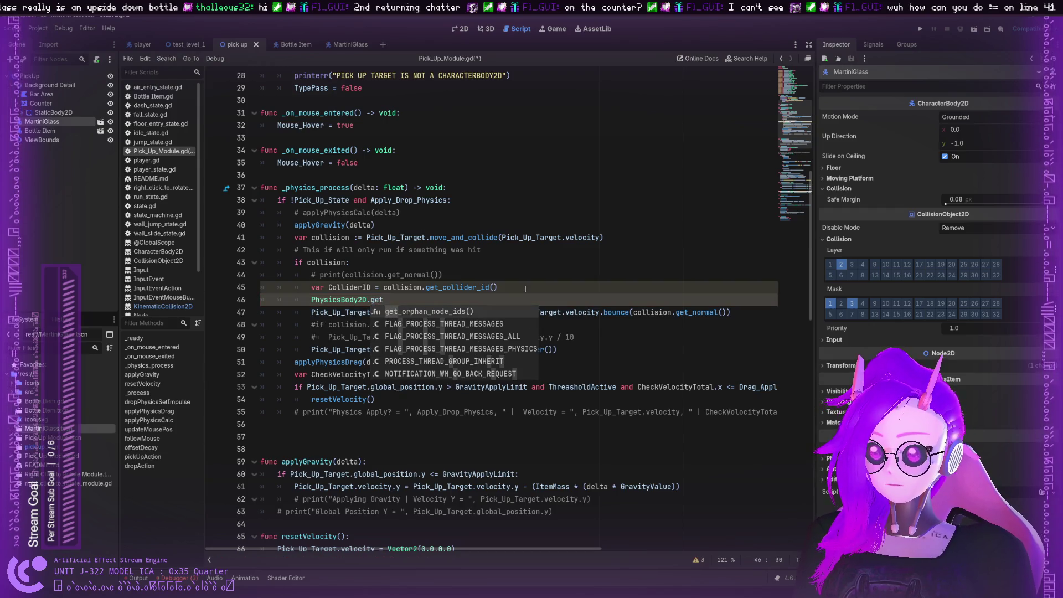
pyautogui.press('BackSpace')
pyautogui.press('BackSpace')
pyautogui.press('BackSpace')
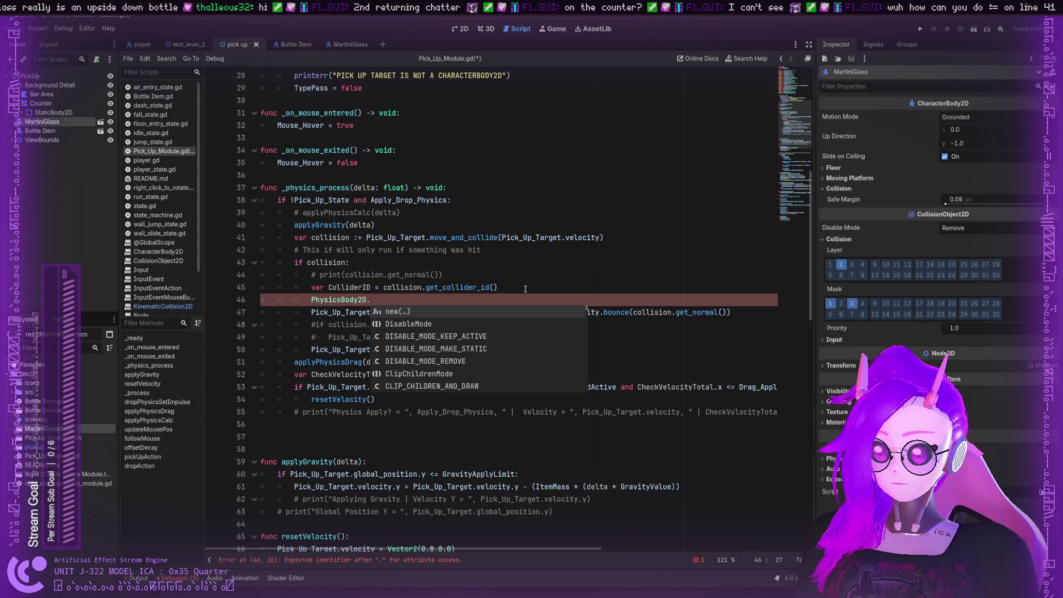
pyautogui.press('BackSpace')
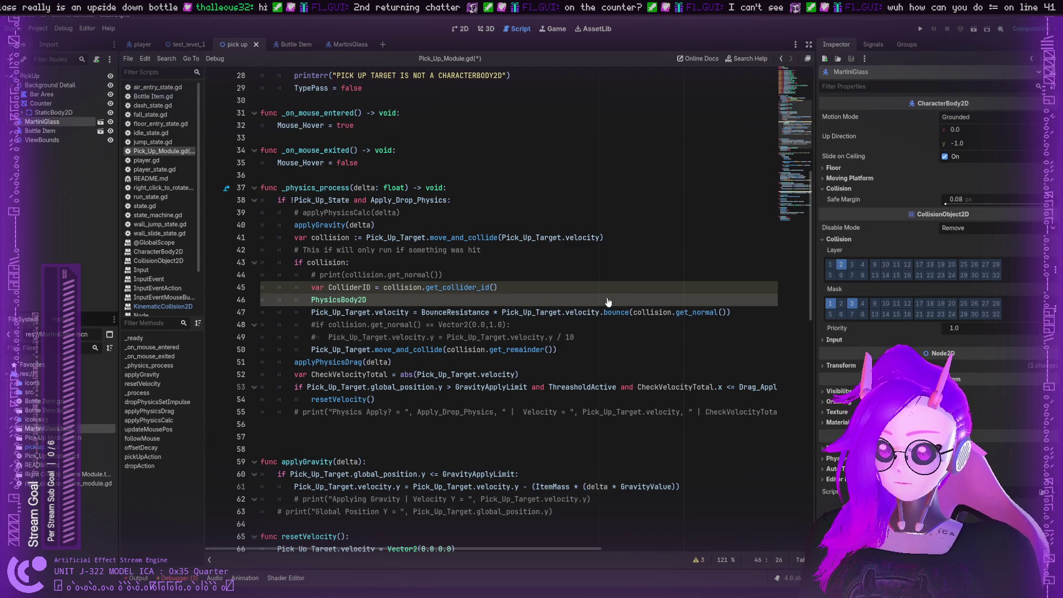
pyautogui.keyDown('ctrl'); pyautogui.click(676, 308); pyautogui.keyUp('ctrl')
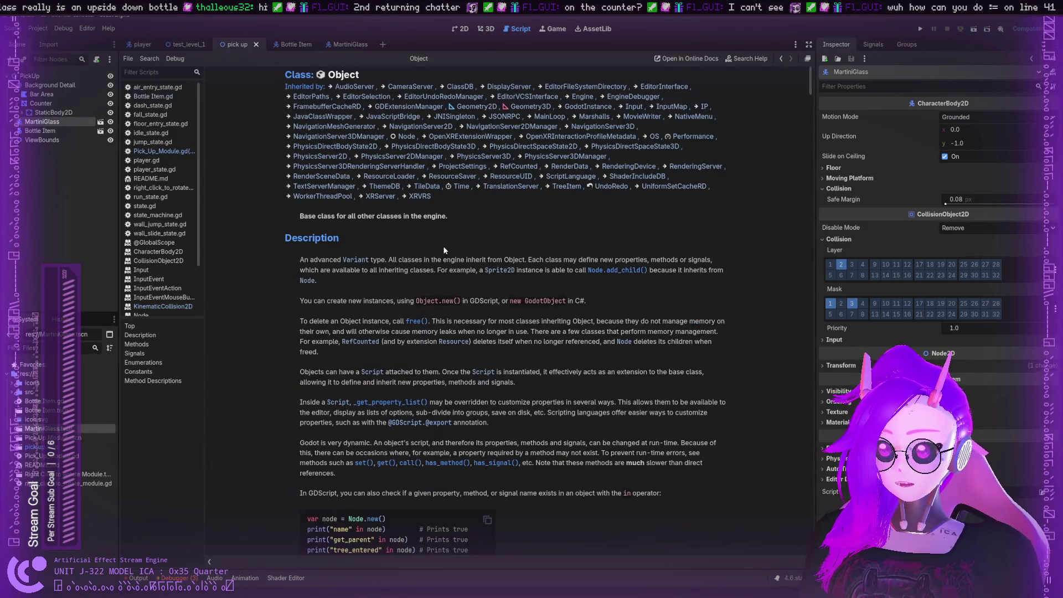
pyautogui.scroll(-3, 343, 270)
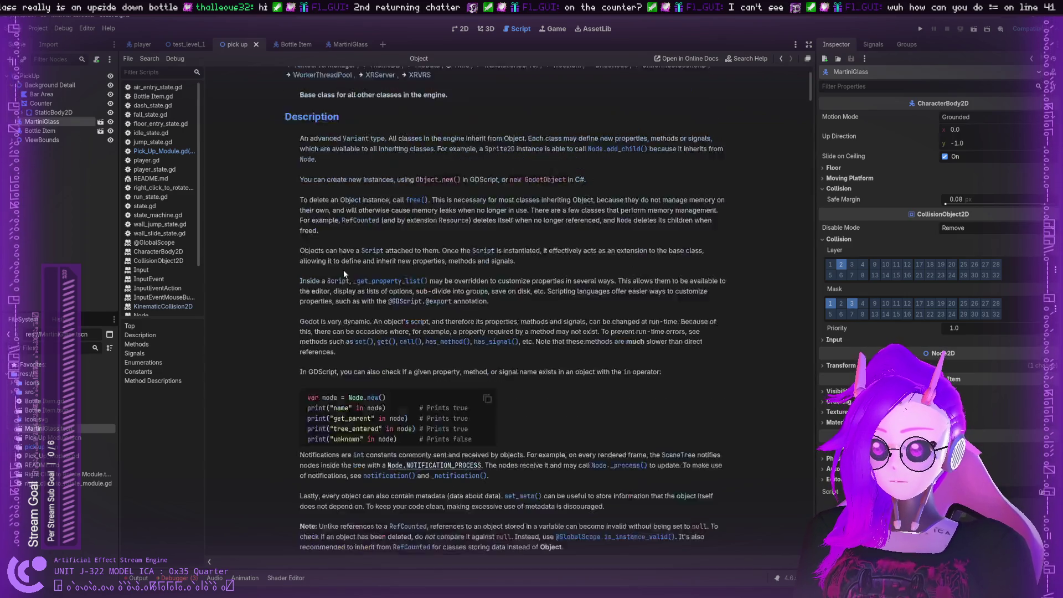
pyautogui.scroll(-5, 344, 270)
pyautogui.scroll(10, 344, 273)
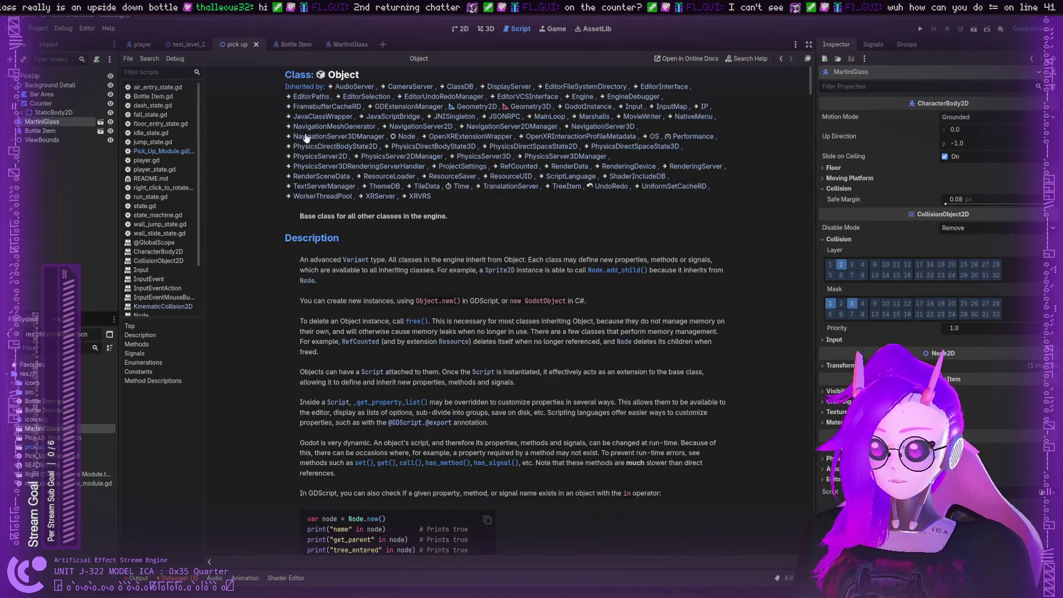
pyautogui.click(164, 151)
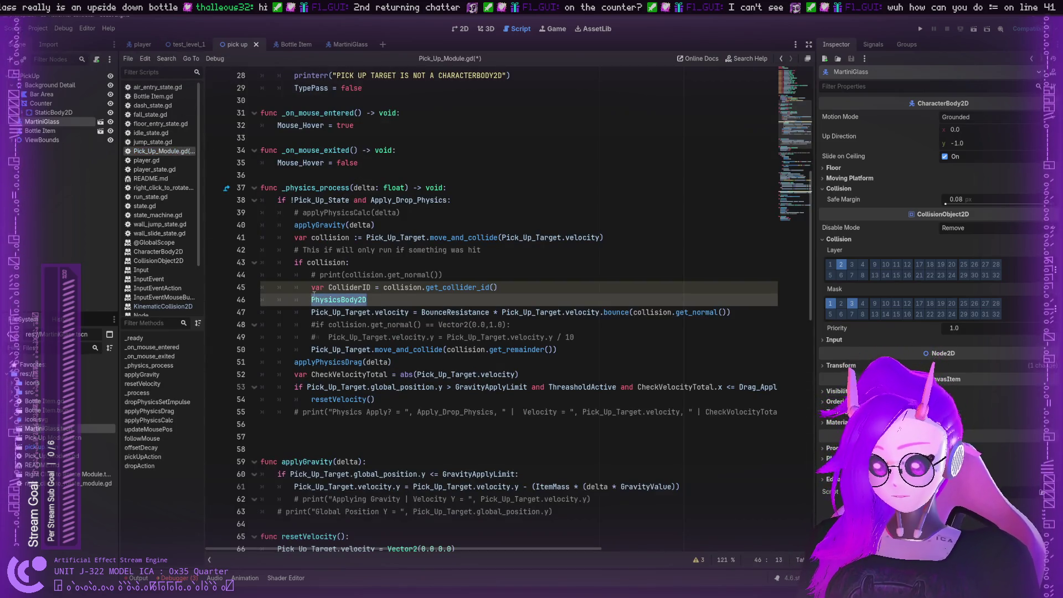
# Replace PhysicsBody2D on line 46 with Object, dropping the trailing get that was tried
pyautogui.write('Objecty')
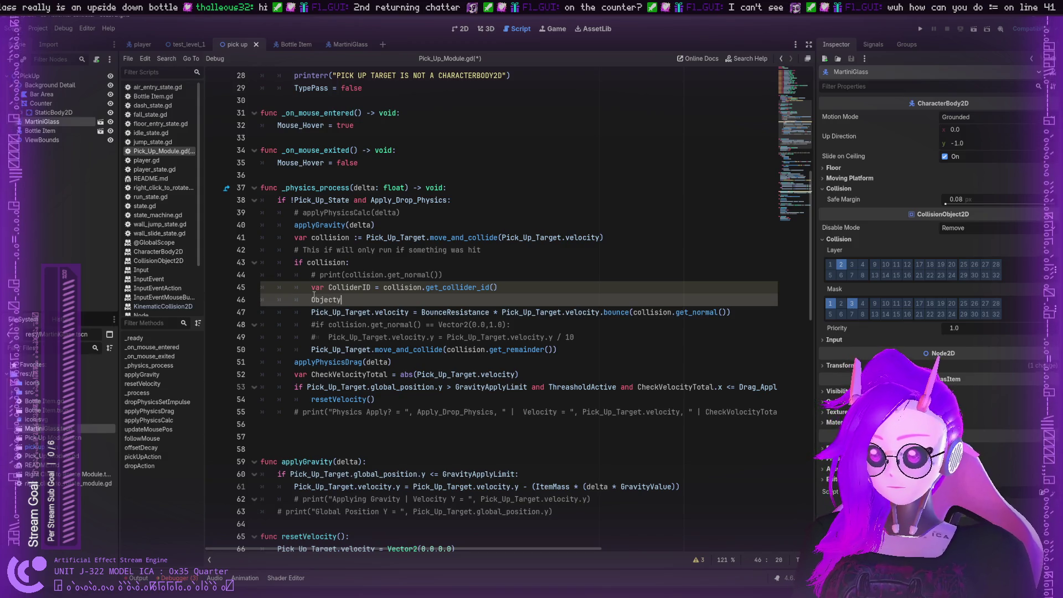
pyautogui.write('.get')
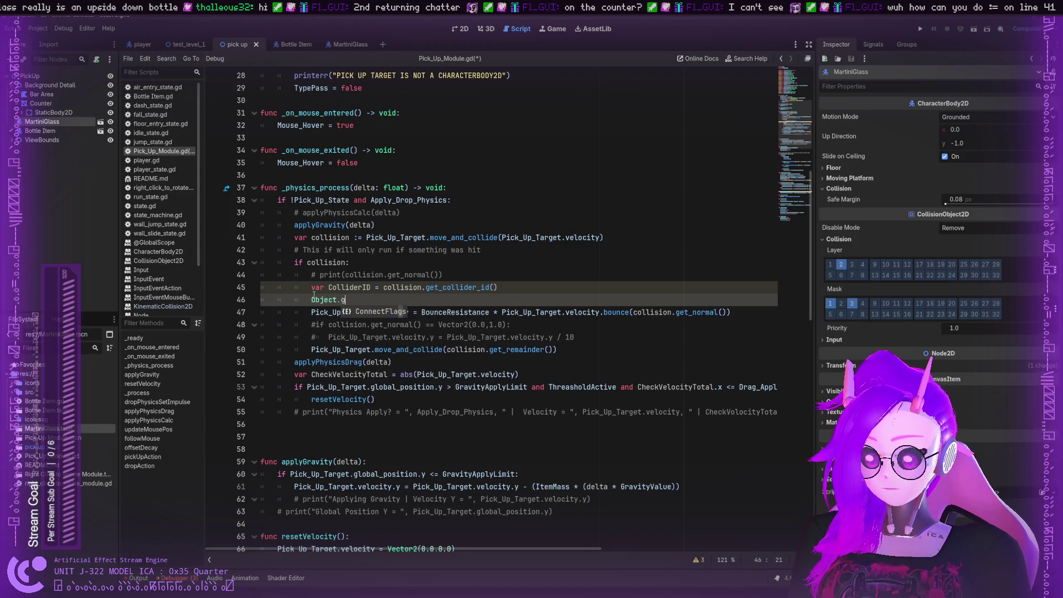
pyautogui.press('BackSpace')
pyautogui.press('BackSpace')
pyautogui.press('BackSpace')
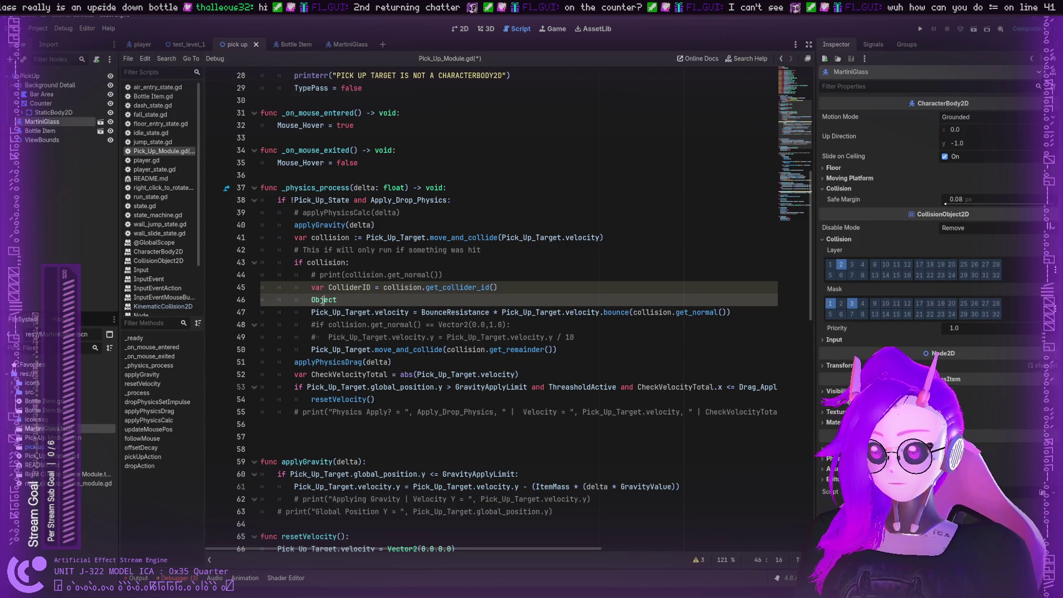
pyautogui.keyDown('ctrl'); pyautogui.click(333, 300); pyautogui.keyUp('ctrl')
pyautogui.scroll(-15, 395, 292)
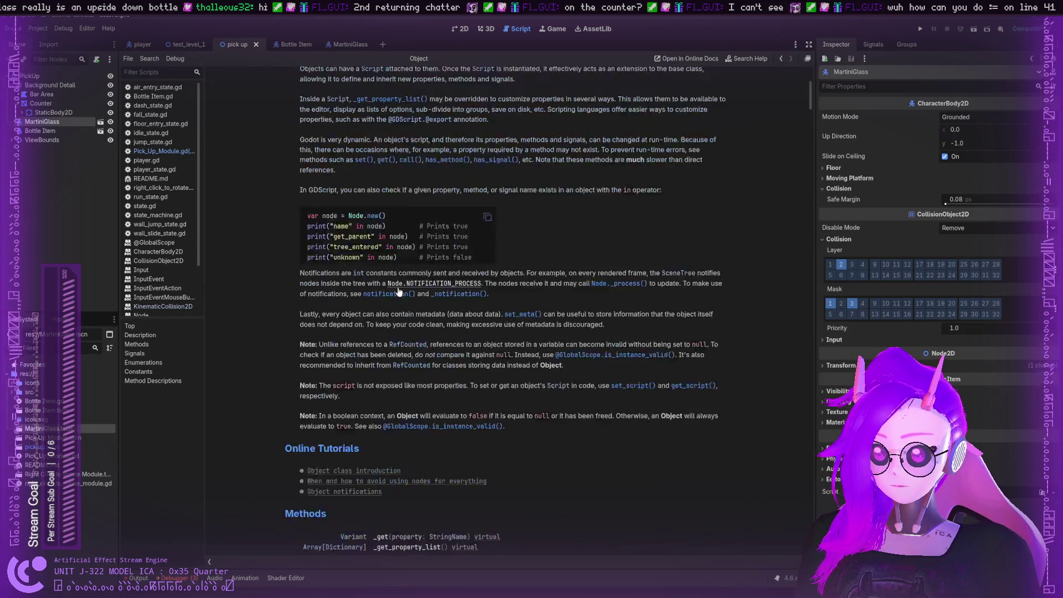
pyautogui.scroll(-3, 394, 292)
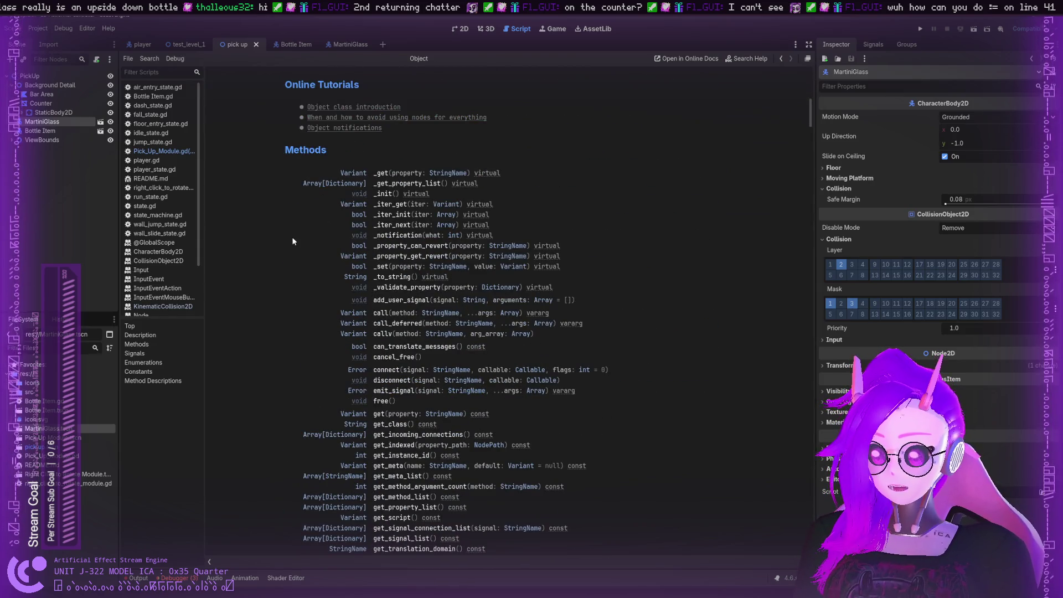
pyautogui.hotkey('ctrl', 'f')
pyautogui.write('collider')
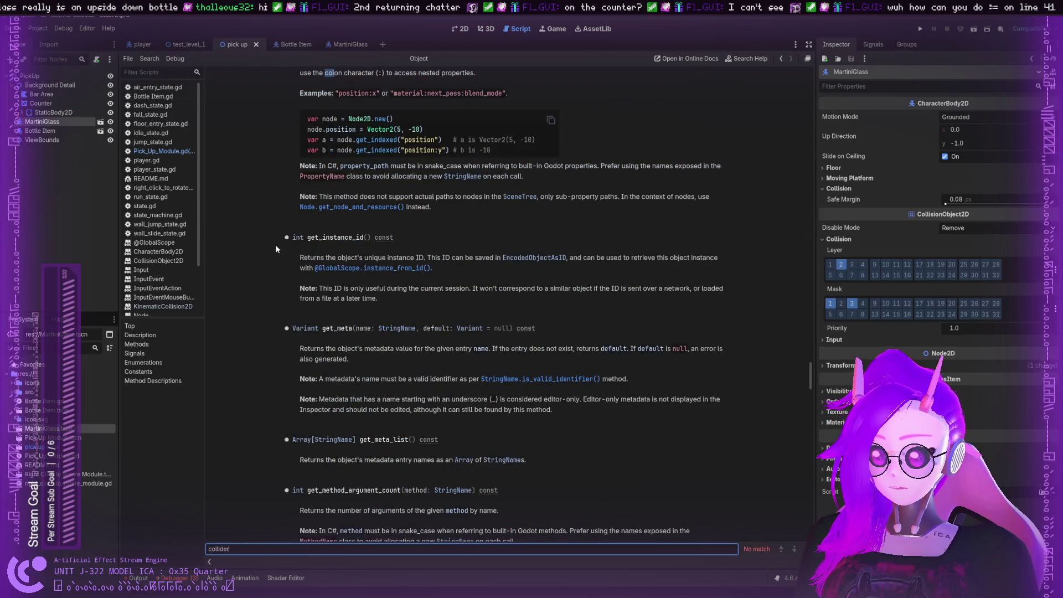
pyautogui.press('BackSpace')
pyautogui.press('BackSpace')
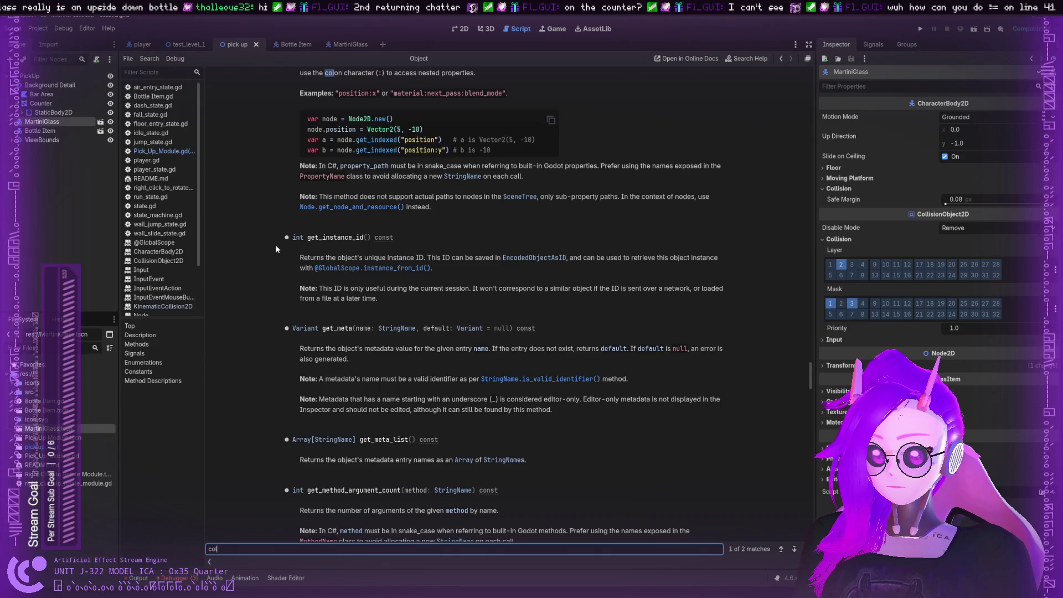
pyautogui.press('Return')
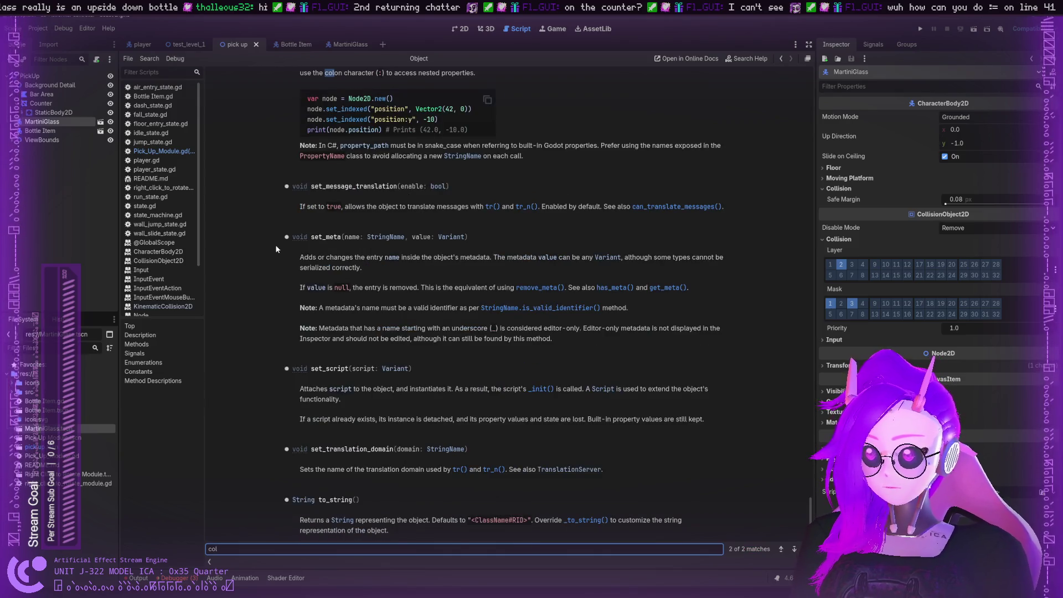
pyautogui.press('Return')
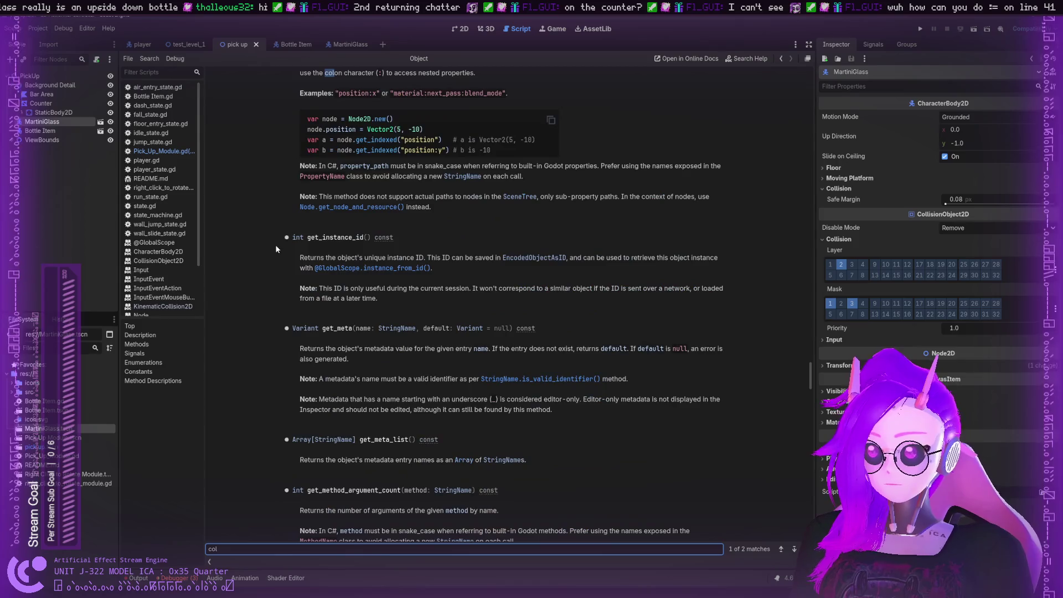
pyautogui.press('Return')
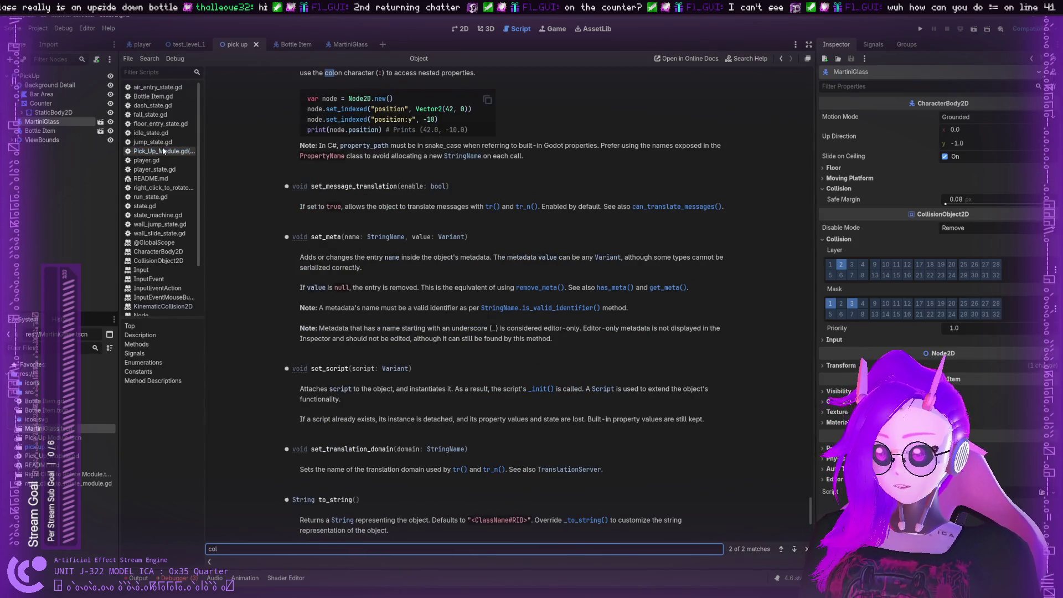
pyautogui.click(160, 151)
# Clear Object from line 46 and change line 45's call to get_collider_rid()
pyautogui.hotkey('ctrl', 'shift', 'Left')
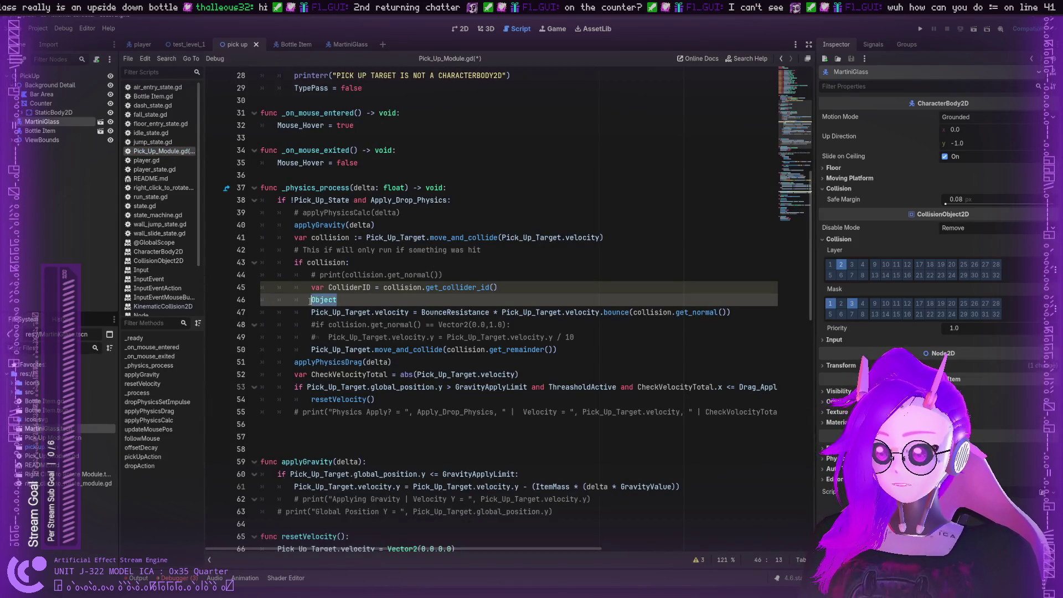
pyautogui.press('BackSpace')
pyautogui.click(480, 287)
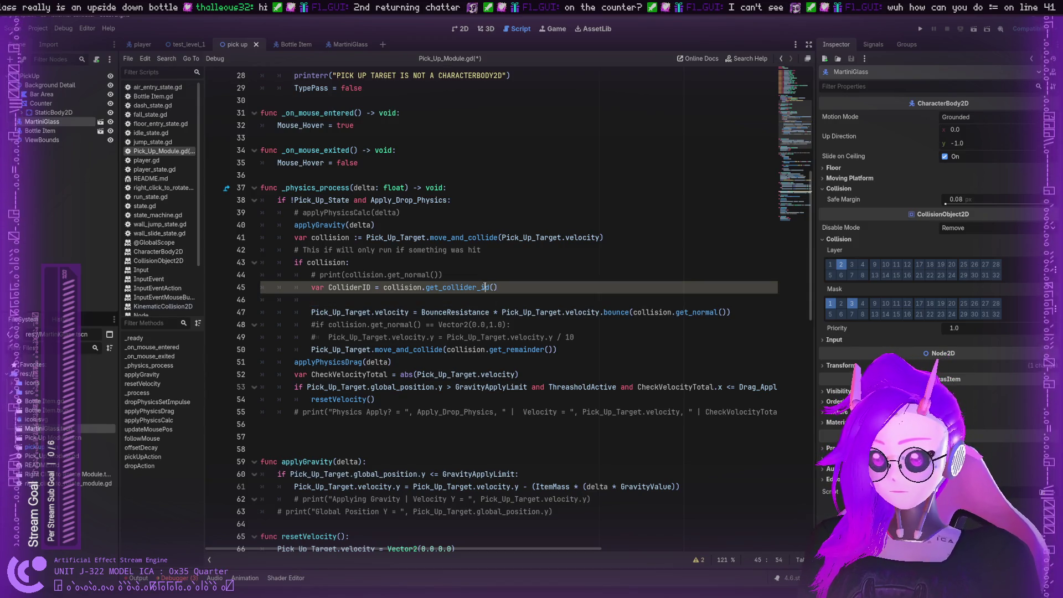
pyautogui.write('r')
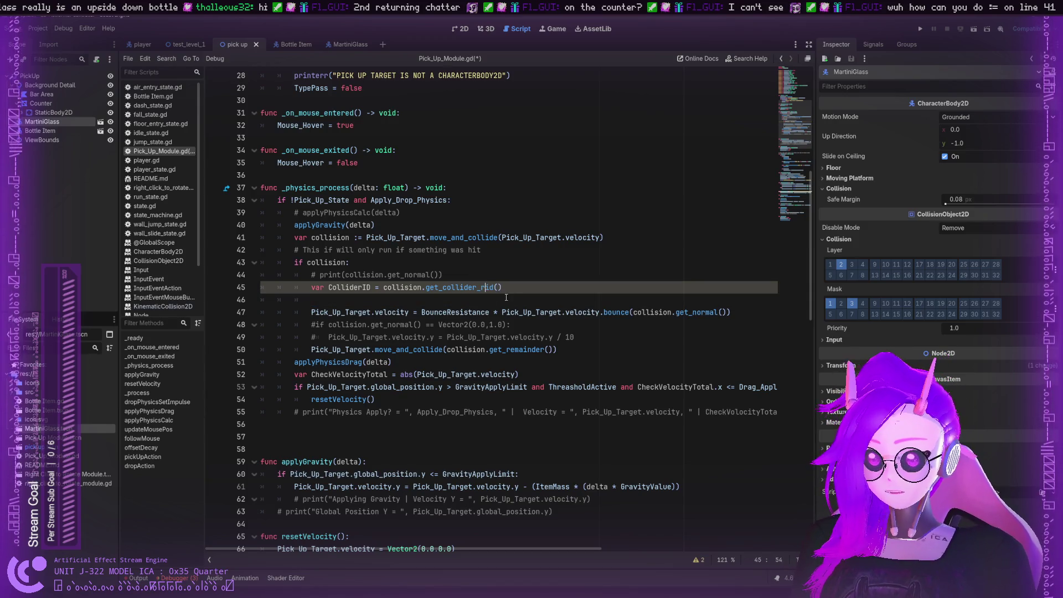
pyautogui.press('Return')
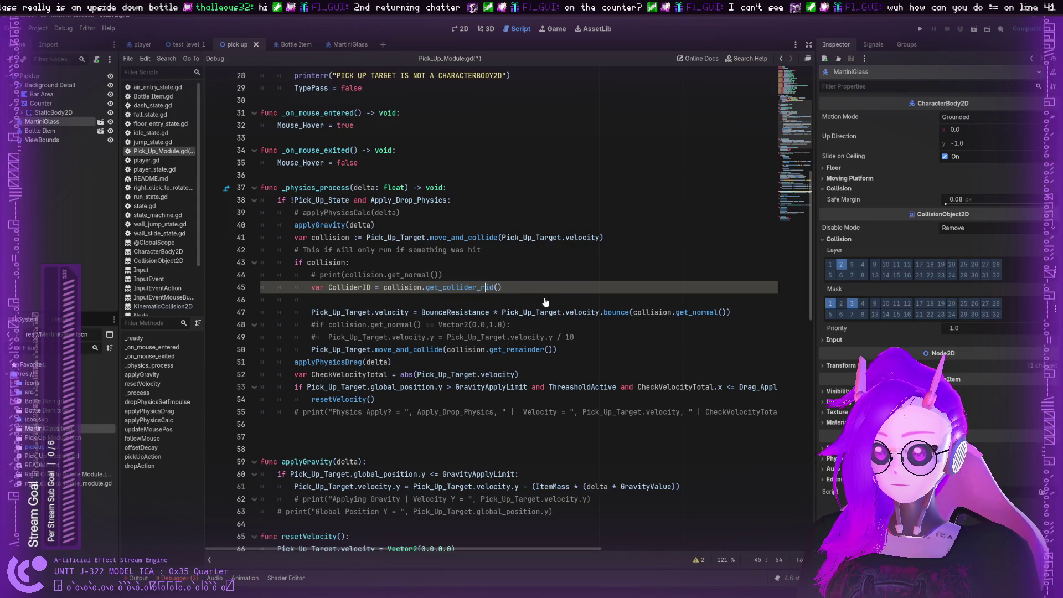
# Enter KinematicCollision2D on line 46 from the autocomplete suggestion
pyautogui.click(439, 297)
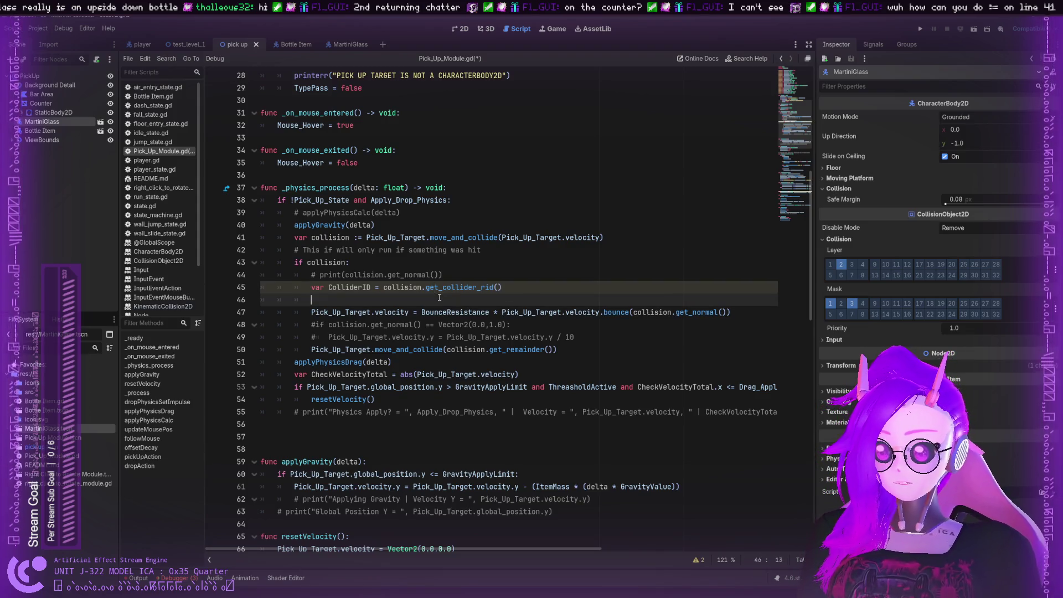
pyautogui.write('KinematicCol')
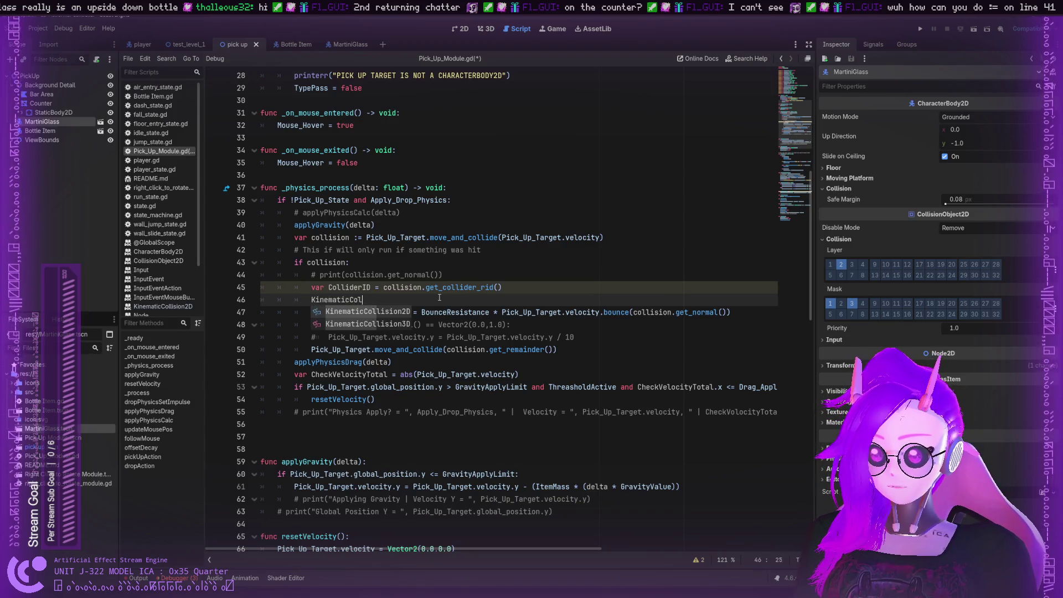
pyautogui.press('Return')
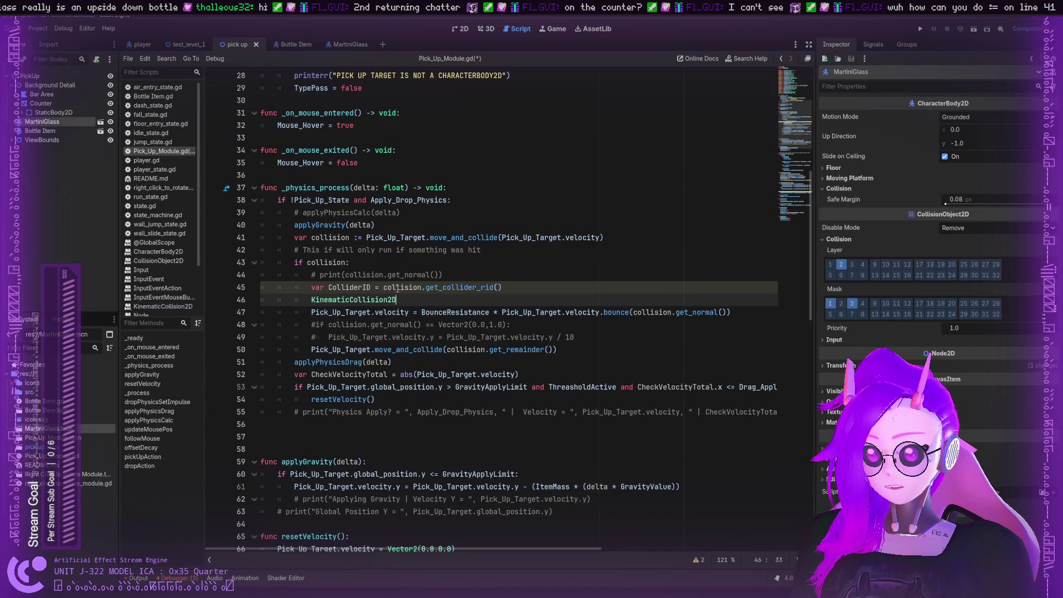
pyautogui.click(449, 282)
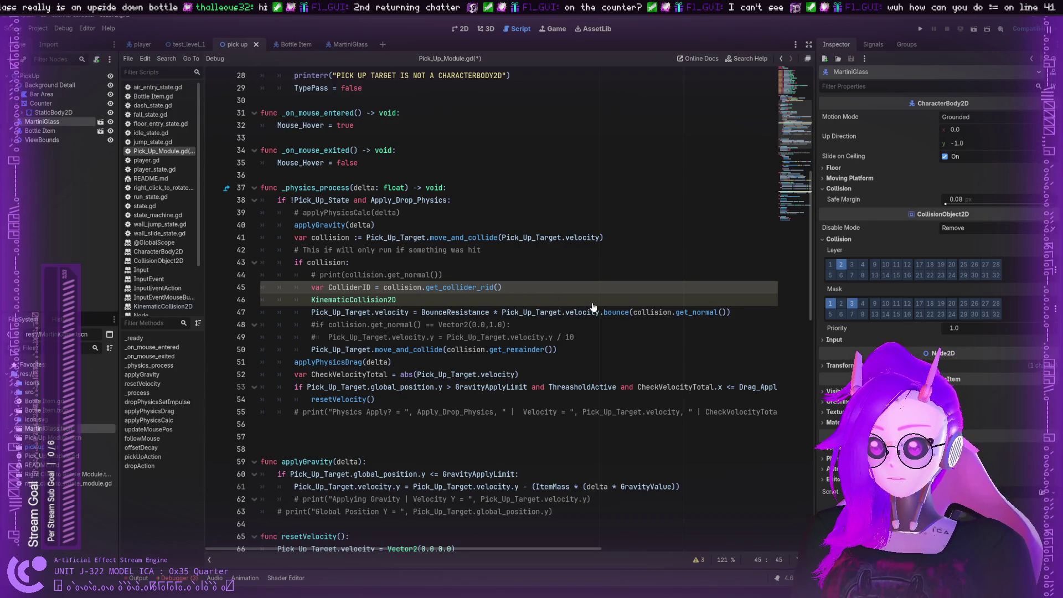
pyautogui.keyDown('ctrl'); pyautogui.click(505, 288); pyautogui.keyUp('ctrl')
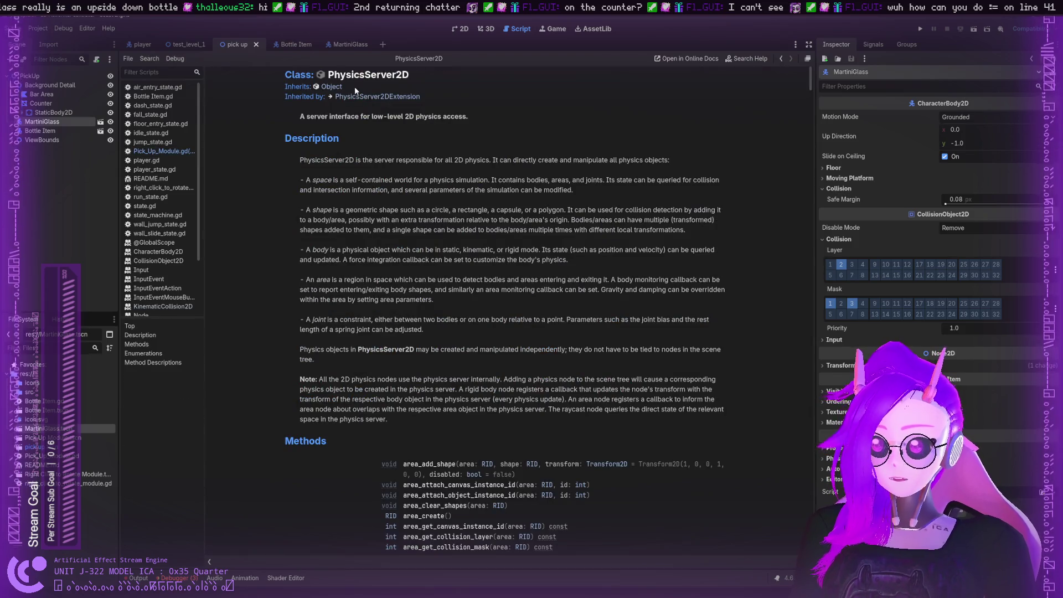
pyautogui.scroll(-7, 298, 237)
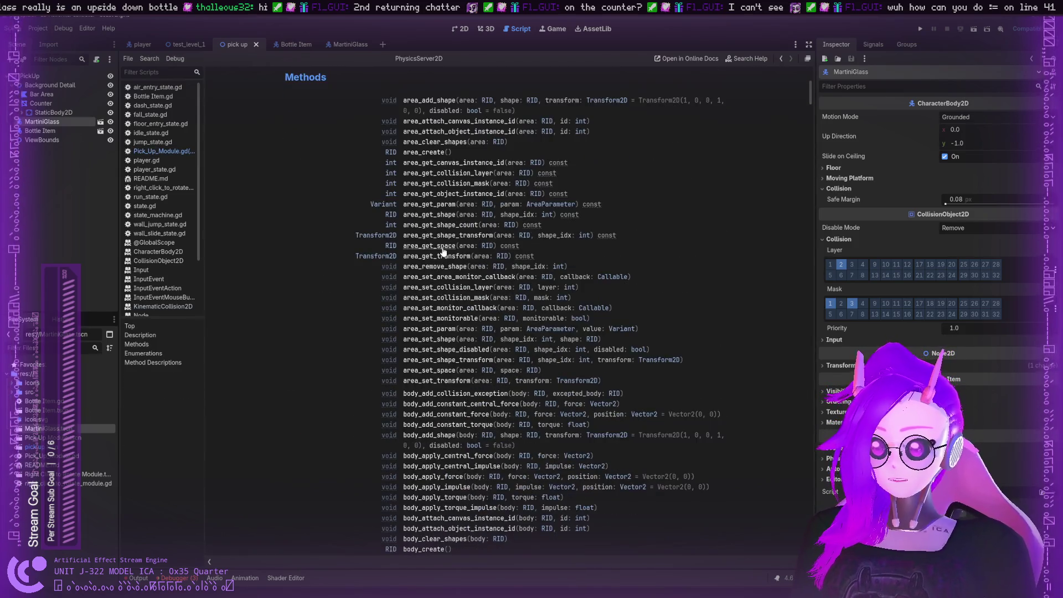
pyautogui.hotkey('ctrl', 'f')
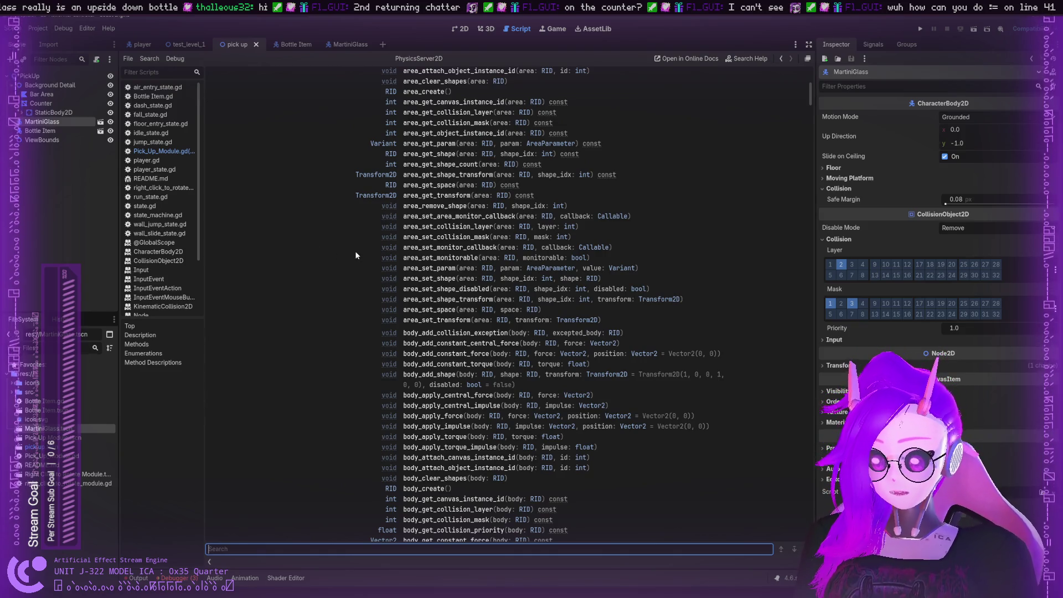
pyautogui.write('collision t')
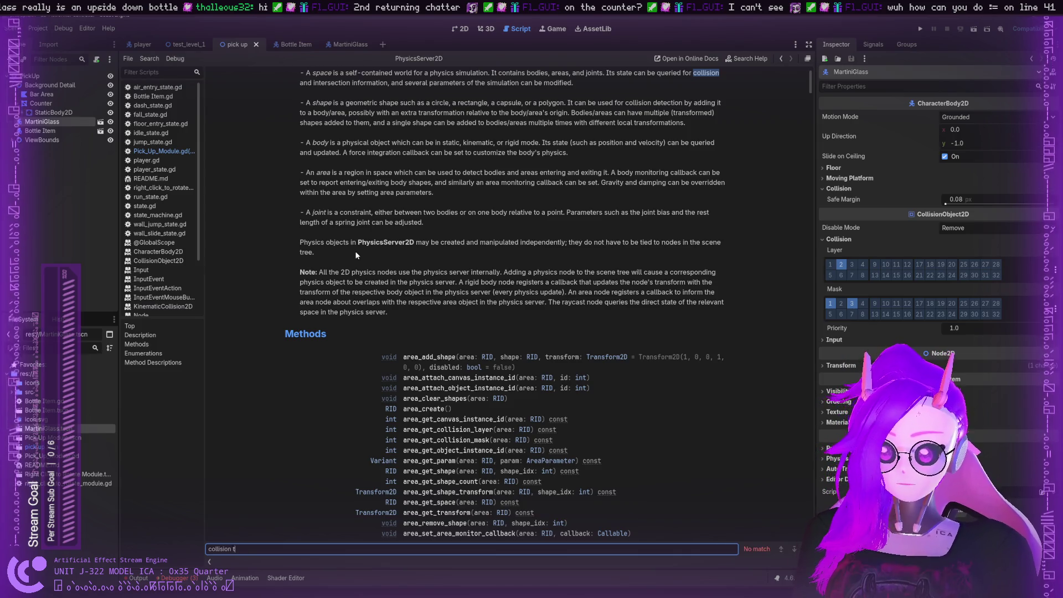
pyautogui.write('mas')
pyautogui.press('BackSpace')
pyautogui.press('BackSpace')
pyautogui.press('BackSpace')
pyautogui.write('t')
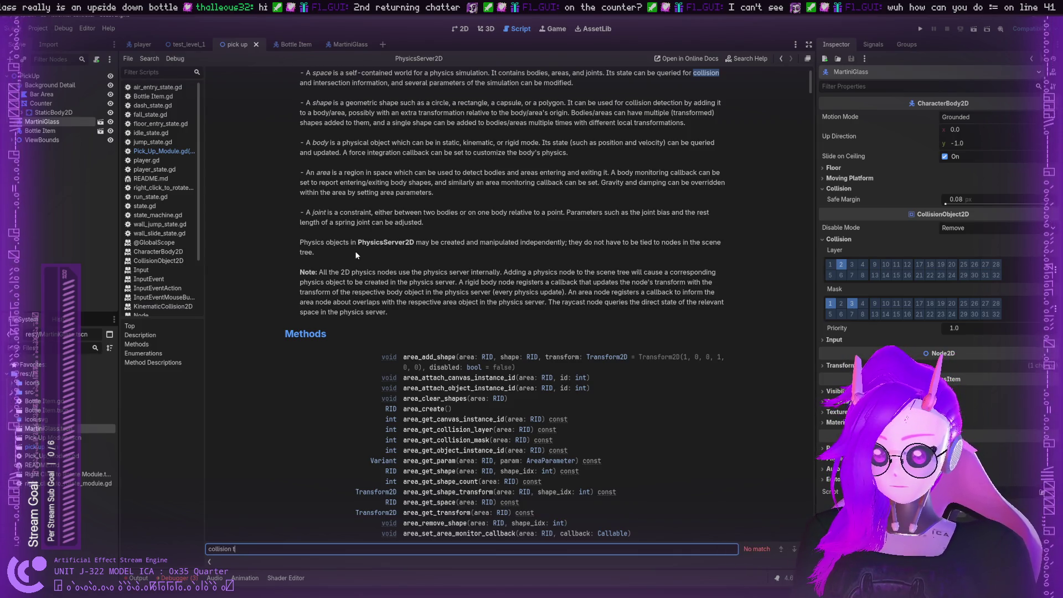
pyautogui.press('BackSpace')
pyautogui.press('BackSpace')
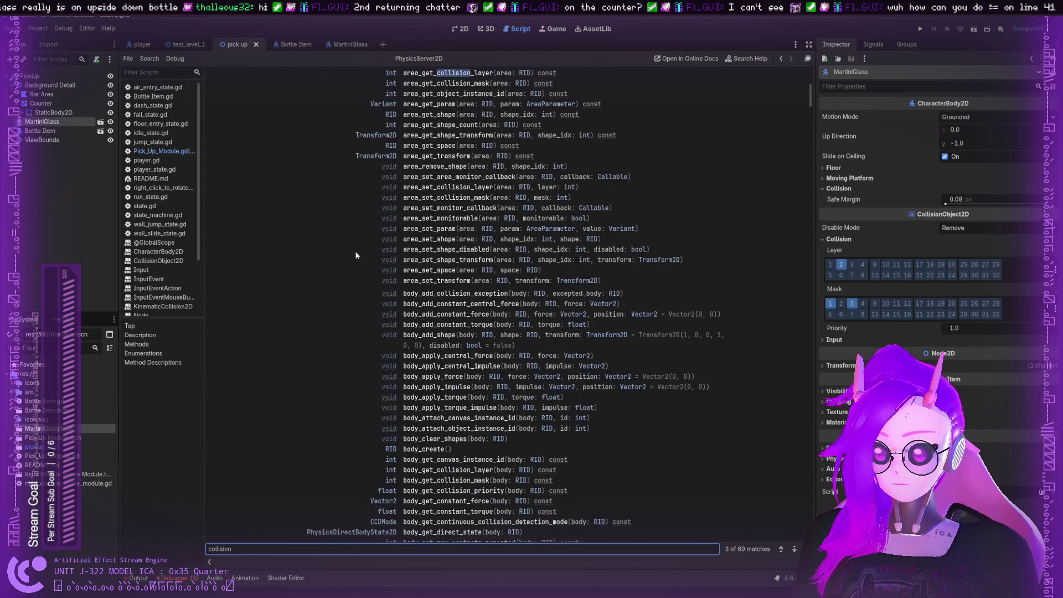
pyautogui.press('Return')
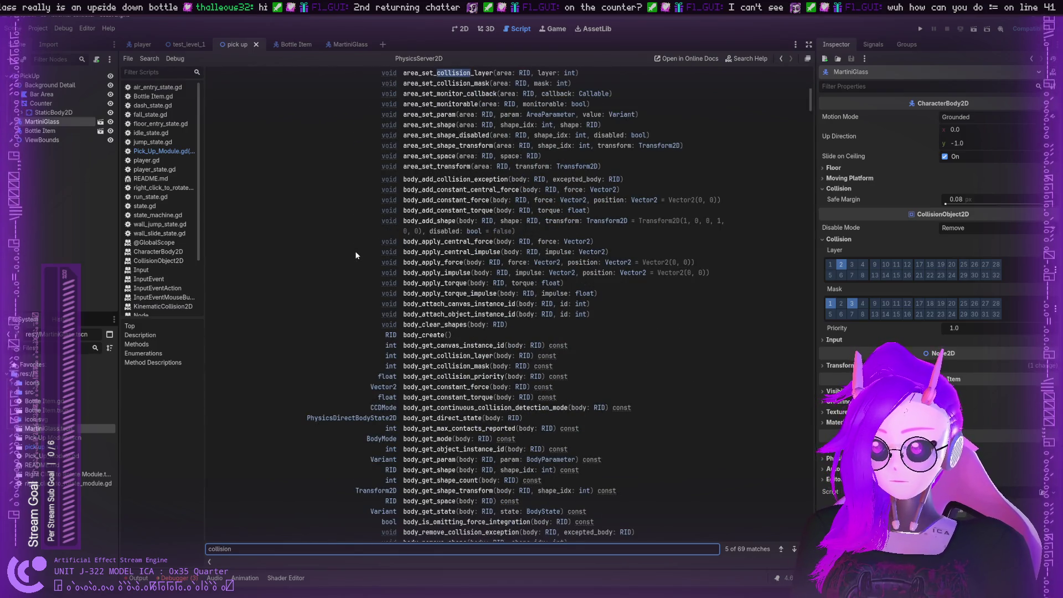
pyautogui.press('Return')
pyautogui.press('Return')
pyautogui.press('Return')
pyautogui.press('Return')
pyautogui.press('Return')
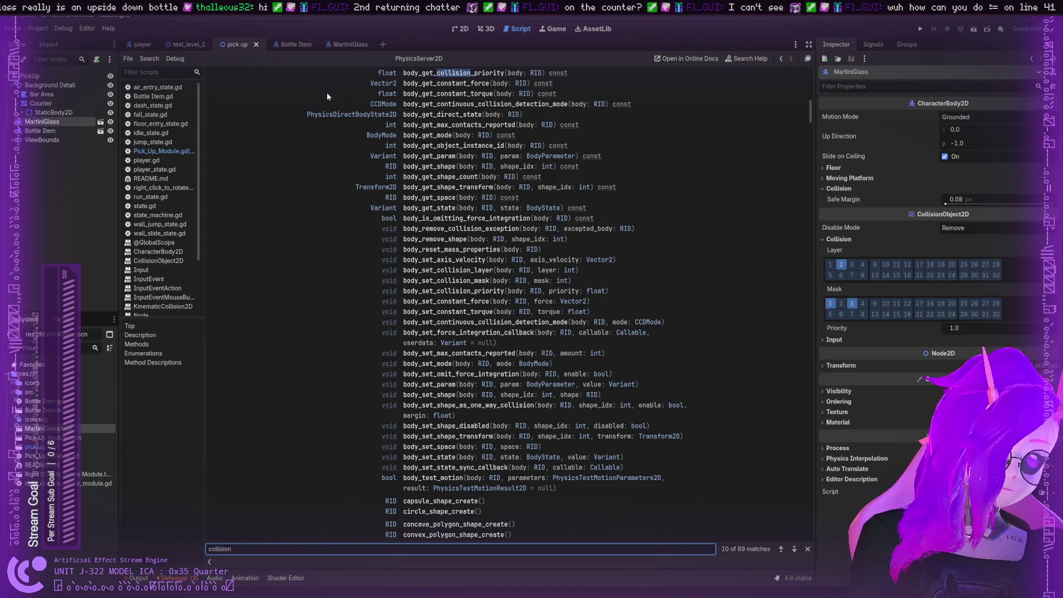
pyautogui.scroll(10, 287, 113)
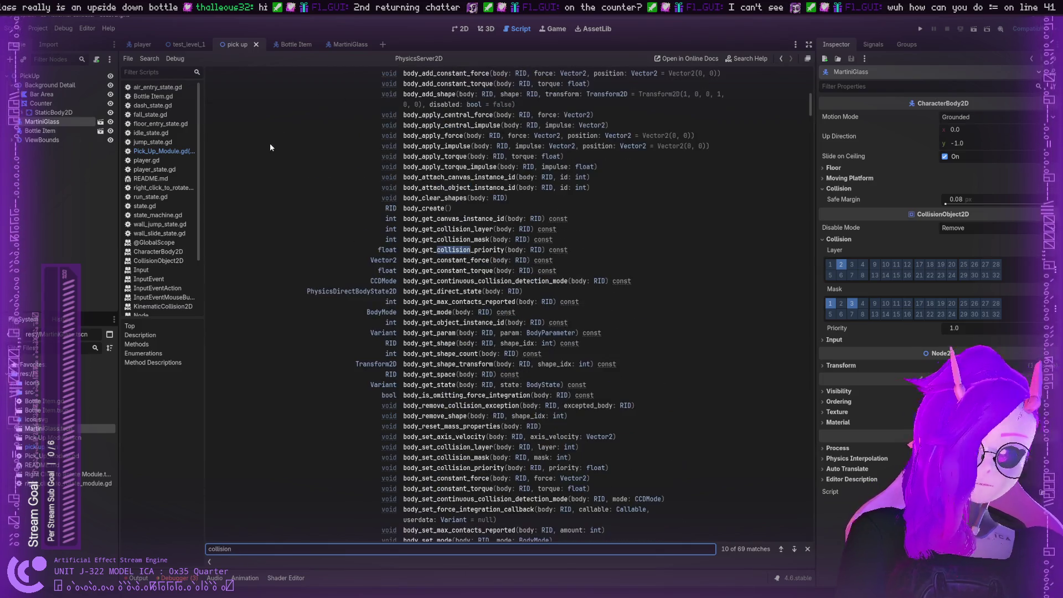
pyautogui.click(163, 150)
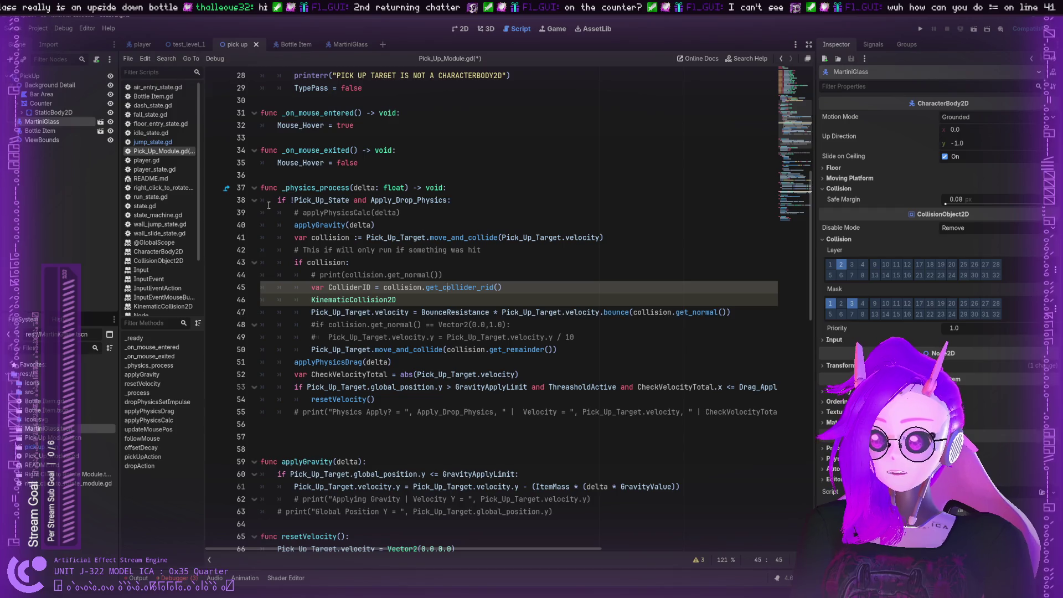
pyautogui.click(426, 238)
pyautogui.click(404, 287)
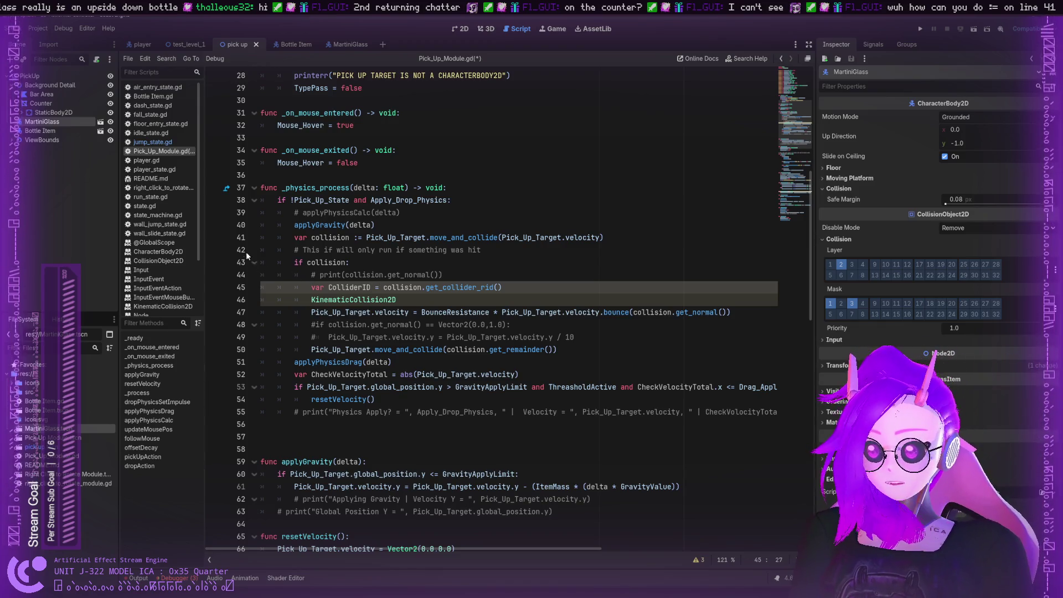
pyautogui.moveTo(325, 237); pyautogui.dragTo(354, 237)
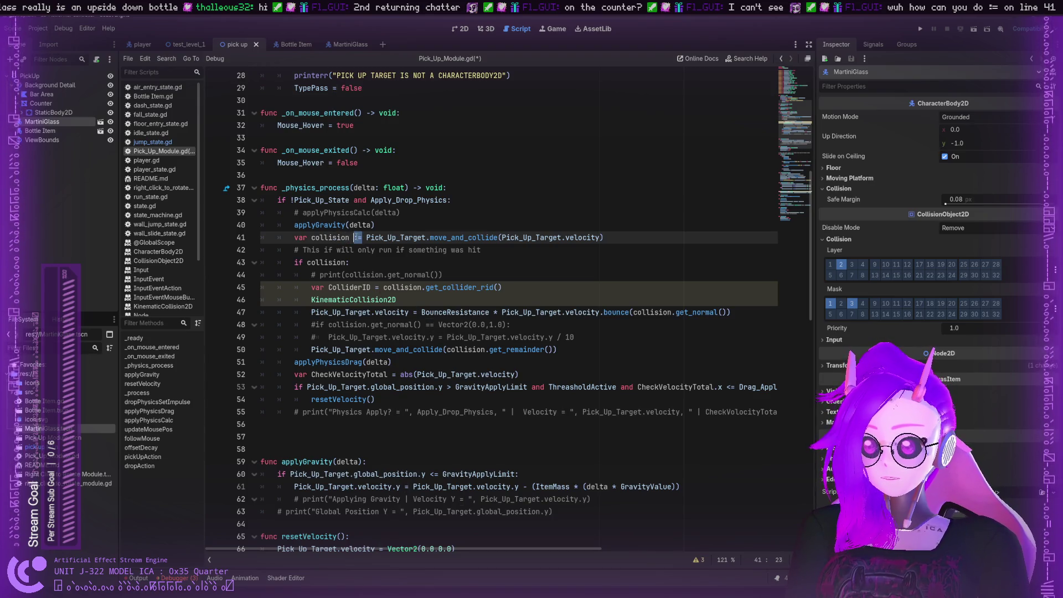
pyautogui.click(355, 237)
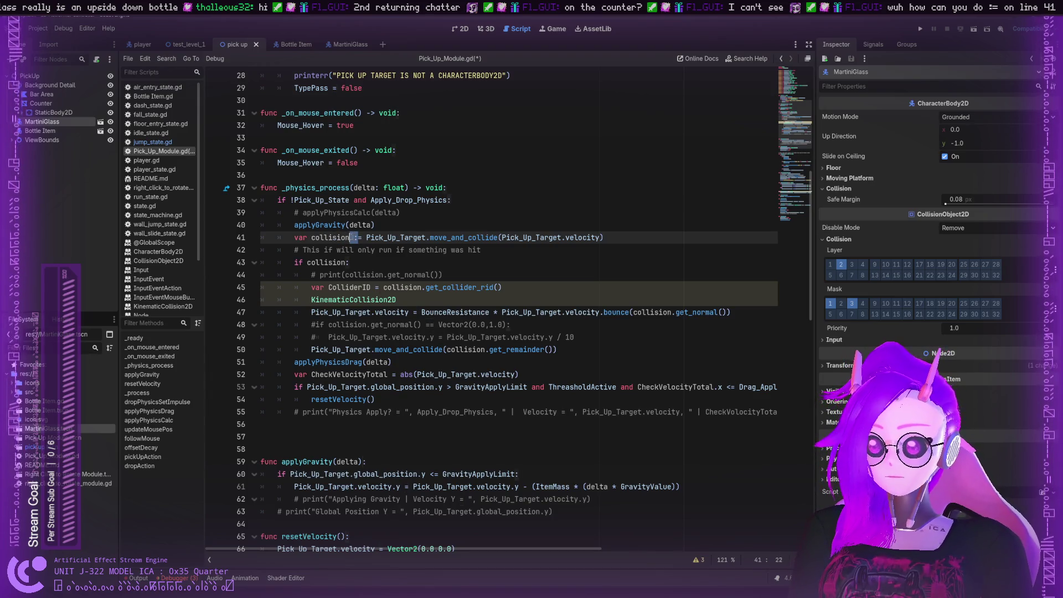
pyautogui.moveTo(357, 237)
pyautogui.mouseDown()
pyautogui.moveTo(490, 240)
pyautogui.moveTo(359, 237)
pyautogui.mouseUp()
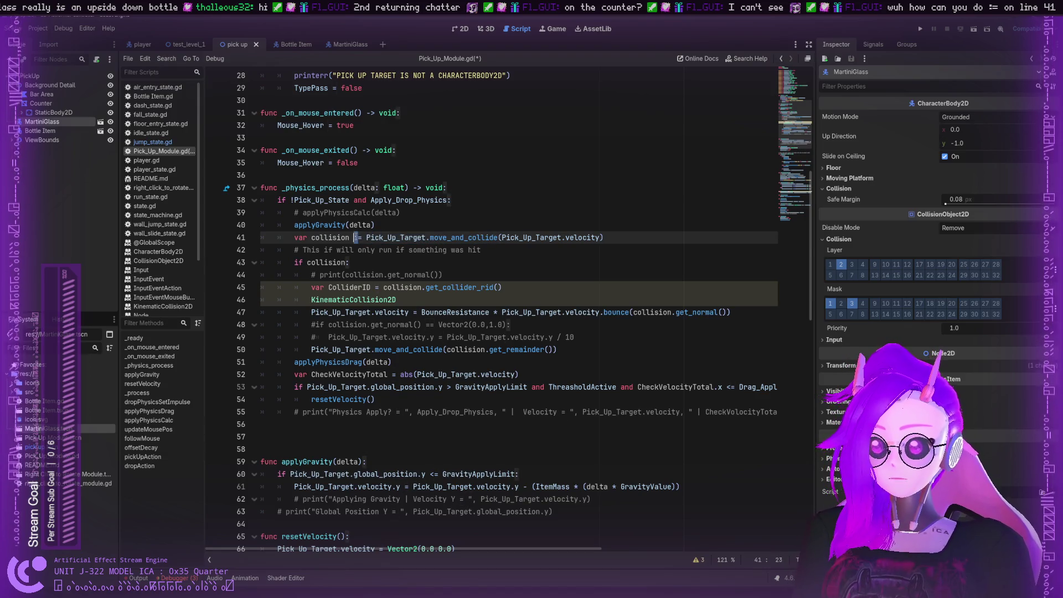
pyautogui.press('Right')
pyautogui.press('Right')
pyautogui.press('Right')
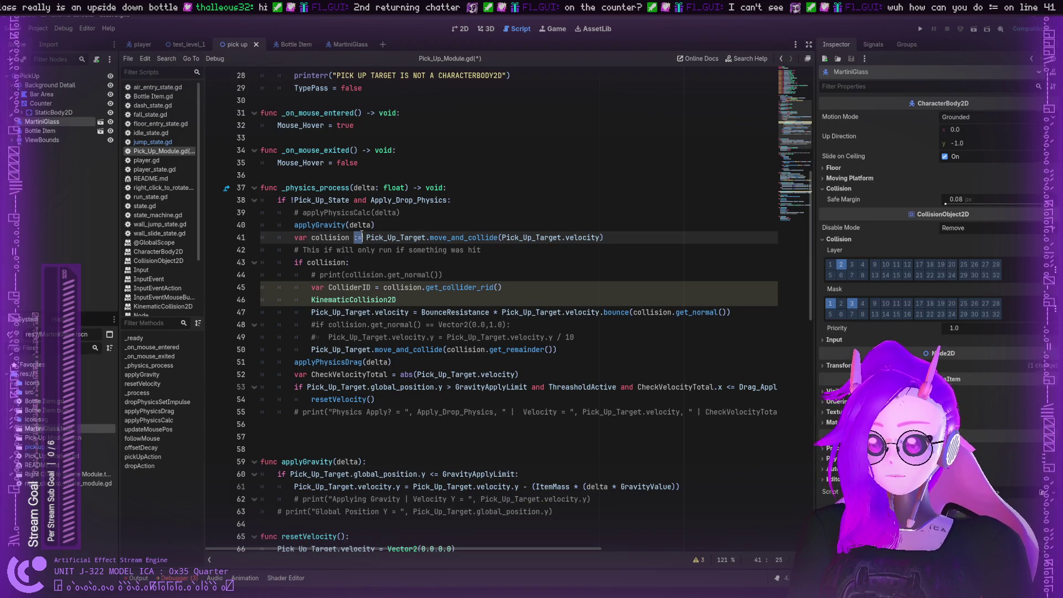
pyautogui.moveTo(355, 237); pyautogui.dragTo(461, 242)
pyautogui.click(369, 239)
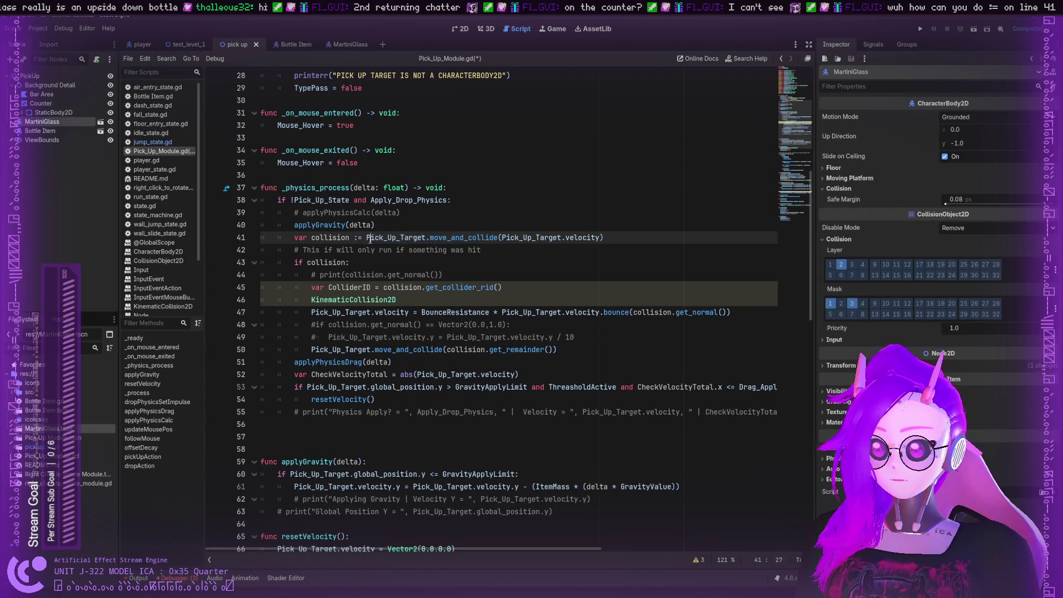
pyautogui.moveTo(364, 239)
pyautogui.mouseDown()
pyautogui.moveTo(355, 238)
pyautogui.moveTo(603, 242)
pyautogui.mouseUp()
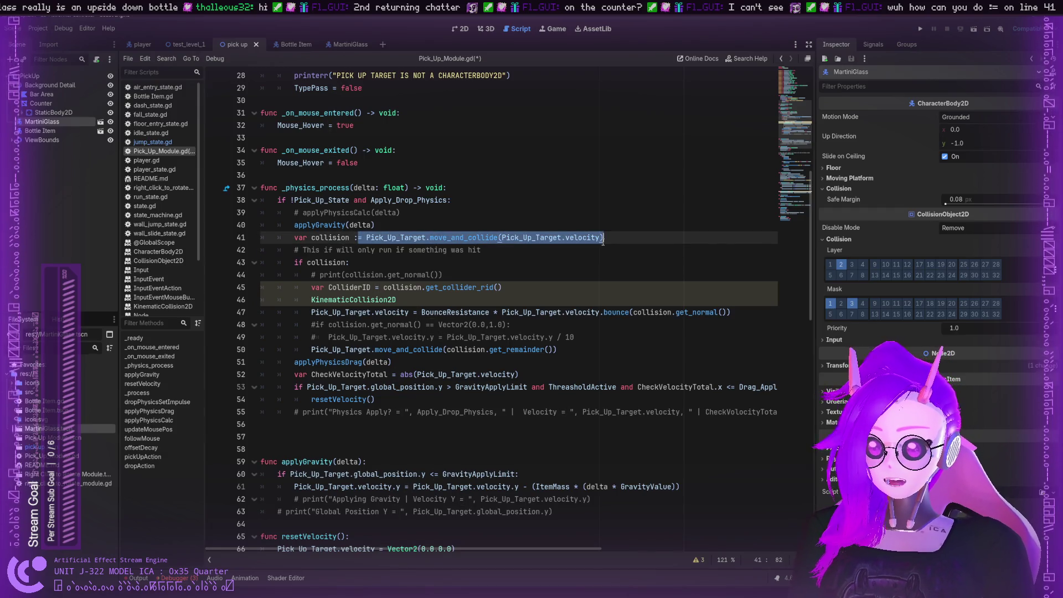
pyautogui.click(604, 242)
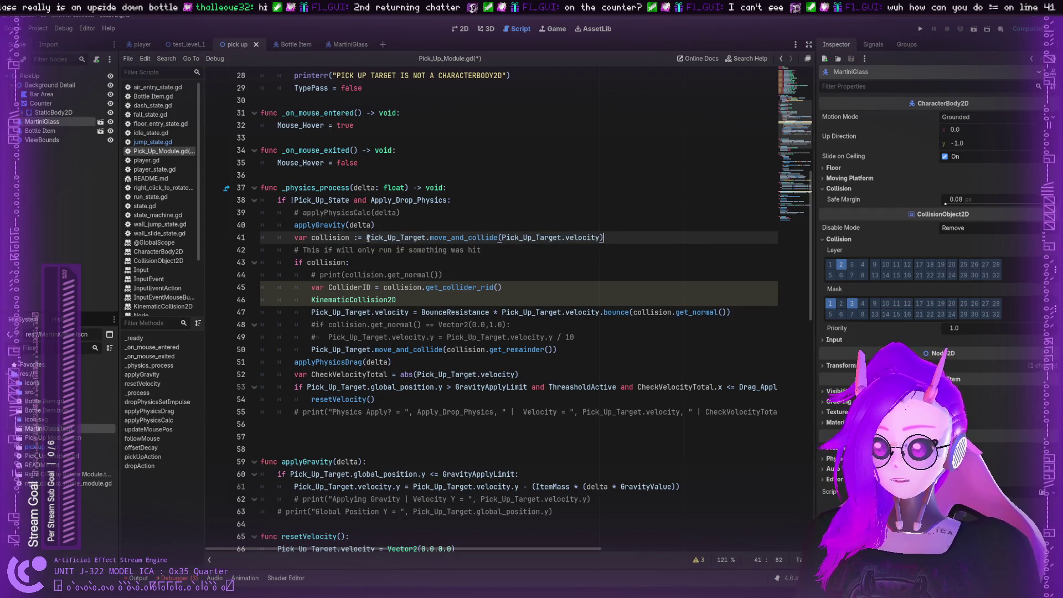
pyautogui.click(494, 286)
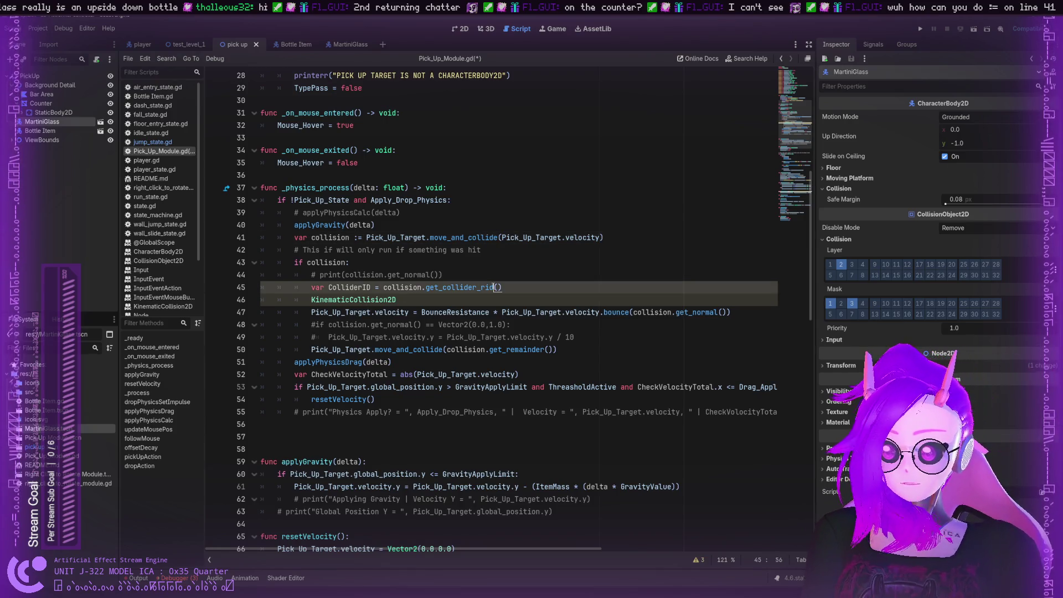
pyautogui.moveTo(397, 300); pyautogui.dragTo(311, 299)
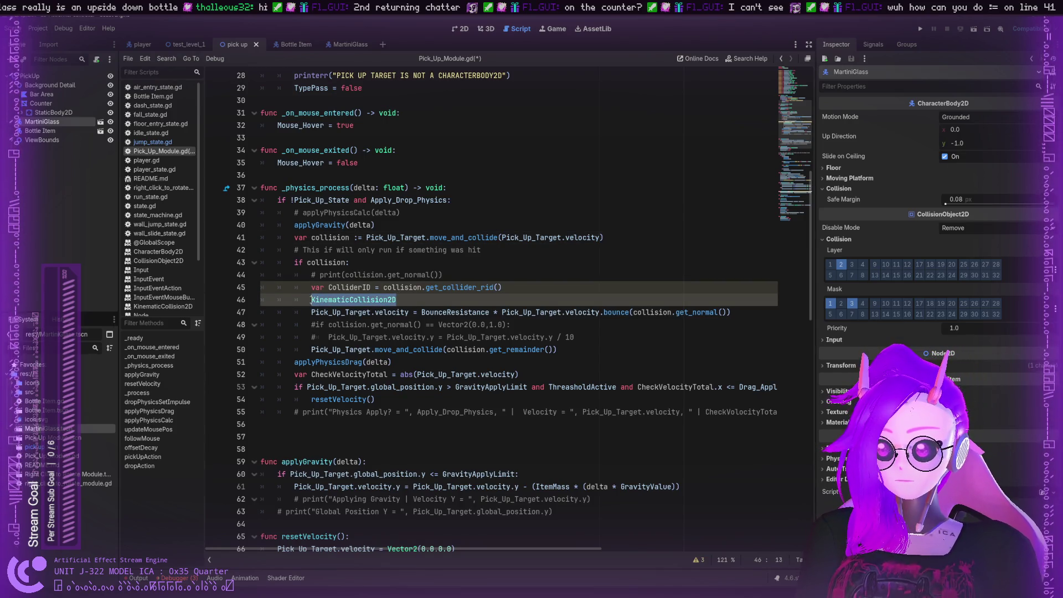
# Write a PhysicsServer2D.body_get_collision_layer() call using autocomplete, choosing the body version
pyautogui.write('Physics')
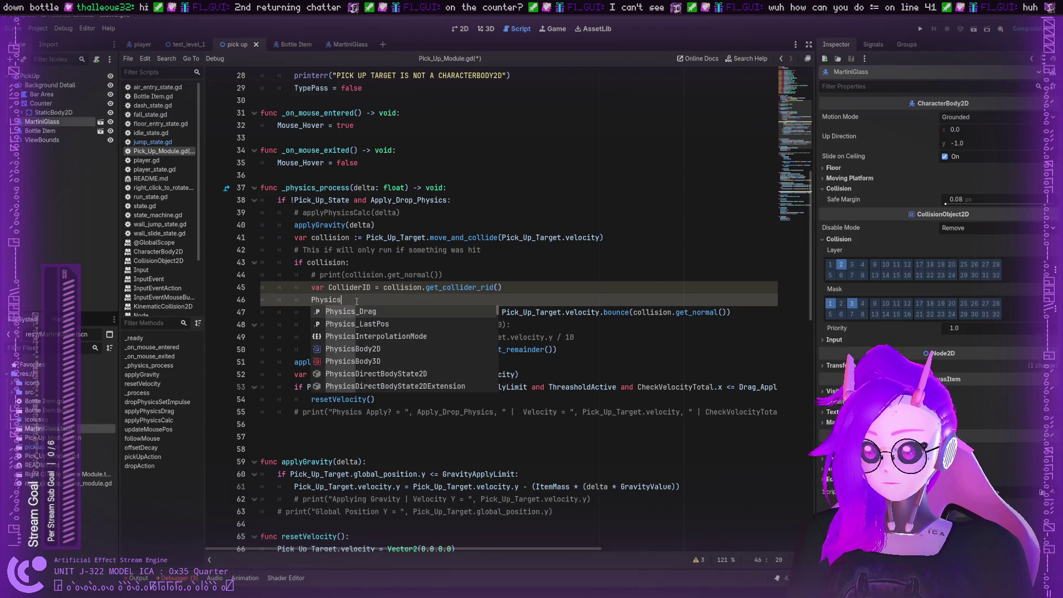
pyautogui.write('Server')
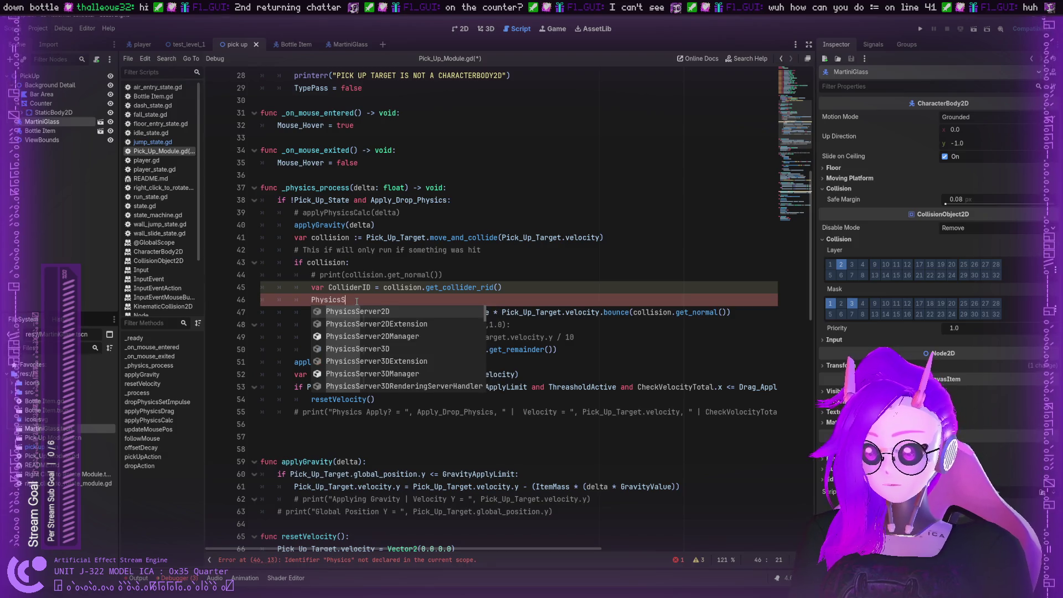
pyautogui.press('Return')
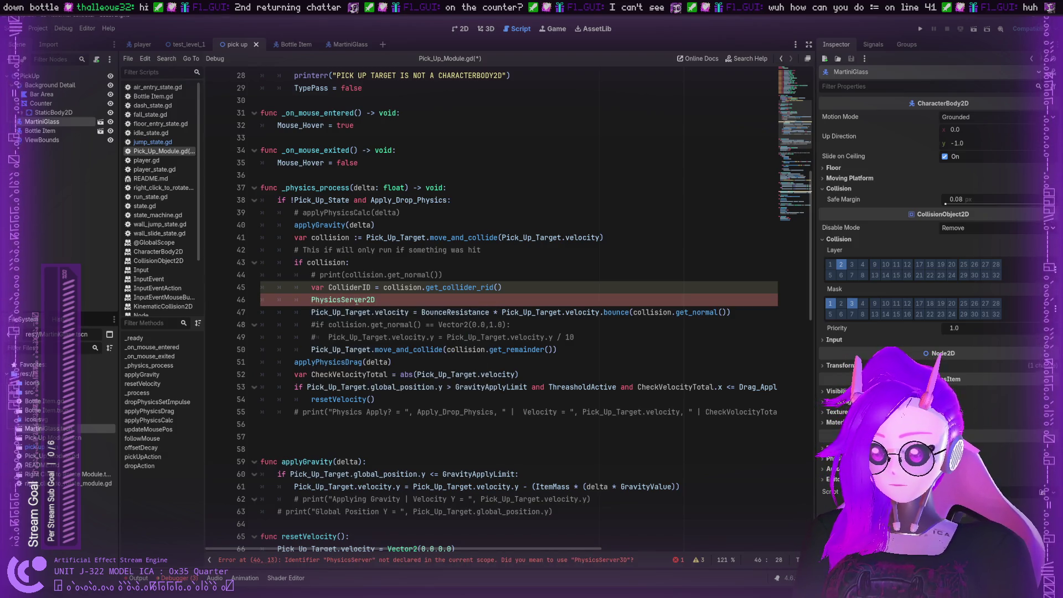
pyautogui.write('.get')
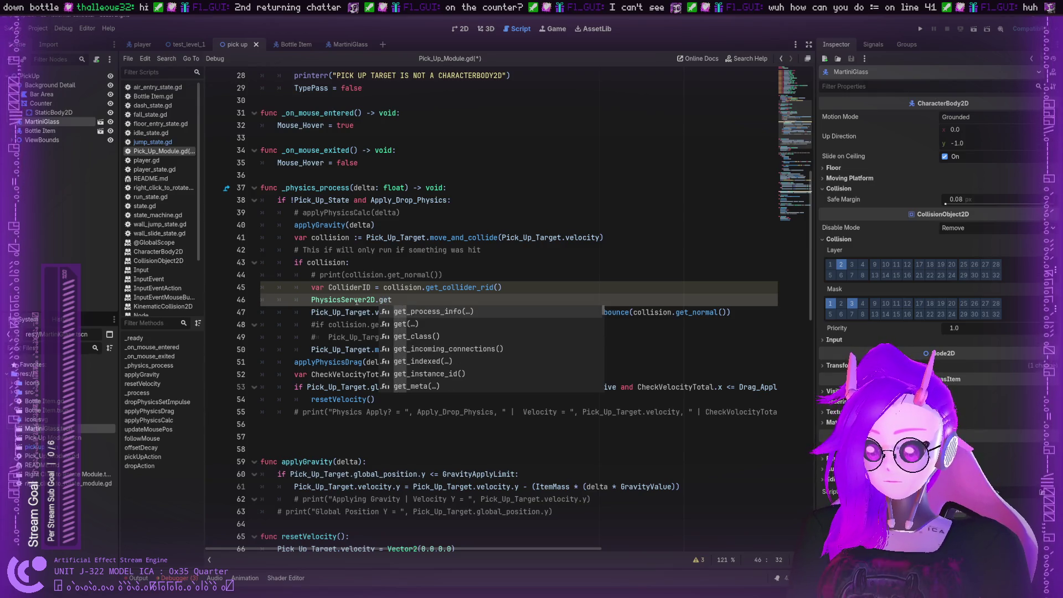
pyautogui.write('_')
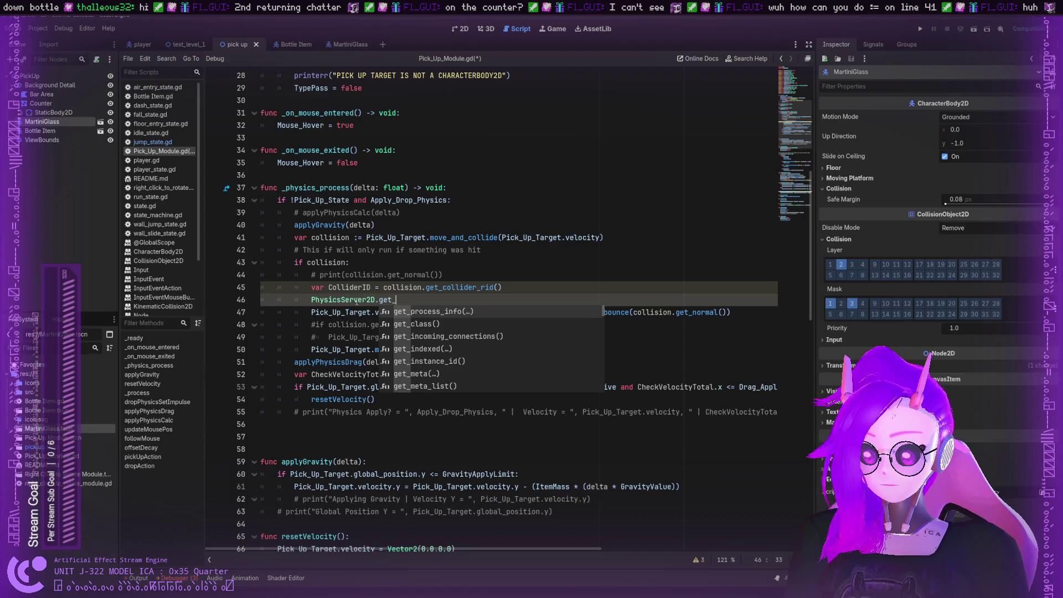
pyautogui.write('col')
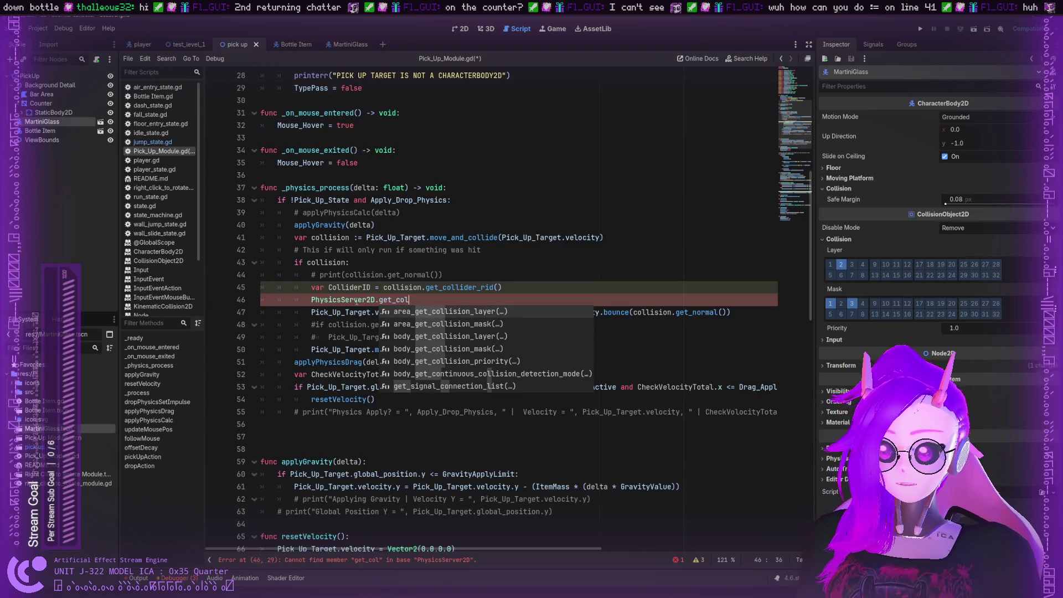
pyautogui.press('Down')
pyautogui.press('Down')
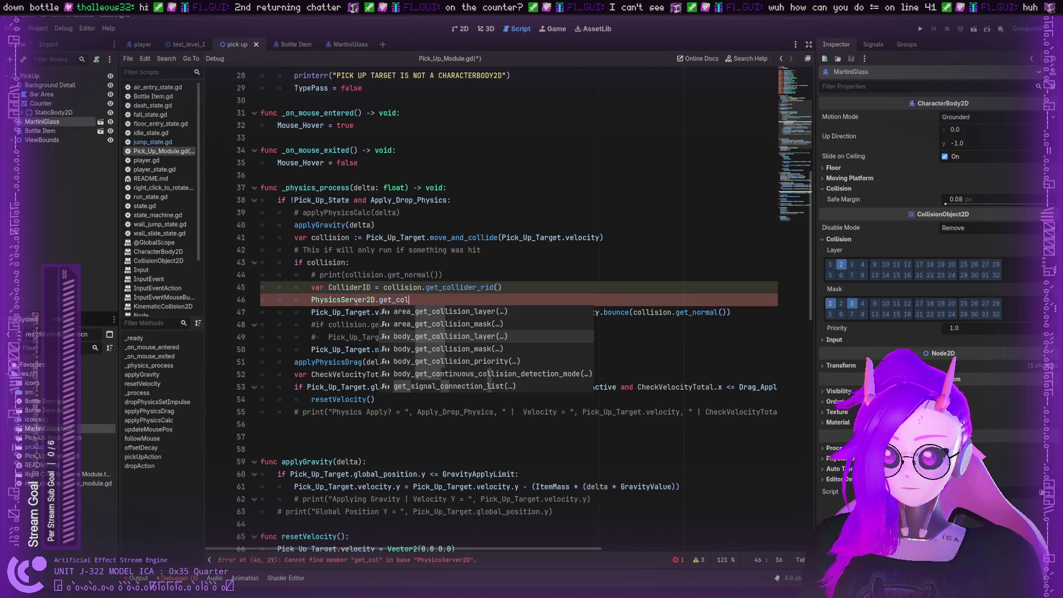
pyautogui.press('Return')
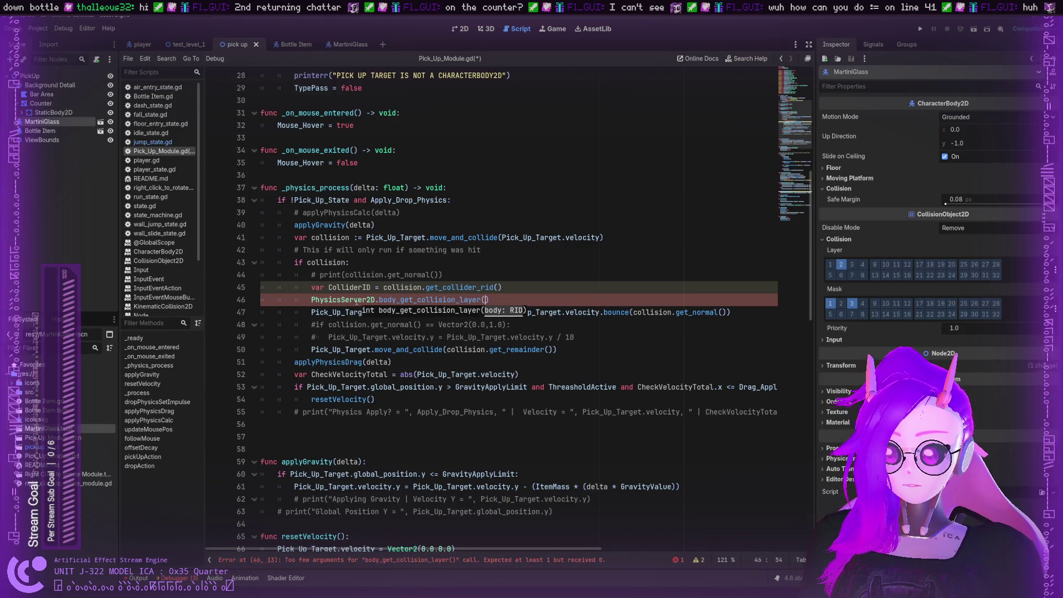
# Move collision.get_collider_rid() into the layer lookup and delete the ColliderID line
pyautogui.click(341, 287)
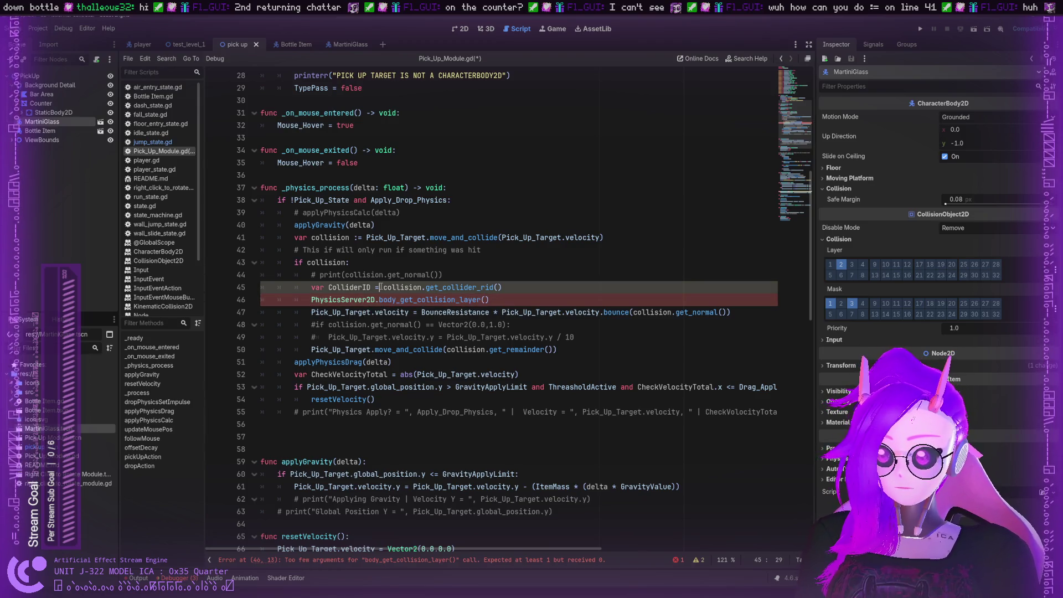
pyautogui.moveTo(384, 287)
pyautogui.mouseDown()
pyautogui.moveTo(502, 287)
pyautogui.moveTo(485, 300)
pyautogui.moveTo(457, 287)
pyautogui.moveTo(257, 286)
pyautogui.mouseUp()
pyautogui.press('BackSpace')
pyautogui.press('BackSpace')
pyautogui.click(646, 289)
pyautogui.press('Return')
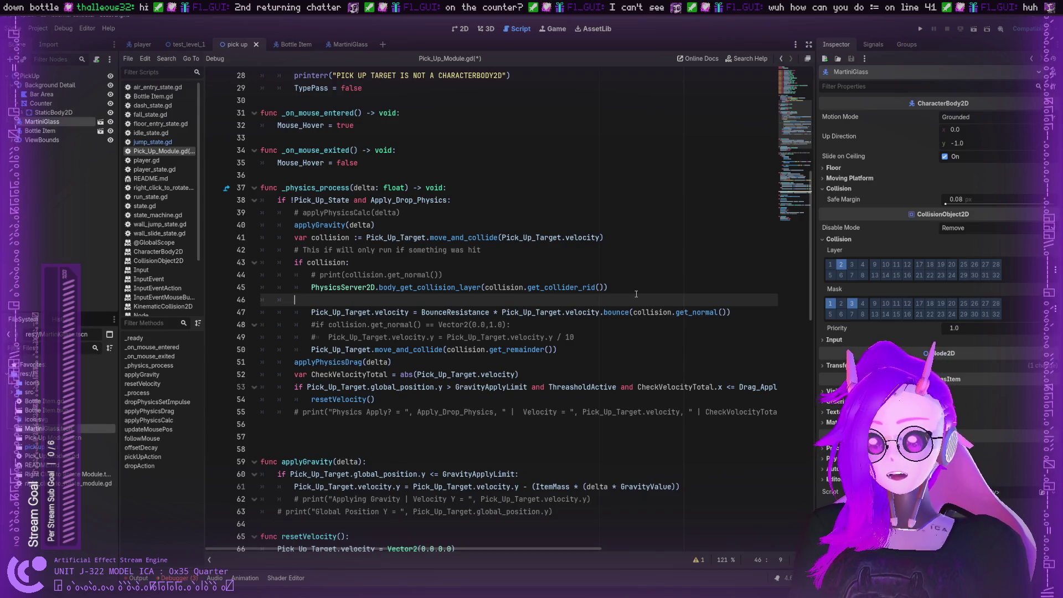
pyautogui.press('Return')
pyautogui.press('BackSpace')
pyautogui.press('BackSpace')
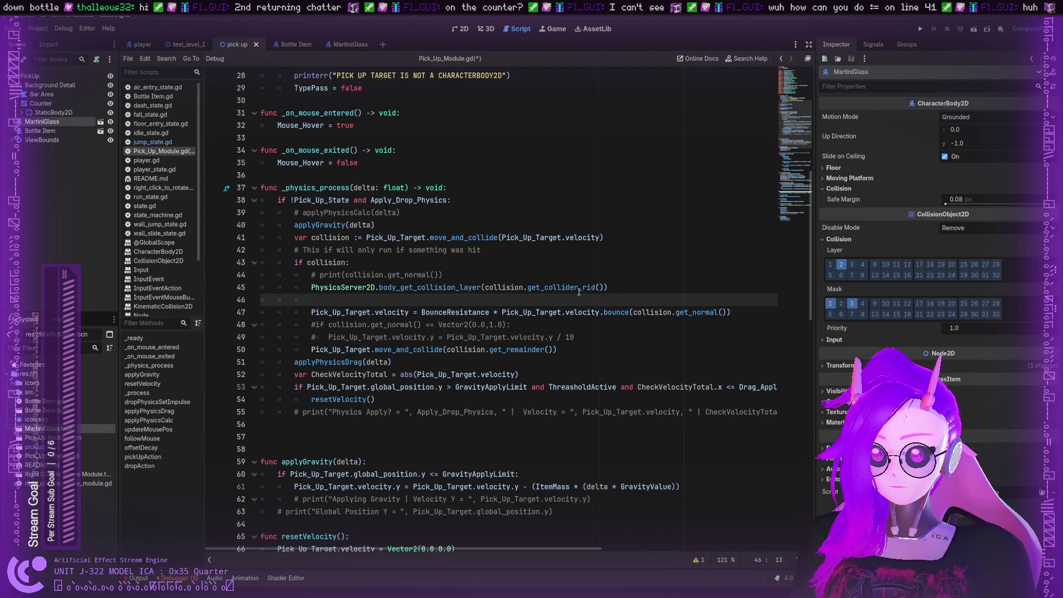
# Type a bare if on the empty line below the collision-layer lookup
pyautogui.doubleClick(510, 285)
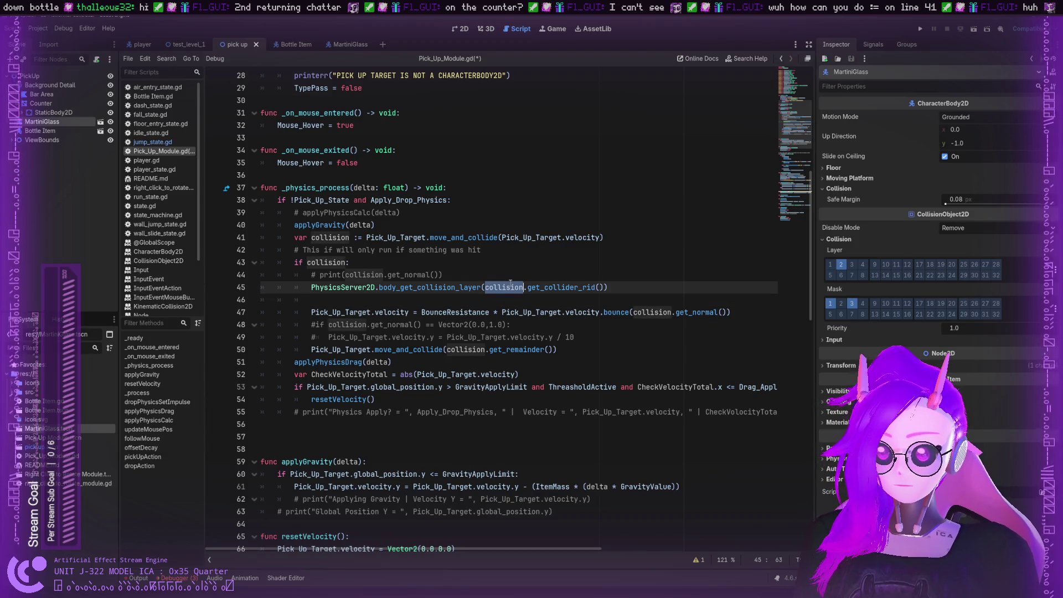
pyautogui.click(404, 295)
pyautogui.doubleClick(405, 287)
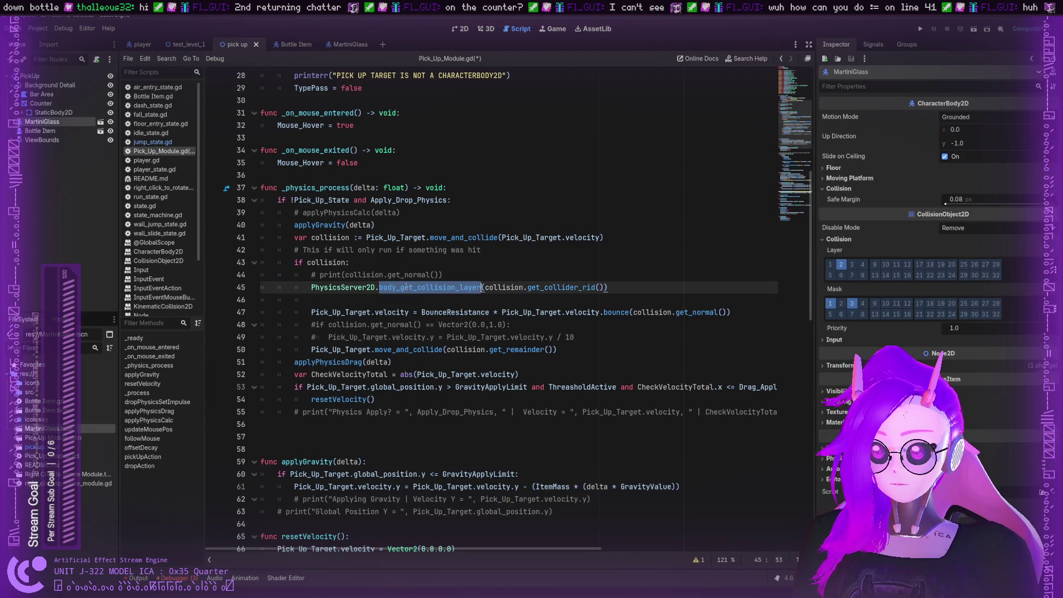
pyautogui.click(348, 286)
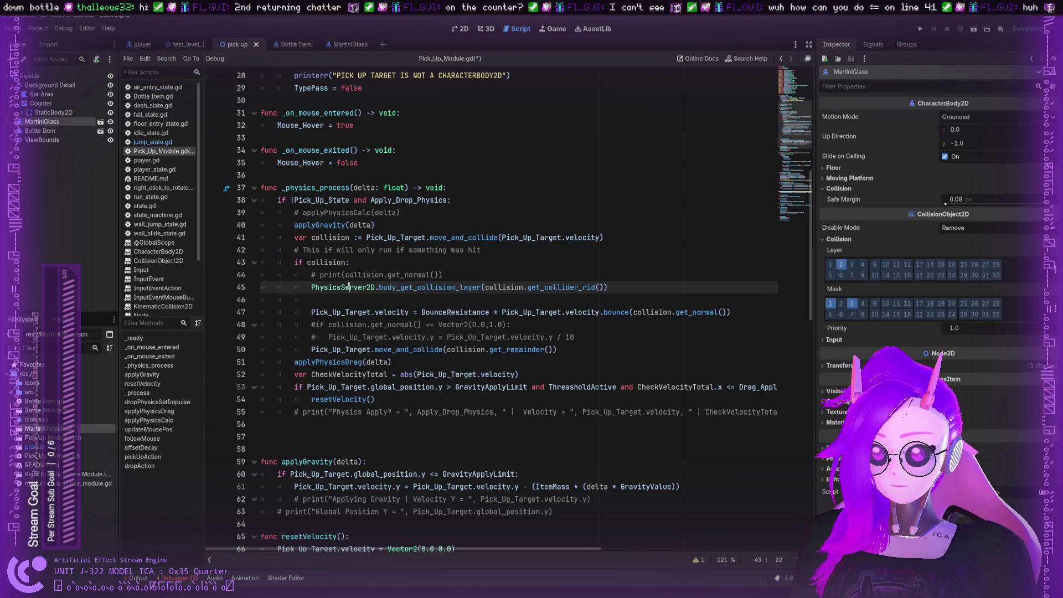
pyautogui.click(310, 287)
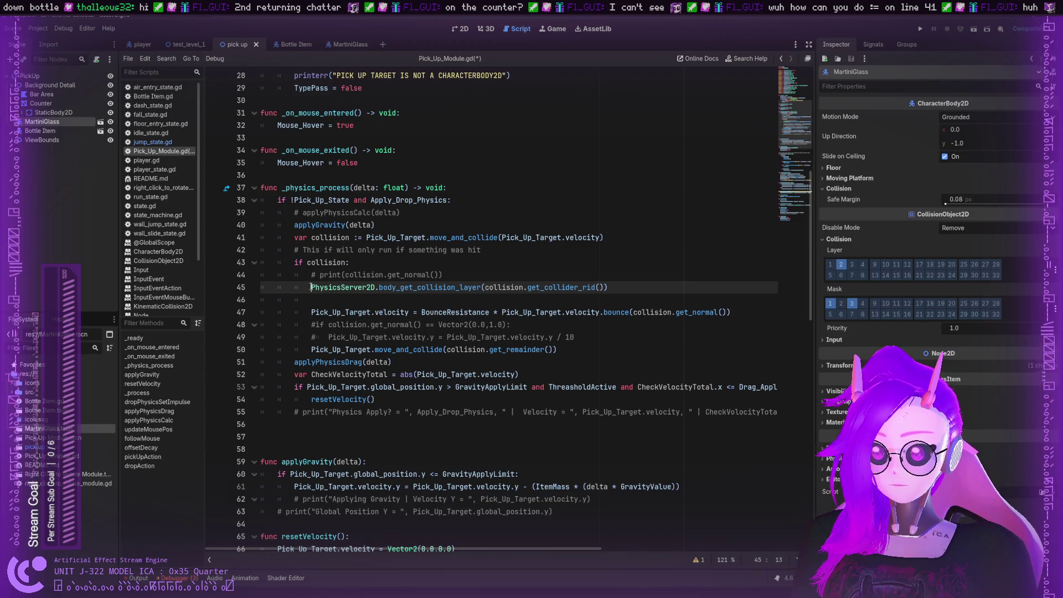
pyautogui.click(425, 287)
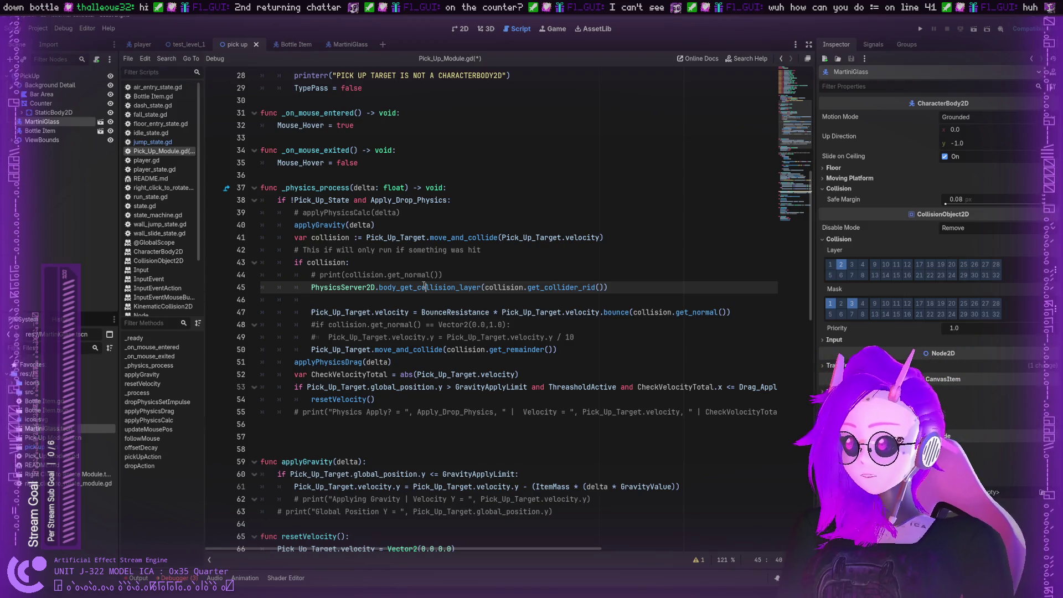
pyautogui.click(319, 299)
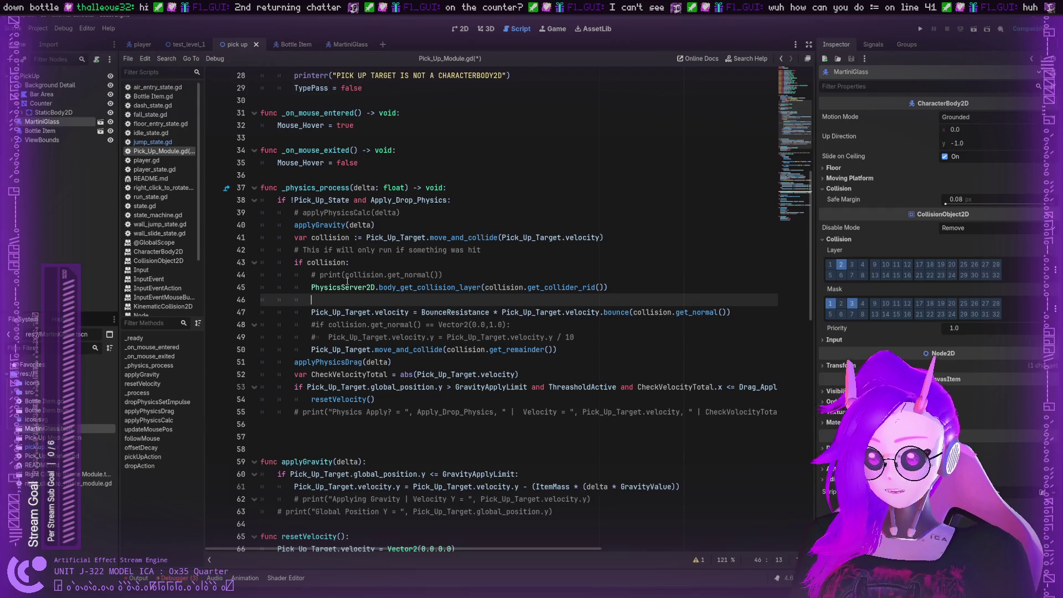
pyautogui.write('if')
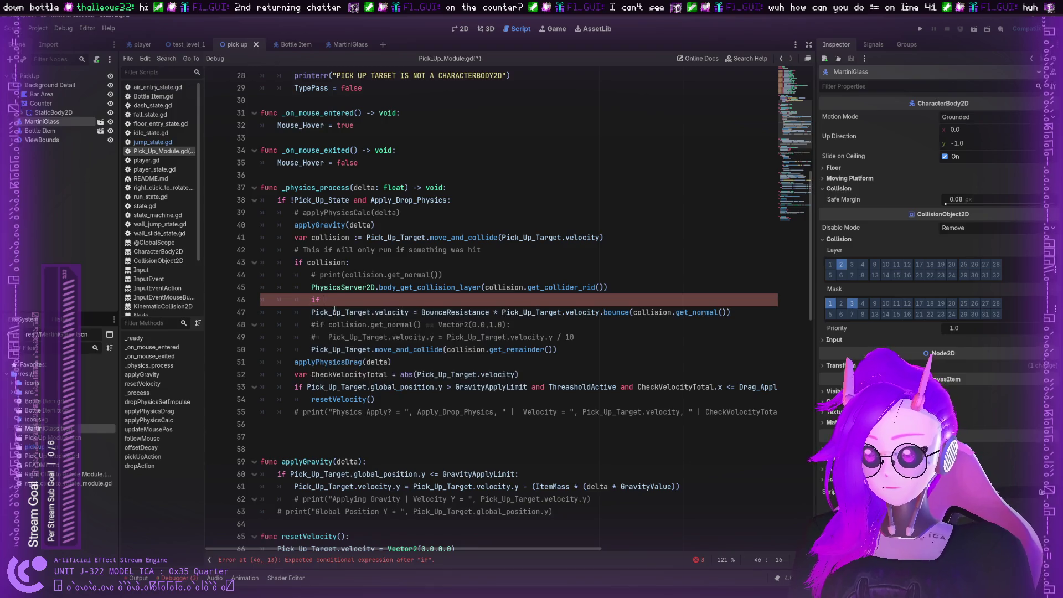
# Cut the lookup call and shuffle it back onto line 45 above the if
pyautogui.moveTo(307, 284); pyautogui.dragTo(620, 285)
pyautogui.hotkey('ctrl', 'x')
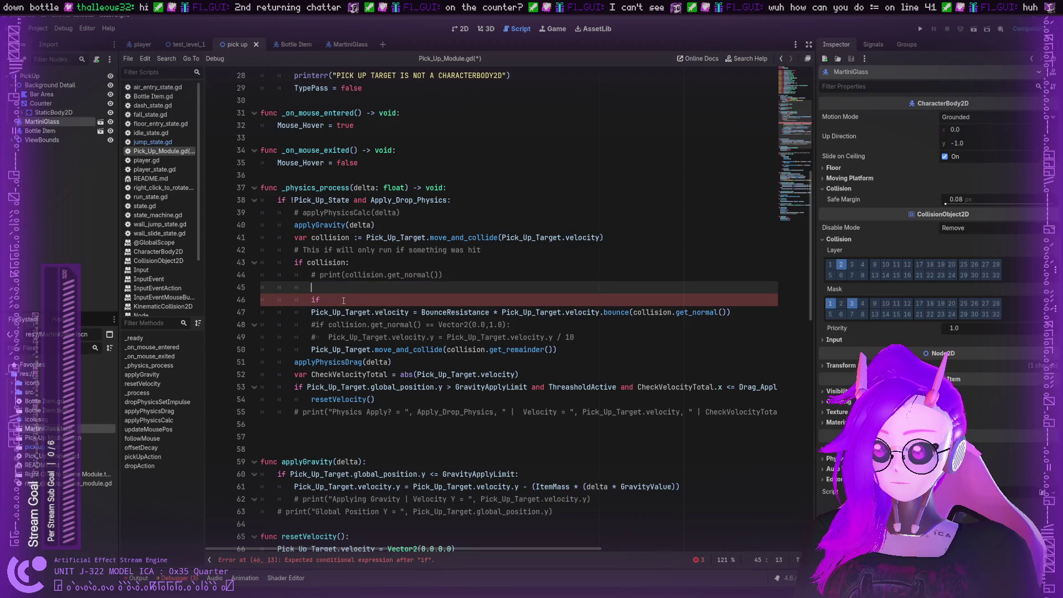
pyautogui.click(324, 299)
pyautogui.hotkey('ctrl', 'v')
pyautogui.click(310, 300)
pyautogui.press('BackSpace')
pyautogui.press('BackSpace')
pyautogui.press('BackSpace')
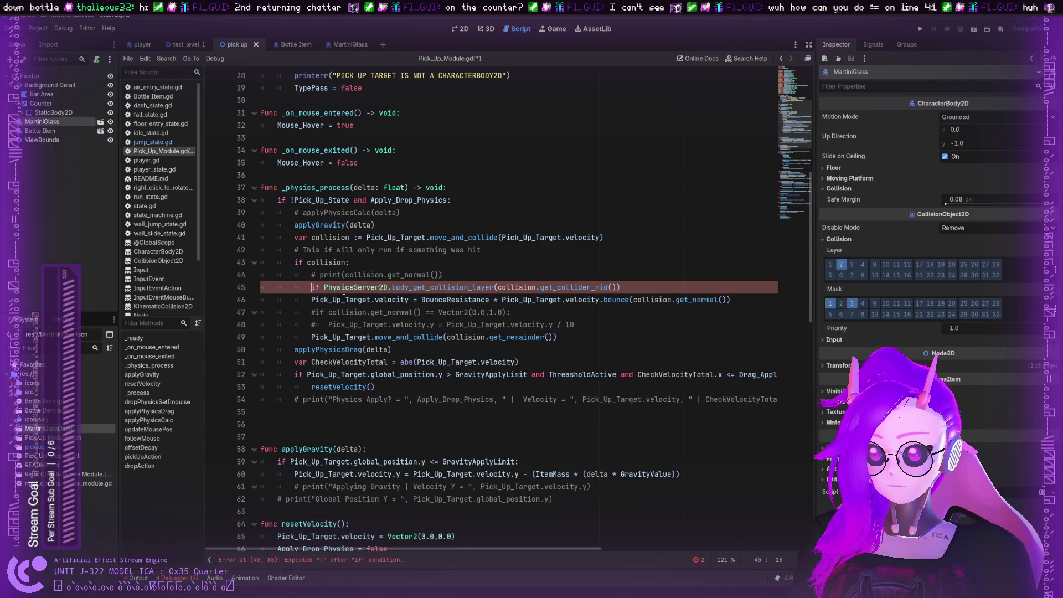
pyautogui.press('Return')
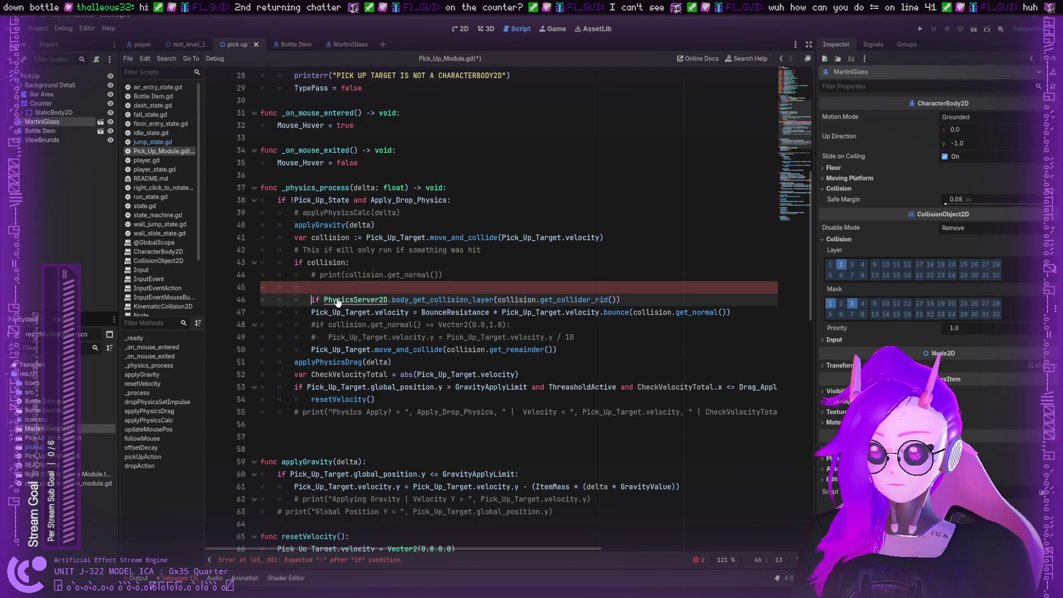
pyautogui.moveTo(324, 299); pyautogui.dragTo(619, 299)
pyautogui.moveTo(442, 299); pyautogui.dragTo(322, 282)
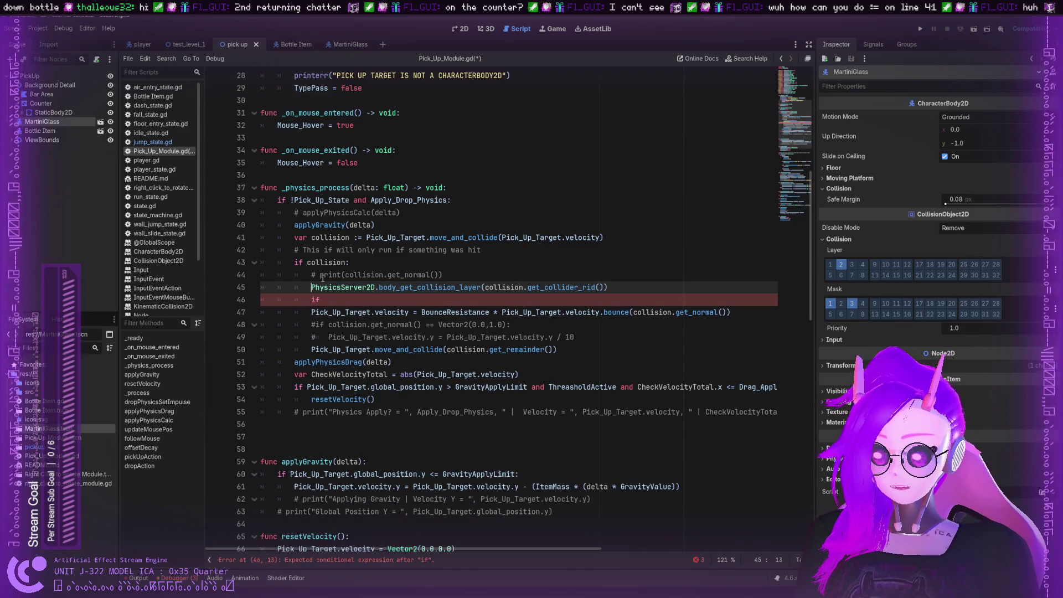
# Assign the PhysicsServer2D lookup to var CollisionLayerHit with a plain = assignment
pyautogui.write('var Col')
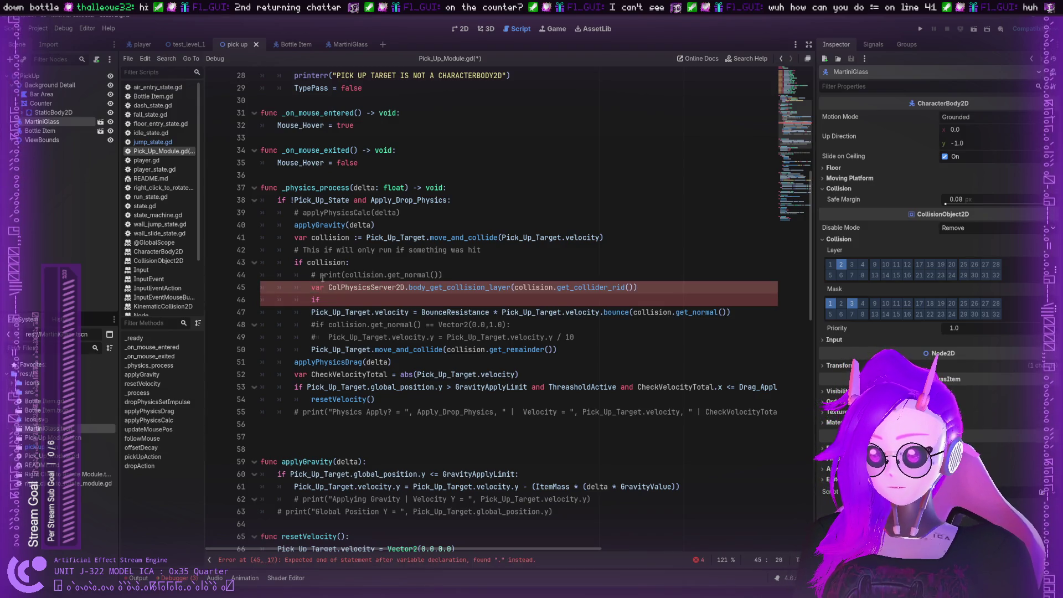
pyautogui.write('lision')
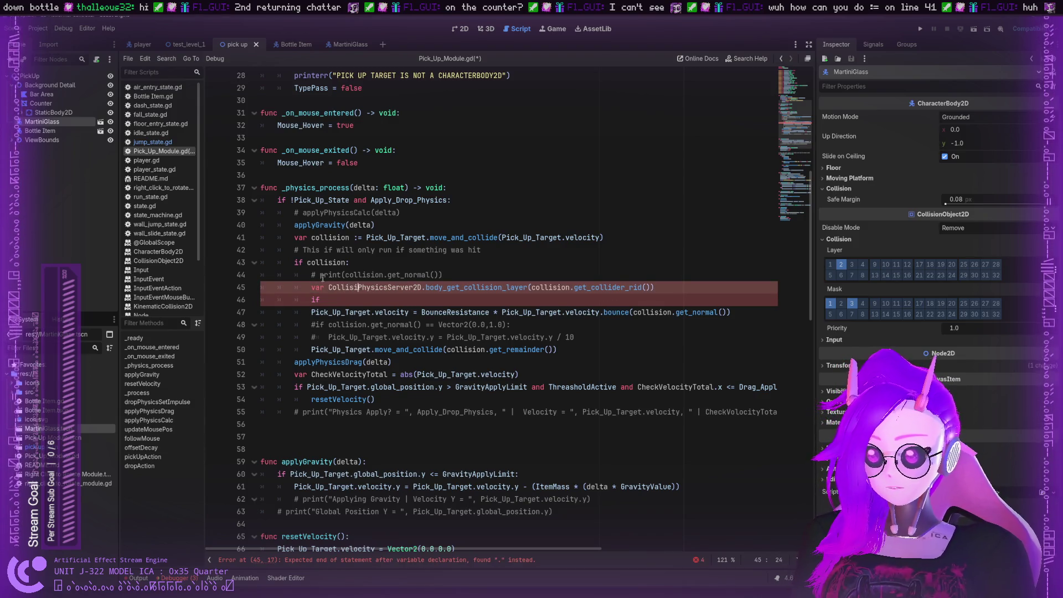
pyautogui.write('Layer H')
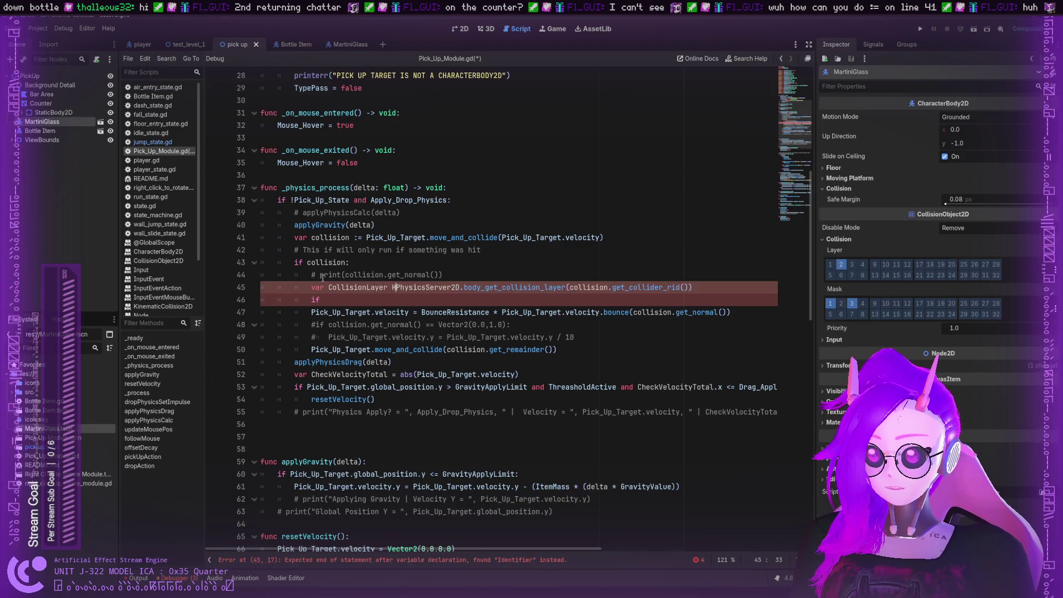
pyautogui.write('it =')
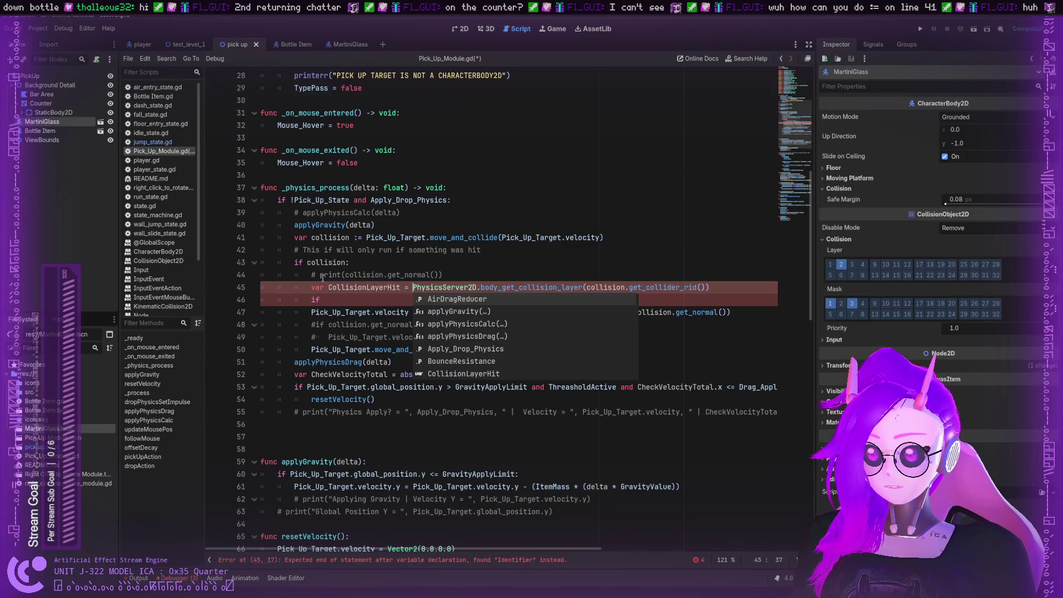
pyautogui.press('Left')
pyautogui.press('Left')
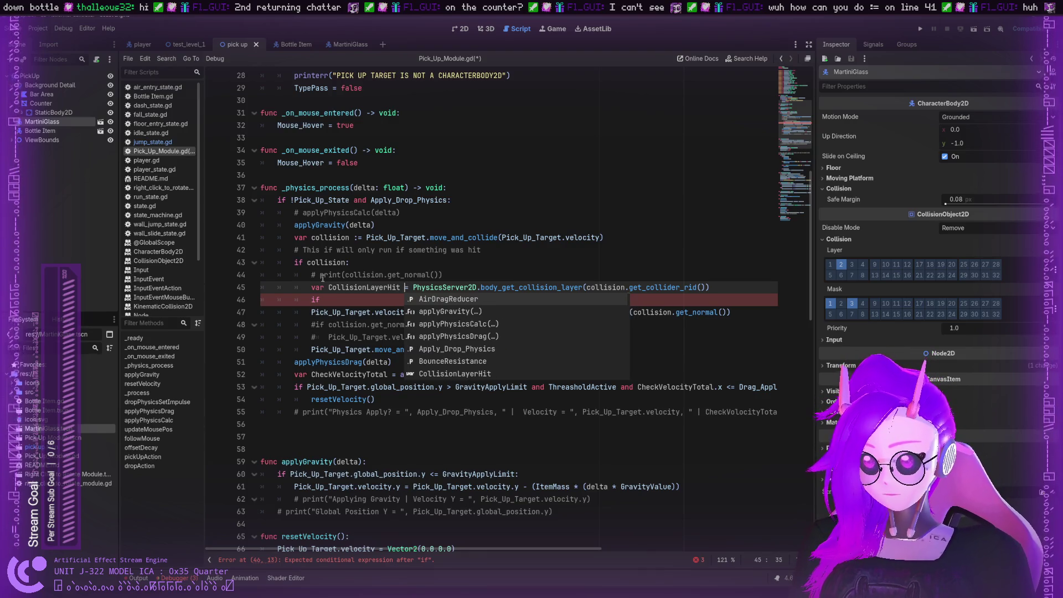
pyautogui.write(':')
pyautogui.doubleClick(364, 288)
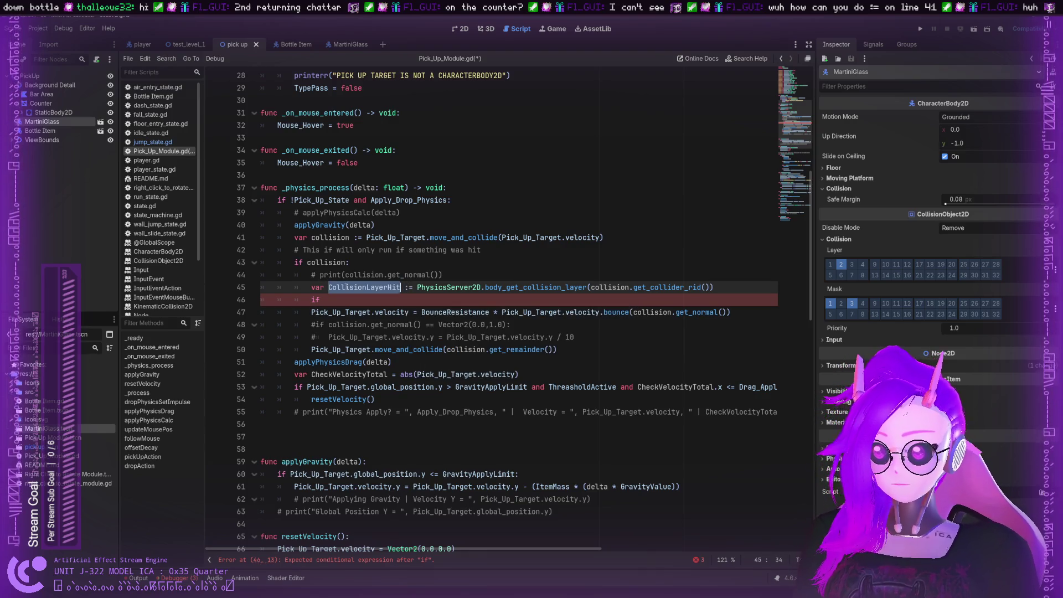
pyautogui.click(411, 287)
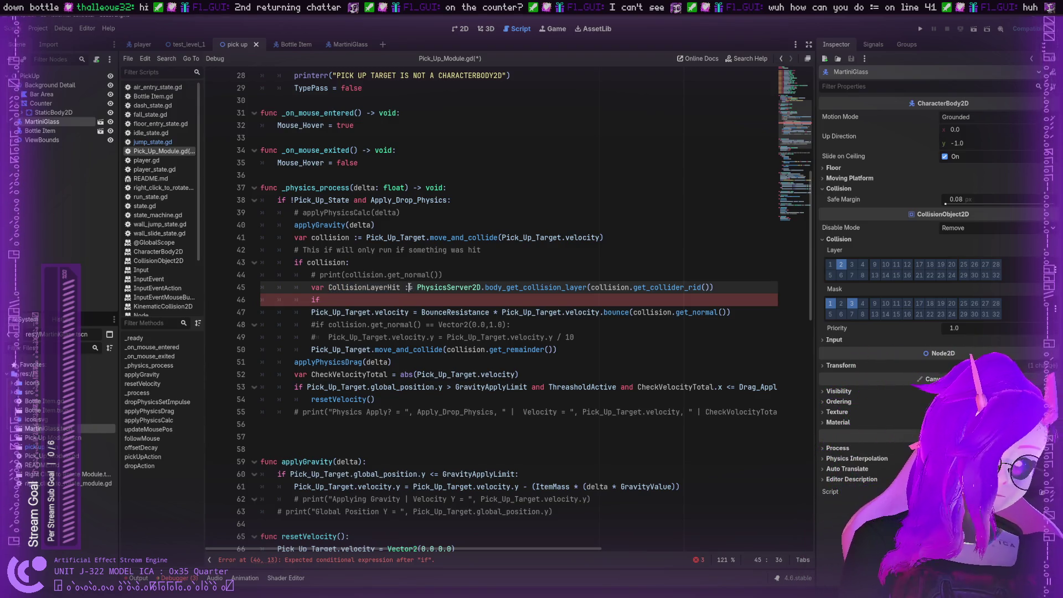
pyautogui.press('BackSpace')
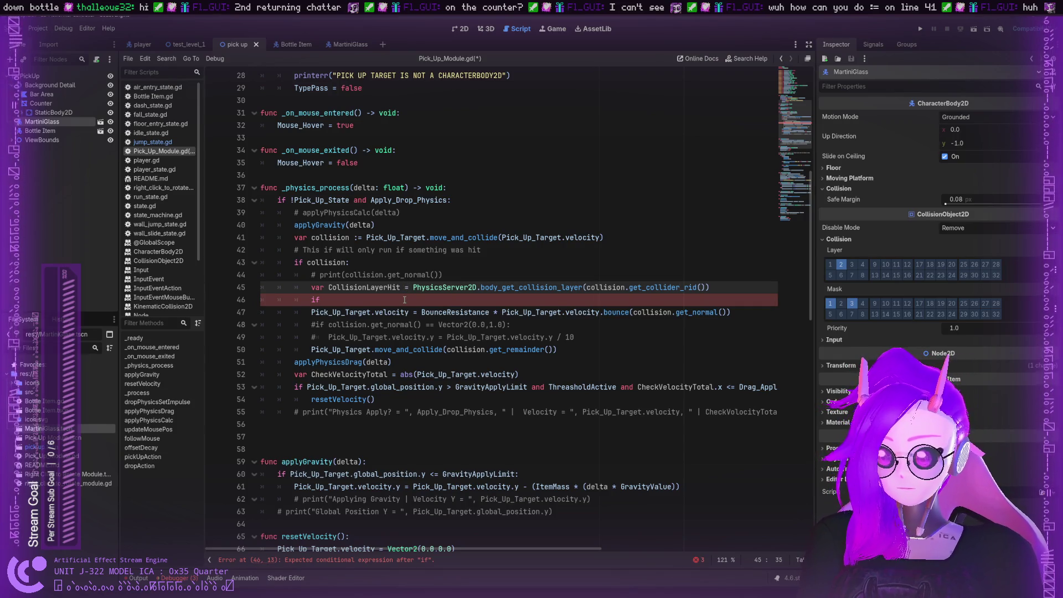
# Copy CollisionLayerHit after the if on line 46, followed by !=(0.0,1.0
pyautogui.doubleClick(347, 286)
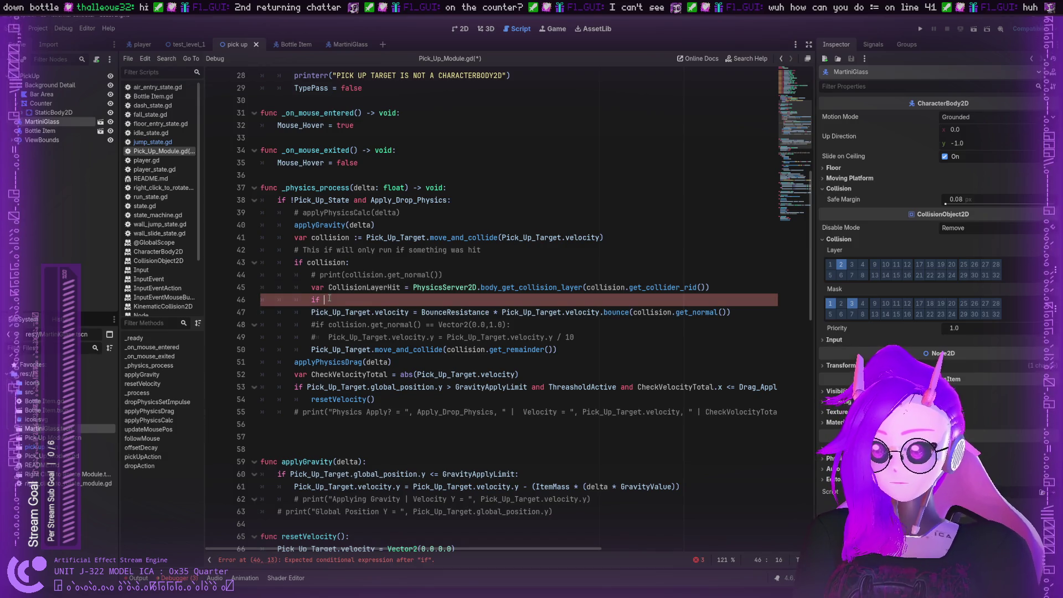
pyautogui.click(346, 287)
pyautogui.doubleClick(347, 287)
pyautogui.hotkey('ctrl', 'c')
pyautogui.click(387, 299)
pyautogui.hotkey('ctrl', 'v')
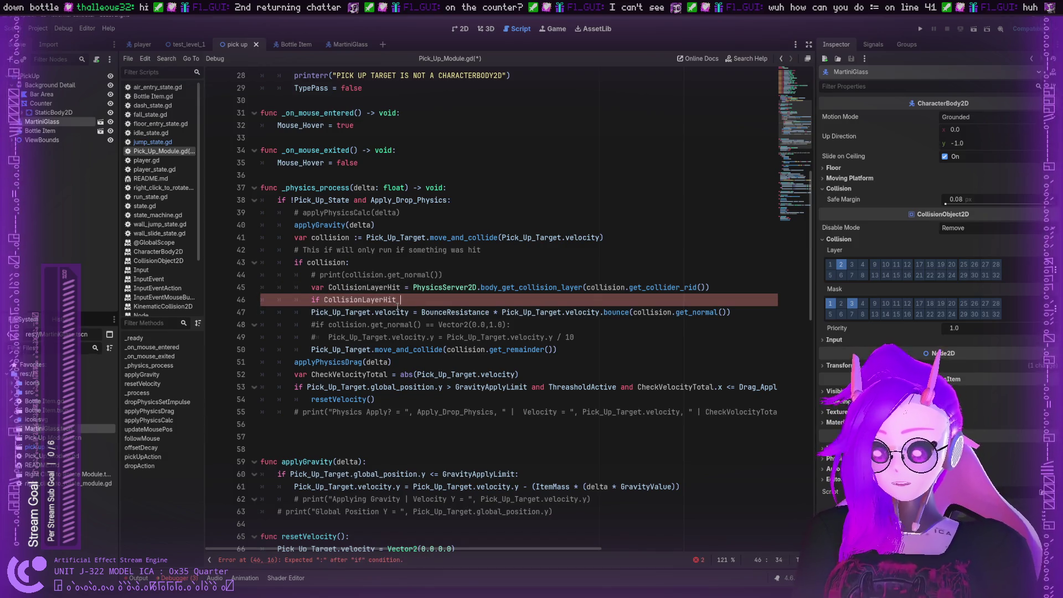
pyautogui.write('!=')
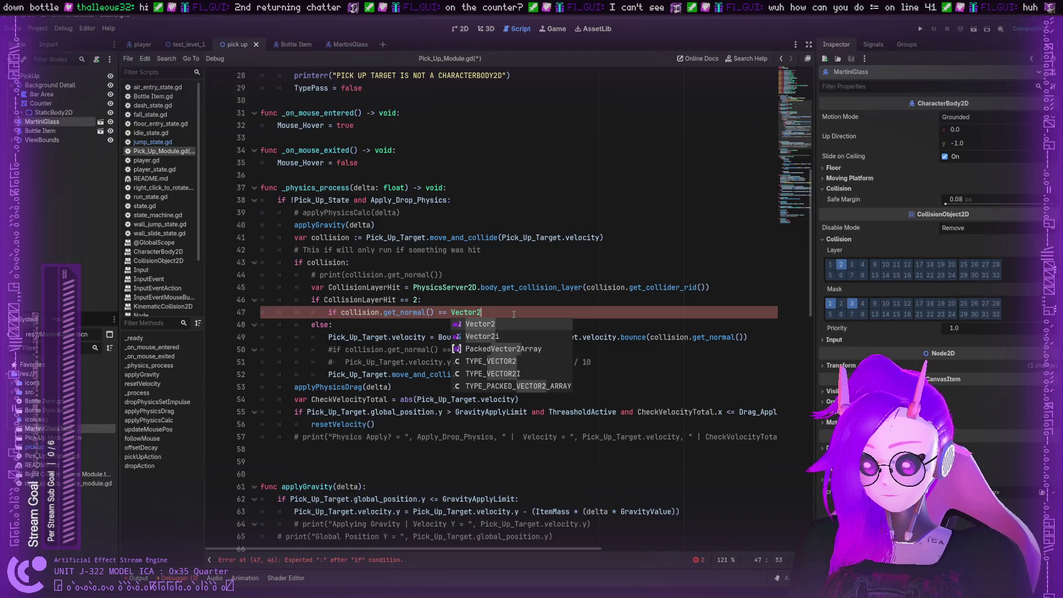
pyautogui.write('(0.0,1.0')
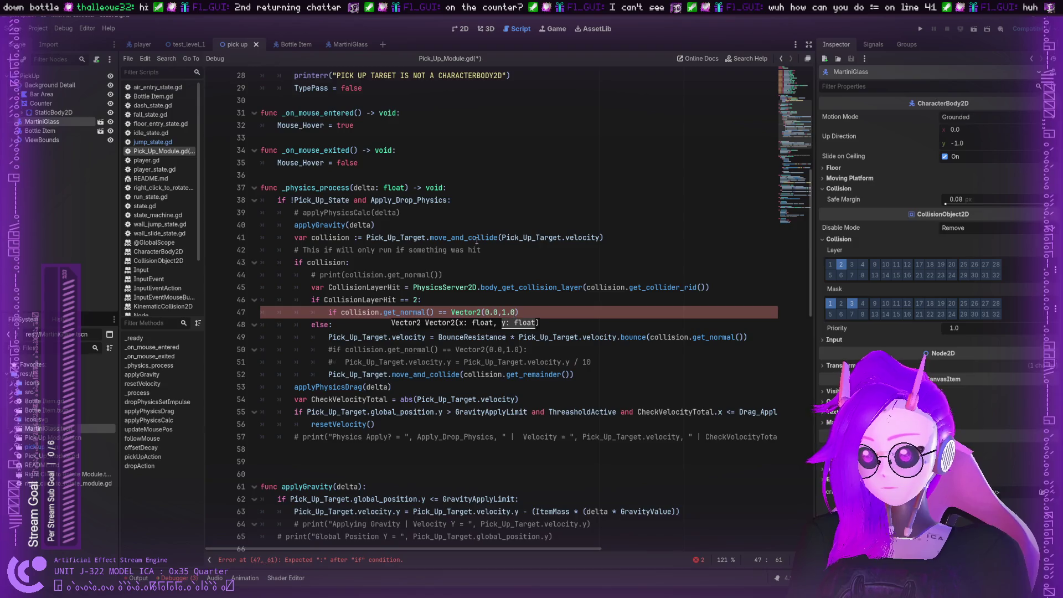
# Locate line 47's Vector2(0.0,1.0) normal check and put the caret before 1.0
pyautogui.scroll(5, 477, 240)
pyautogui.scroll(-9, 477, 258)
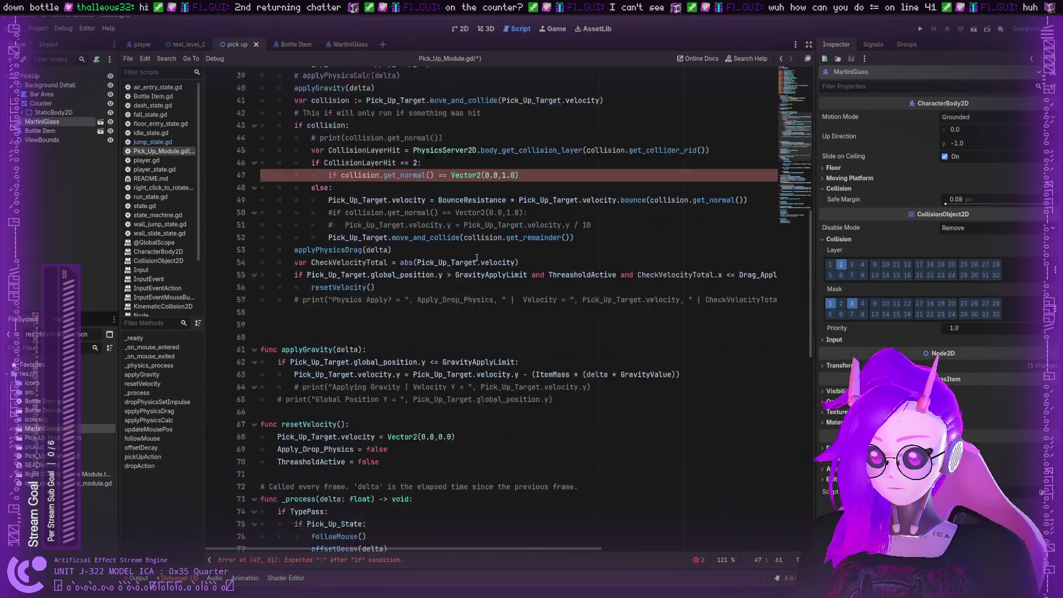
pyautogui.scroll(-10, 477, 257)
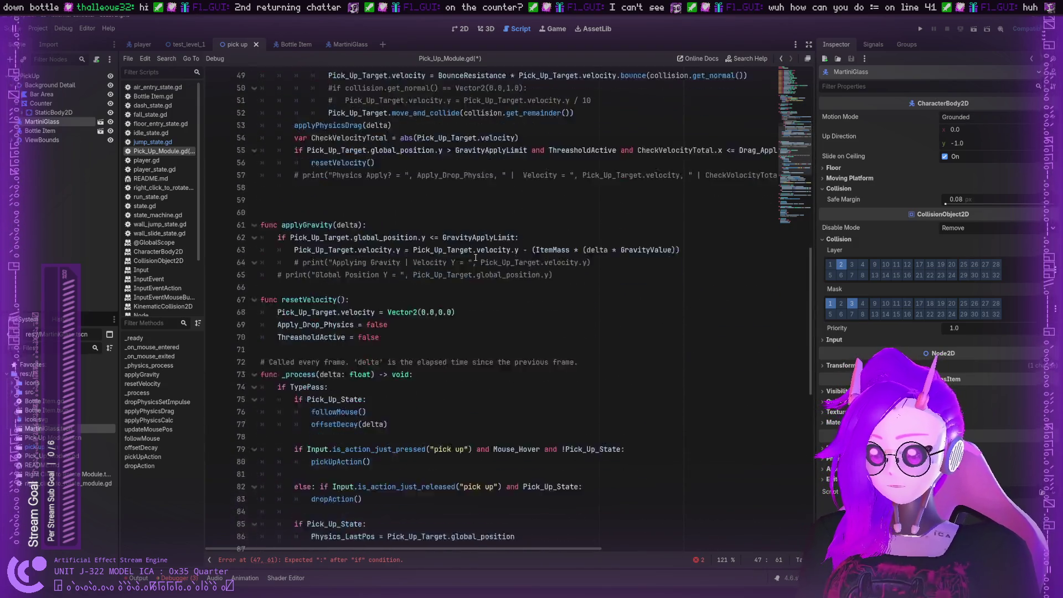
pyautogui.scroll(-7, 475, 258)
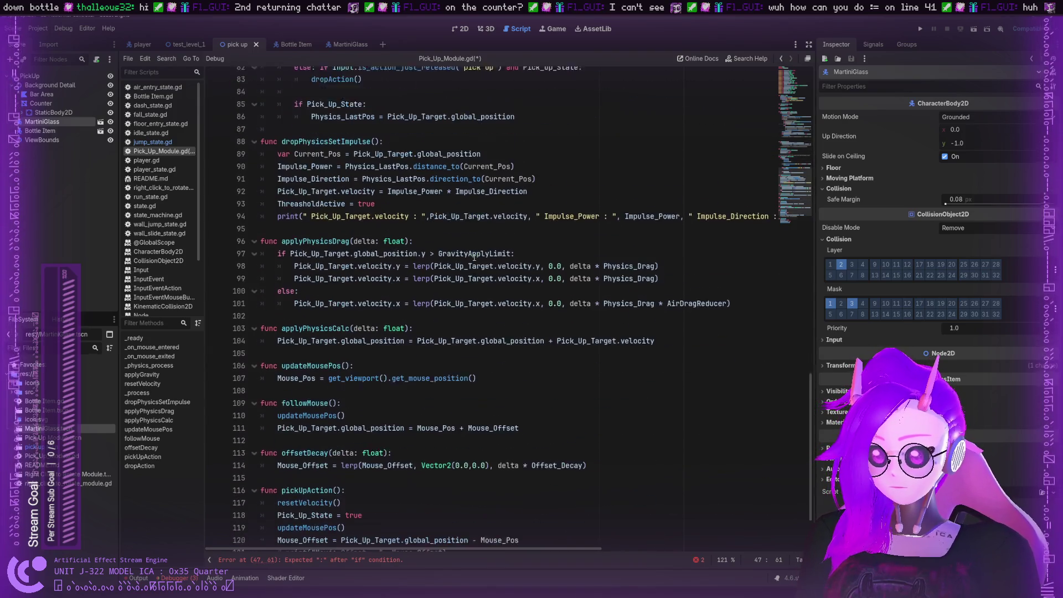
pyautogui.scroll(12, 474, 258)
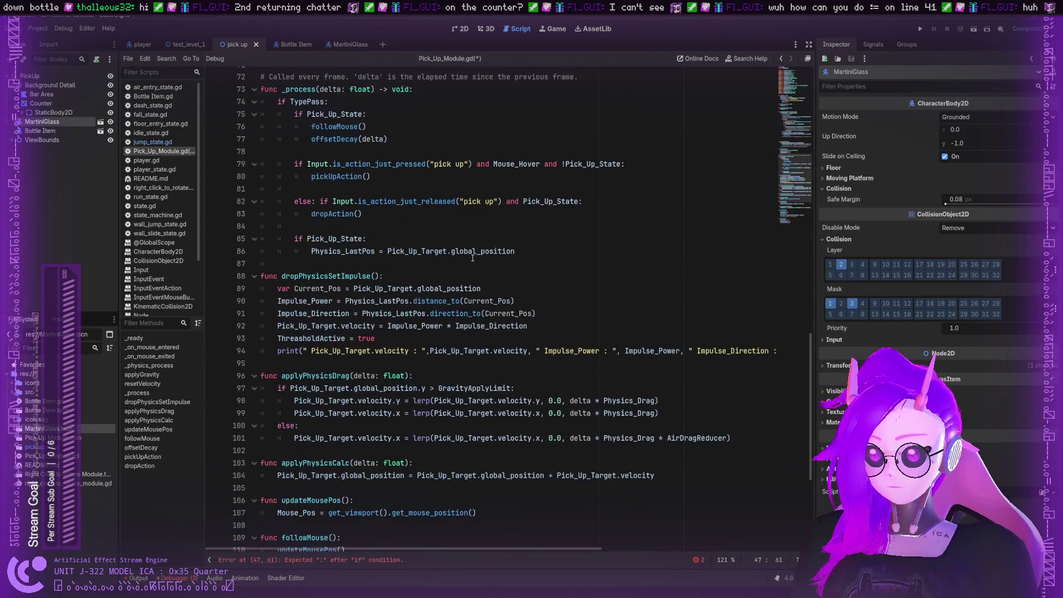
pyautogui.scroll(2, 470, 258)
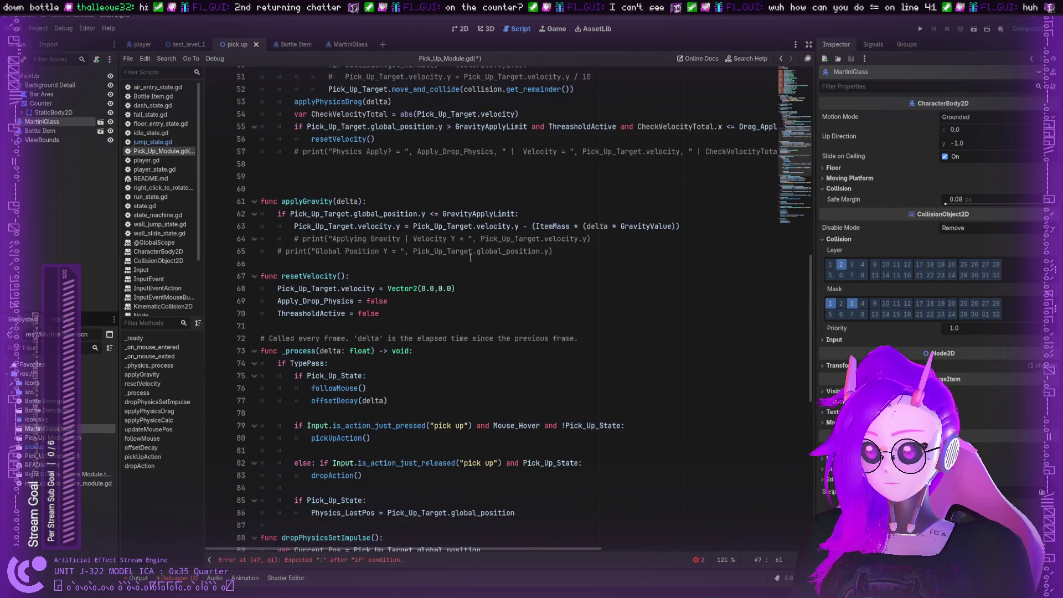
pyautogui.scroll(6, 470, 258)
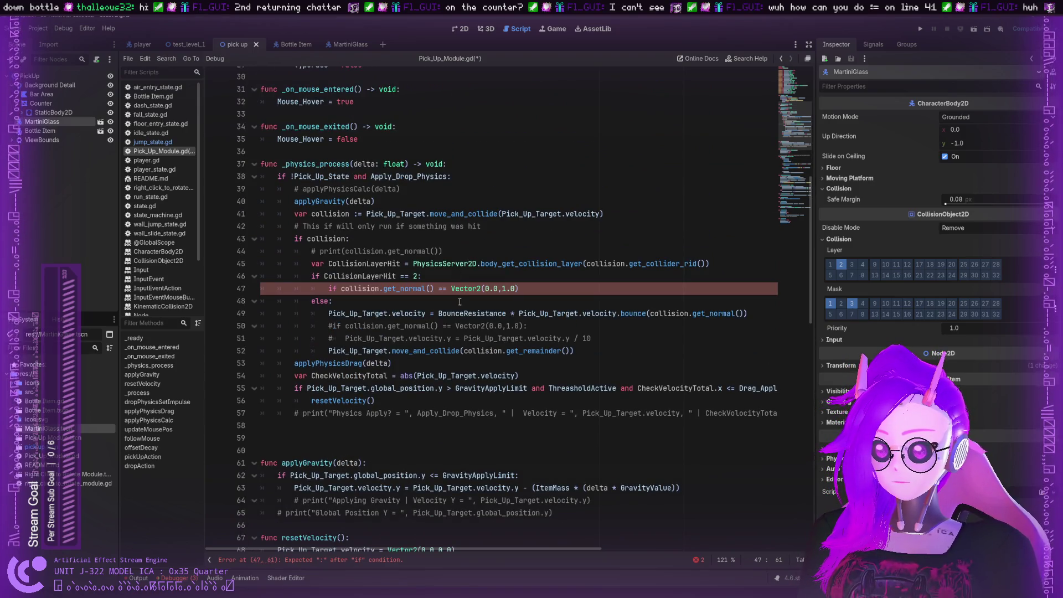
pyautogui.moveTo(384, 327); pyautogui.dragTo(521, 326)
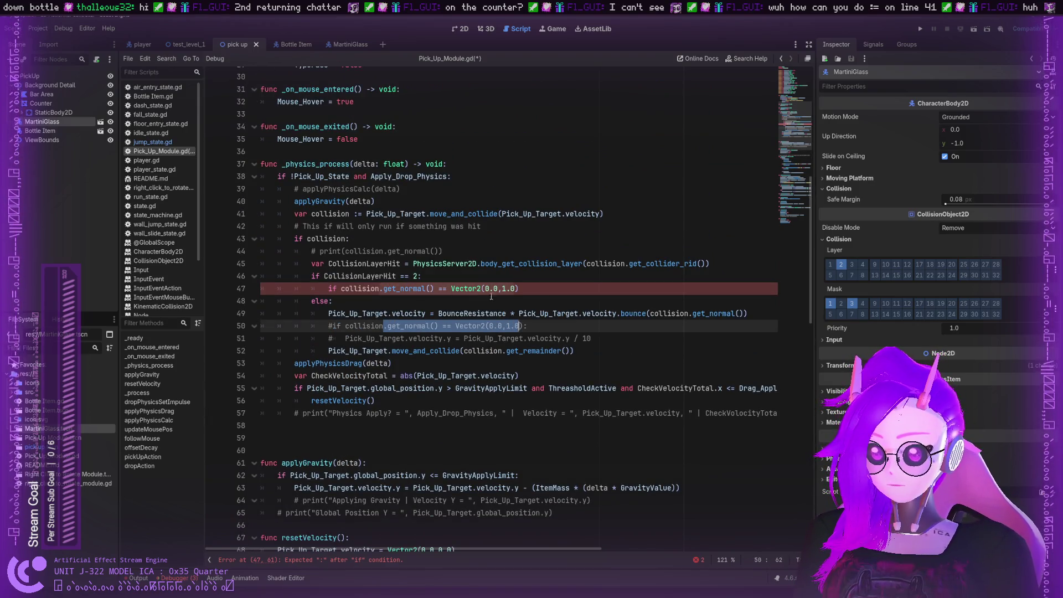
pyautogui.click(503, 288)
# Make line 47 test Vector2(0.0,-1.0), end it with a colon, and add a pass body
pyautogui.write('-')
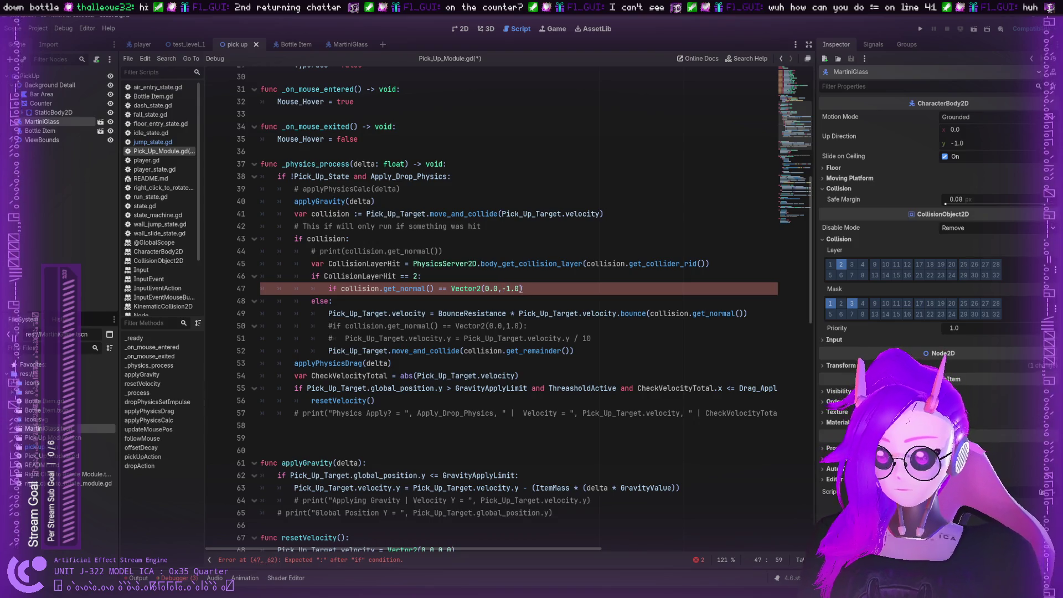
pyautogui.click(526, 288)
pyautogui.write(':')
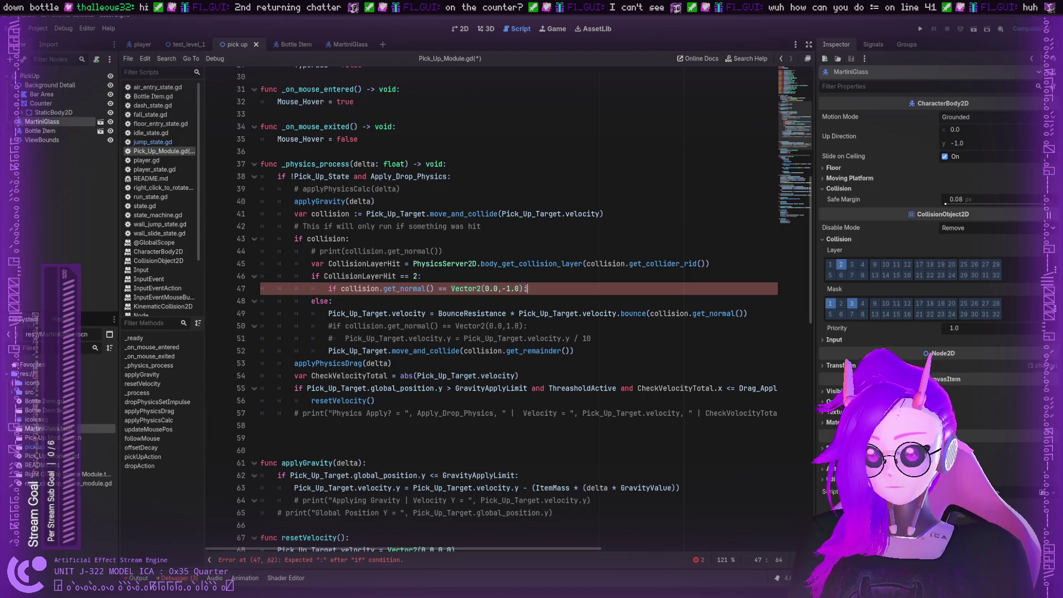
pyautogui.press('Return')
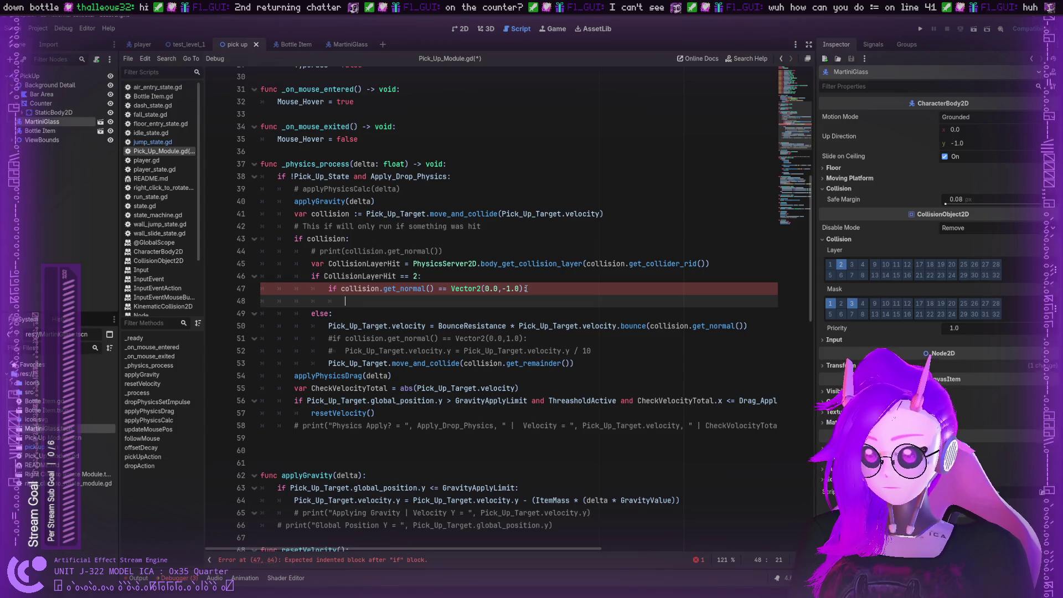
pyautogui.write('pass')
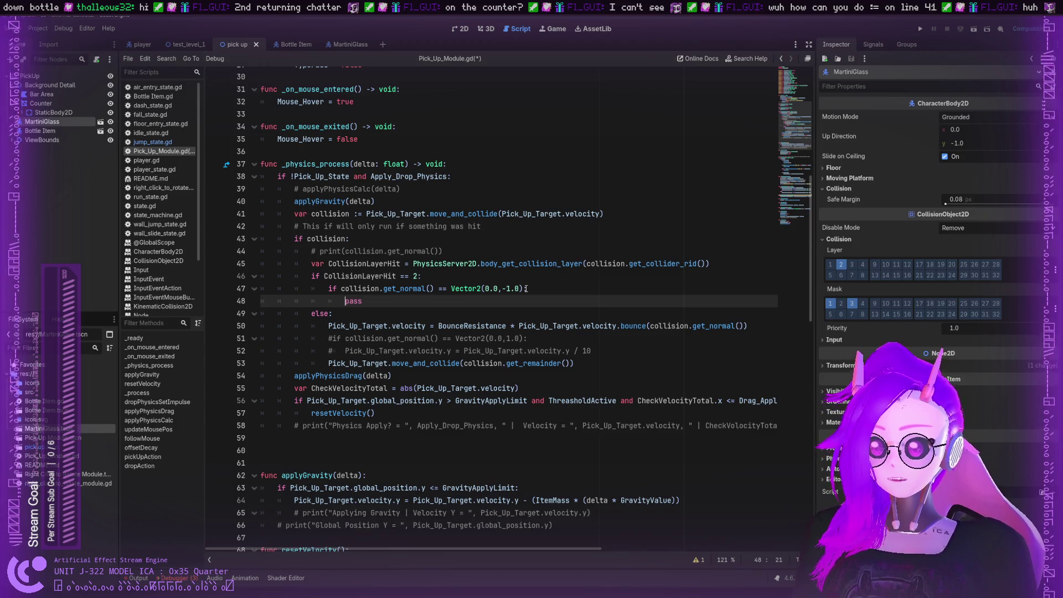
pyautogui.hotkey('ctrl', 'shift', 'Return')
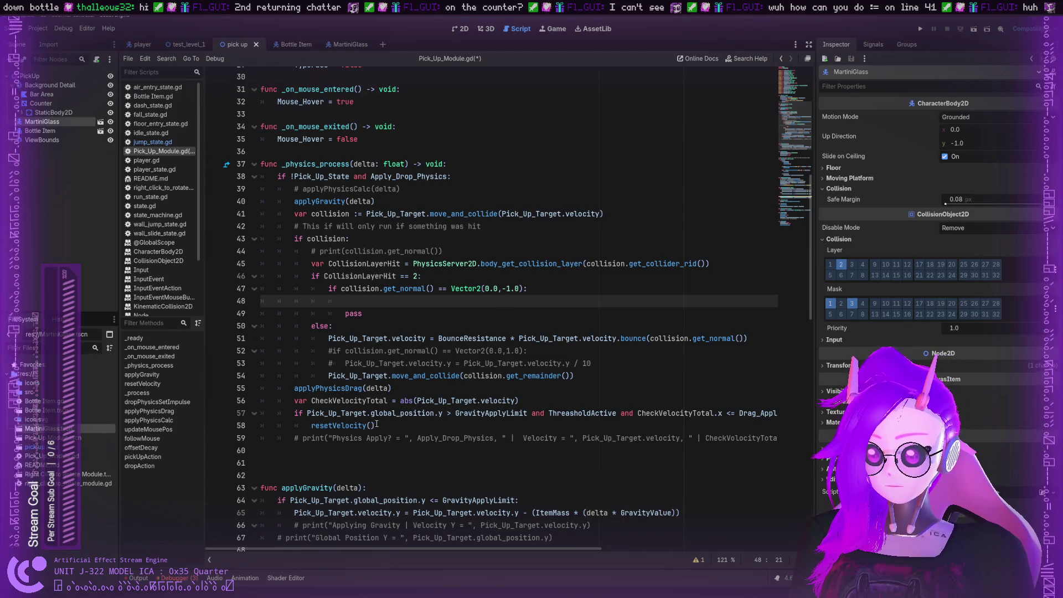
# Copy resetVelocity() from line 58 into the if block, replacing pass
pyautogui.moveTo(375, 425); pyautogui.dragTo(310, 425)
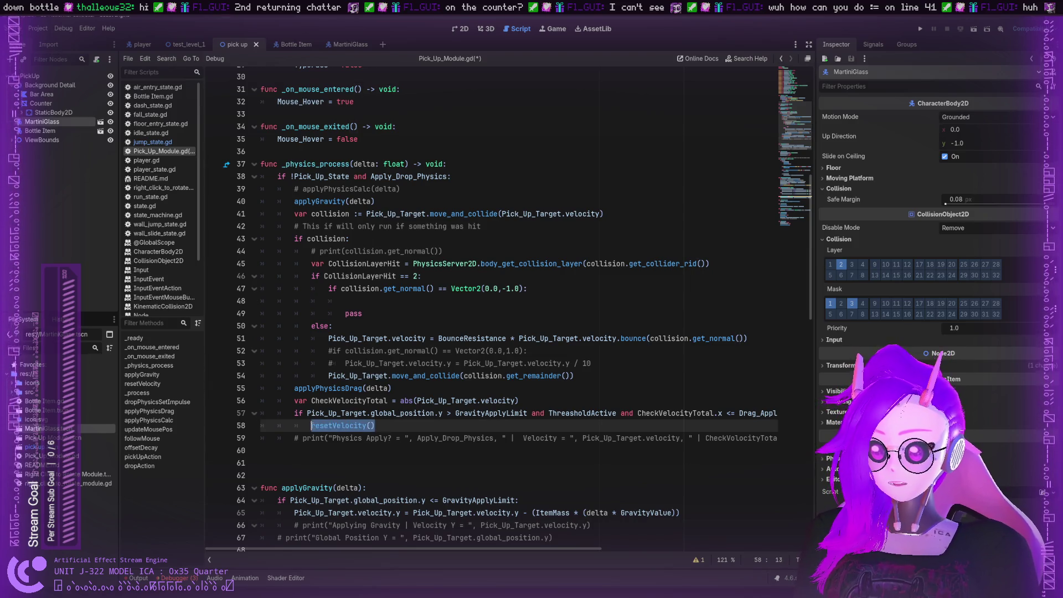
pyautogui.hotkey('ctrl', 'c')
pyautogui.click(372, 301)
pyautogui.hotkey('ctrl', 'v')
pyautogui.click(372, 312)
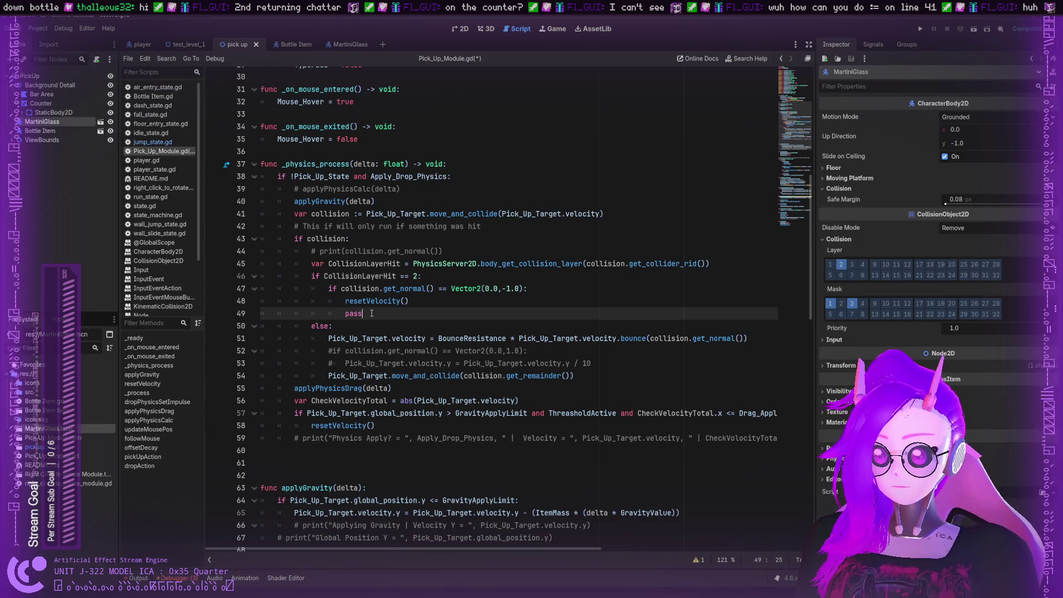
pyautogui.press('BackSpace')
pyautogui.press('BackSpace')
pyautogui.press('BackSpace')
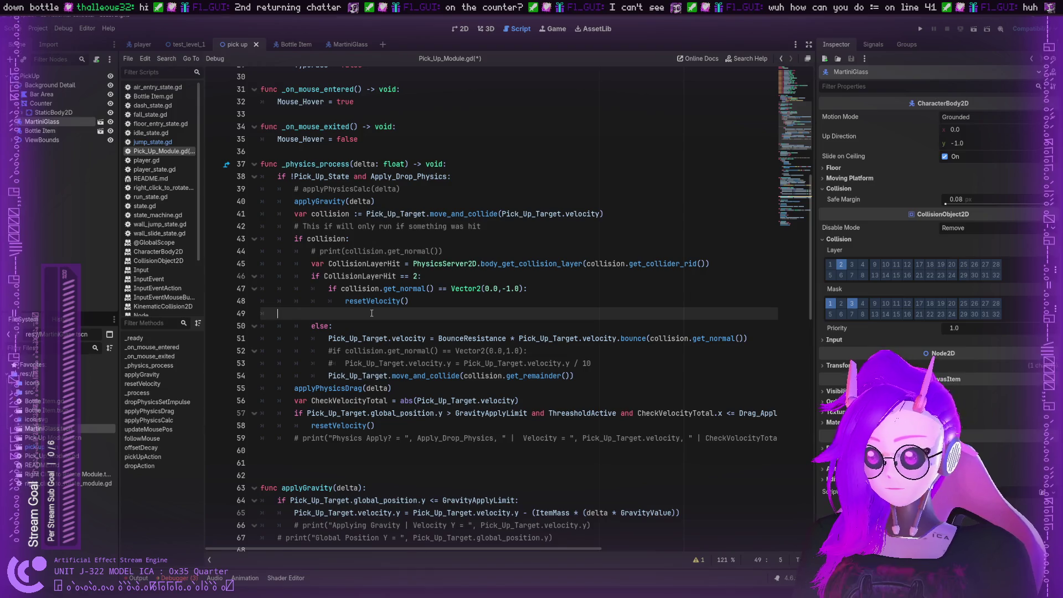
pyautogui.press('BackSpace')
pyautogui.press('BackSpace')
pyautogui.press('Return')
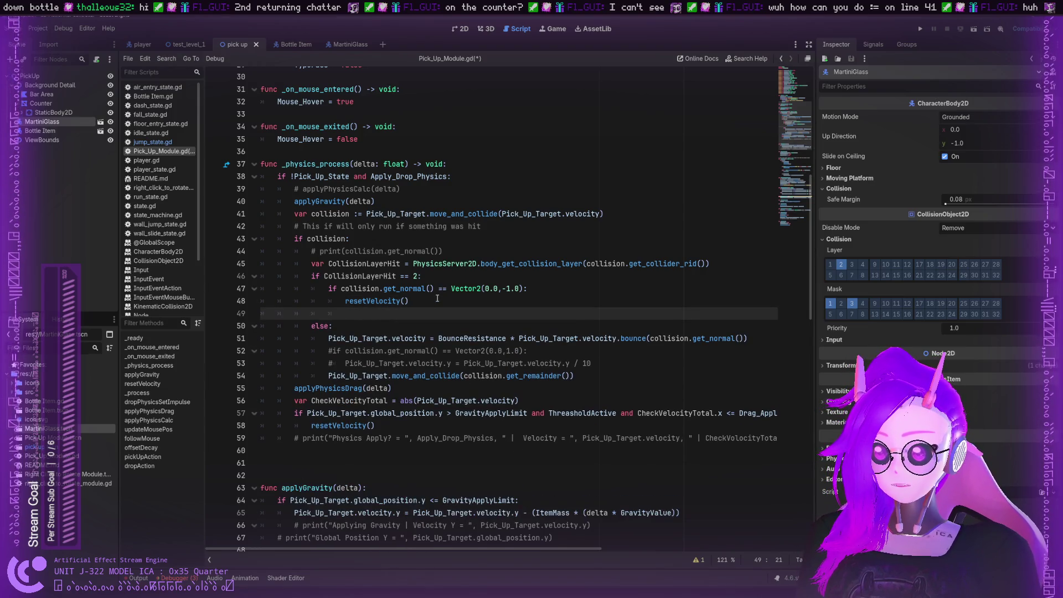
# Add a comment: if the item hits the Counter collider from above, make it land immediately
pyautogui.write('#')
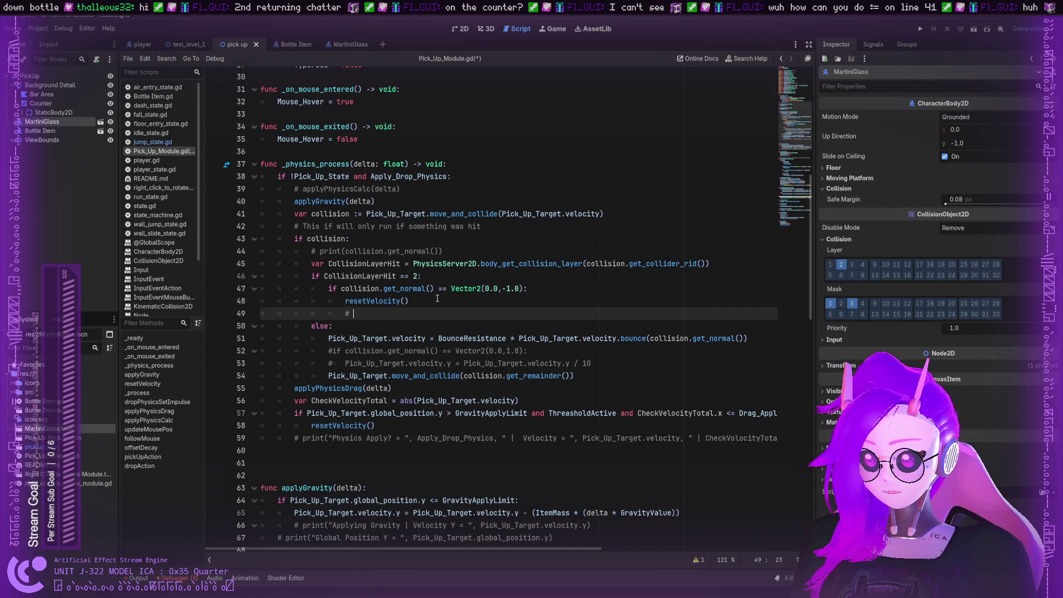
pyautogui.write('If')
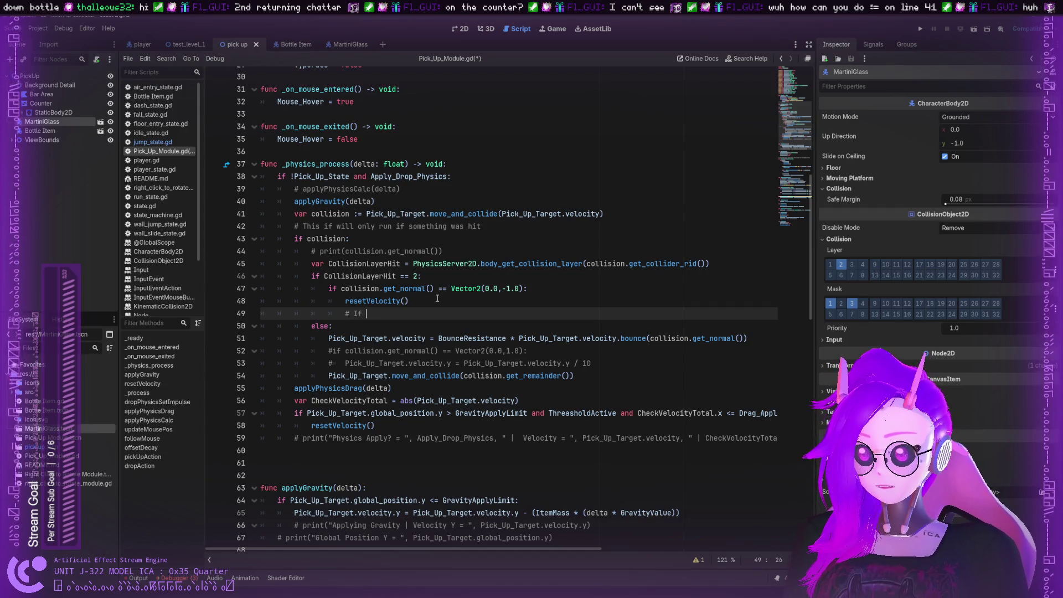
pyautogui.write('it em hits a')
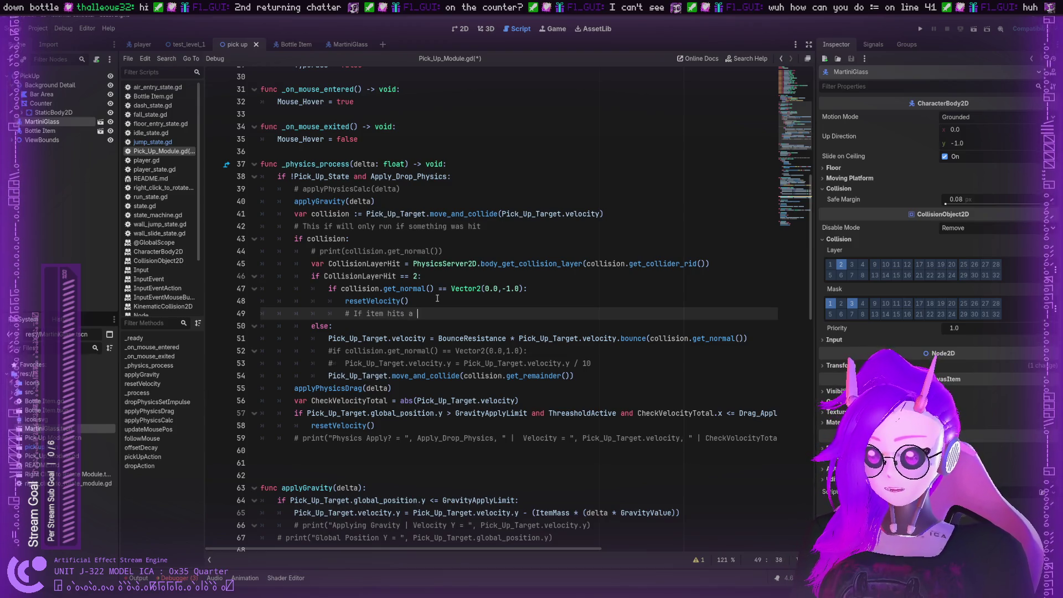
pyautogui.write('Counter Collider f')
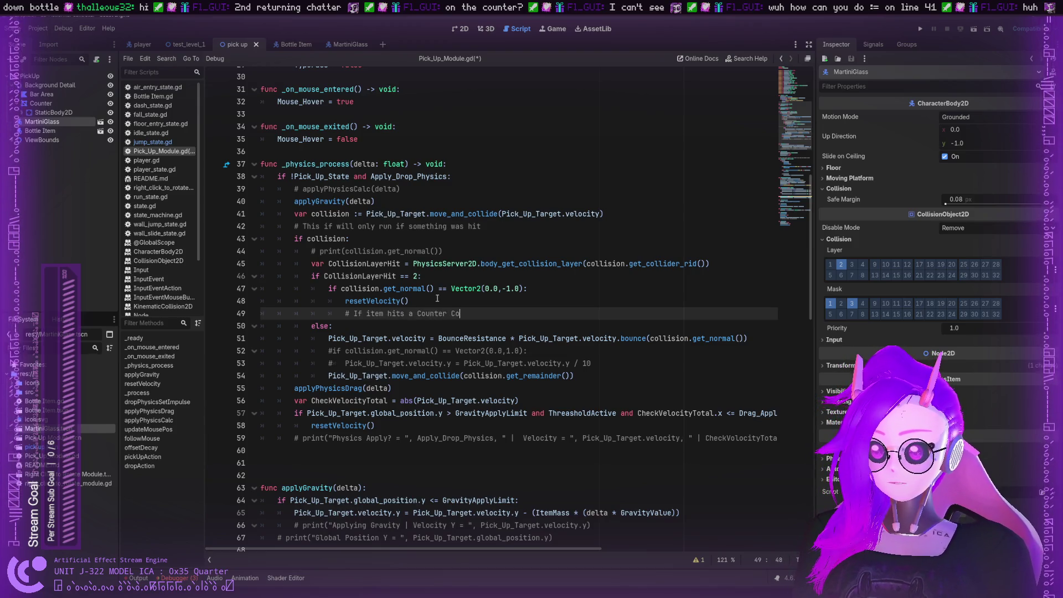
pyautogui.write('rom')
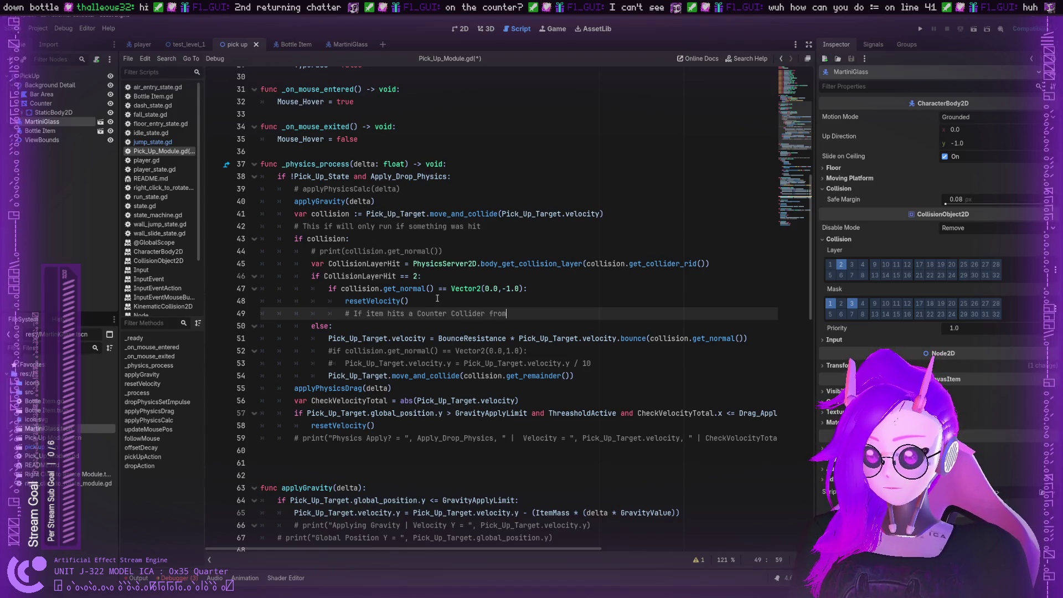
pyautogui.write(' above sp')
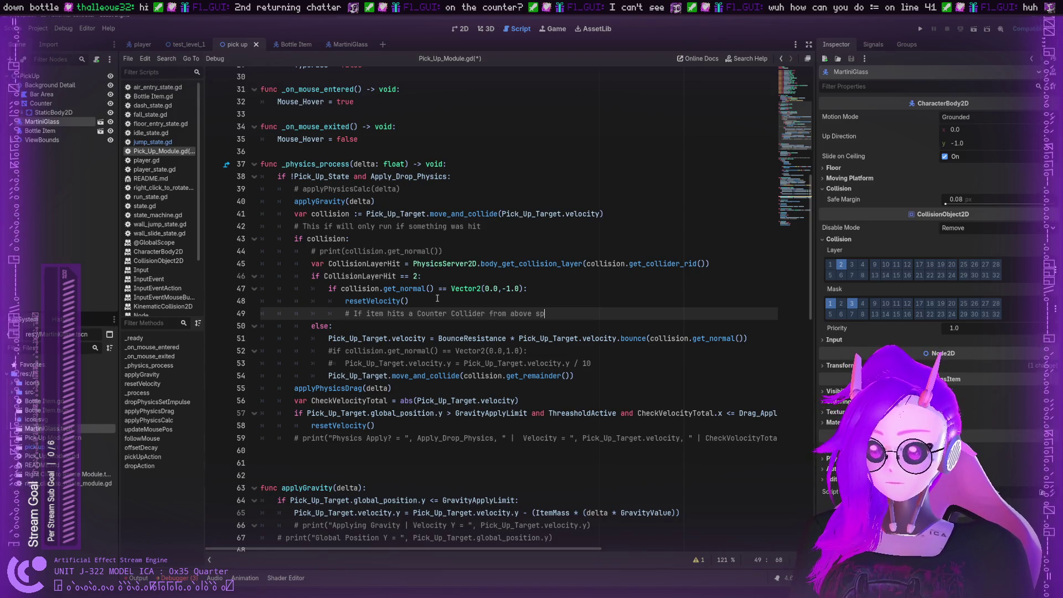
pyautogui.write('ecifically,')
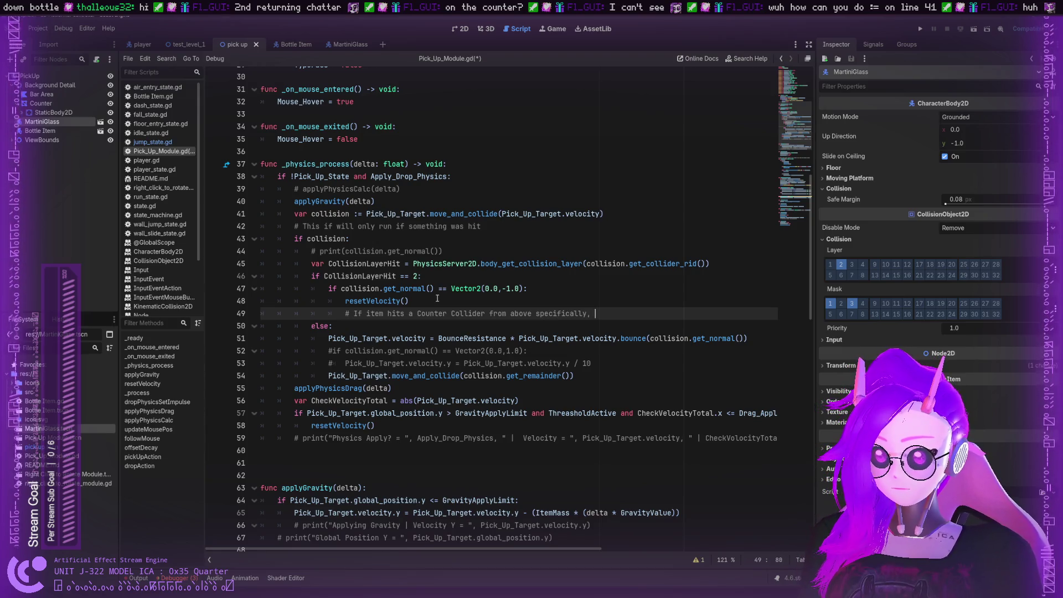
pyautogui.write('make the object *')
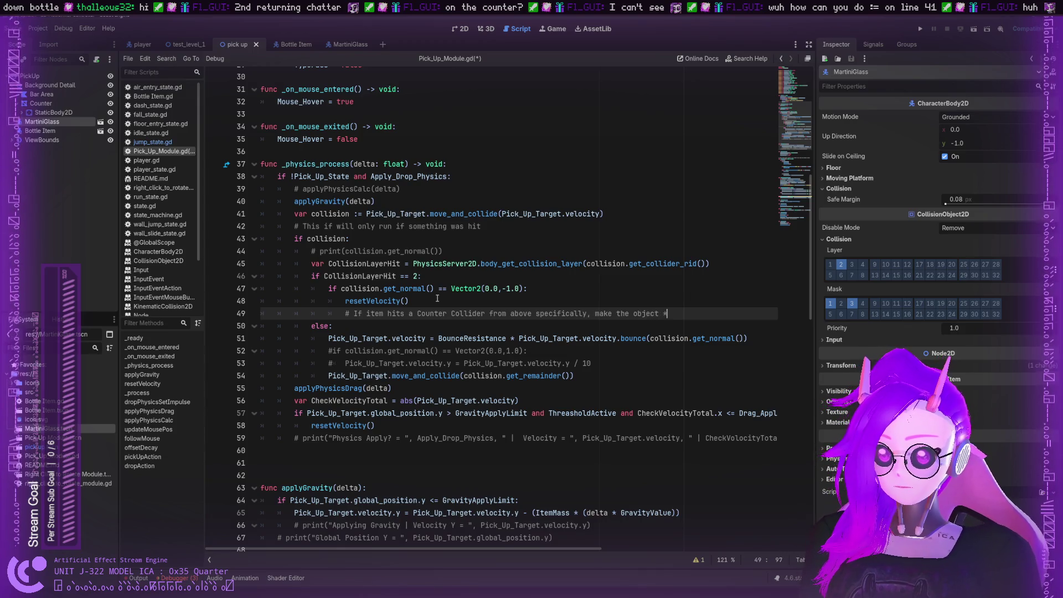
pyautogui.write('land*')
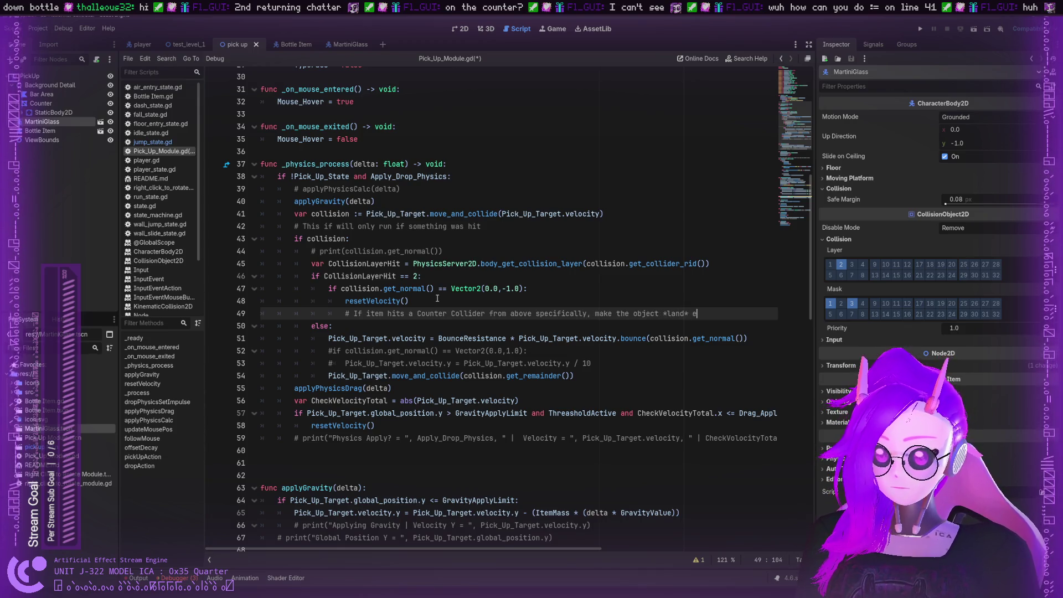
pyautogui.write('immediatel')
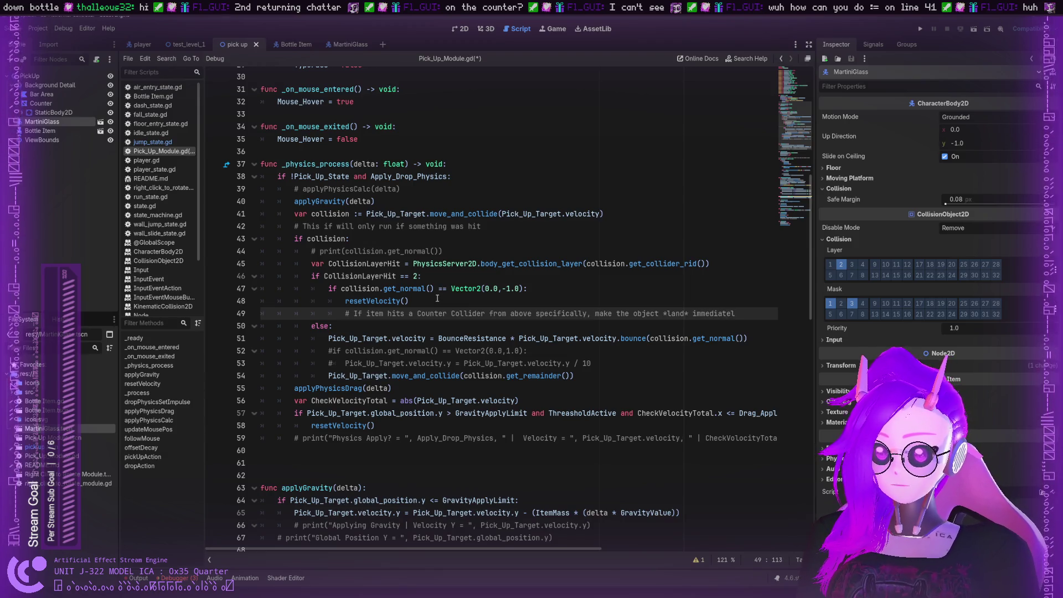
pyautogui.write('y.')
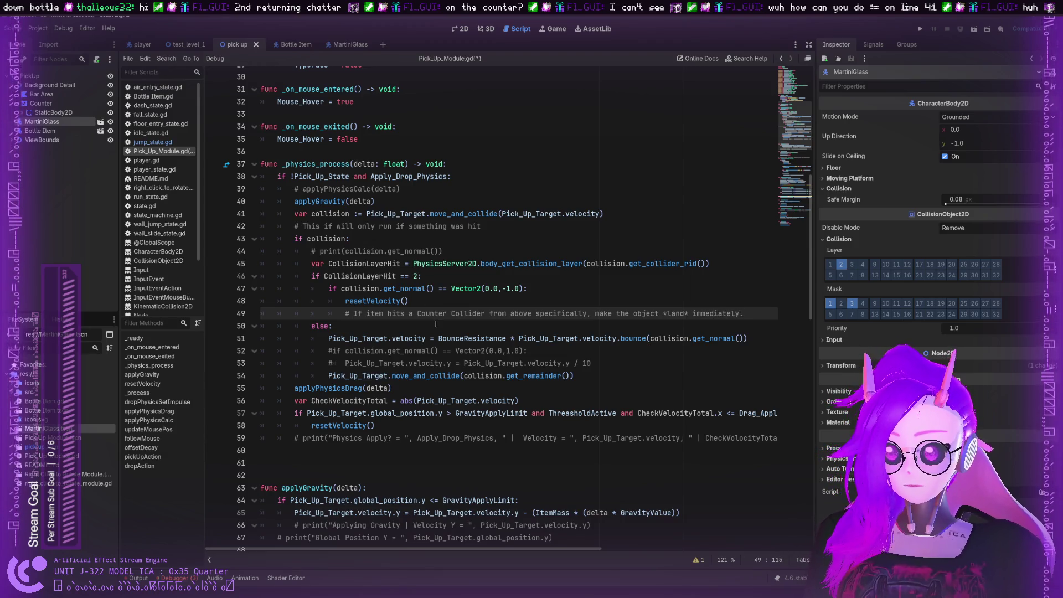
pyautogui.press('Down')
pyautogui.click(748, 313)
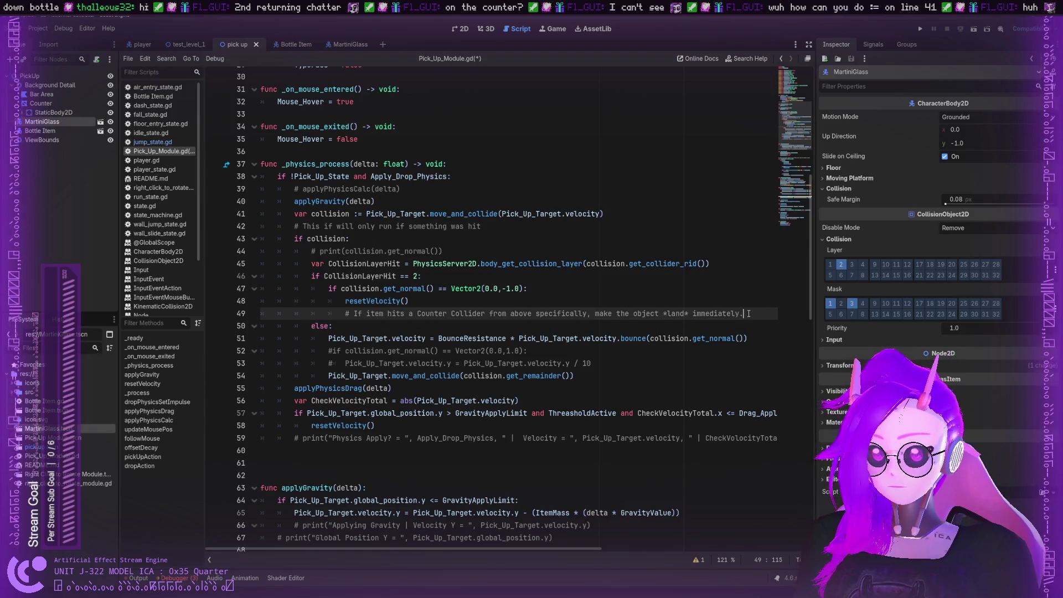
# Add a comment: if it is not landing on a counter, ignore that collision
pyautogui.press('Return')
pyautogui.write('#')
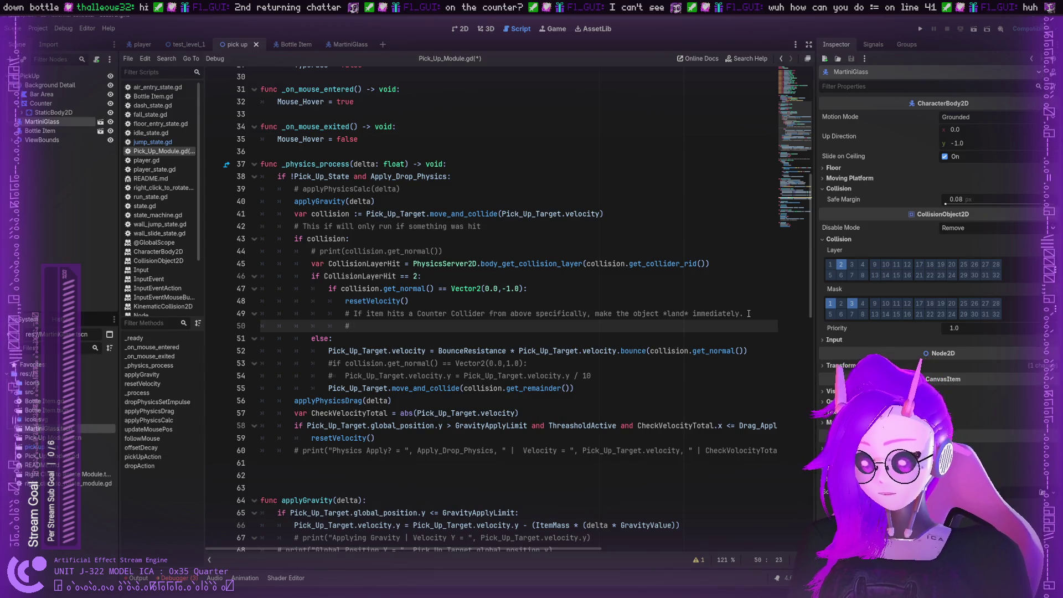
pyautogui.write('if ')
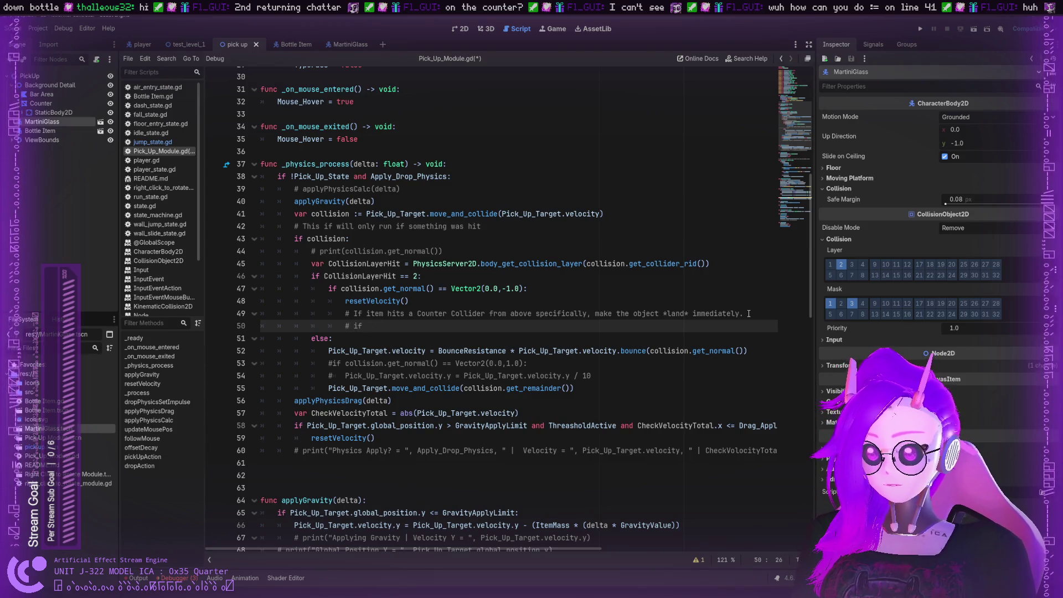
pyautogui.write('it is not i')
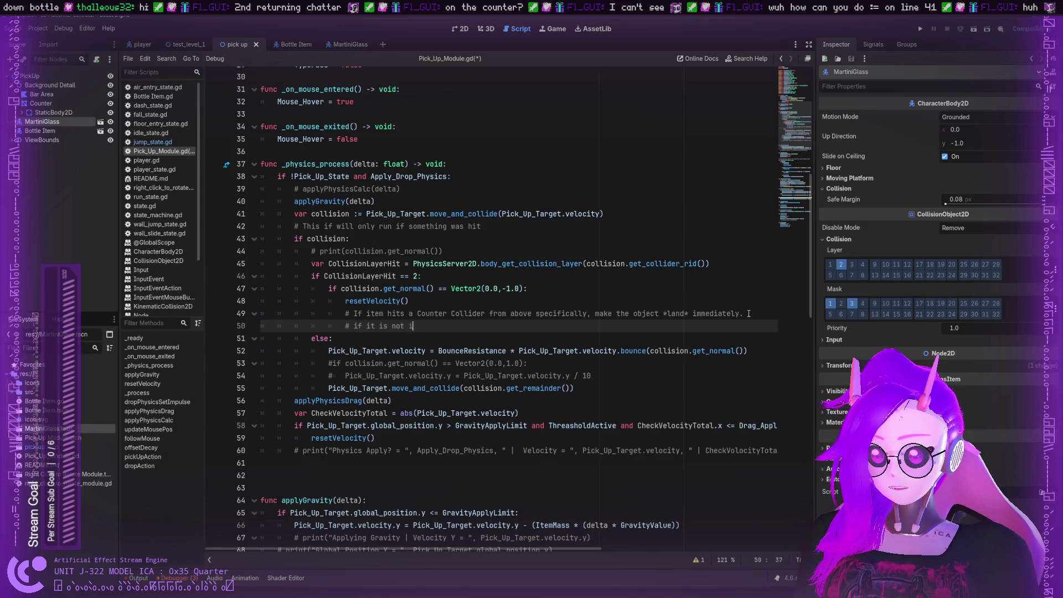
pyautogui.press('BackSpace')
pyautogui.write('hitting from')
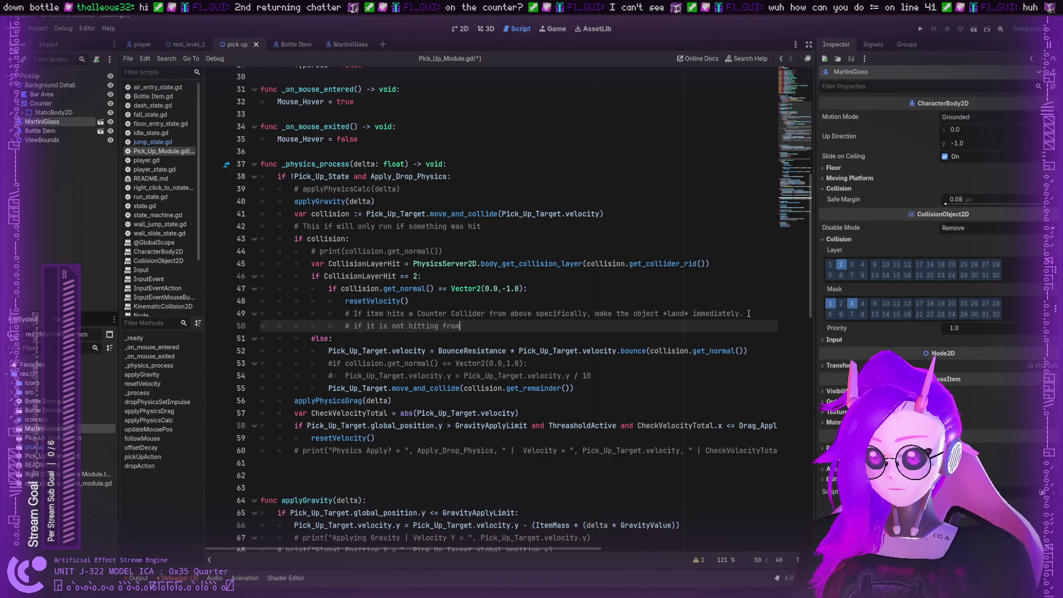
pyautogui.hotkey('ctrl', 'BackSpace')
pyautogui.hotkey('ctrl', 'BackSpace')
pyautogui.write('landing ')
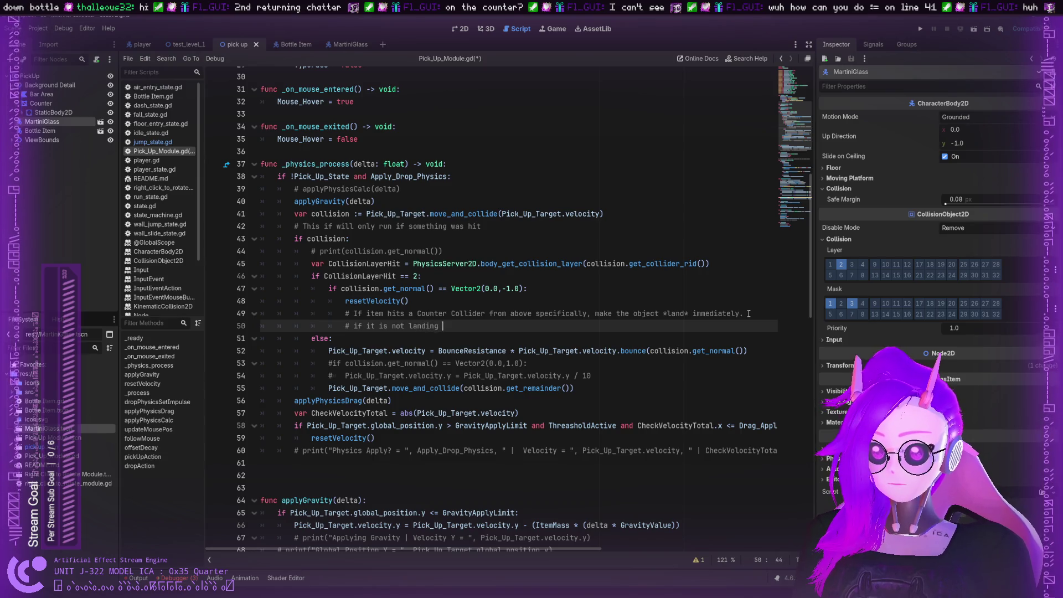
pyautogui.write('on a ')
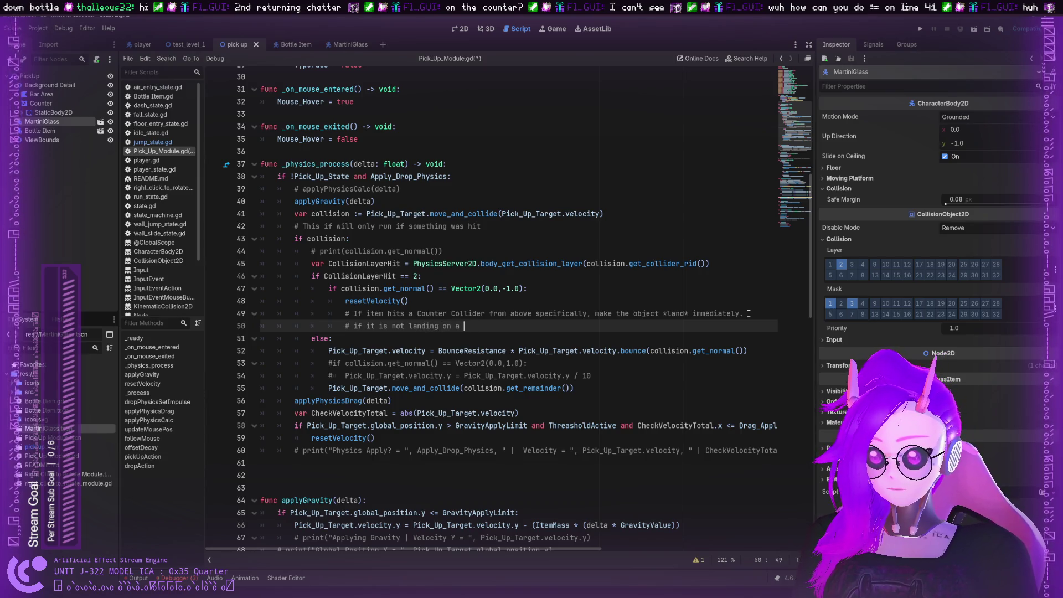
pyautogui.write('counter, ing')
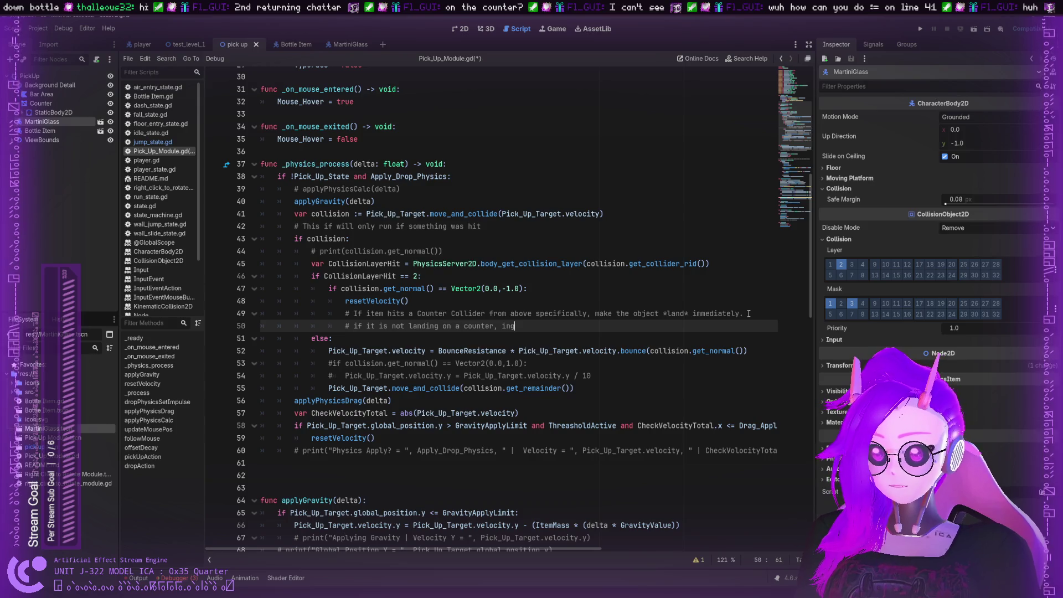
pyautogui.write('ore')
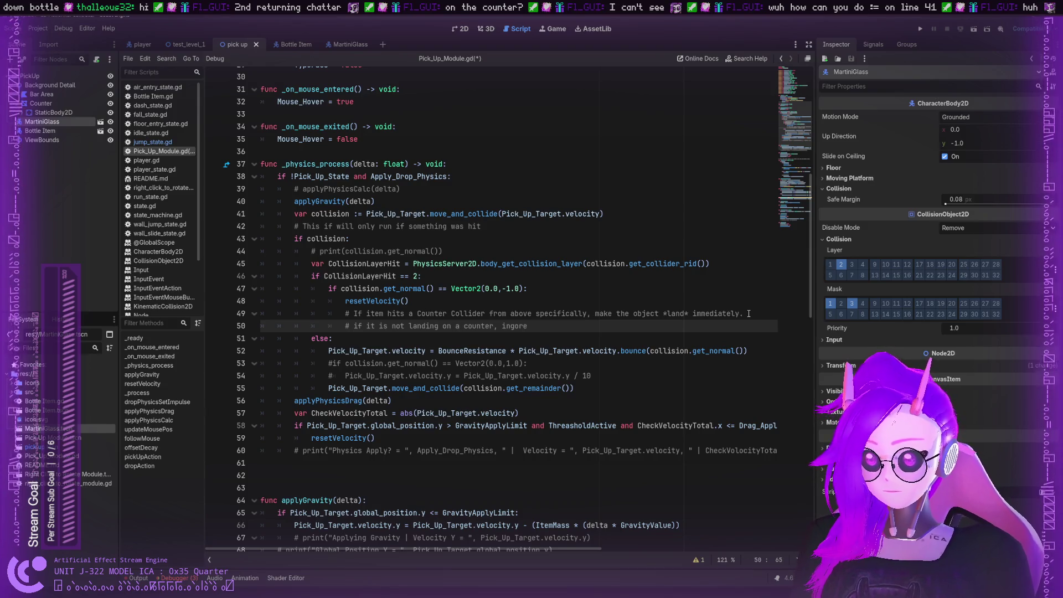
pyautogui.write('that ')
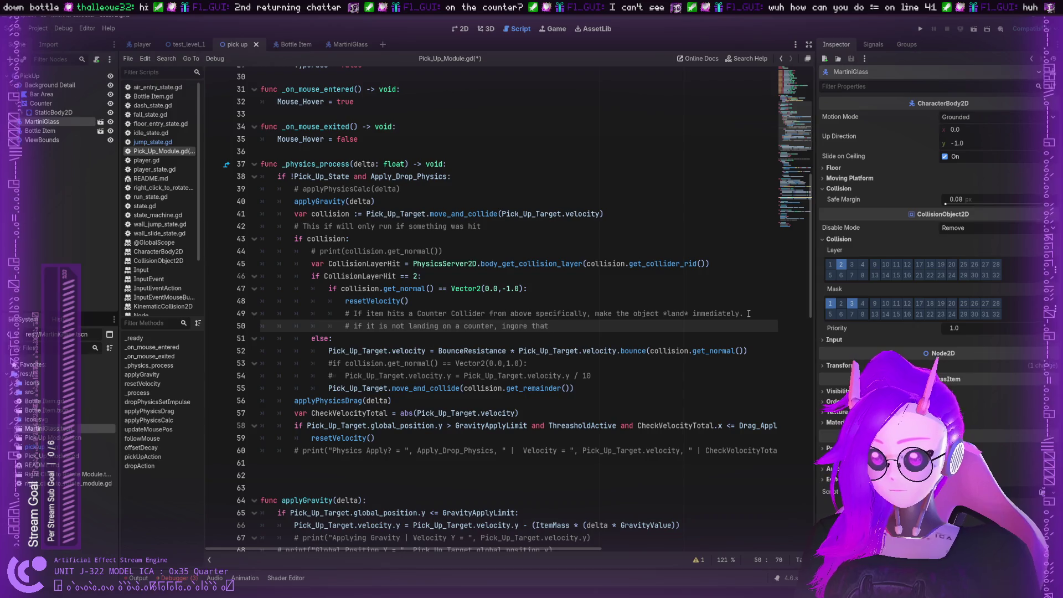
pyautogui.write('collision')
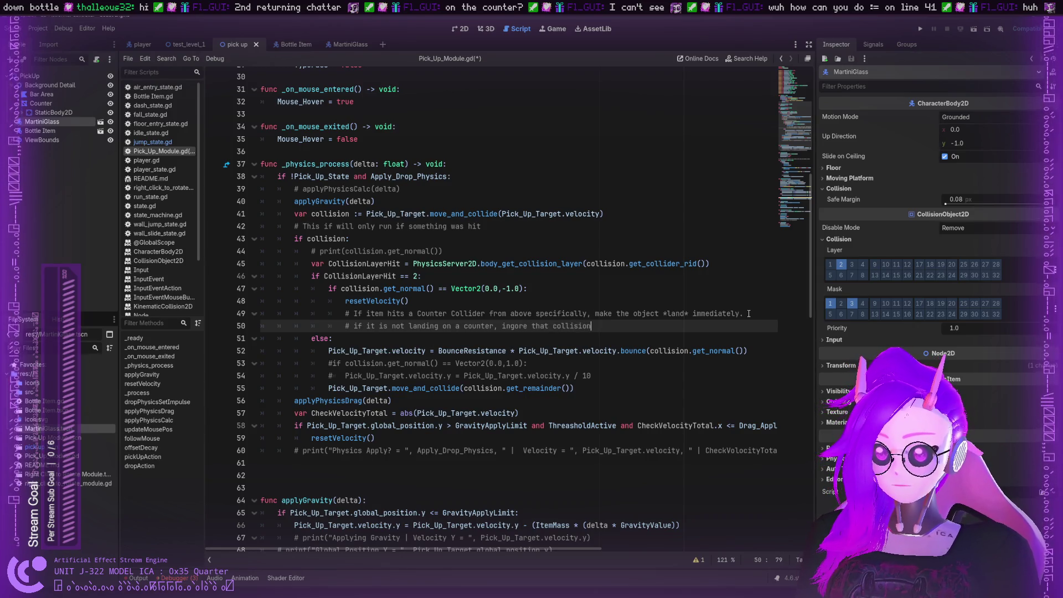
pyautogui.press('Return')
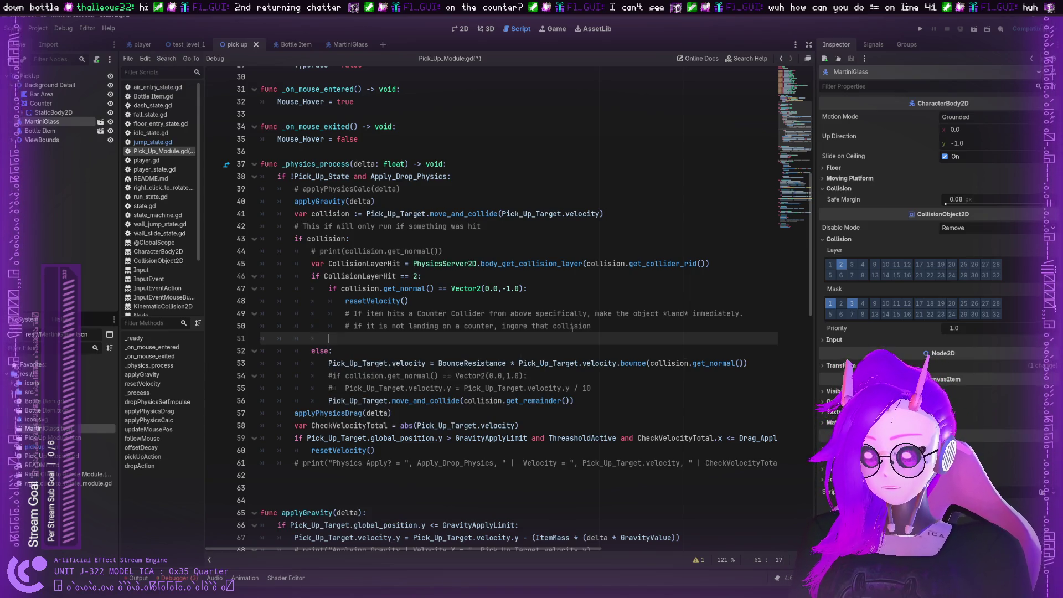
# Add an else: branch containing move_and_collide(collision.get_remainder()) and save the script
pyautogui.click(766, 310)
pyautogui.press('Return')
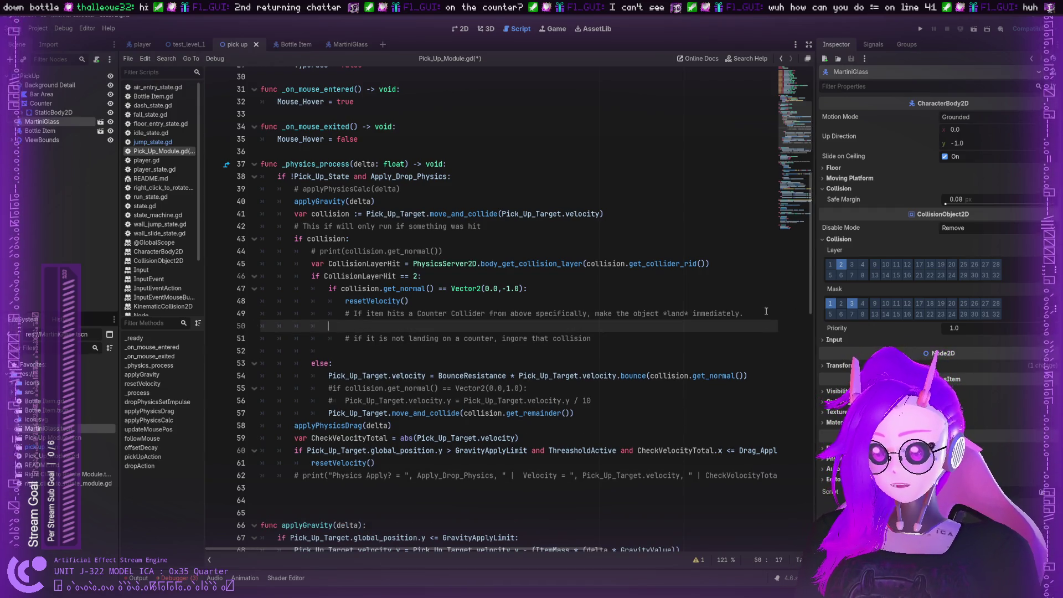
pyautogui.write('else:')
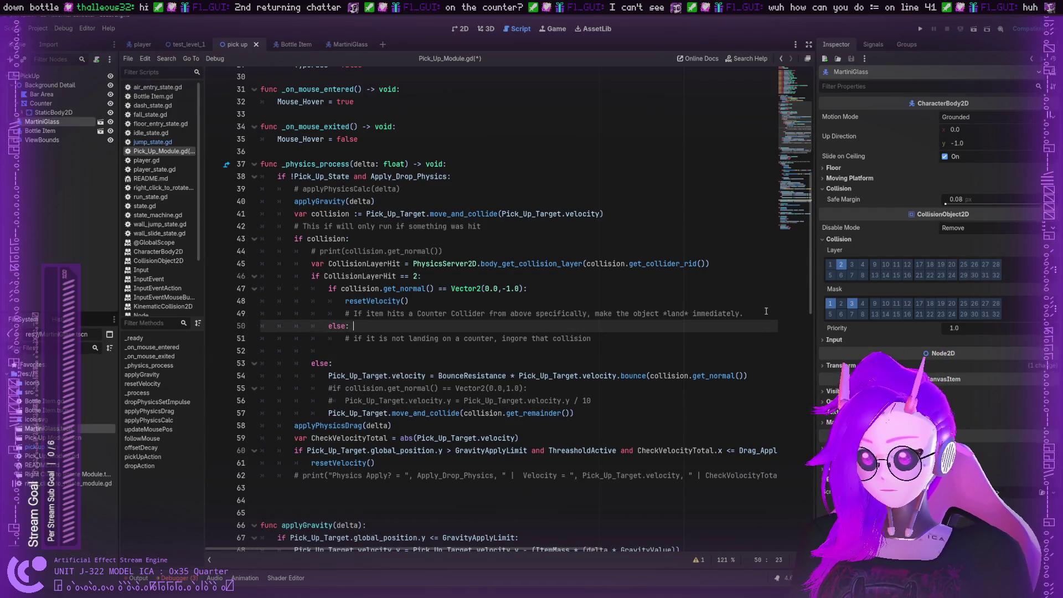
pyautogui.press('Return')
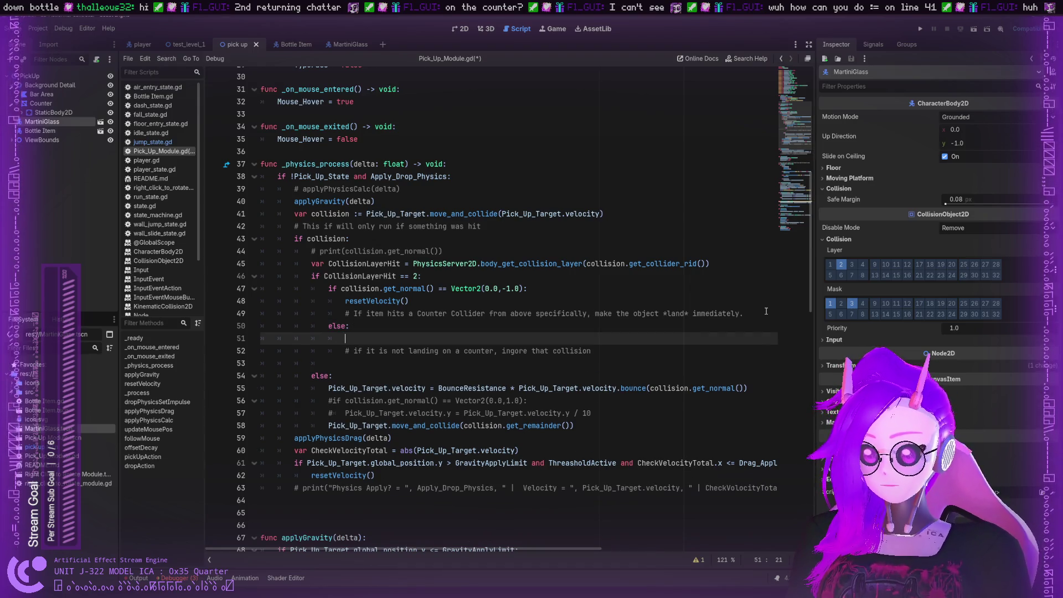
pyautogui.moveTo(574, 425); pyautogui.dragTo(328, 425)
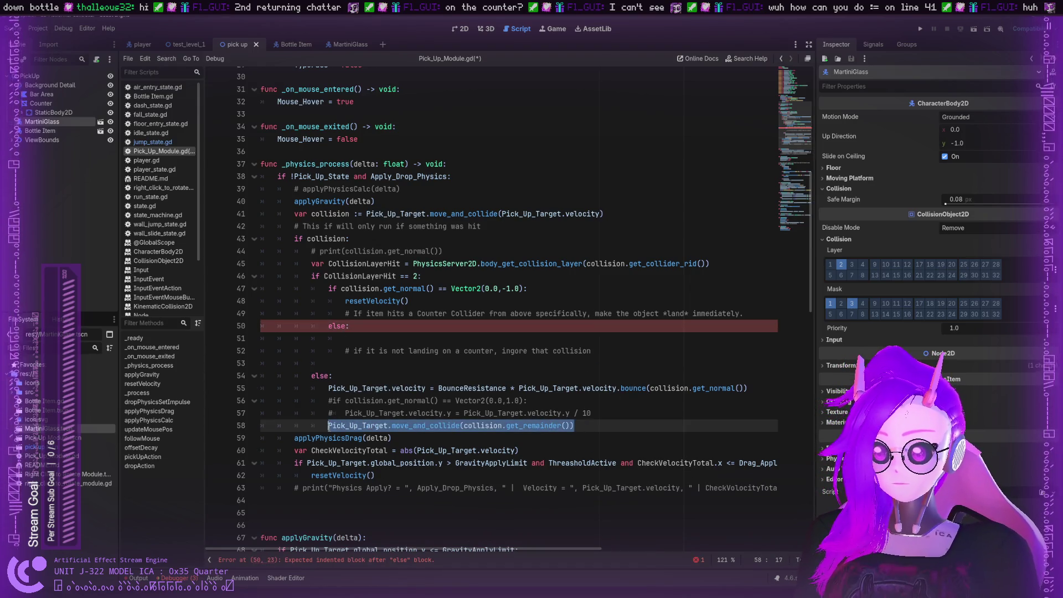
pyautogui.hotkey('ctrl', 'c')
pyautogui.click(365, 338)
pyautogui.hotkey('ctrl', 'v')
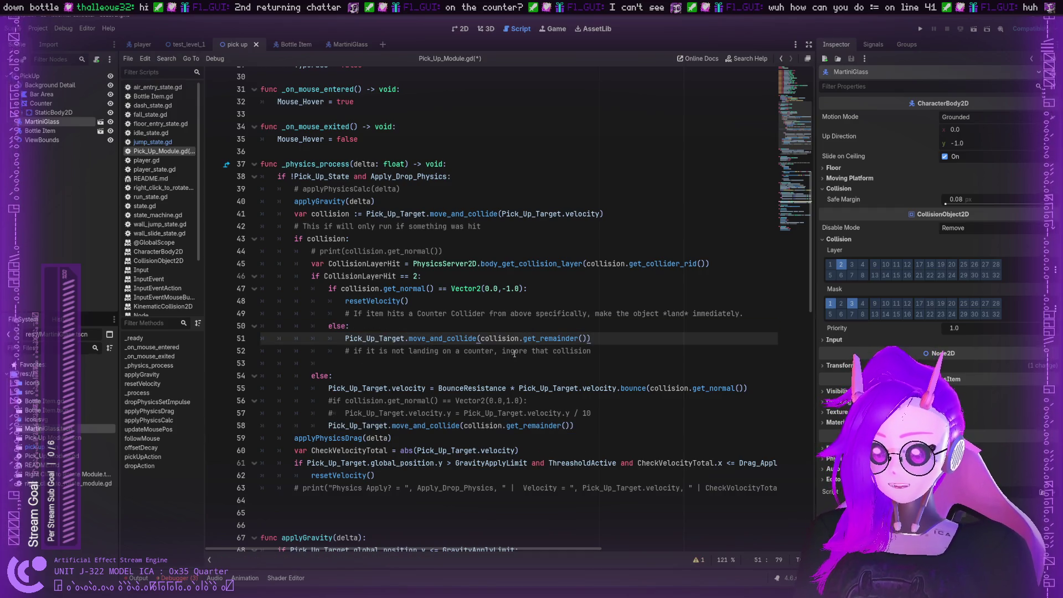
pyautogui.click(381, 355)
pyautogui.hotkey('ctrl', 's')
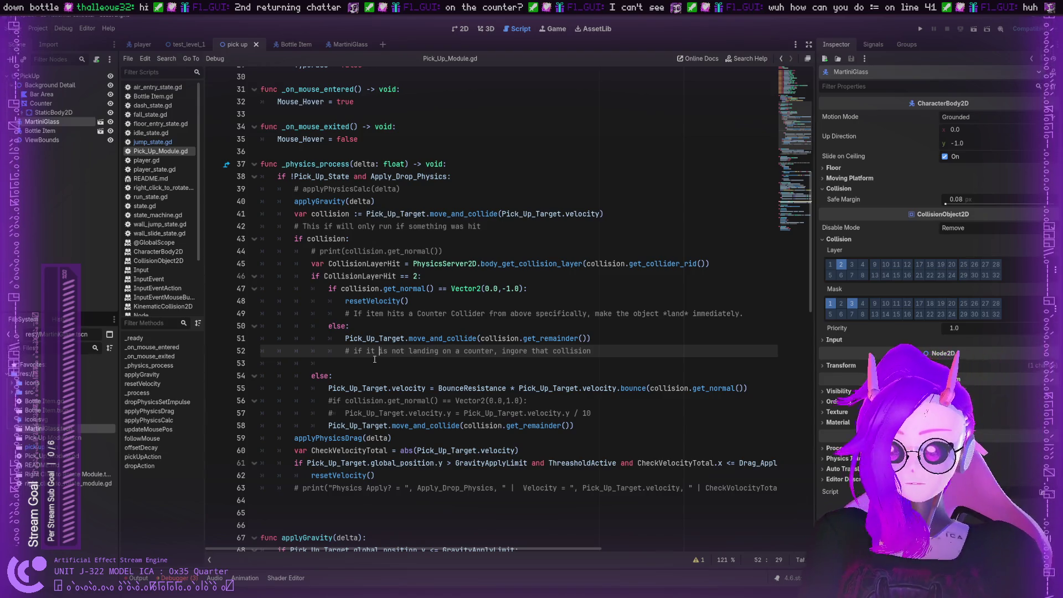
# Comment line 47 with '# asking for if it is landing on top of a collider.' and save
pyautogui.doubleClick(368, 276)
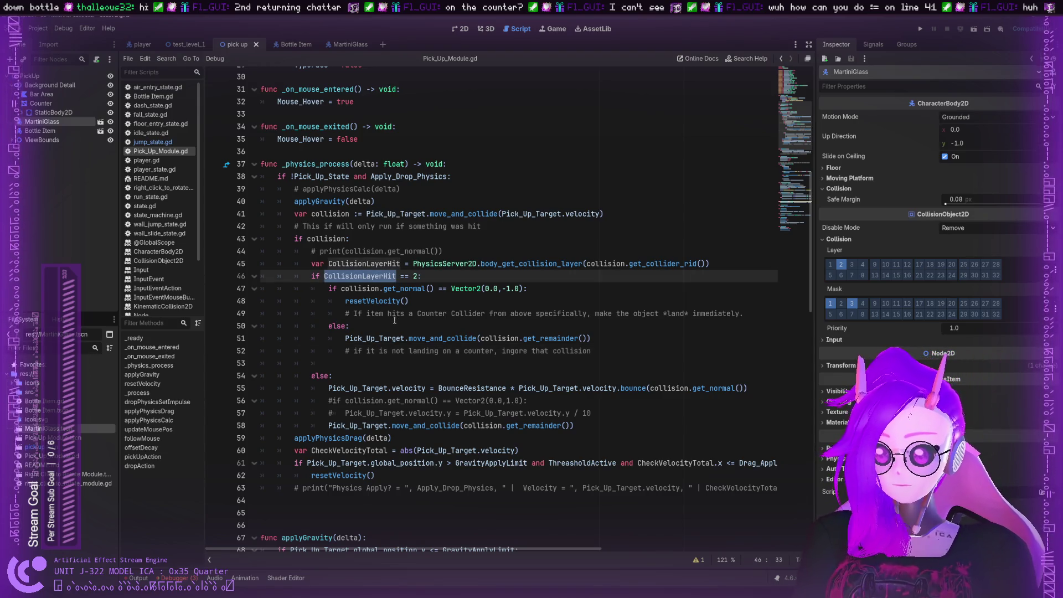
pyautogui.doubleClick(405, 288)
pyautogui.click(451, 288)
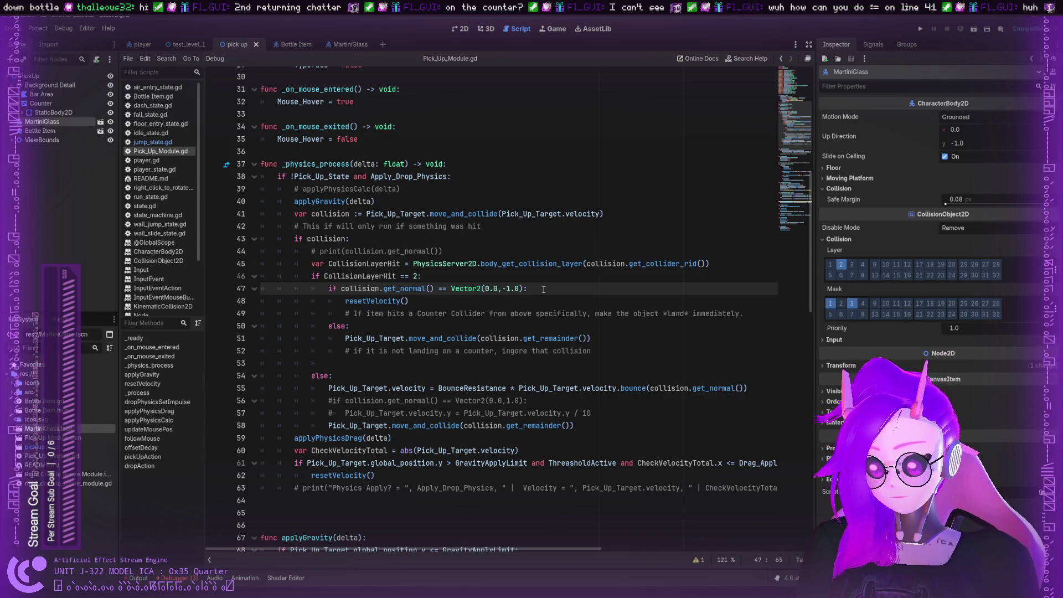
pyautogui.write('#')
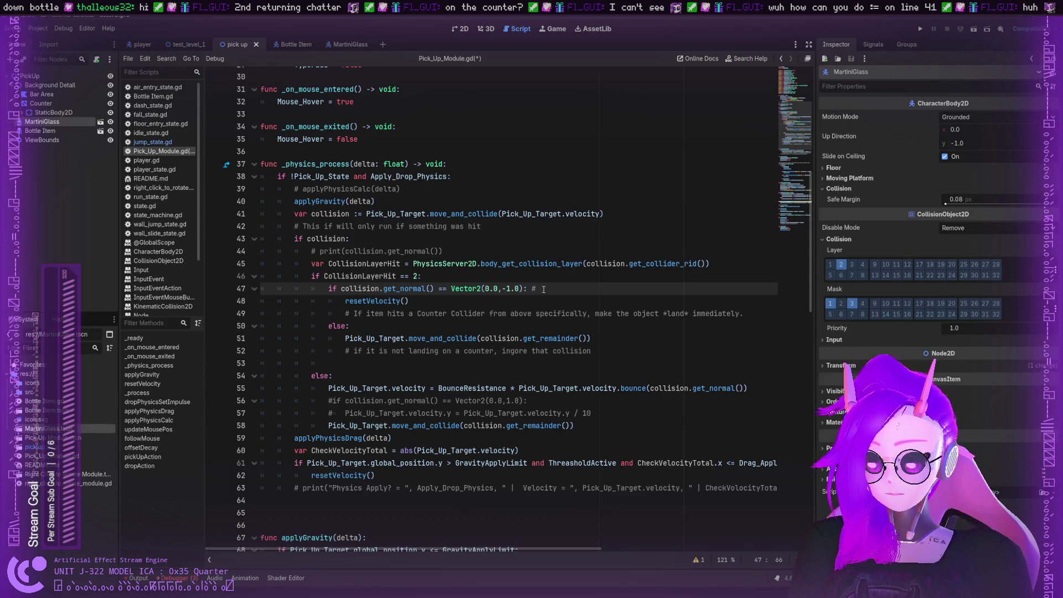
pyautogui.write('asking for ')
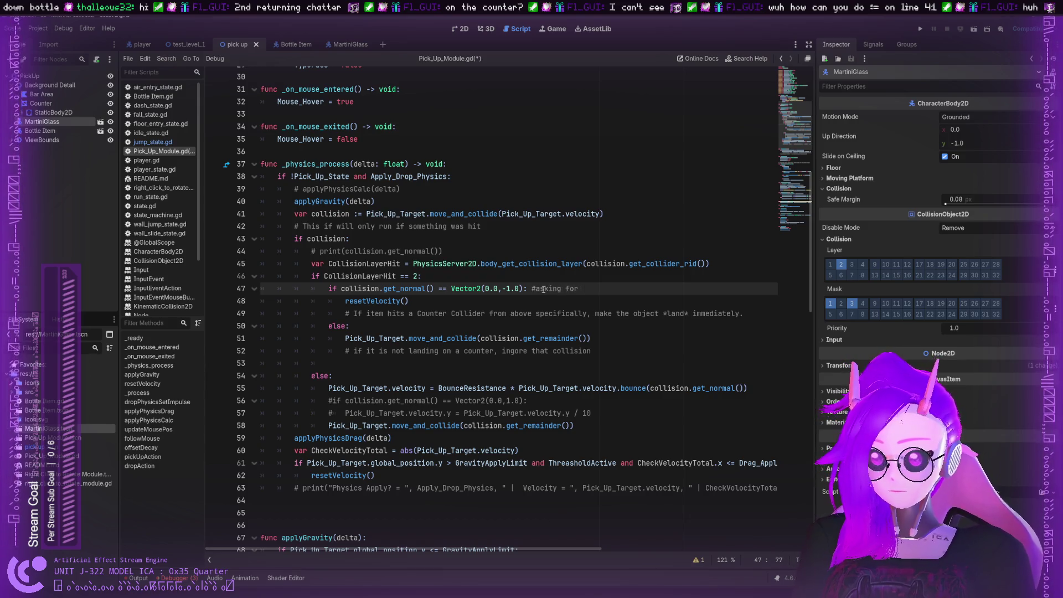
pyautogui.write('if ')
pyautogui.write('it ')
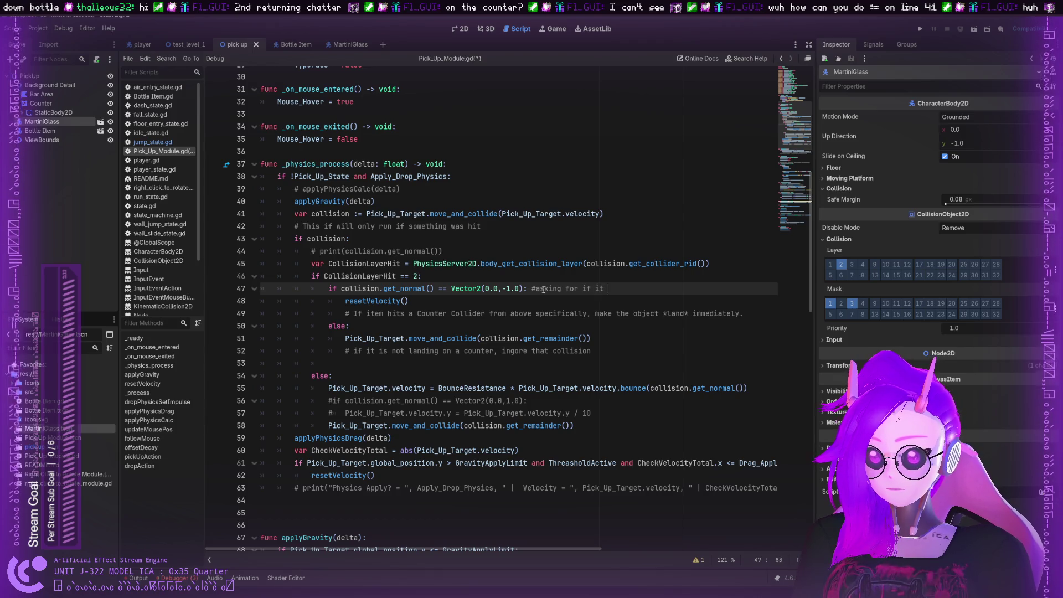
pyautogui.write('is landing *on* l')
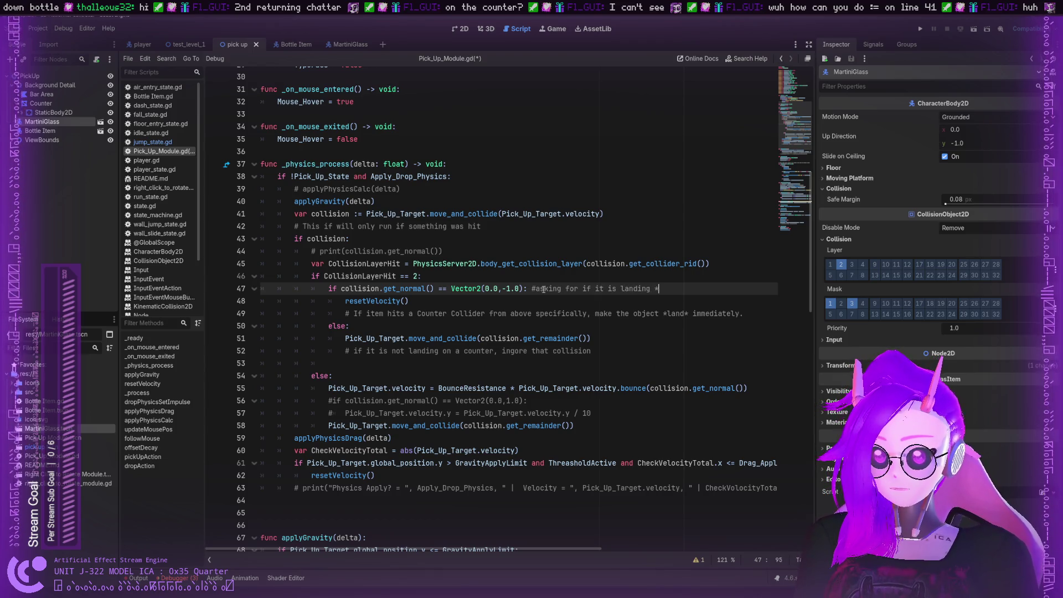
pyautogui.press('BackSpace')
pyautogui.press('BackSpace')
pyautogui.press('BackSpace')
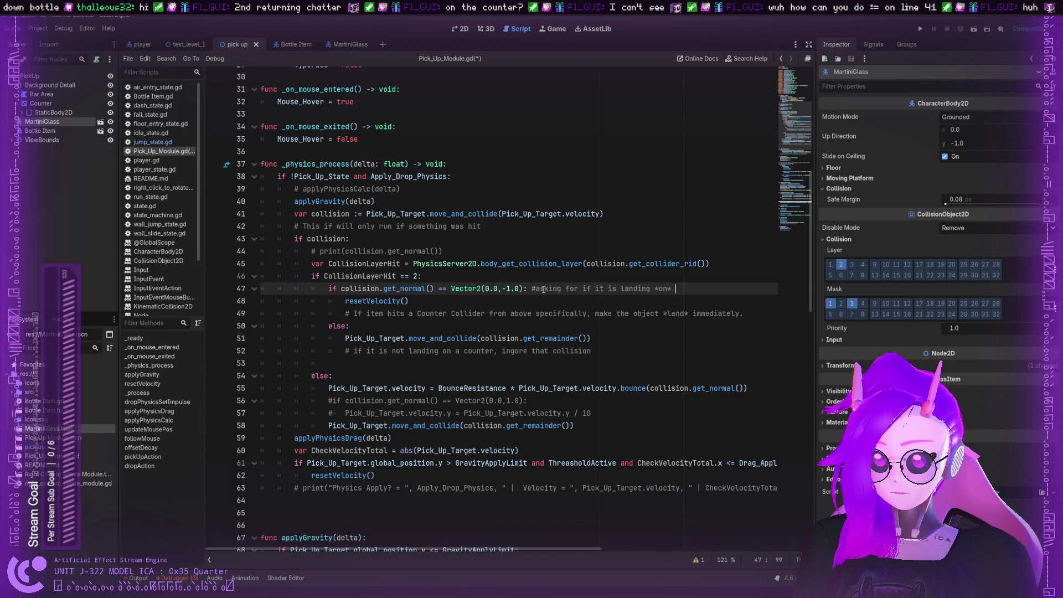
pyautogui.press('BackSpace')
pyautogui.press('BackSpace')
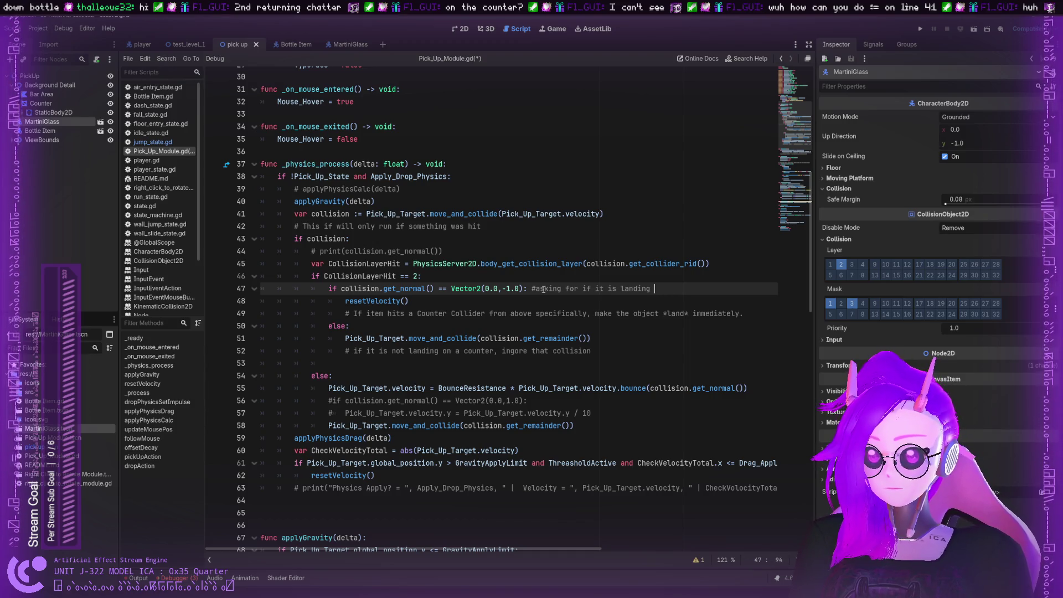
pyautogui.write('on top of a coll')
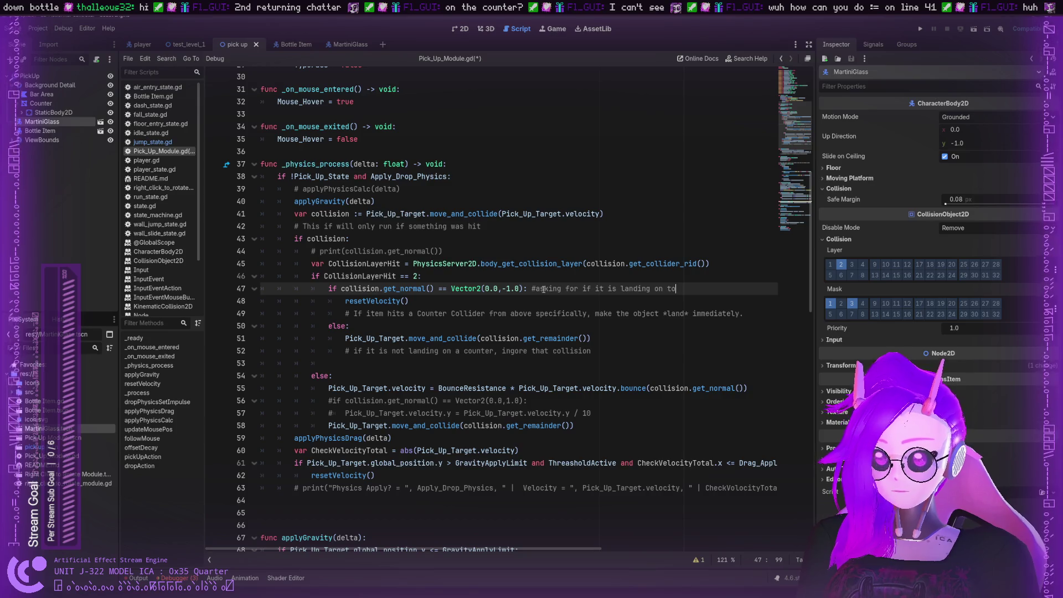
pyautogui.write('ider.')
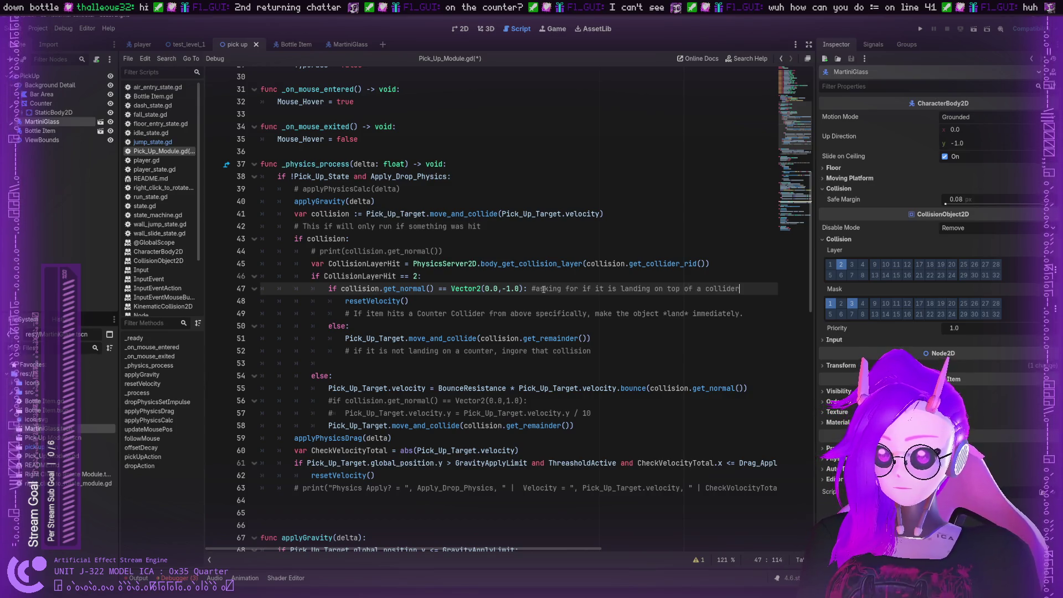
pyautogui.click(574, 313)
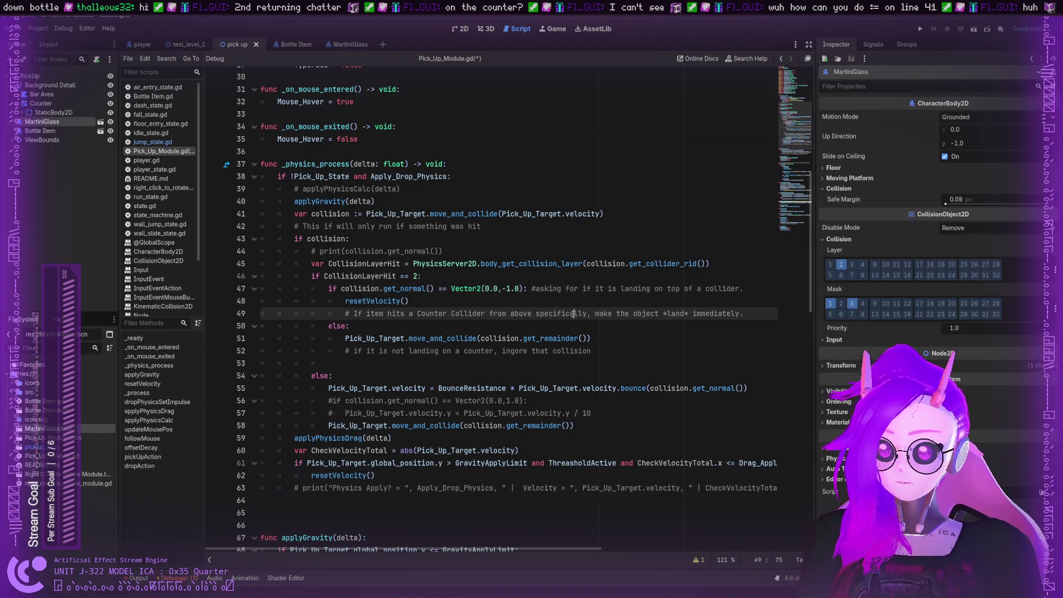
pyautogui.click(536, 289)
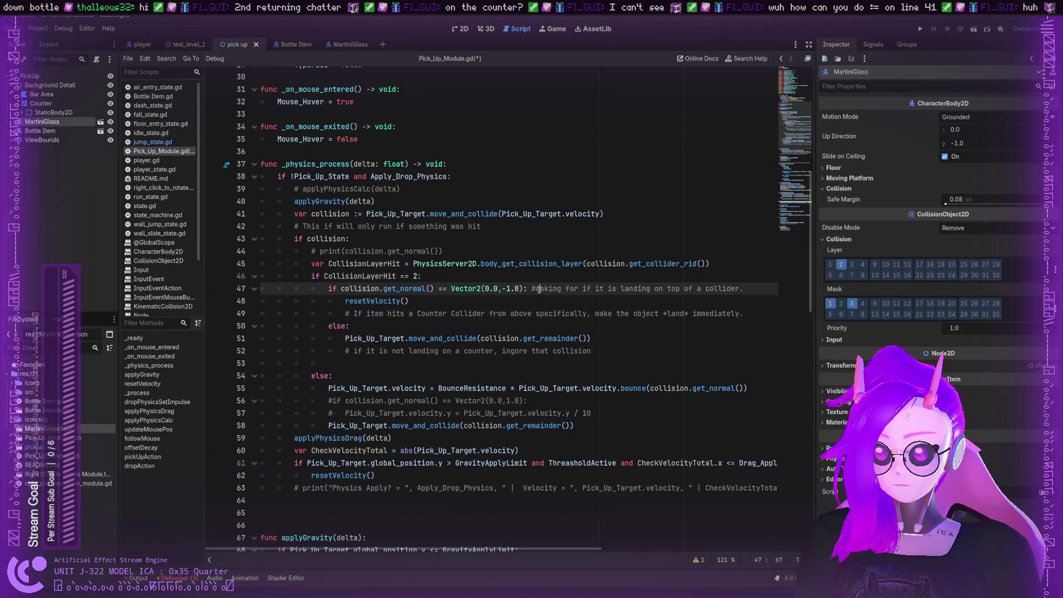
pyautogui.click(636, 343)
pyautogui.hotkey('ctrl', 's')
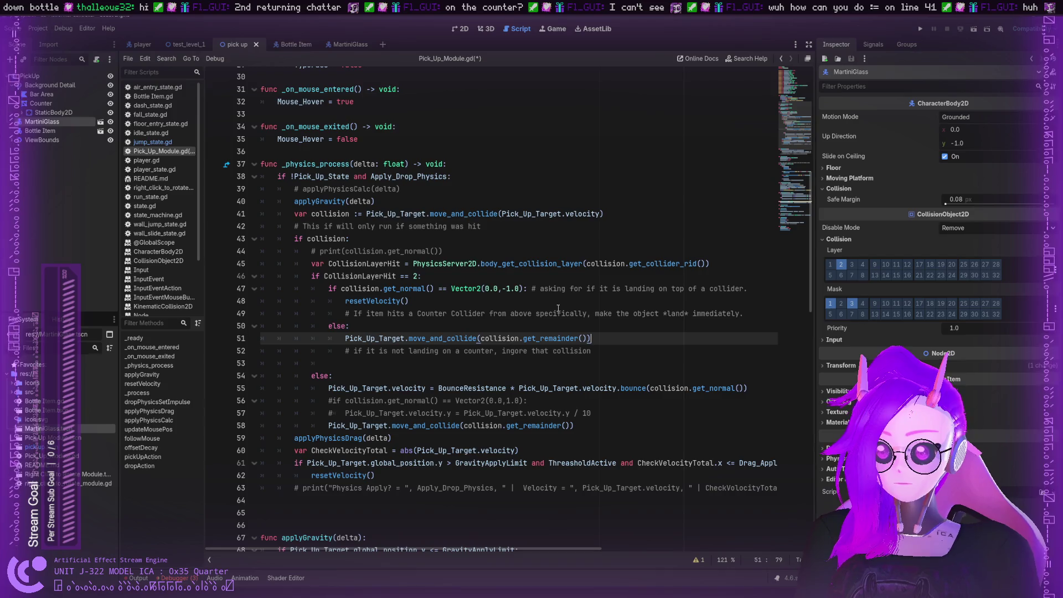
# Run the project, drop the martini glass onto the counter, then close the game window
pyautogui.click(921, 29)
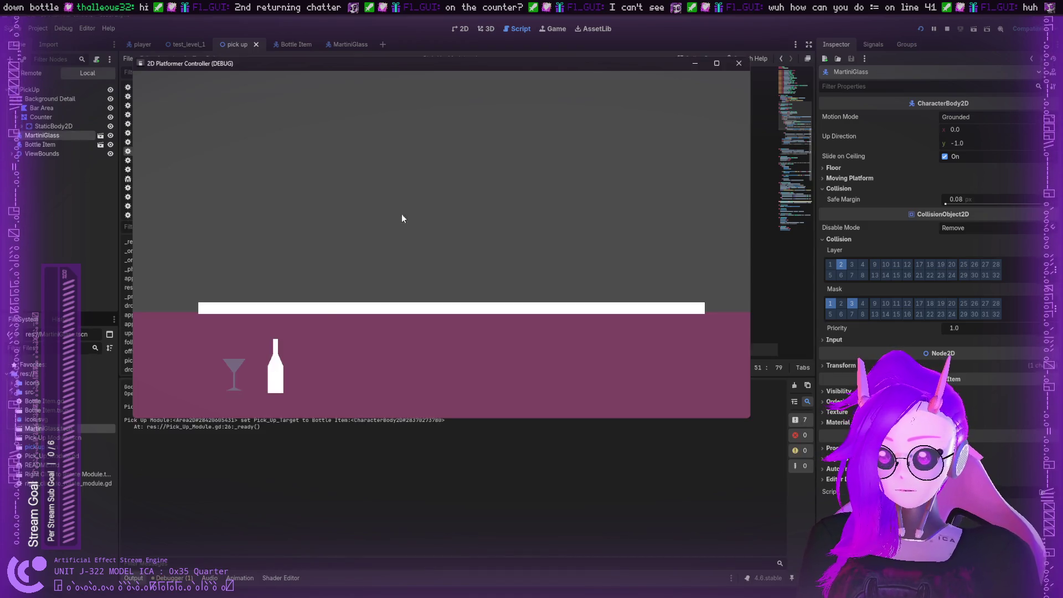
pyautogui.moveTo(245, 336)
pyautogui.mouseDown()
pyautogui.moveTo(299, 290)
pyautogui.moveTo(320, 228)
pyautogui.moveTo(497, 152)
pyautogui.mouseUp()
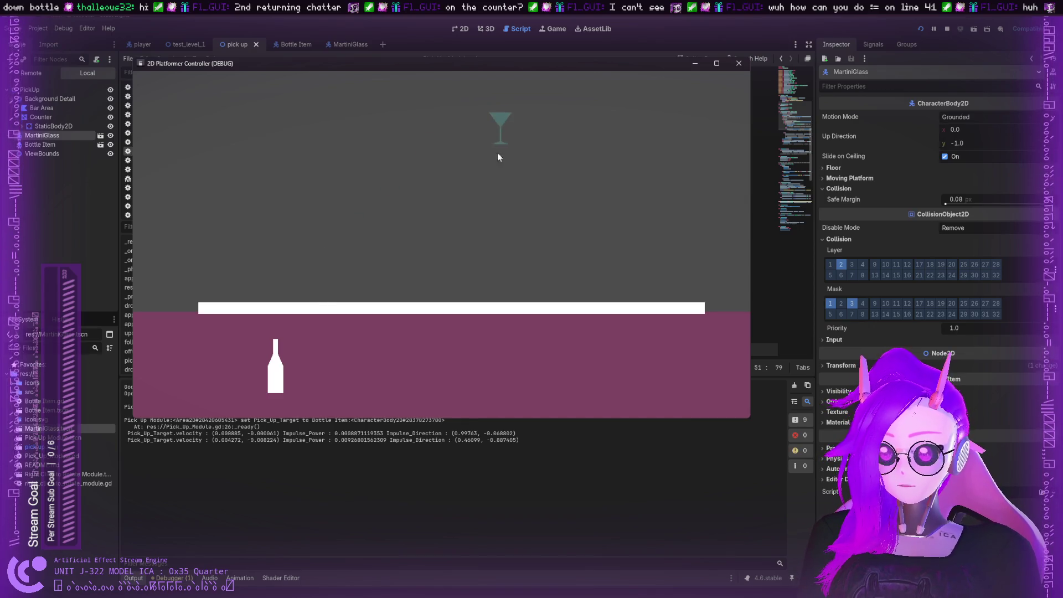
pyautogui.moveTo(499, 256)
pyautogui.mouseDown()
pyautogui.moveTo(502, 279)
pyautogui.moveTo(525, 282)
pyautogui.moveTo(532, 332)
pyautogui.mouseUp()
pyautogui.click(528, 318)
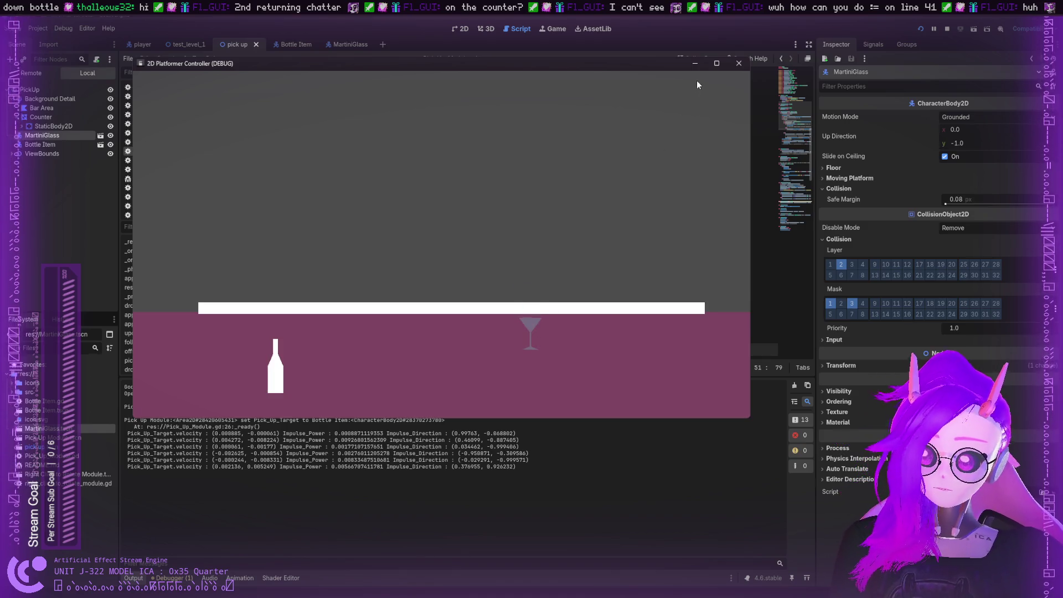
pyautogui.click(738, 63)
pyautogui.click(418, 286)
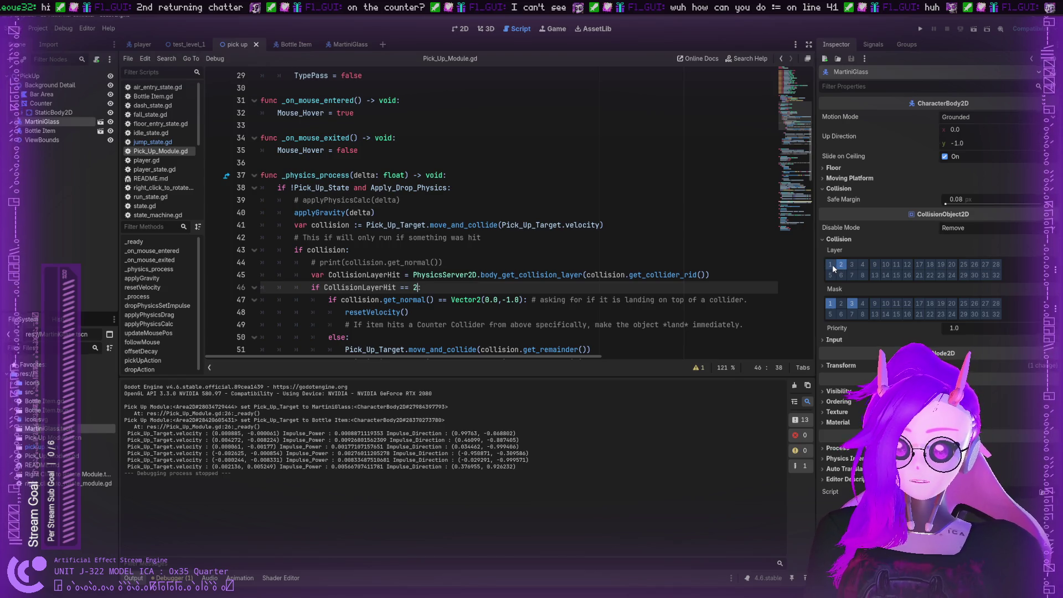
# Change the layer comparison from 2 to 3, then test-run dropping the martini glass on the counter
pyautogui.click(840, 265)
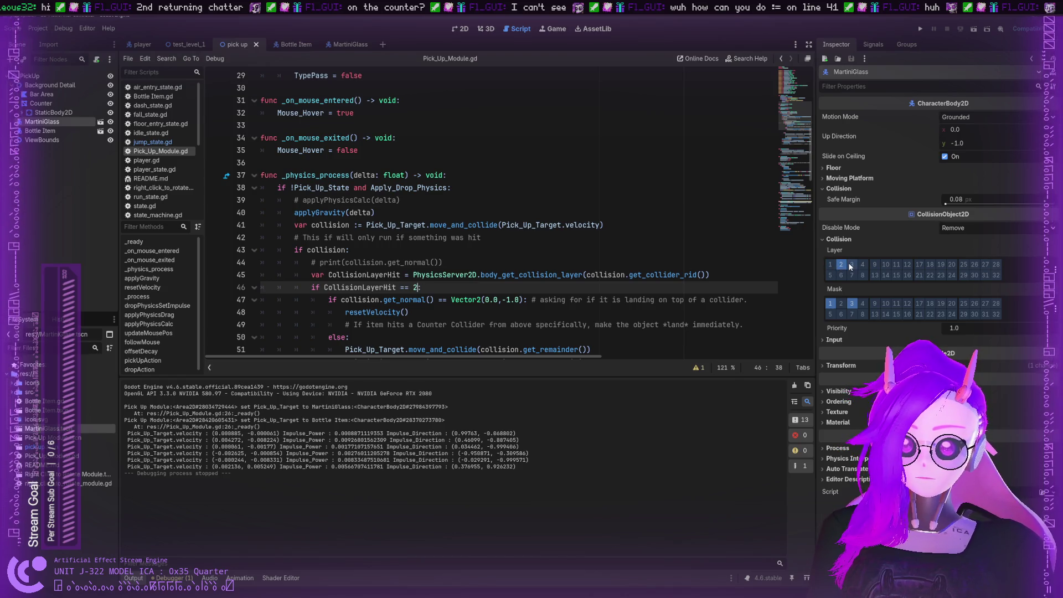
pyautogui.hotkey('shift', 'Left')
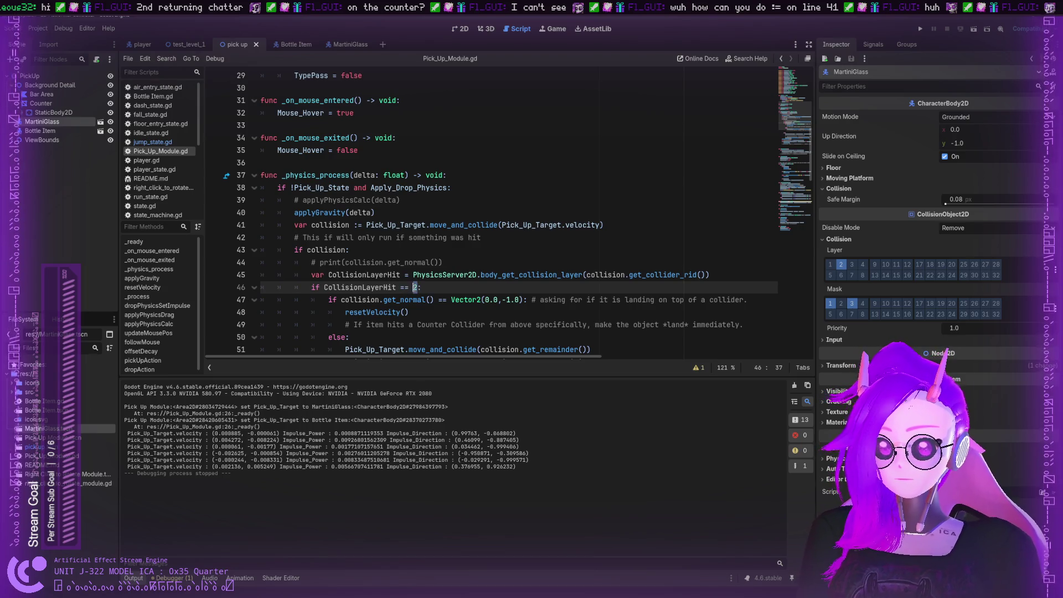
pyautogui.write('3')
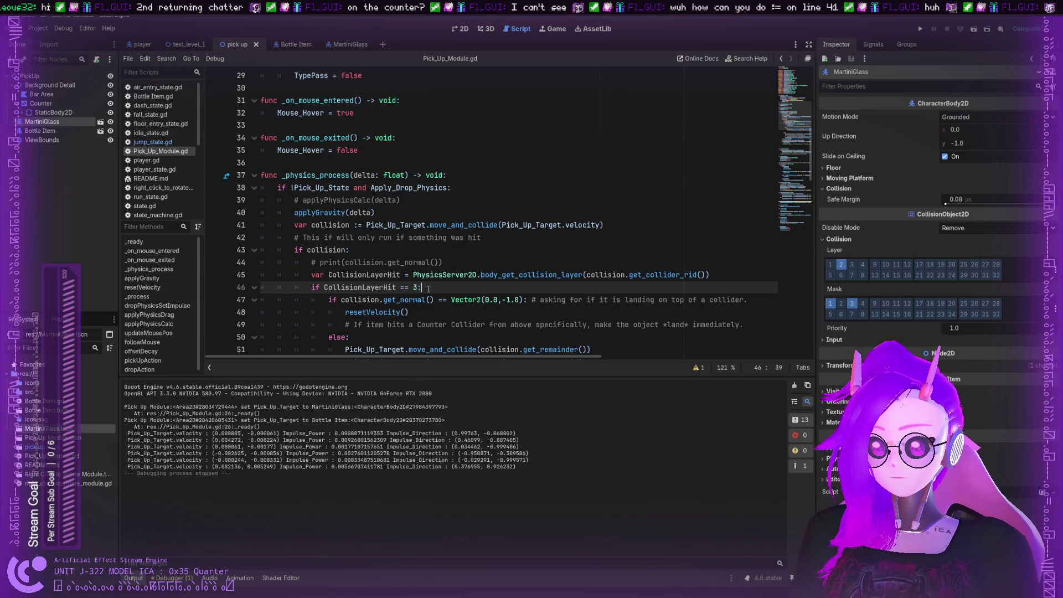
pyautogui.click(918, 28)
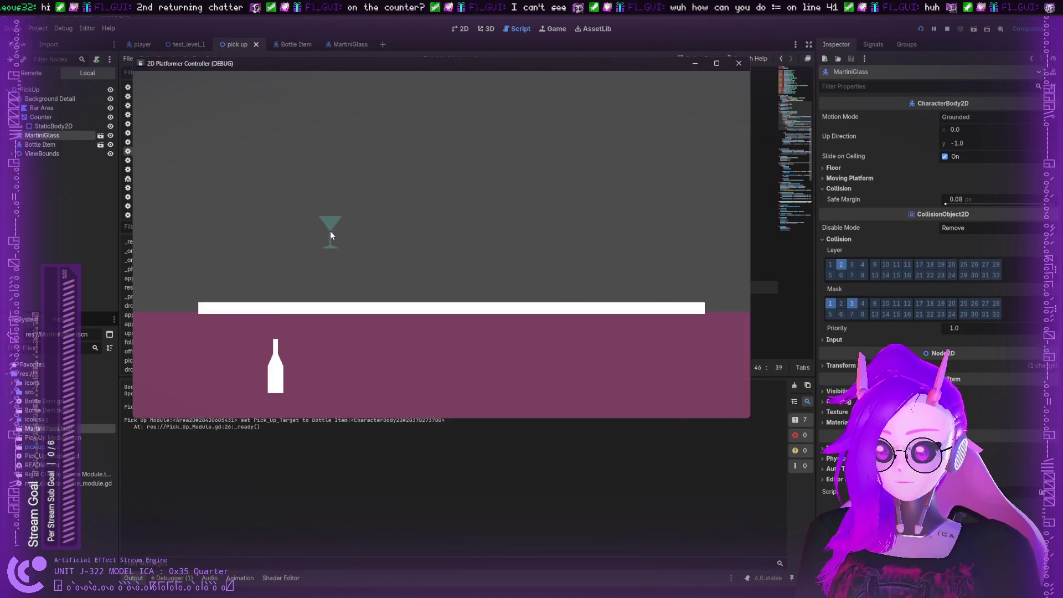
pyautogui.click(330, 231)
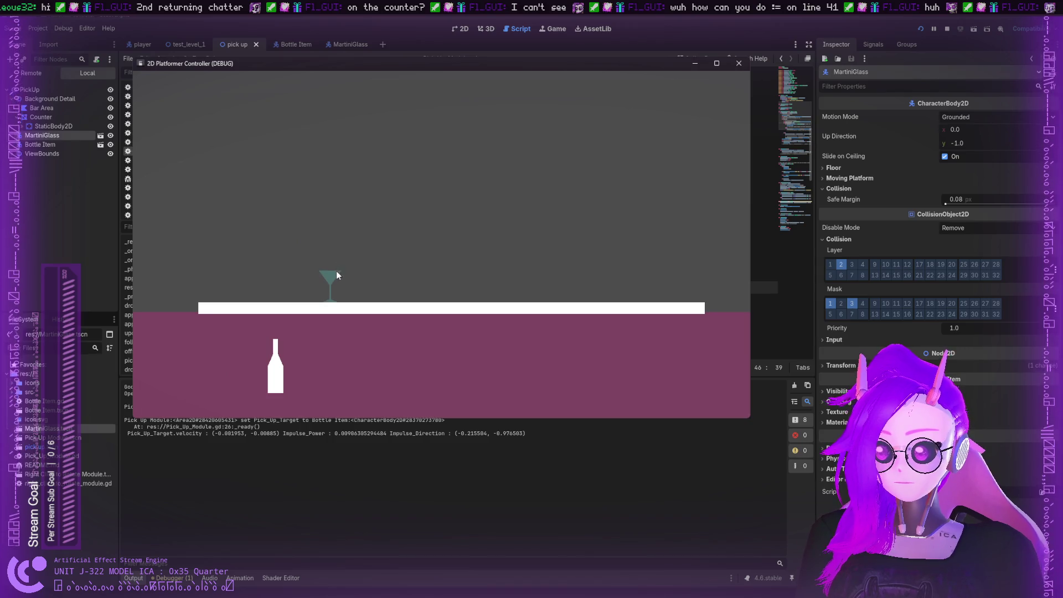
pyautogui.click(739, 63)
# Add print(CollisionLayerHit) on a new line after line 45 and save the script
pyautogui.click(440, 259)
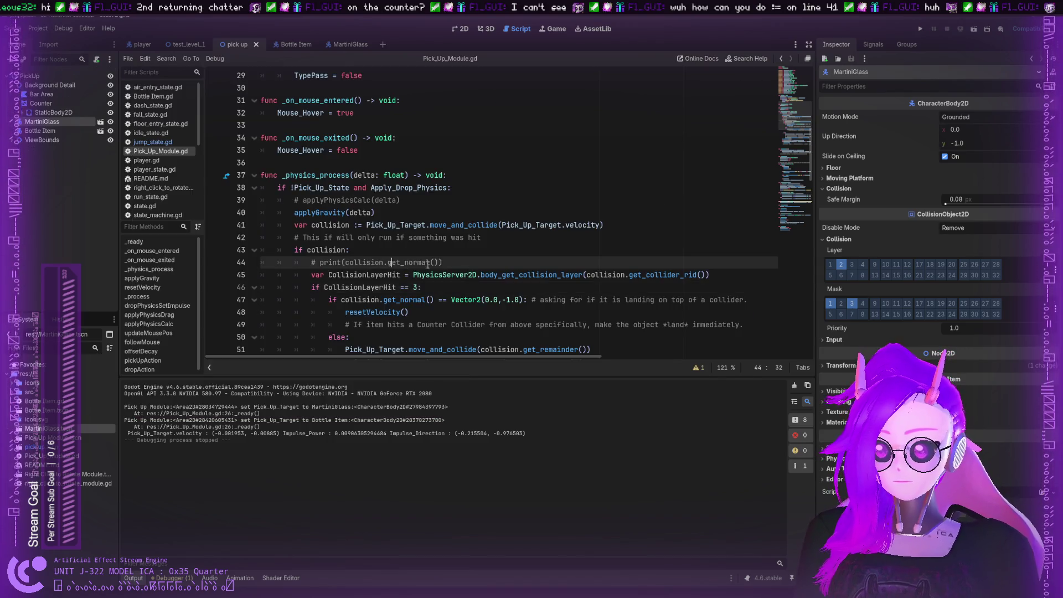
pyautogui.scroll(-1, 440, 255)
pyautogui.click(441, 247)
pyautogui.click(716, 236)
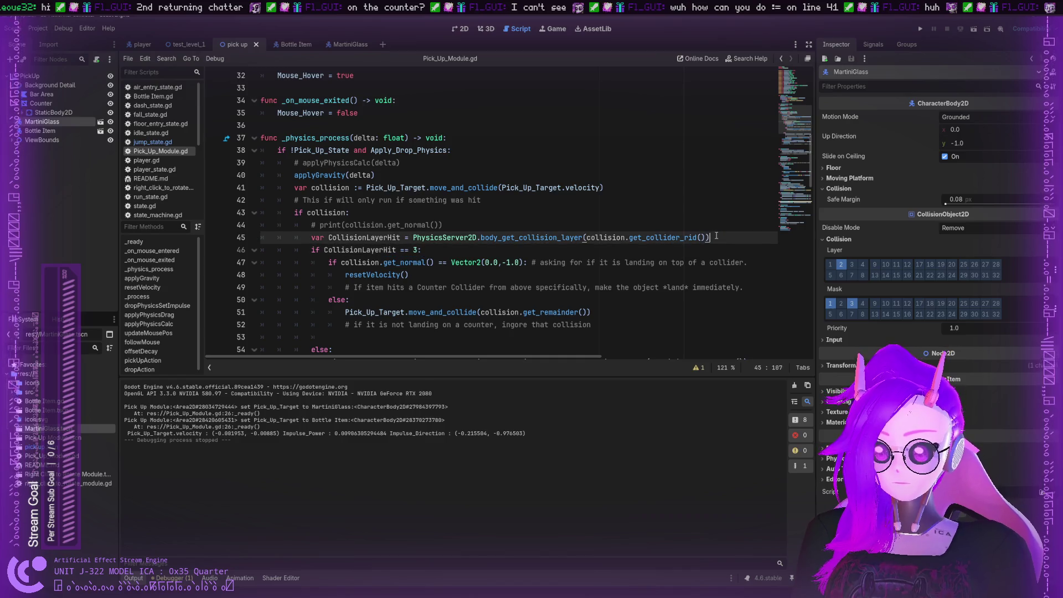
pyautogui.press('Return')
pyautogui.write('print')
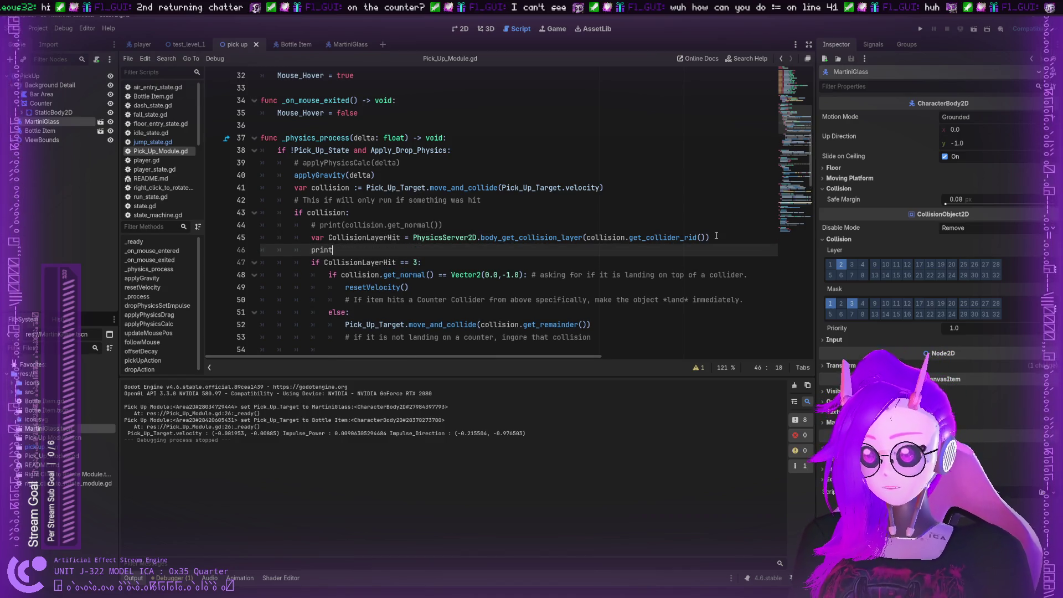
pyautogui.write('(')
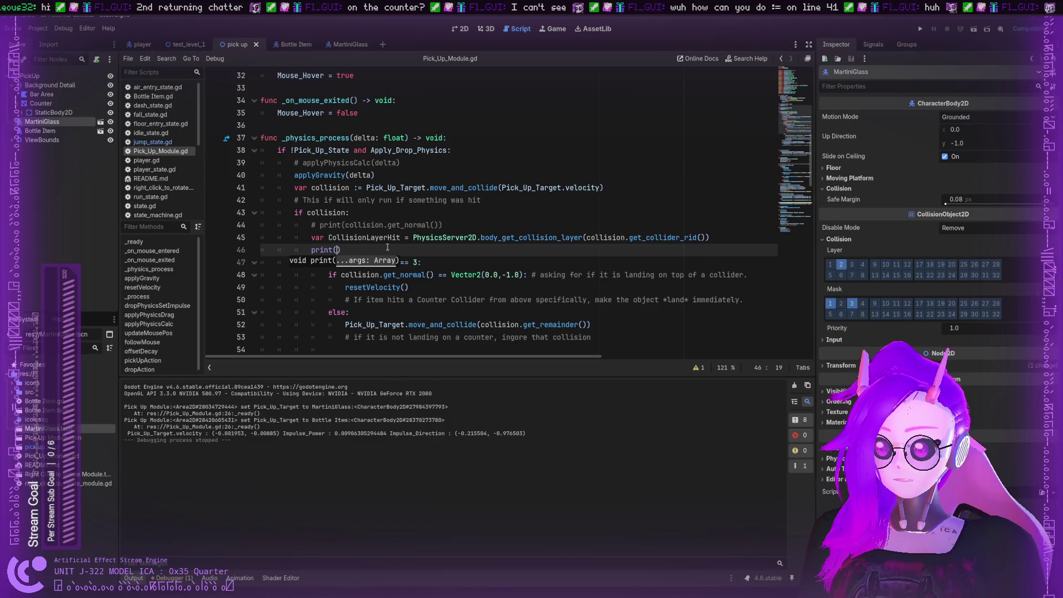
pyautogui.write('CollisionLayerHit')
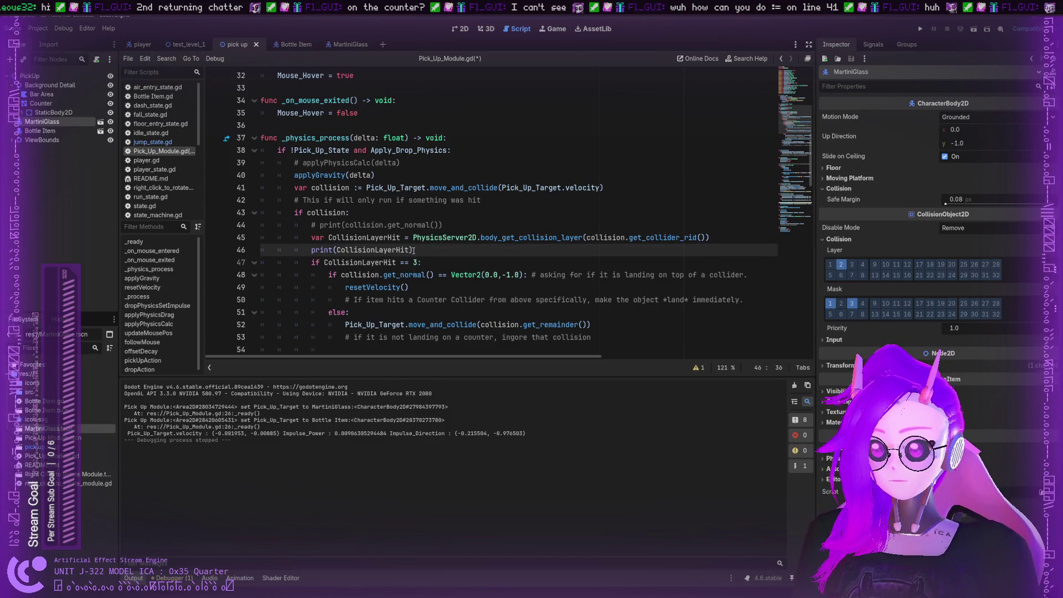
pyautogui.write(')')
pyautogui.hotkey('ctrl', 's')
# Test-run the game, tossing the martini glass and bottle around the counter, then stop it
pyautogui.click(920, 28)
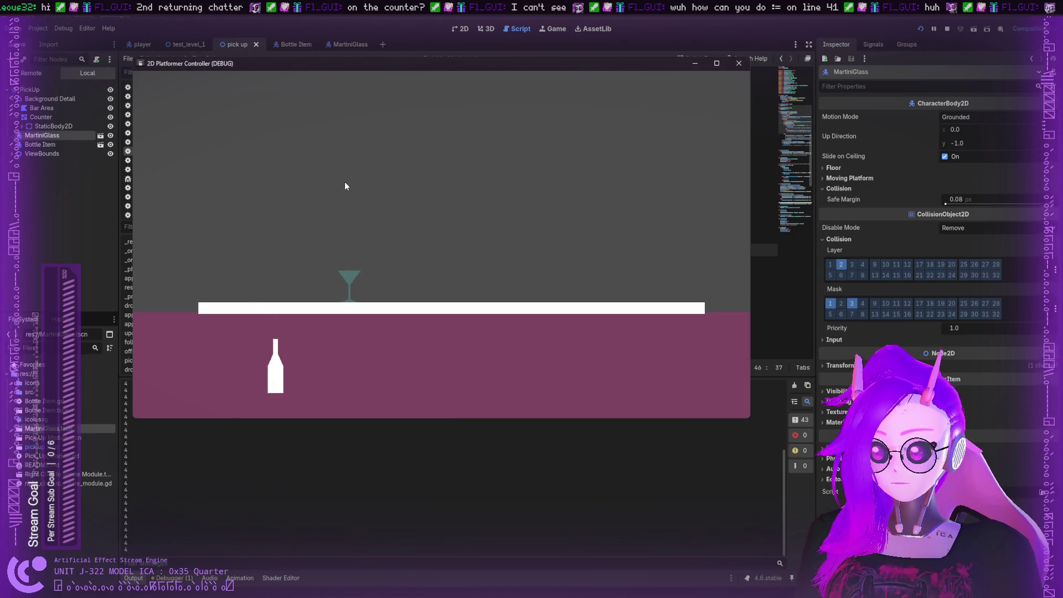
pyautogui.moveTo(350, 284)
pyautogui.mouseDown()
pyautogui.moveTo(454, 347)
pyautogui.moveTo(612, 194)
pyautogui.moveTo(702, 165)
pyautogui.mouseUp()
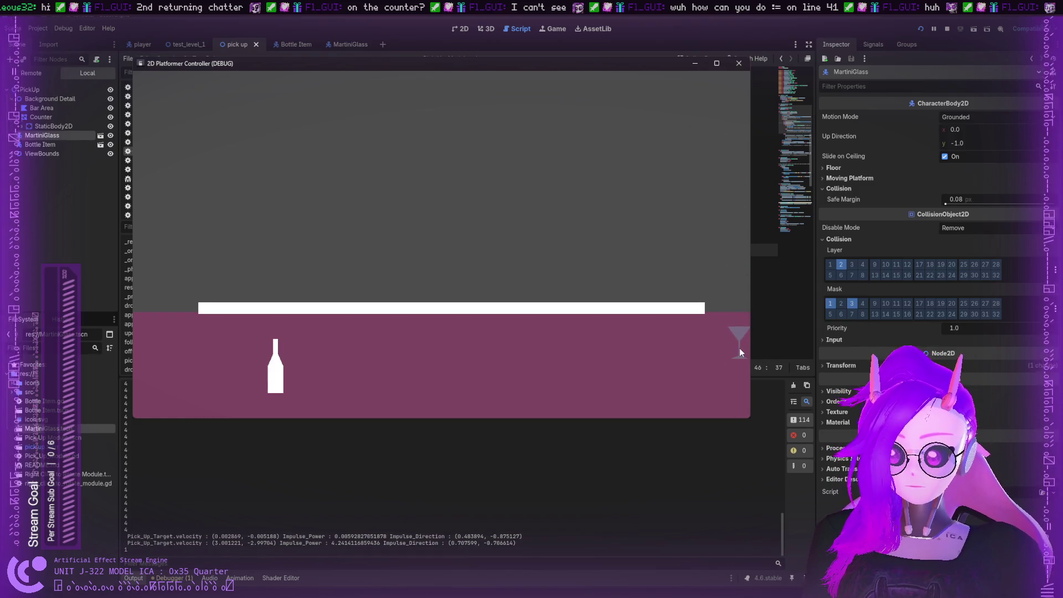
pyautogui.moveTo(739, 352)
pyautogui.mouseDown()
pyautogui.moveTo(498, 232)
pyautogui.moveTo(185, 195)
pyautogui.mouseUp()
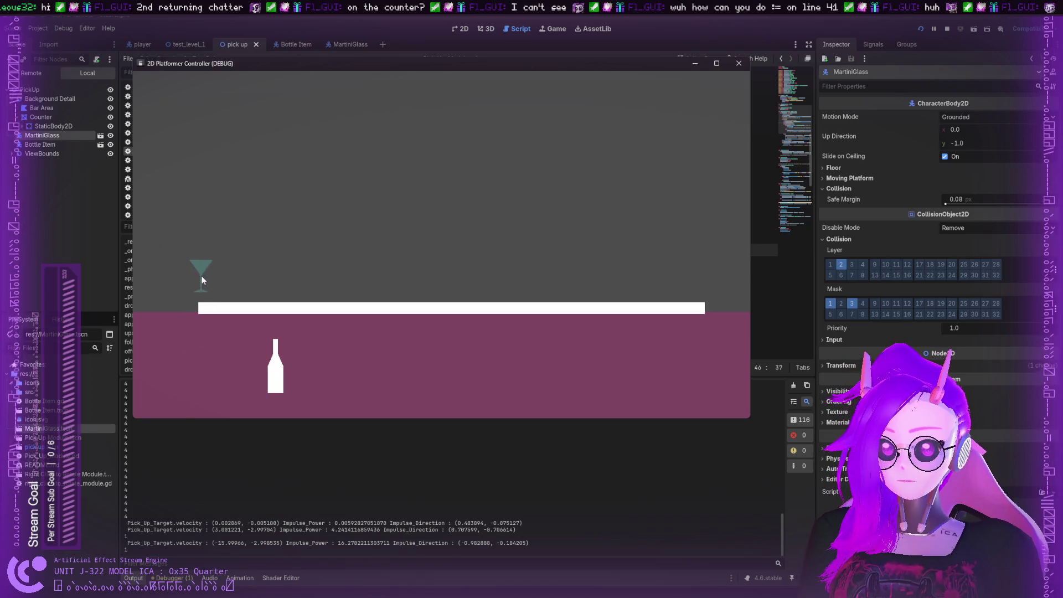
pyautogui.moveTo(201, 274)
pyautogui.mouseDown()
pyautogui.moveTo(315, 343)
pyautogui.moveTo(293, 357)
pyautogui.moveTo(349, 382)
pyautogui.moveTo(277, 382)
pyautogui.moveTo(525, 371)
pyautogui.moveTo(470, 349)
pyautogui.moveTo(332, 344)
pyautogui.moveTo(403, 158)
pyautogui.mouseUp()
pyautogui.moveTo(430, 225)
pyautogui.mouseDown()
pyautogui.moveTo(380, 219)
pyautogui.moveTo(386, 386)
pyautogui.moveTo(491, 268)
pyautogui.mouseUp()
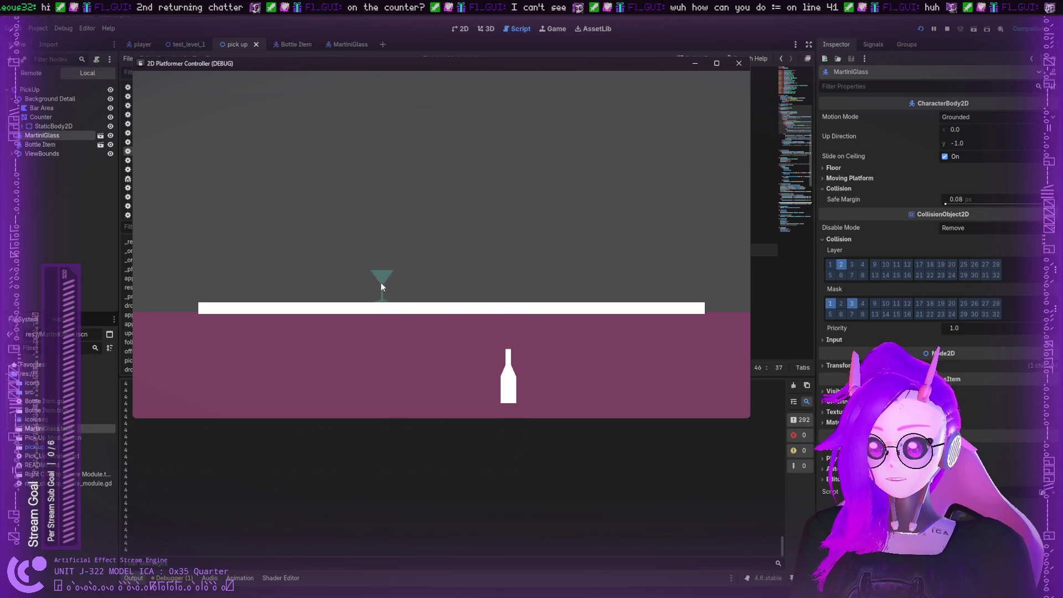
pyautogui.moveTo(380, 282); pyautogui.dragTo(324, 354)
pyautogui.moveTo(505, 376); pyautogui.dragTo(505, 267)
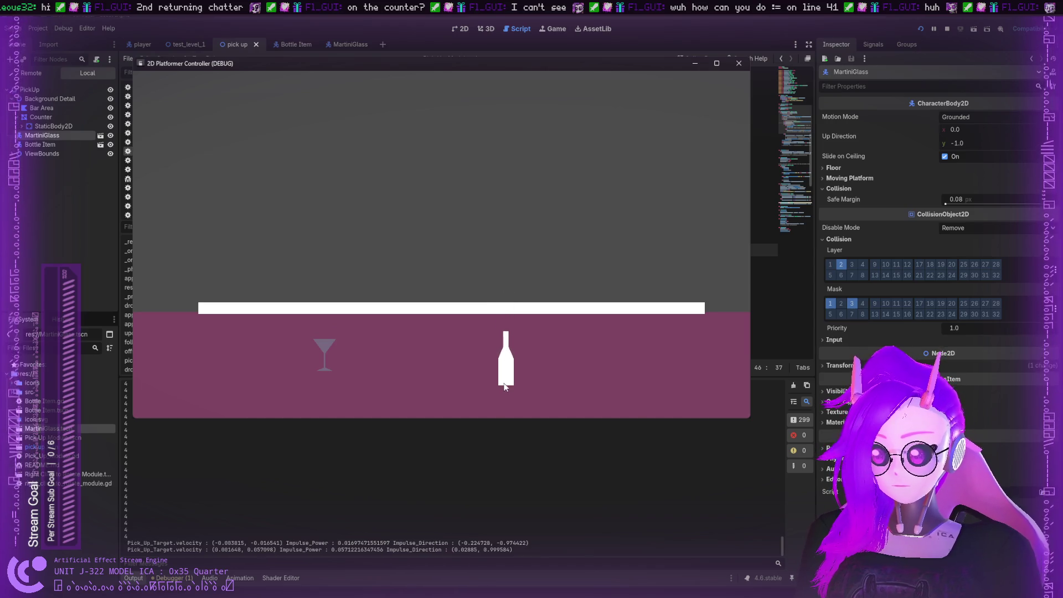
pyautogui.moveTo(506, 354)
pyautogui.mouseDown()
pyautogui.moveTo(500, 297)
pyautogui.moveTo(491, 308)
pyautogui.moveTo(479, 290)
pyautogui.mouseUp()
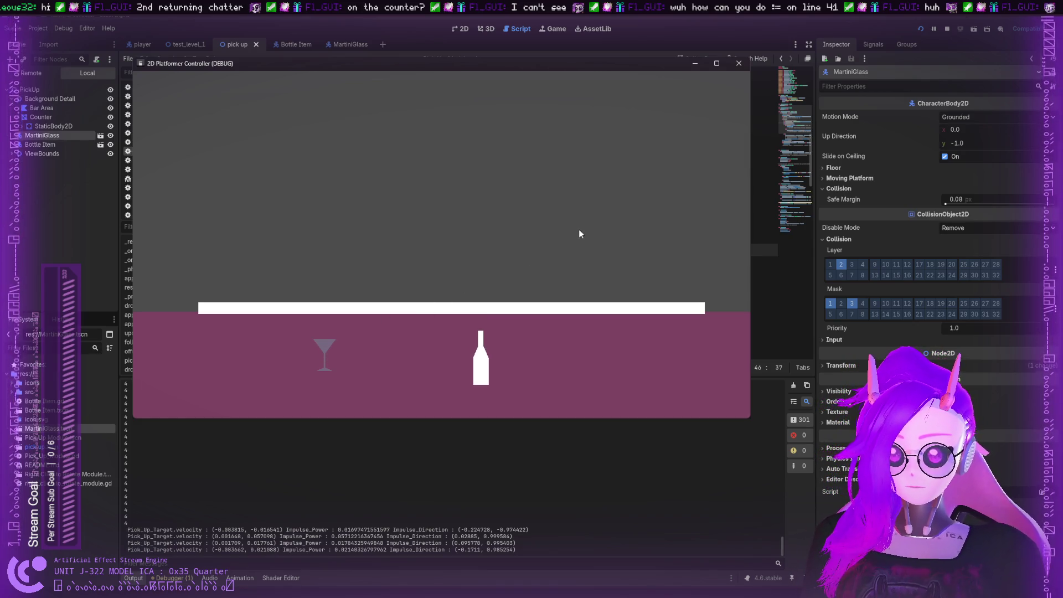
pyautogui.click(739, 63)
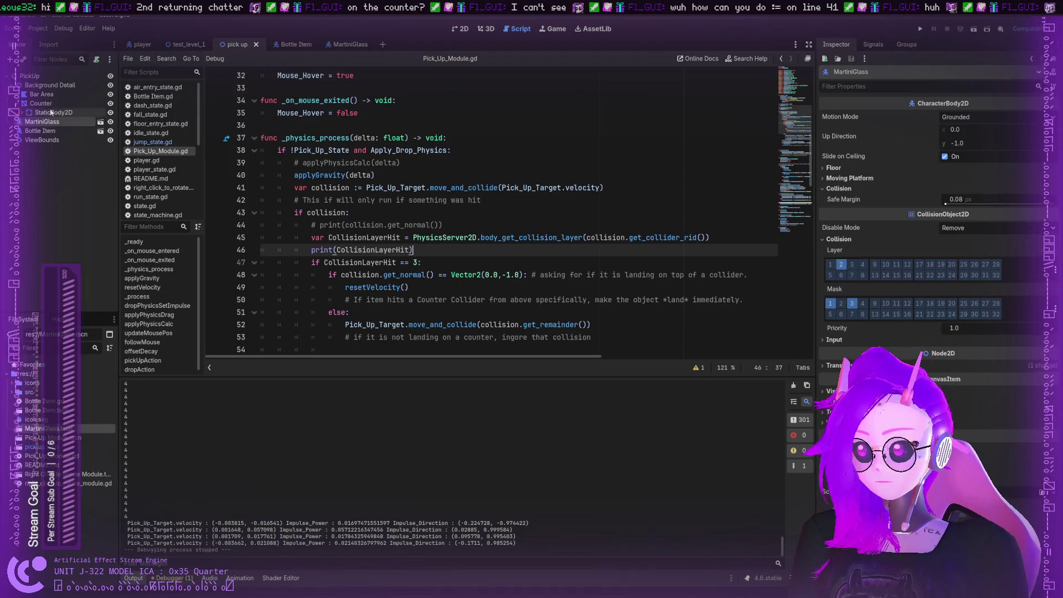
# Change the line 47 layer check to CollisionLayerHit == 4 and save the script
pyautogui.click(83, 113)
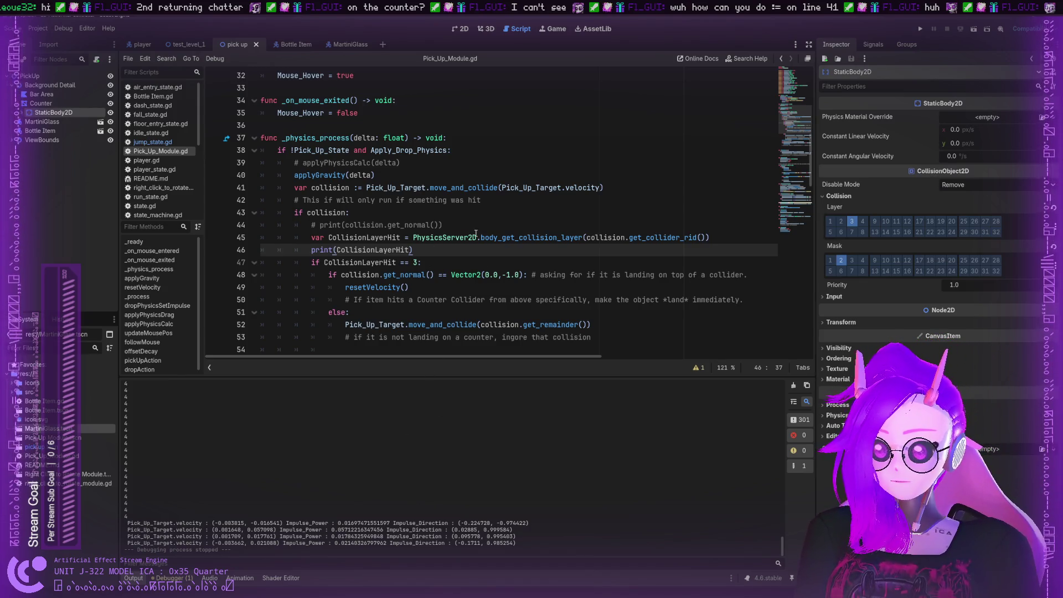
pyautogui.press('Down')
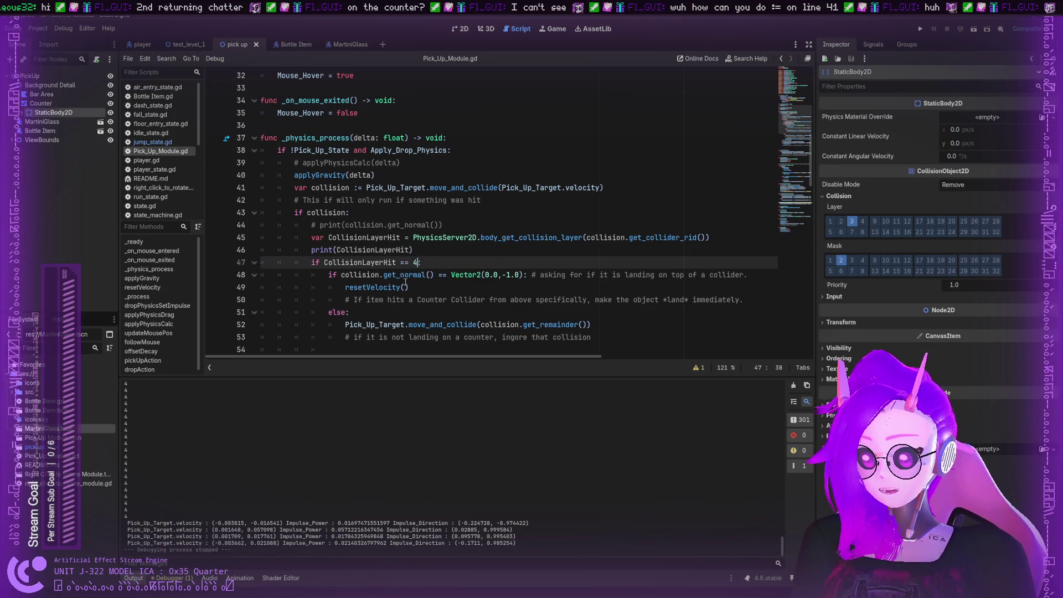
pyautogui.write('4')
pyautogui.click(424, 282)
pyautogui.hotkey('ctrl', 's')
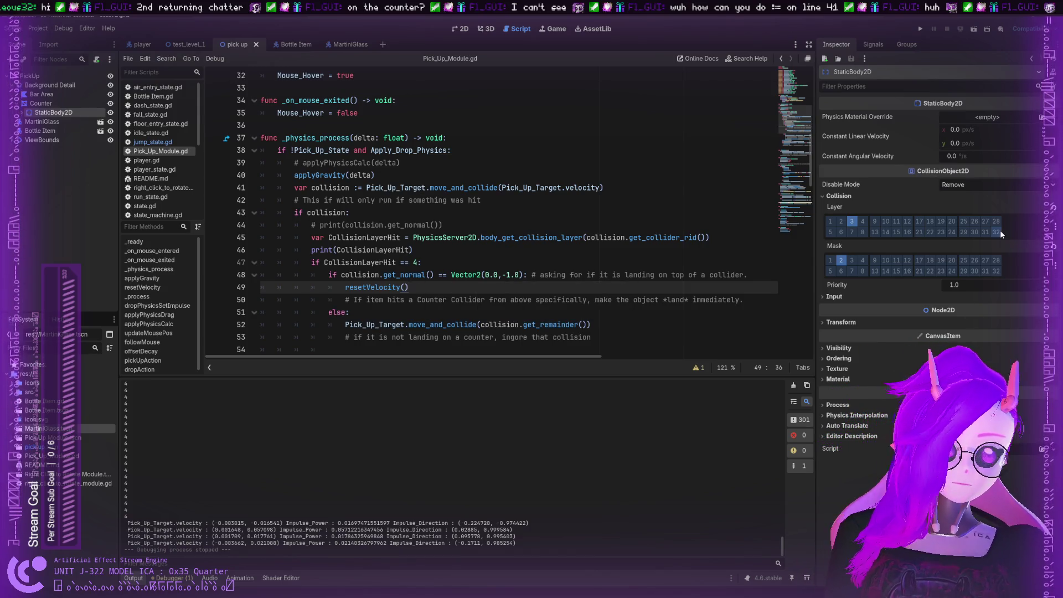
# Toggle the counter's collision layer 2 on and back off, keeping layer 3, then run the project
pyautogui.click(845, 220)
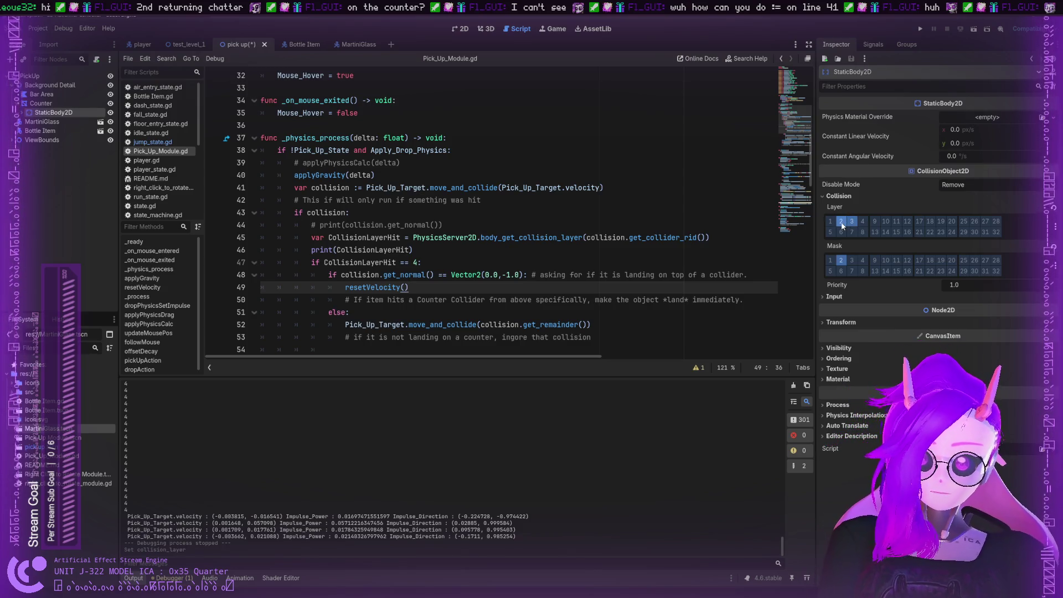
pyautogui.click(852, 221)
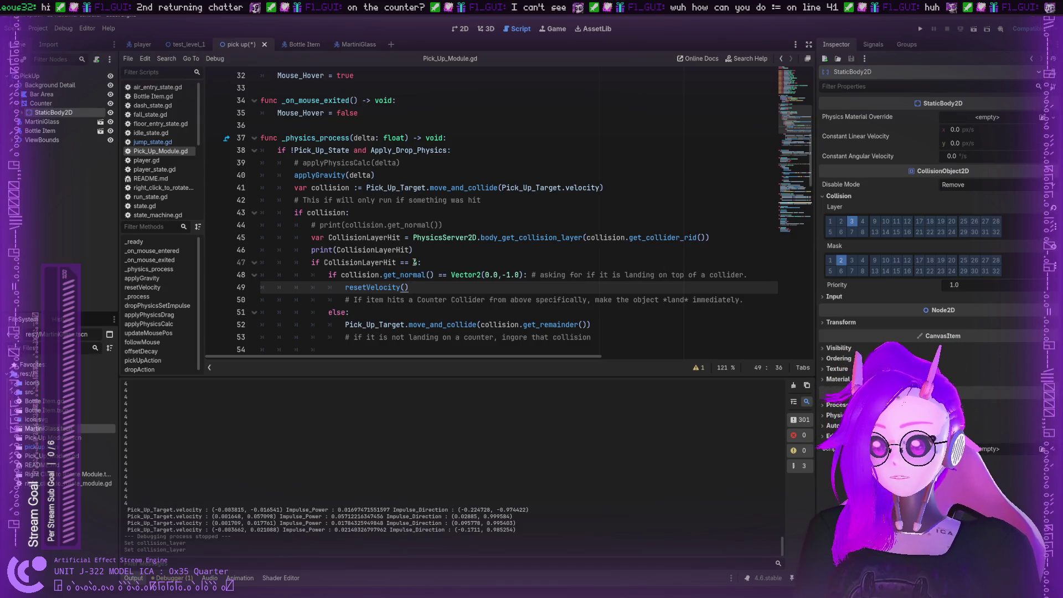
pyautogui.click(415, 262)
pyautogui.write('4')
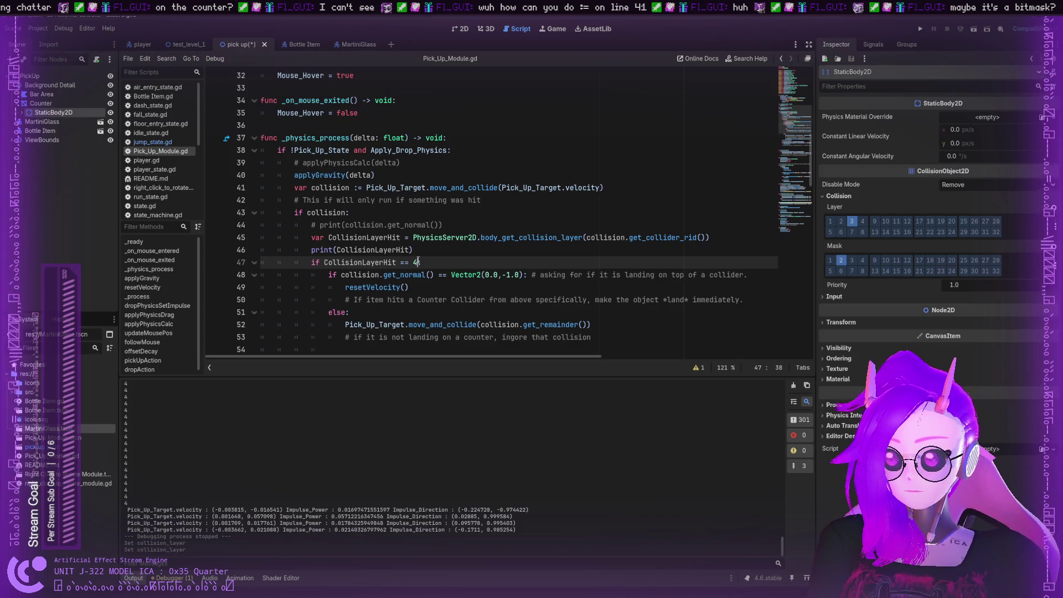
pyautogui.click(920, 29)
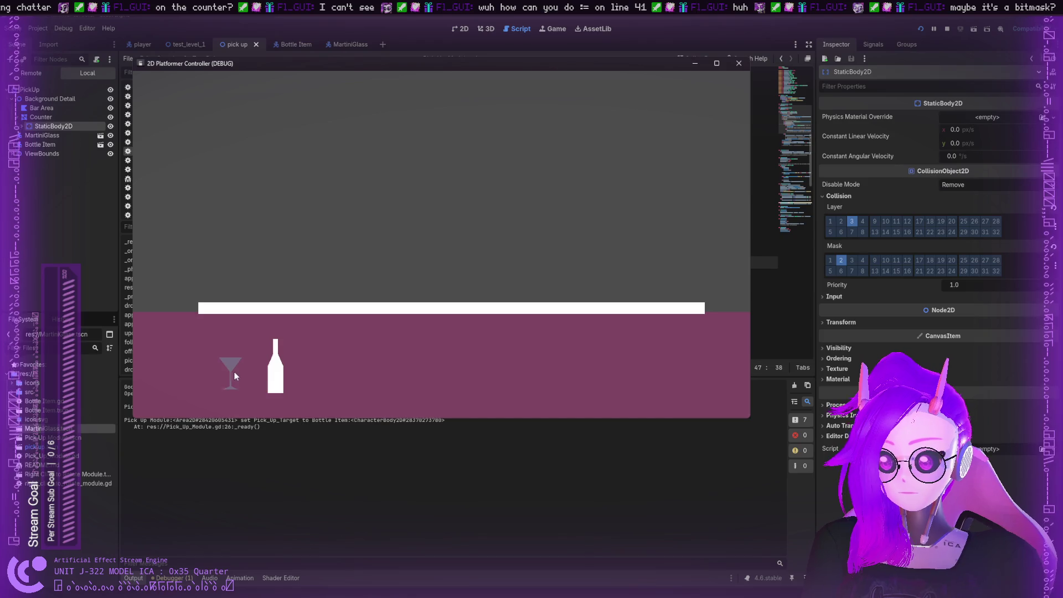
# Drop the martini glass onto the counter several times, then carry it below the counter at right
pyautogui.moveTo(233, 374)
pyautogui.mouseDown()
pyautogui.moveTo(360, 182)
pyautogui.moveTo(387, 197)
pyautogui.mouseUp()
pyautogui.moveTo(351, 285); pyautogui.dragTo(473, 165)
pyautogui.moveTo(483, 300); pyautogui.dragTo(330, 190)
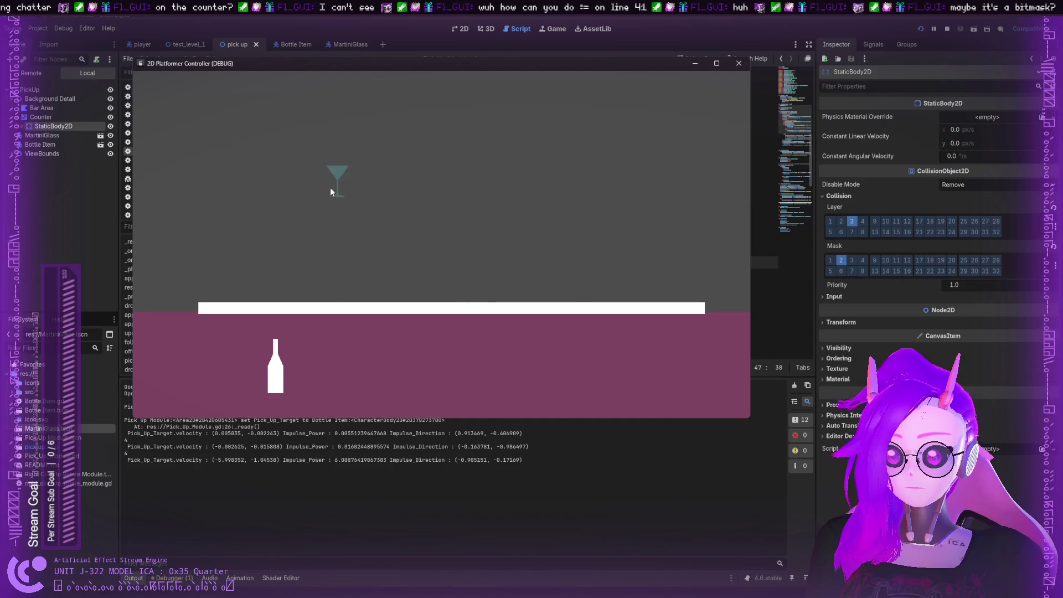
pyautogui.moveTo(278, 284); pyautogui.dragTo(408, 258)
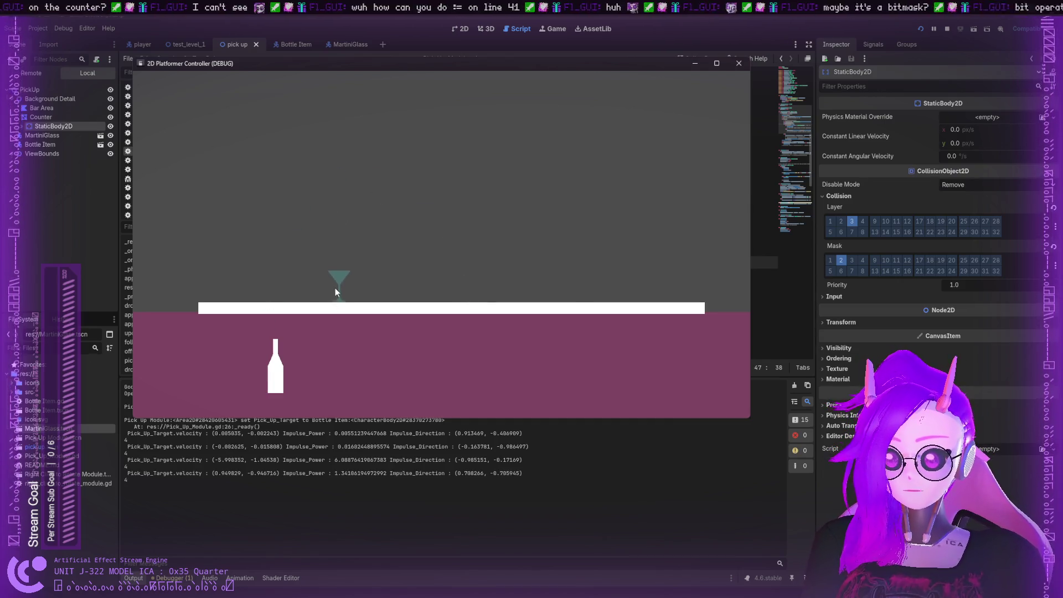
pyautogui.moveTo(335, 288); pyautogui.dragTo(430, 191)
pyautogui.moveTo(558, 301)
pyautogui.mouseDown()
pyautogui.moveTo(520, 317)
pyautogui.moveTo(548, 302)
pyautogui.moveTo(544, 325)
pyautogui.moveTo(502, 309)
pyautogui.moveTo(476, 351)
pyautogui.moveTo(443, 349)
pyautogui.moveTo(546, 344)
pyautogui.moveTo(740, 366)
pyautogui.moveTo(550, 333)
pyautogui.moveTo(668, 354)
pyautogui.moveTo(581, 317)
pyautogui.moveTo(641, 336)
pyautogui.moveTo(590, 311)
pyautogui.moveTo(645, 351)
pyautogui.moveTo(591, 304)
pyautogui.moveTo(623, 334)
pyautogui.mouseUp()
pyautogui.moveTo(686, 375)
pyautogui.mouseDown()
pyautogui.moveTo(636, 322)
pyautogui.moveTo(627, 347)
pyautogui.mouseUp()
pyautogui.click(137, 127)
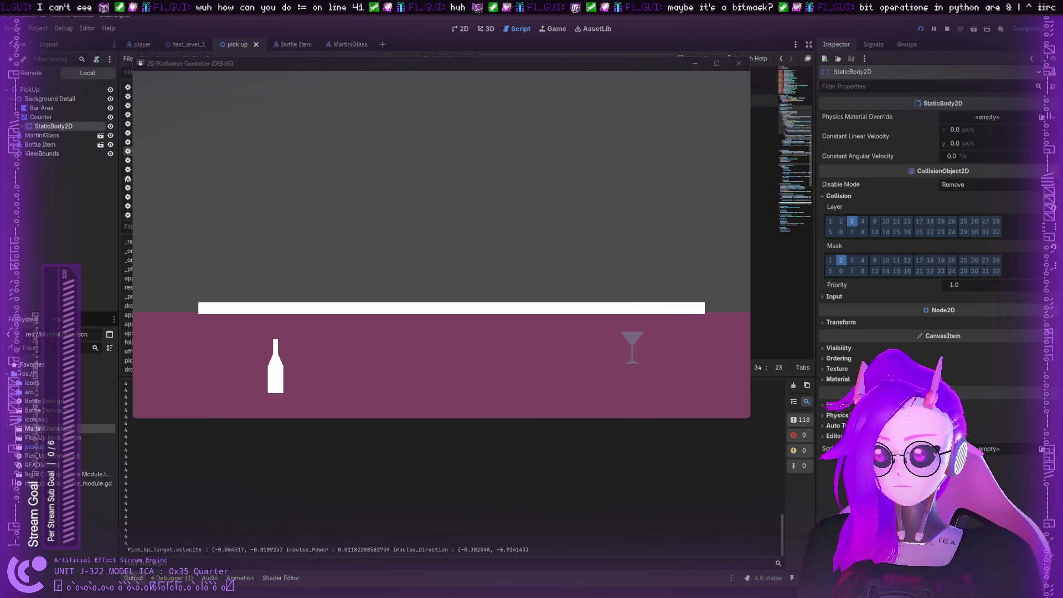
pyautogui.click(764, 275)
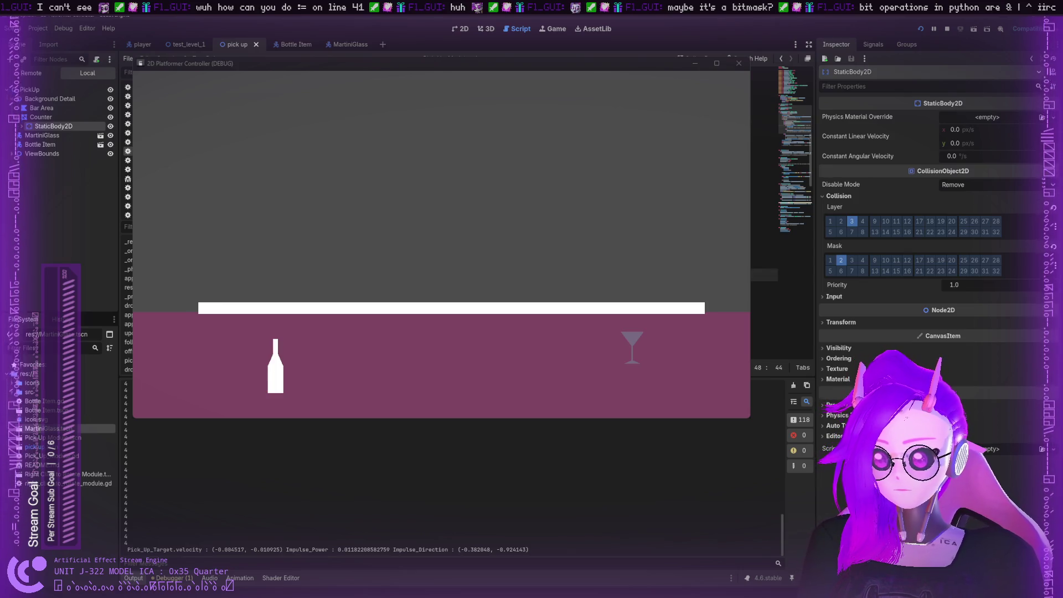
pyautogui.click(764, 287)
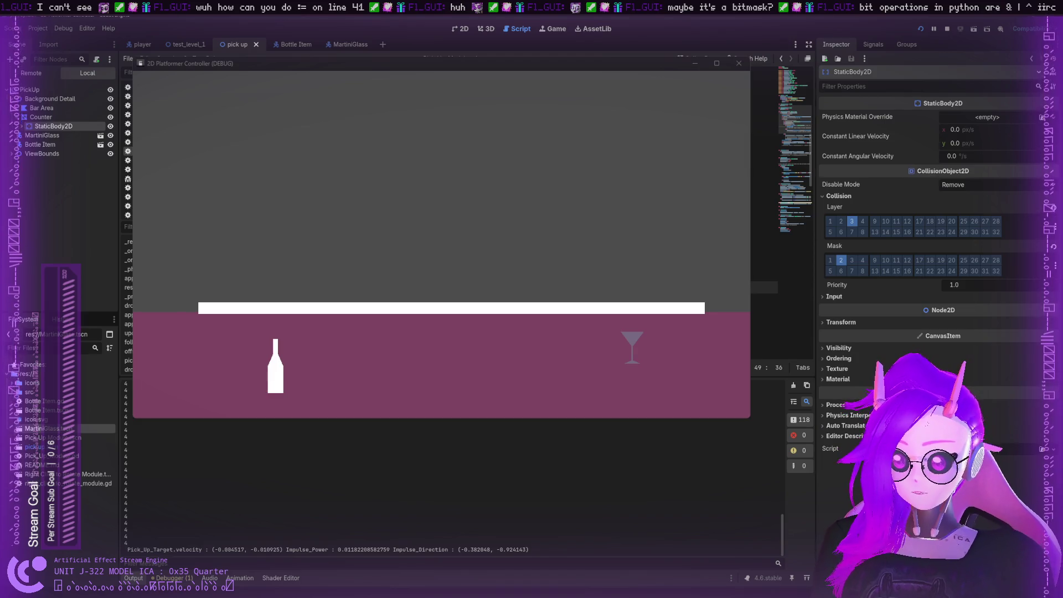
pyautogui.click(764, 324)
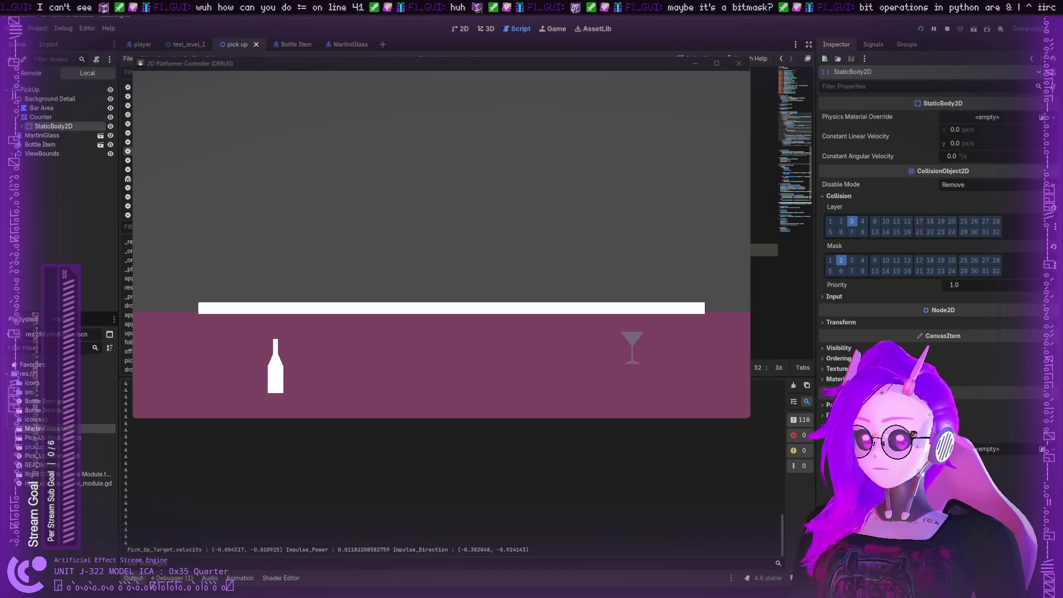
pyautogui.scroll(-5, 764, 222)
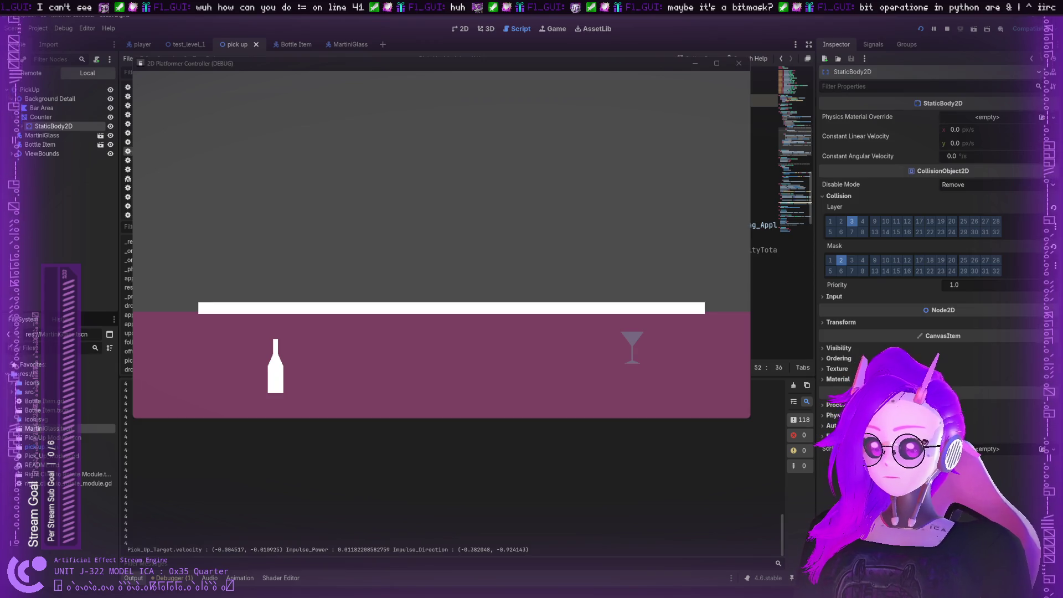
pyautogui.scroll(5, 764, 222)
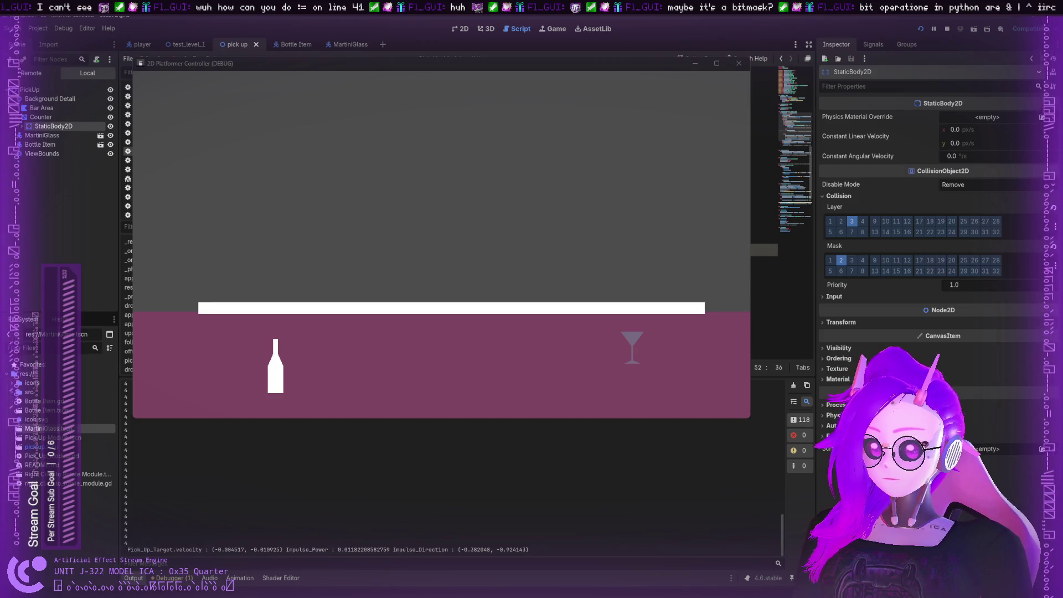
pyautogui.scroll(-5, 763, 222)
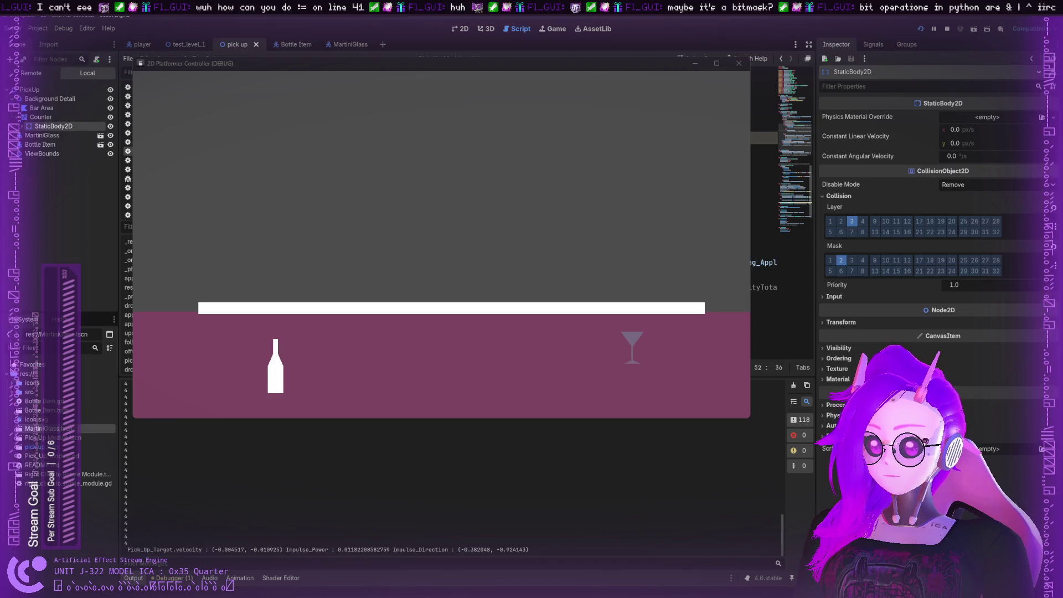
pyautogui.scroll(-5, 764, 222)
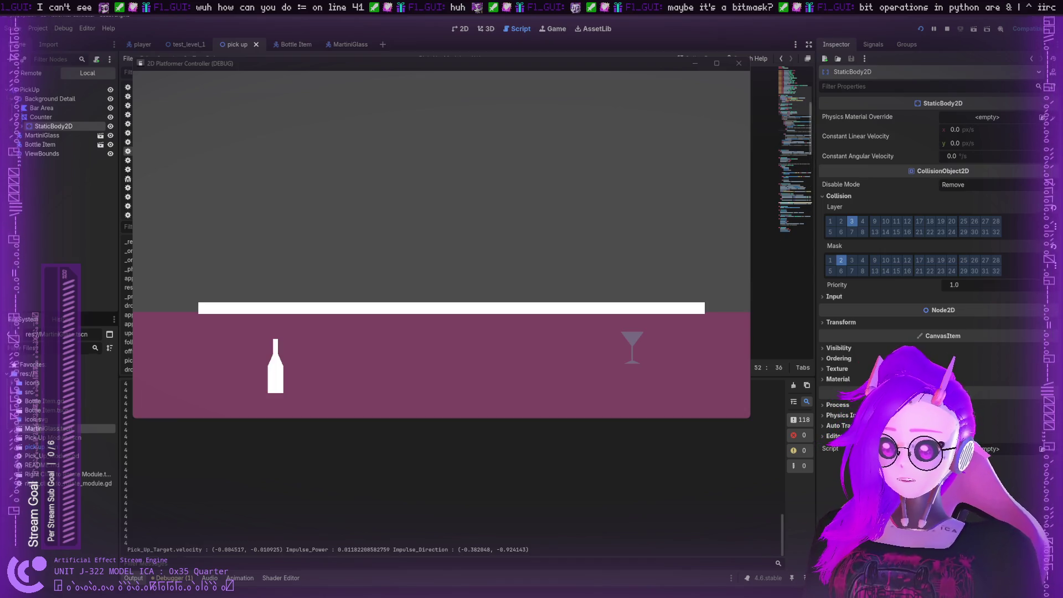
pyautogui.scroll(5, 763, 221)
pyautogui.scroll(-2, 764, 305)
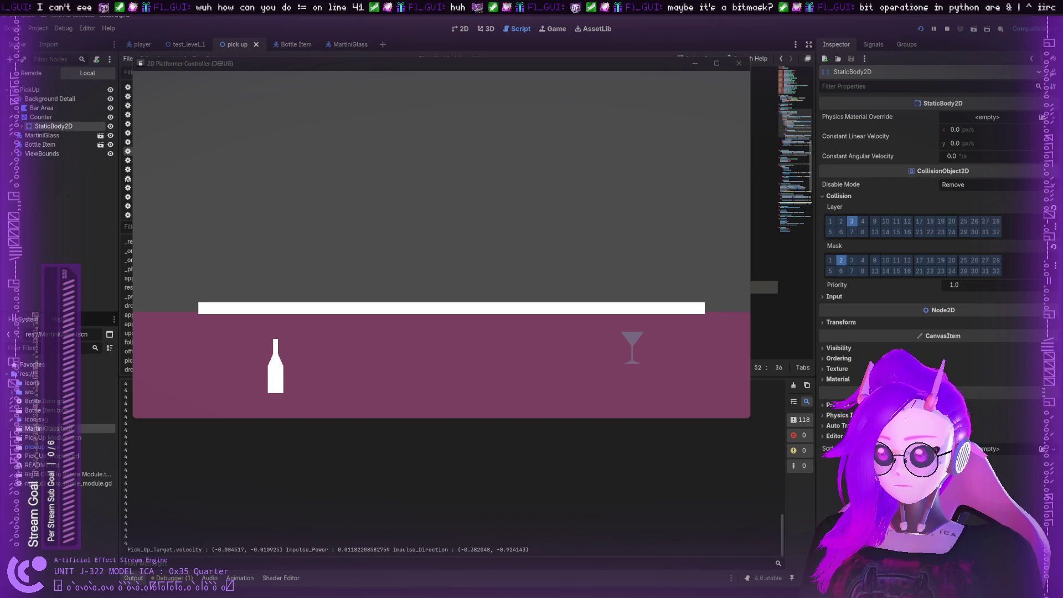
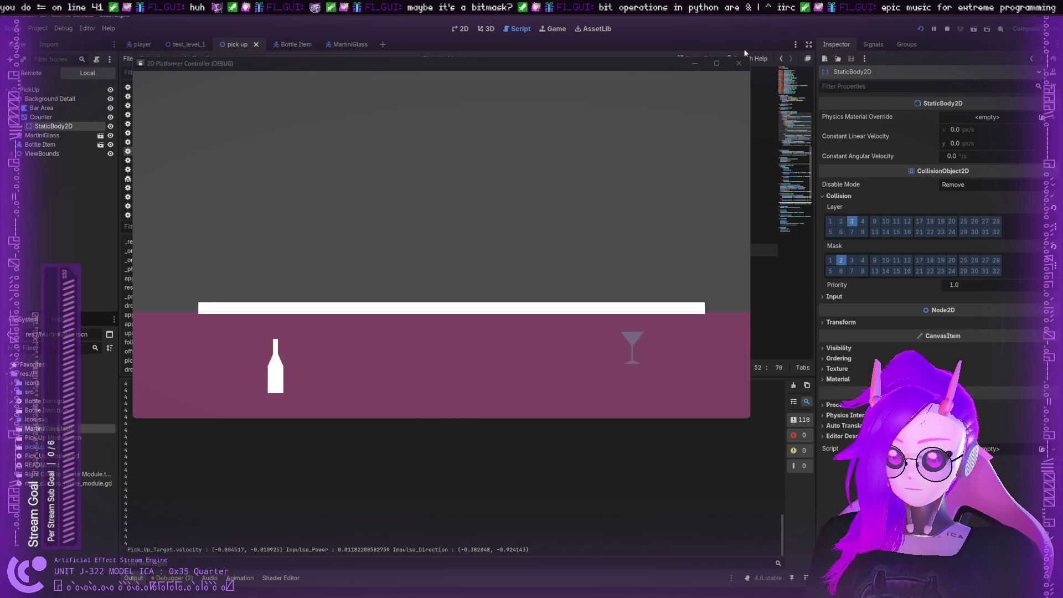
# Restart the game and throw the martini glass up onto the counter top
pyautogui.click(920, 28)
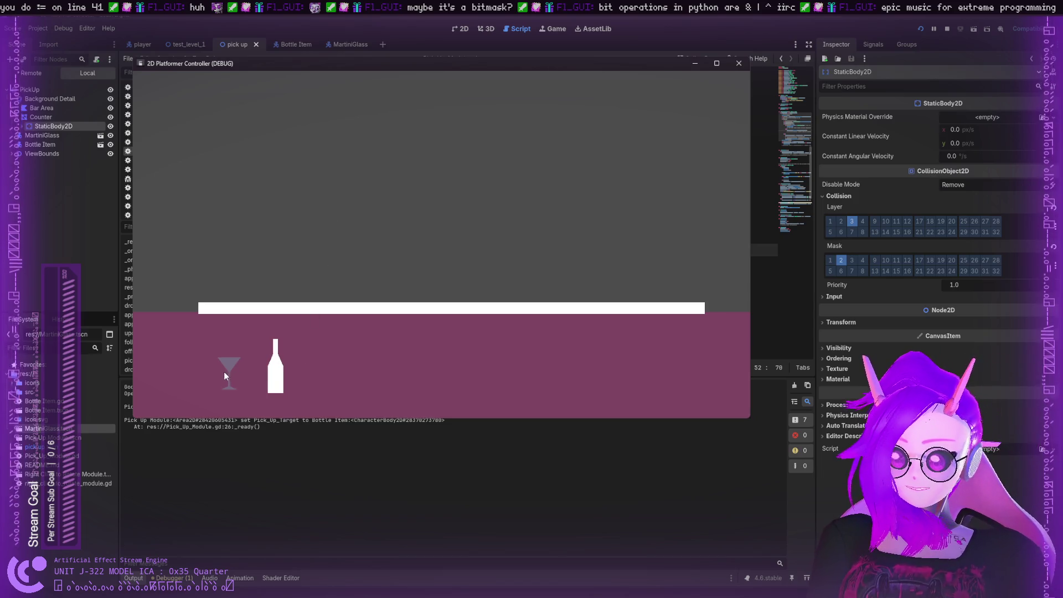
pyautogui.moveTo(224, 371); pyautogui.dragTo(291, 201)
pyautogui.moveTo(344, 361)
pyautogui.mouseDown()
pyautogui.moveTo(362, 317)
pyautogui.moveTo(421, 304)
pyautogui.moveTo(395, 328)
pyautogui.moveTo(396, 313)
pyautogui.moveTo(396, 323)
pyautogui.moveTo(508, 379)
pyautogui.moveTo(477, 332)
pyautogui.mouseUp()
# Stop the game, then add and remove a trial print line under else: on line 51
pyautogui.click(739, 63)
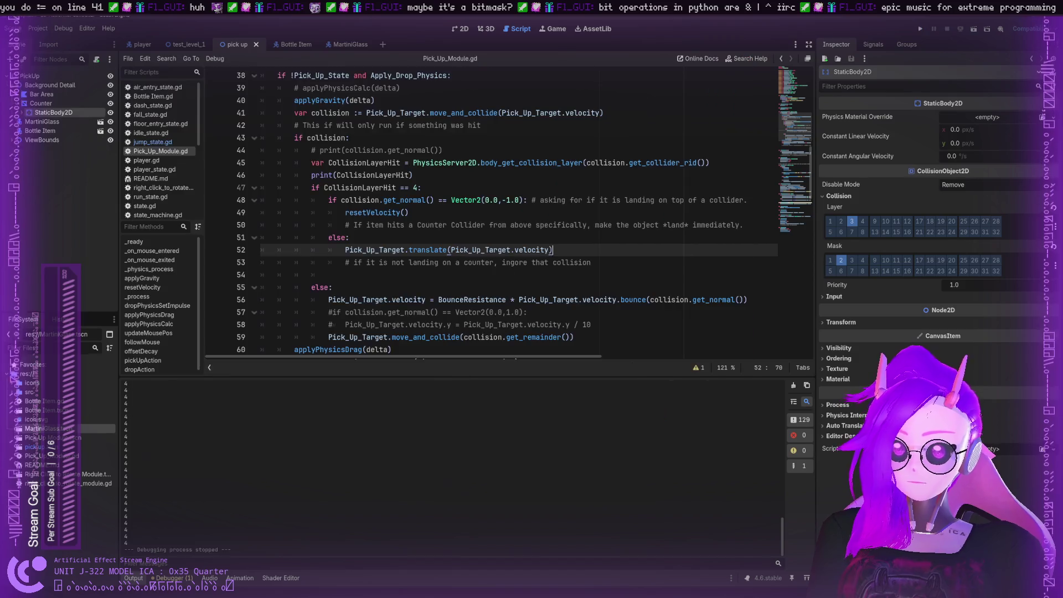
pyautogui.scroll(1, 427, 254)
pyautogui.scroll(-1, 426, 253)
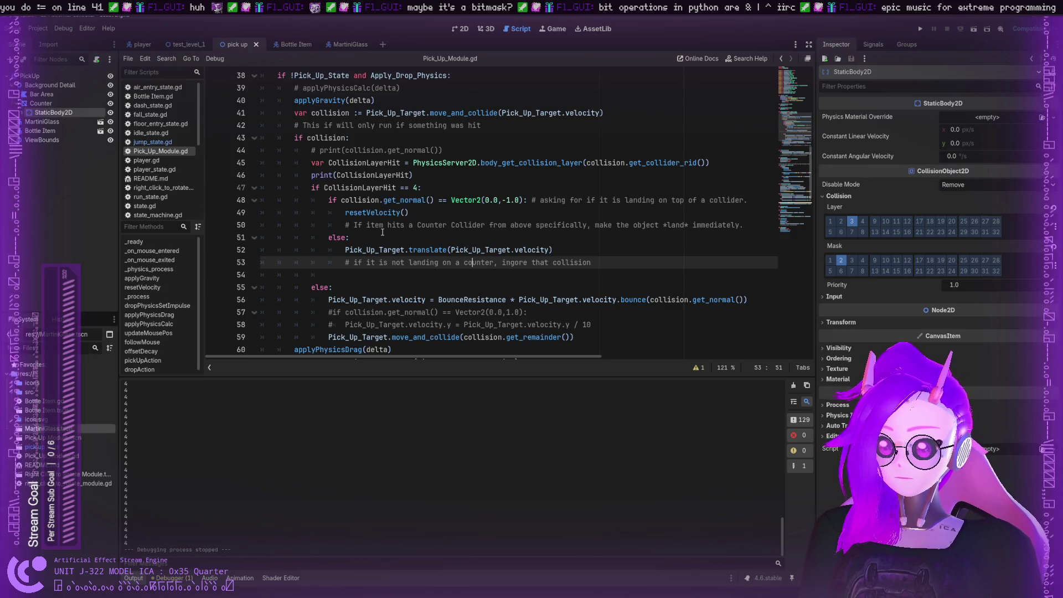
pyautogui.click(382, 232)
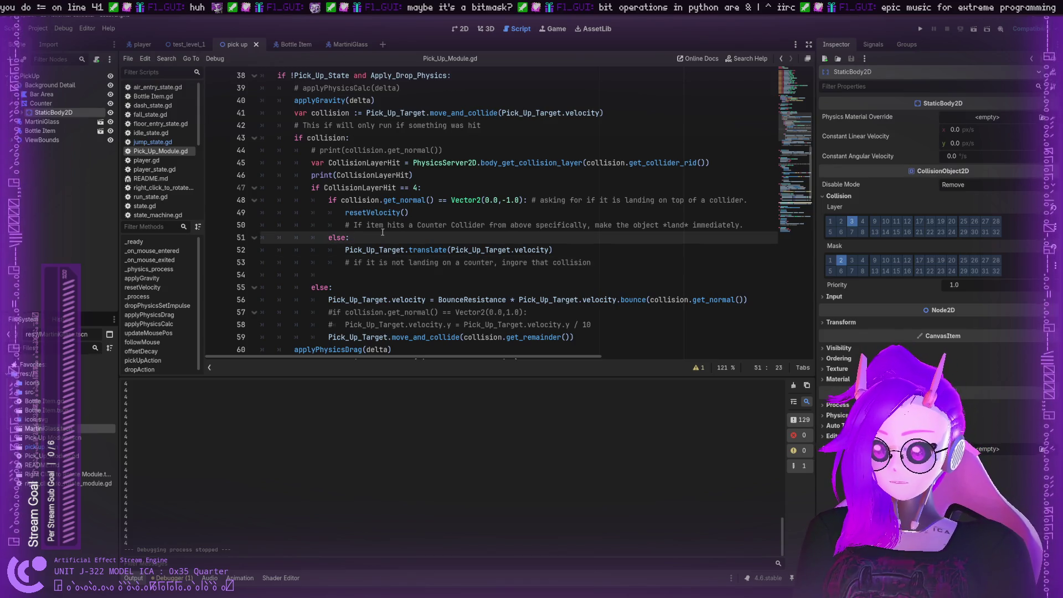
pyautogui.press('Return')
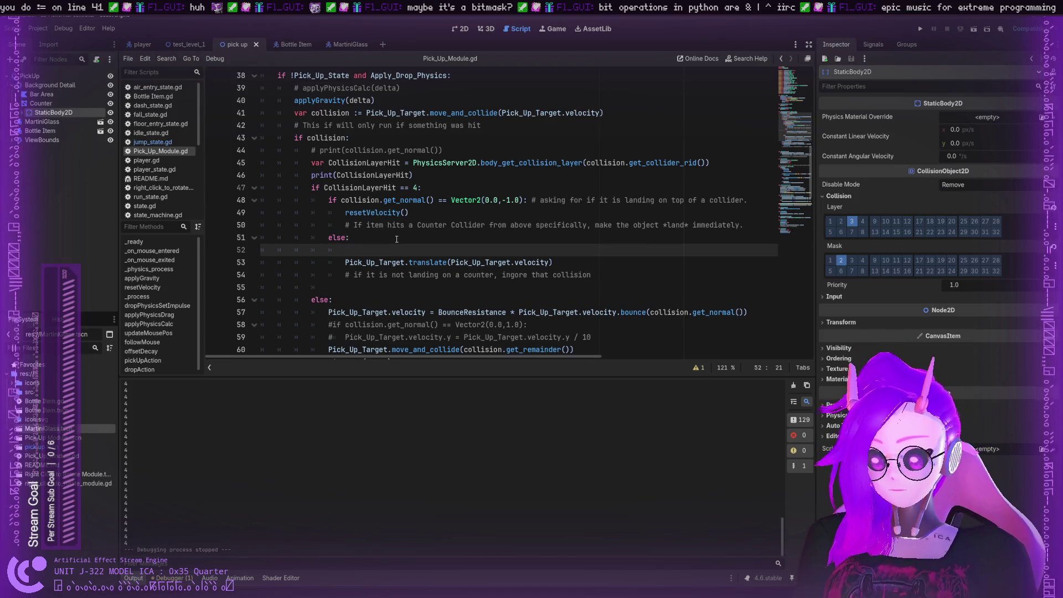
pyautogui.write('print')
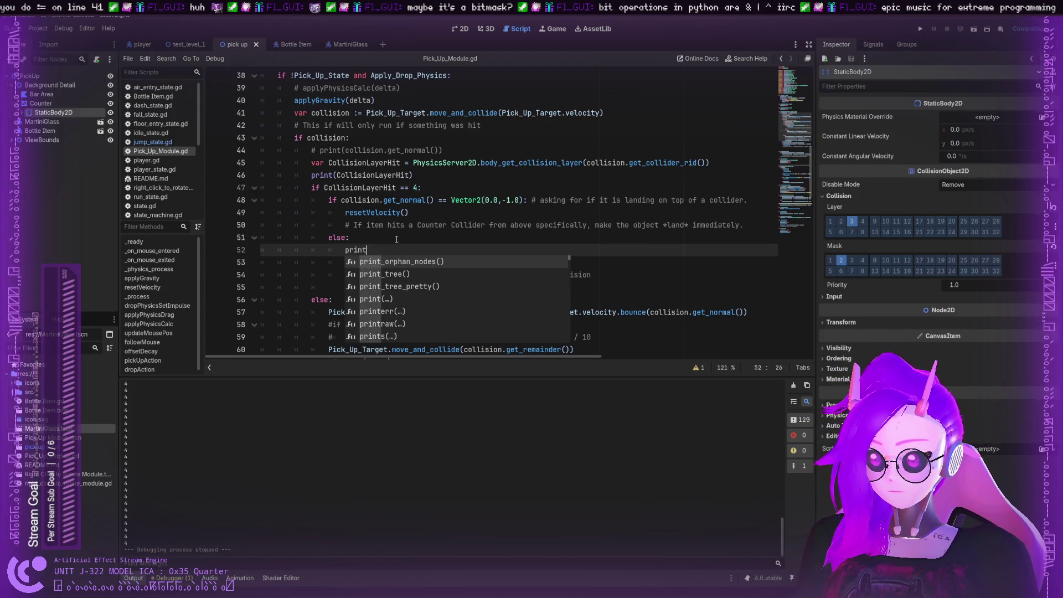
pyautogui.press('BackSpace')
pyautogui.press('BackSpace')
pyautogui.press('BackSpace')
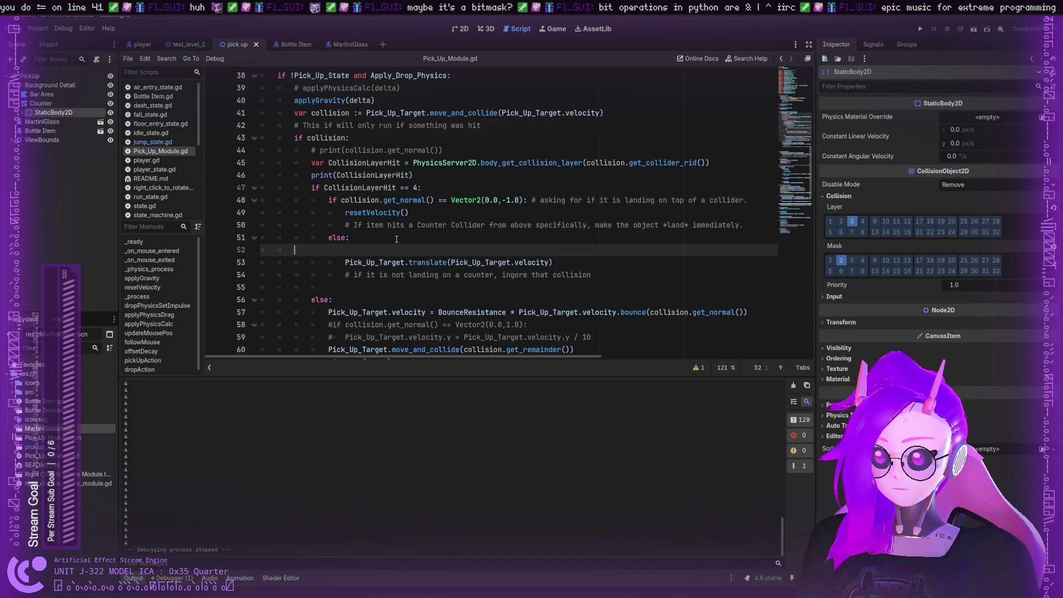
pyautogui.press('BackSpace')
pyautogui.press('BackSpace')
pyautogui.press('BackSpace')
pyautogui.press('Down')
pyautogui.press('Down')
pyautogui.press('Down')
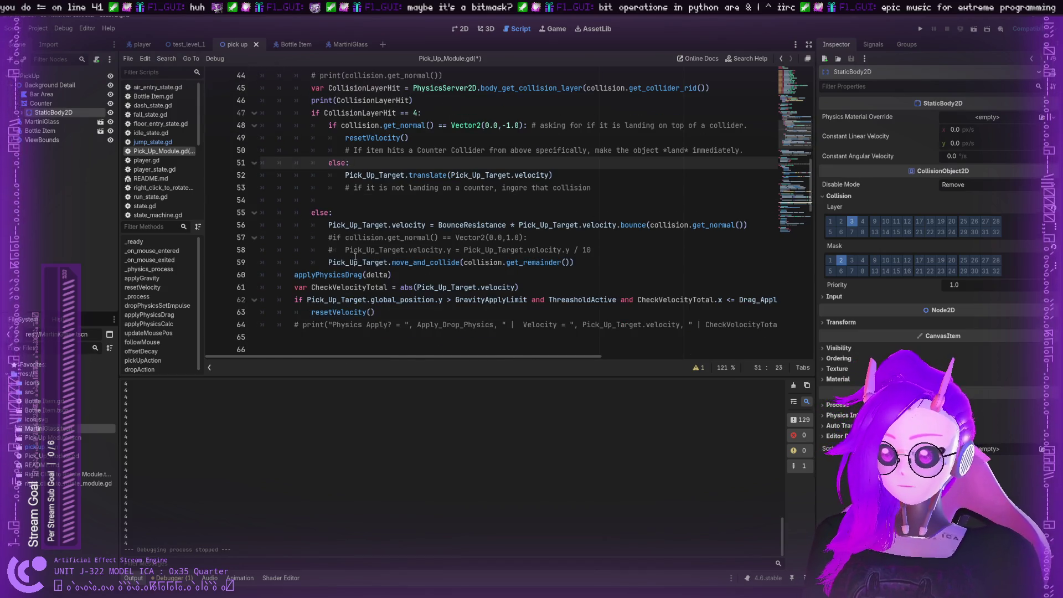
# Check Pick_Up_Target's uses and the body's Input settings, then save and run the project
pyautogui.click(421, 187)
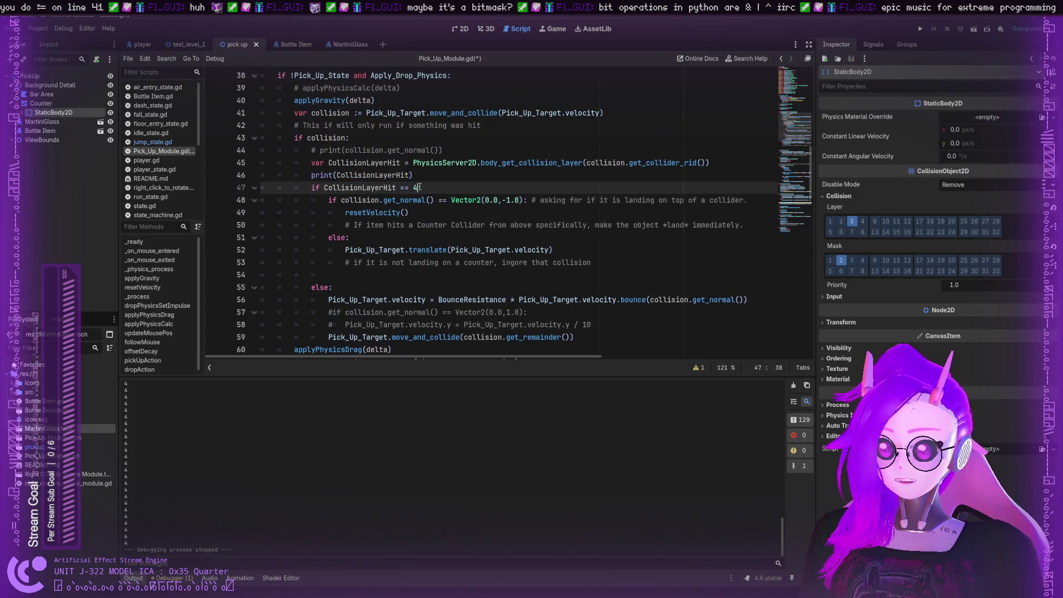
pyautogui.click(408, 243)
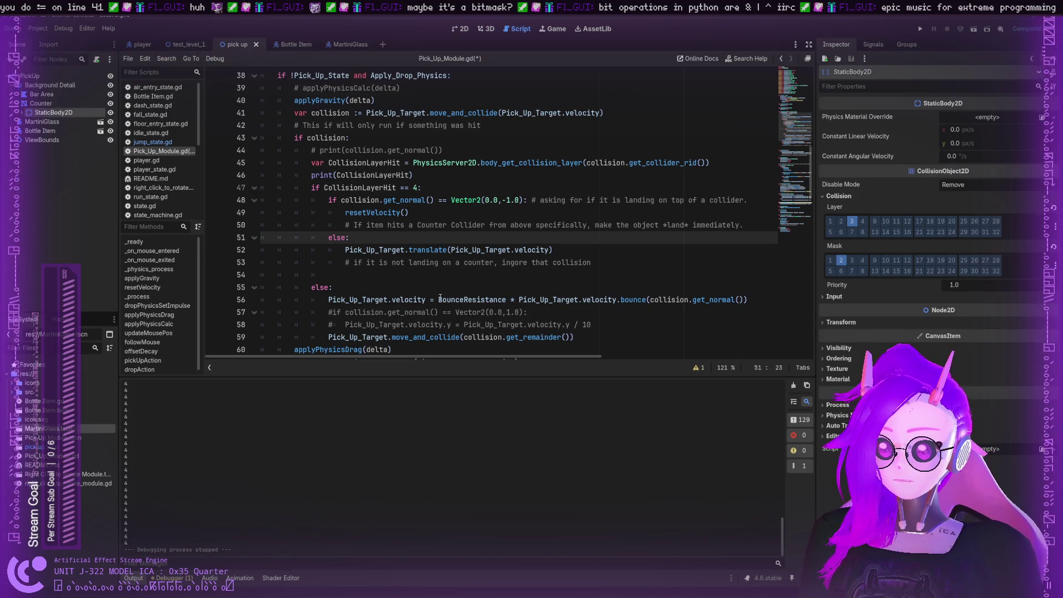
pyautogui.doubleClick(359, 249)
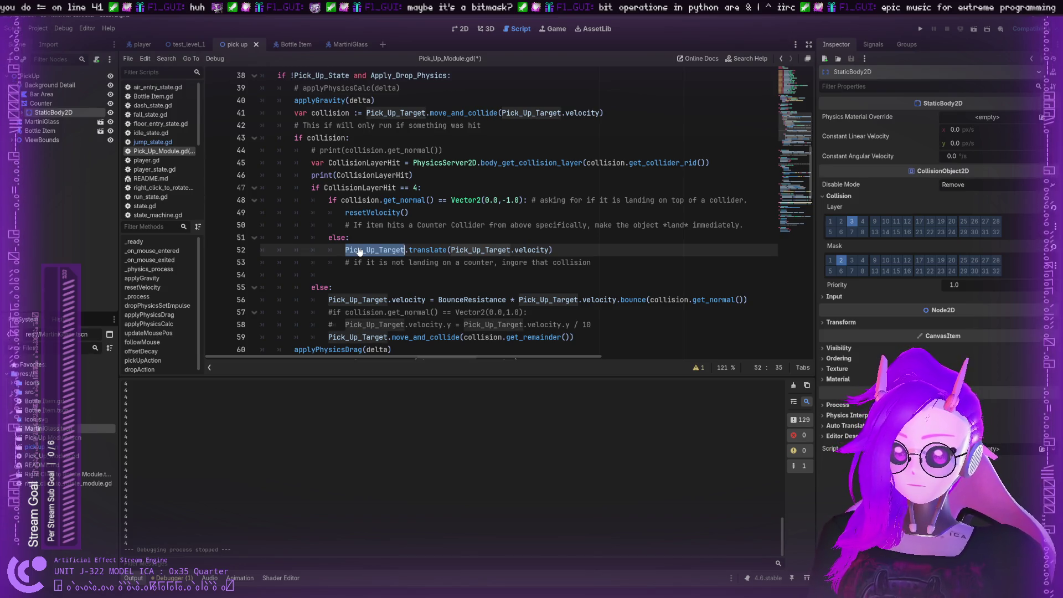
pyautogui.click(828, 298)
pyautogui.click(828, 298)
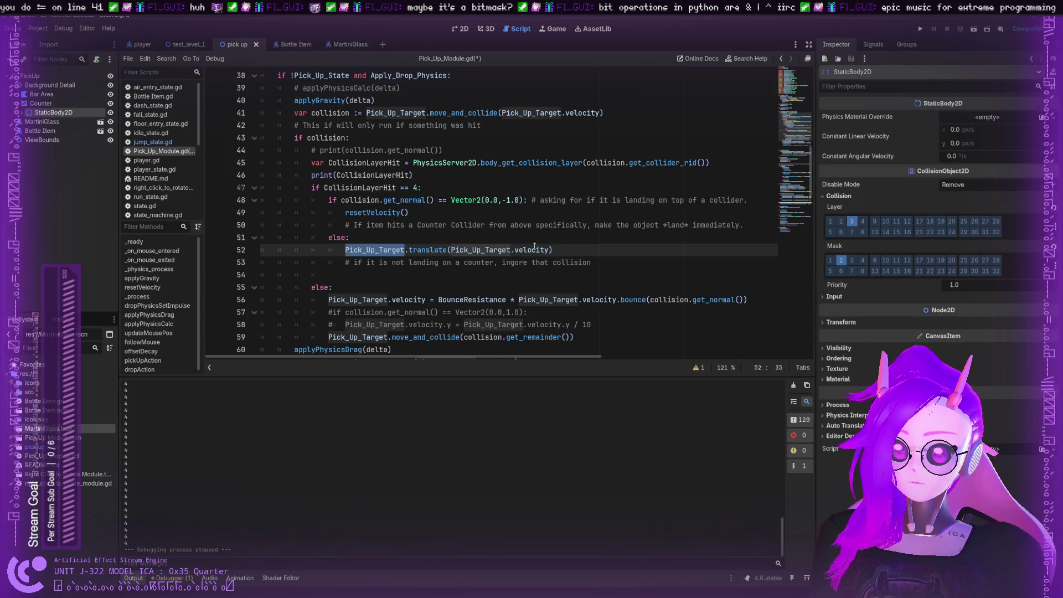
pyautogui.click(449, 250)
pyautogui.doubleClick(481, 250)
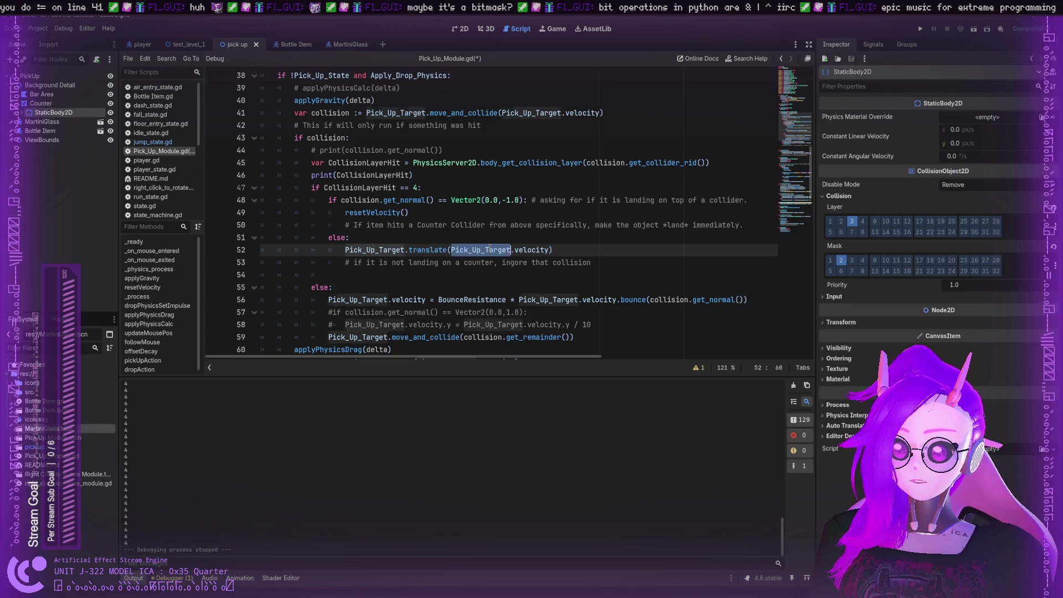
pyautogui.hotkey('ctrl', 's')
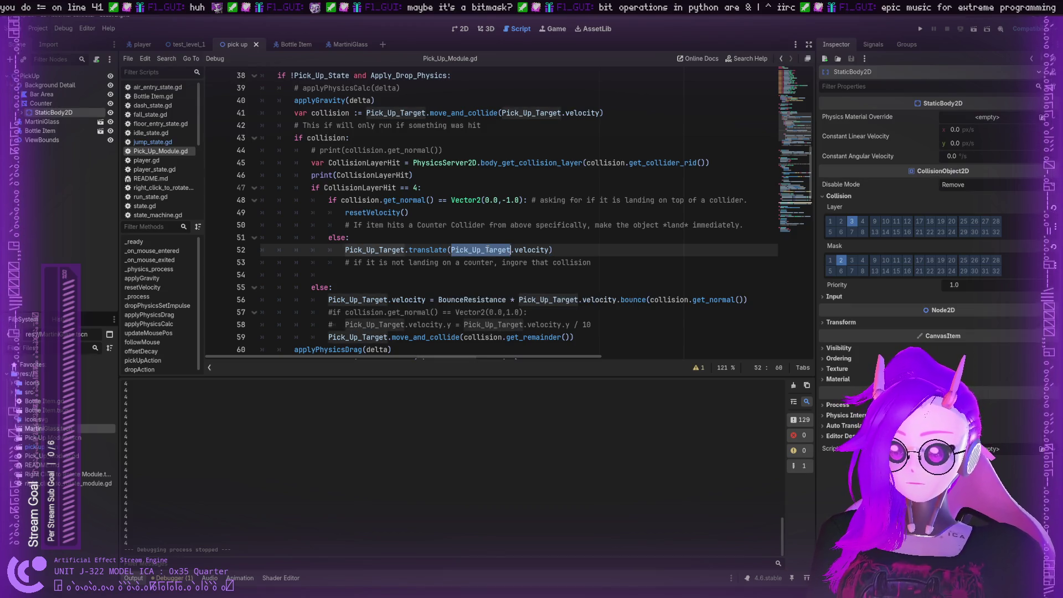
pyautogui.press('F5')
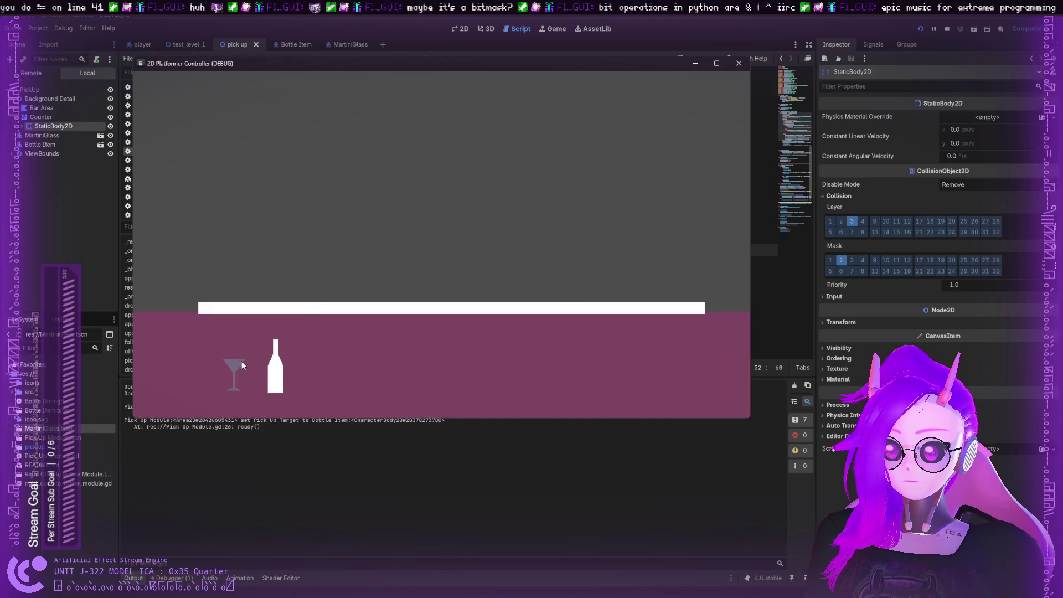
# Fling the martini glass around and drop it onto the counter top several times
pyautogui.moveTo(238, 365)
pyautogui.mouseDown()
pyautogui.moveTo(343, 287)
pyautogui.moveTo(348, 314)
pyautogui.moveTo(490, 341)
pyautogui.moveTo(474, 320)
pyautogui.moveTo(510, 397)
pyautogui.moveTo(459, 321)
pyautogui.moveTo(501, 324)
pyautogui.moveTo(482, 322)
pyautogui.moveTo(451, 360)
pyautogui.mouseUp()
pyautogui.moveTo(247, 256); pyautogui.dragTo(310, 243)
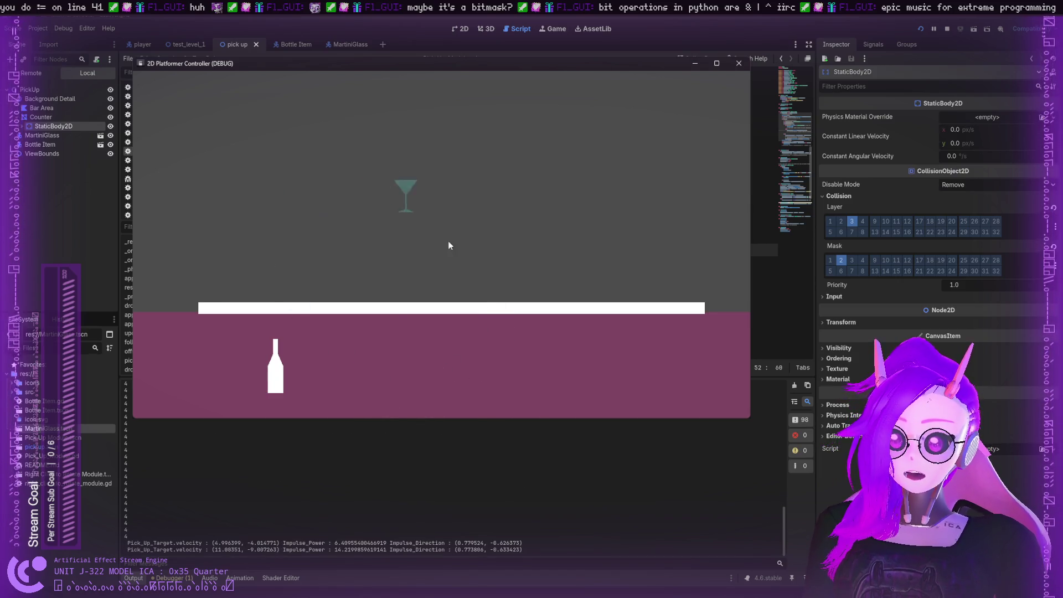
pyautogui.moveTo(551, 147); pyautogui.dragTo(487, 138)
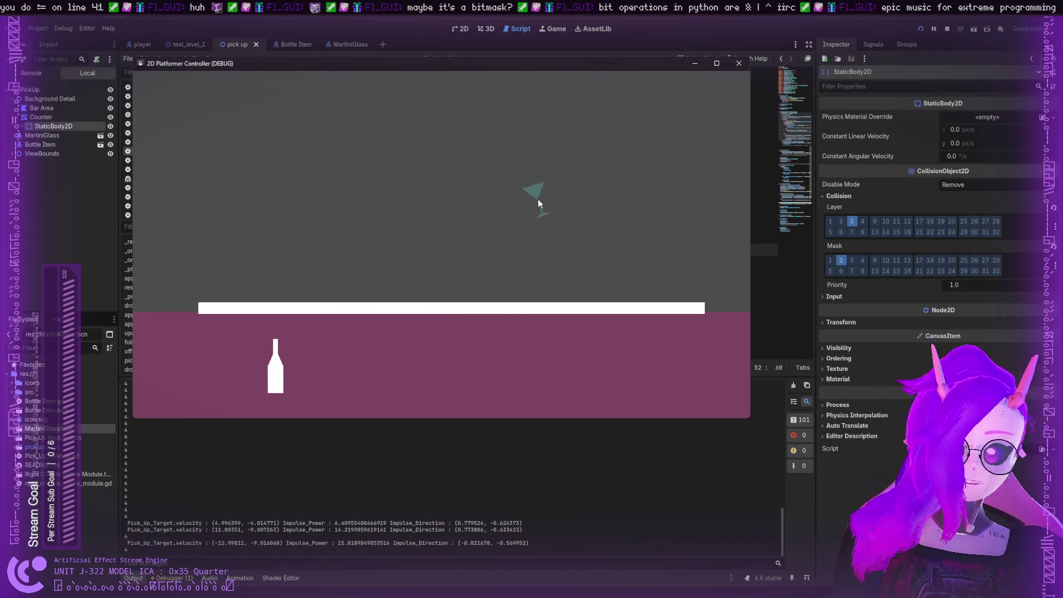
pyautogui.moveTo(537, 198); pyautogui.dragTo(421, 158)
pyautogui.moveTo(410, 235); pyautogui.dragTo(407, 240)
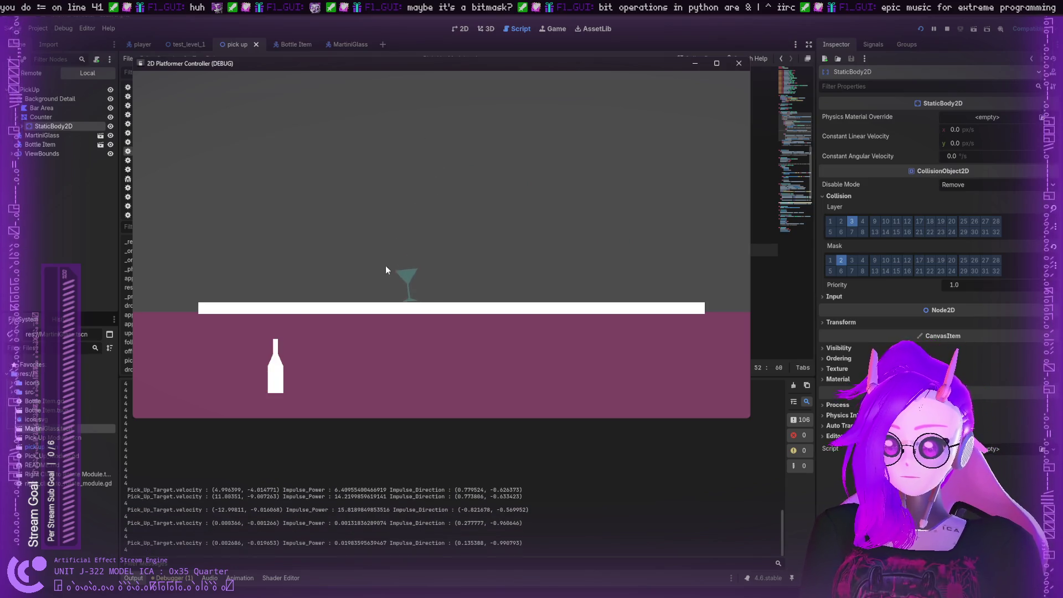
pyautogui.moveTo(404, 282)
pyautogui.mouseDown()
pyautogui.moveTo(417, 254)
pyautogui.moveTo(404, 233)
pyautogui.mouseUp()
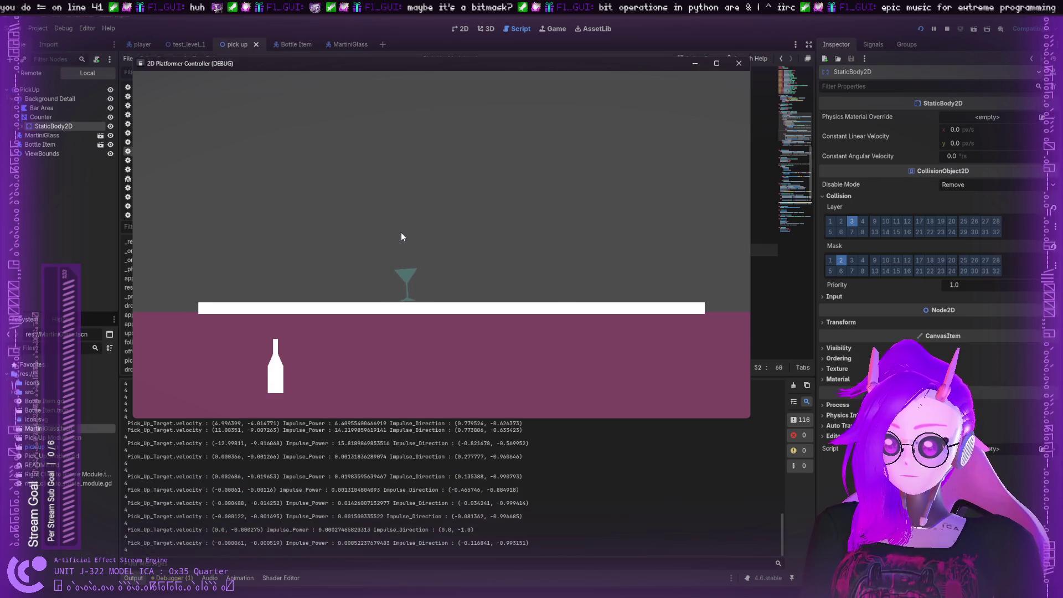
pyautogui.moveTo(403, 274)
pyautogui.mouseDown()
pyautogui.moveTo(423, 274)
pyautogui.moveTo(327, 234)
pyautogui.moveTo(297, 273)
pyautogui.moveTo(443, 195)
pyautogui.mouseUp()
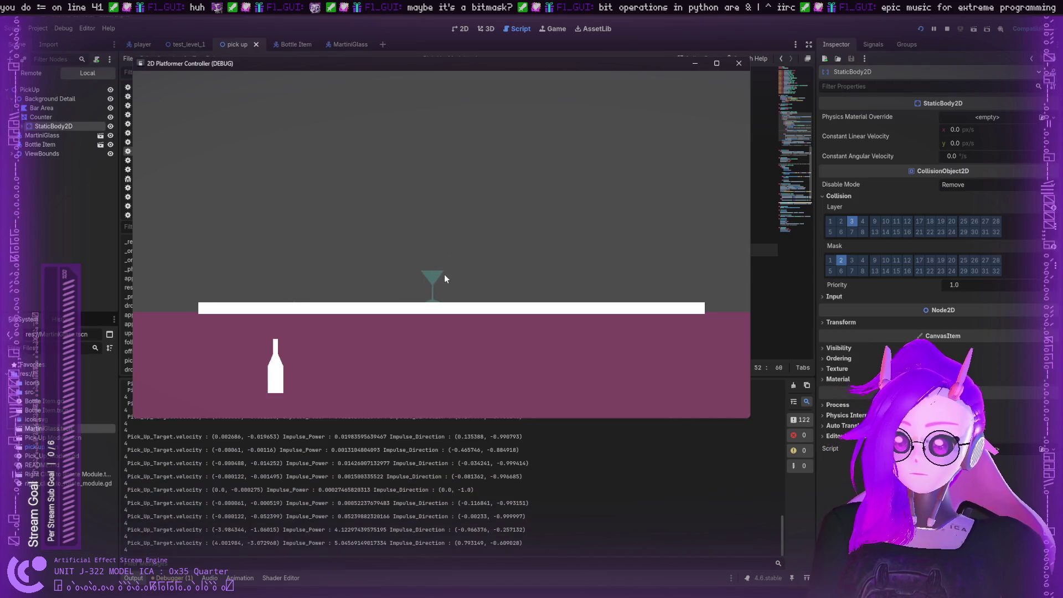
pyautogui.moveTo(444, 274)
pyautogui.mouseDown()
pyautogui.moveTo(437, 185)
pyautogui.moveTo(398, 193)
pyautogui.mouseUp()
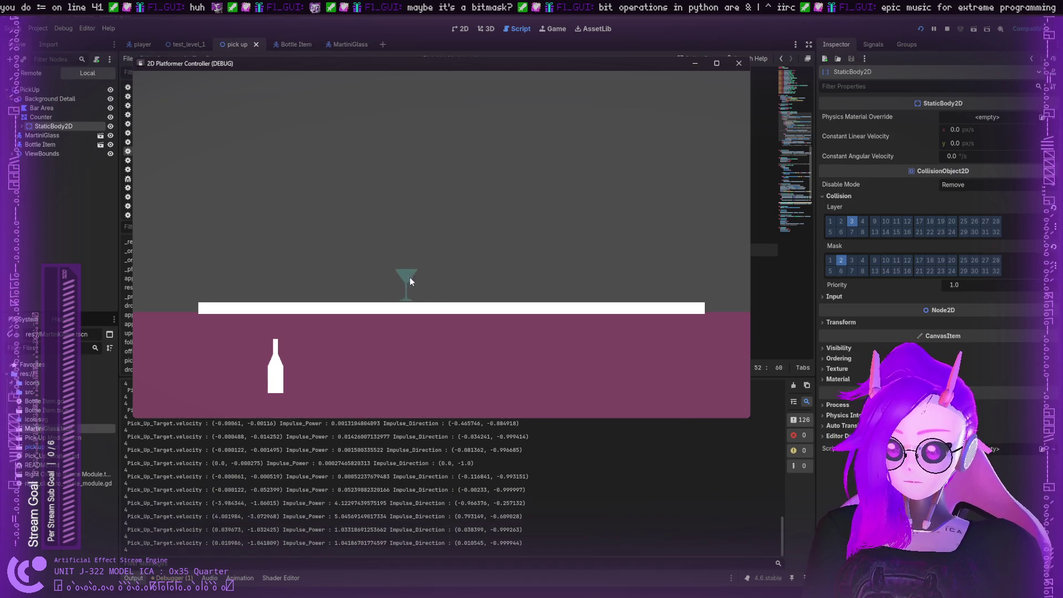
pyautogui.moveTo(410, 277); pyautogui.dragTo(354, 178)
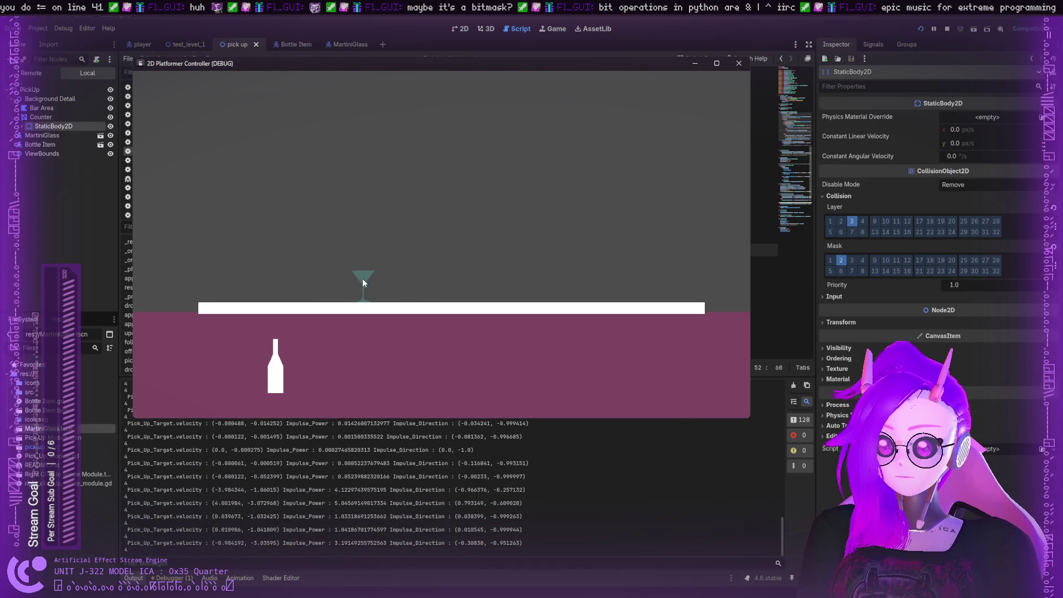
pyautogui.moveTo(363, 282); pyautogui.dragTo(343, 161)
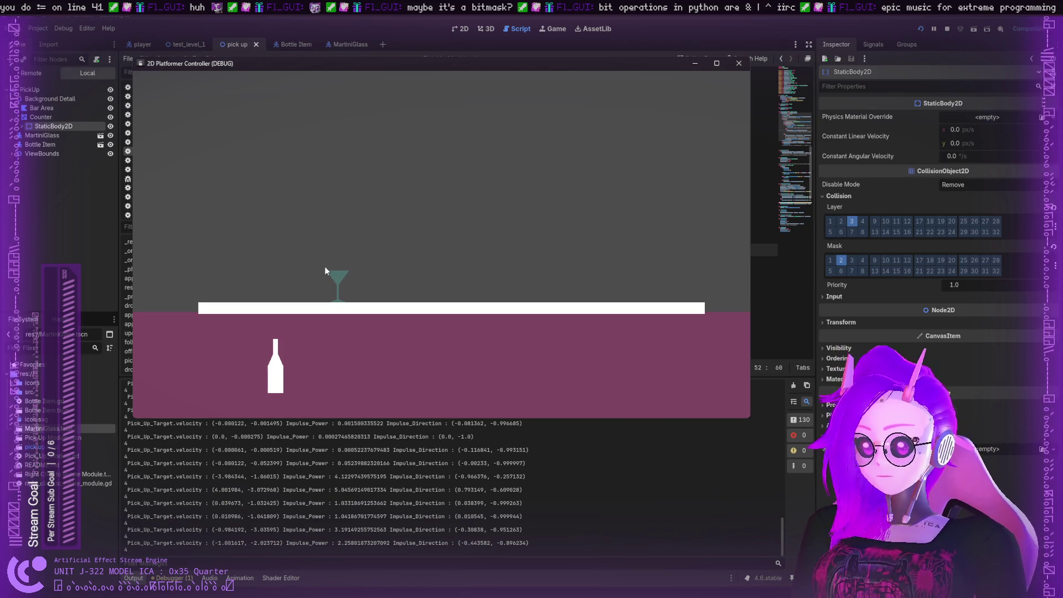
# Pull the glass below the counter, lift it back onto the counter, then stop the game
pyautogui.moveTo(425, 164); pyautogui.dragTo(459, 188)
pyautogui.moveTo(465, 277)
pyautogui.mouseDown()
pyautogui.moveTo(325, 233)
pyautogui.moveTo(335, 243)
pyautogui.mouseUp()
pyautogui.moveTo(349, 286)
pyautogui.mouseDown()
pyautogui.moveTo(496, 235)
pyautogui.moveTo(484, 268)
pyautogui.moveTo(558, 271)
pyautogui.moveTo(412, 188)
pyautogui.moveTo(340, 272)
pyautogui.mouseUp()
pyautogui.moveTo(364, 207); pyautogui.dragTo(399, 244)
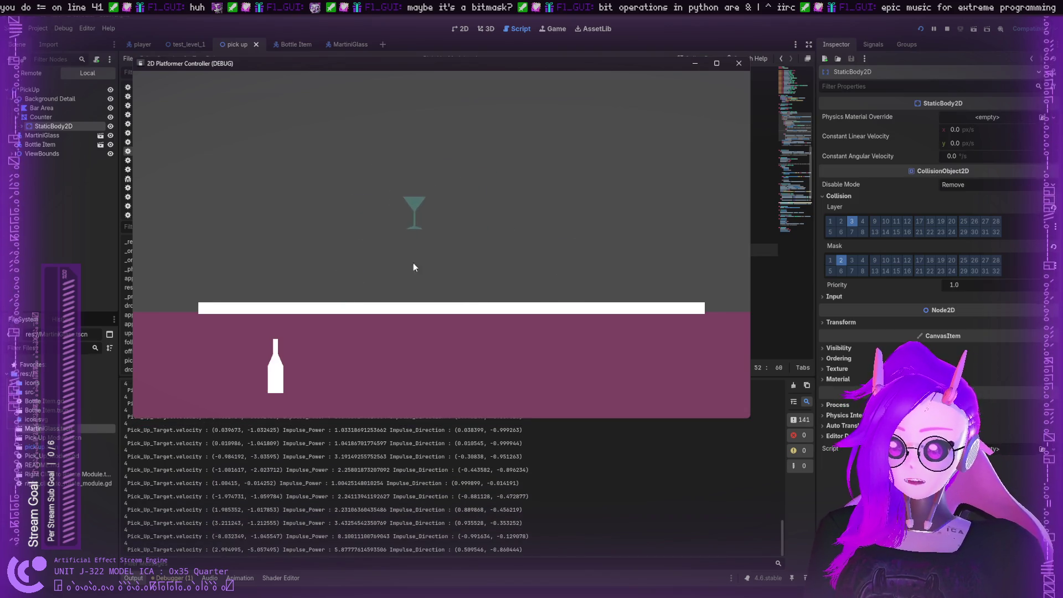
pyautogui.moveTo(426, 278)
pyautogui.mouseDown()
pyautogui.moveTo(474, 320)
pyautogui.moveTo(482, 367)
pyautogui.mouseUp()
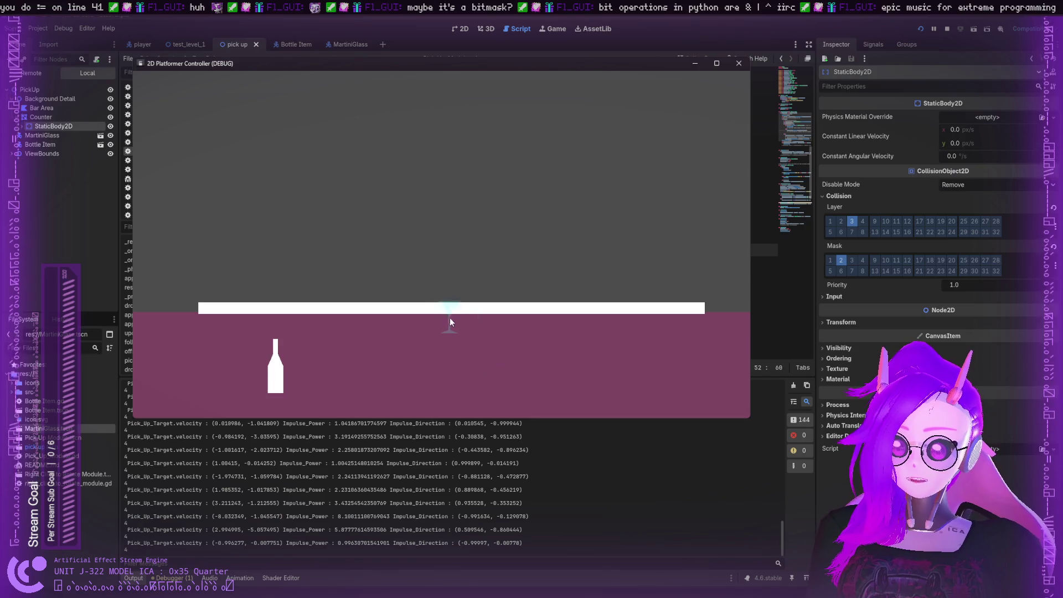
pyautogui.moveTo(450, 322)
pyautogui.mouseDown()
pyautogui.moveTo(461, 289)
pyautogui.moveTo(472, 312)
pyautogui.mouseUp()
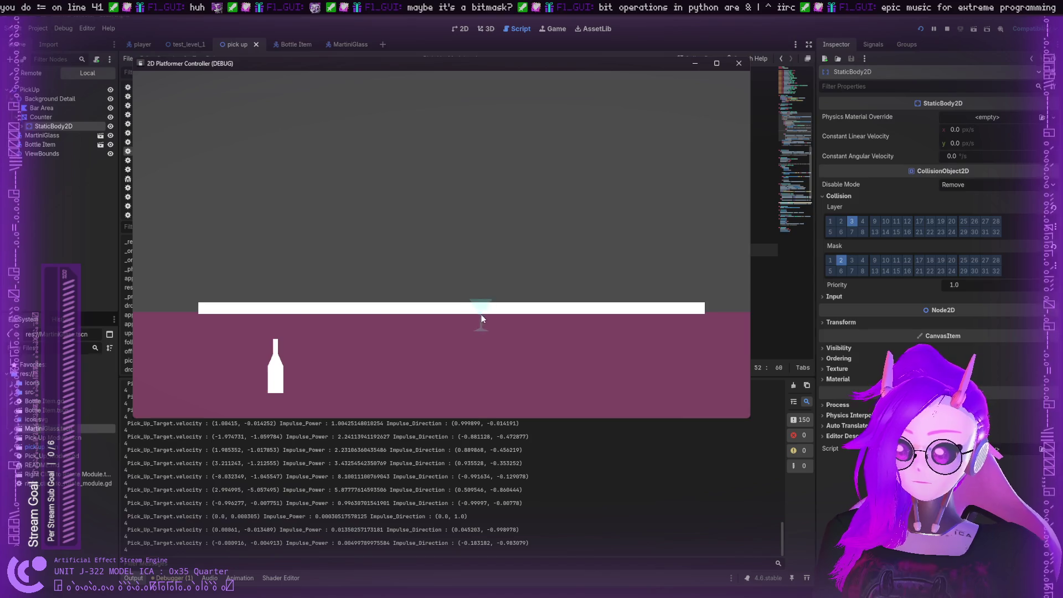
pyautogui.moveTo(501, 363)
pyautogui.mouseDown()
pyautogui.moveTo(474, 340)
pyautogui.moveTo(387, 354)
pyautogui.moveTo(433, 284)
pyautogui.moveTo(419, 356)
pyautogui.moveTo(445, 291)
pyautogui.mouseUp()
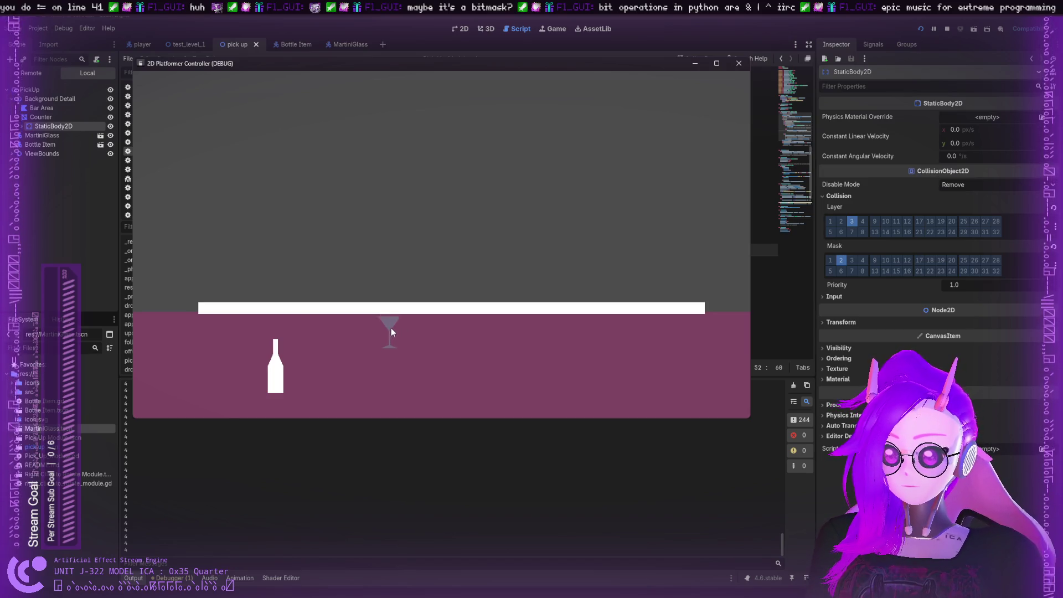
pyautogui.moveTo(390, 328); pyautogui.dragTo(396, 206)
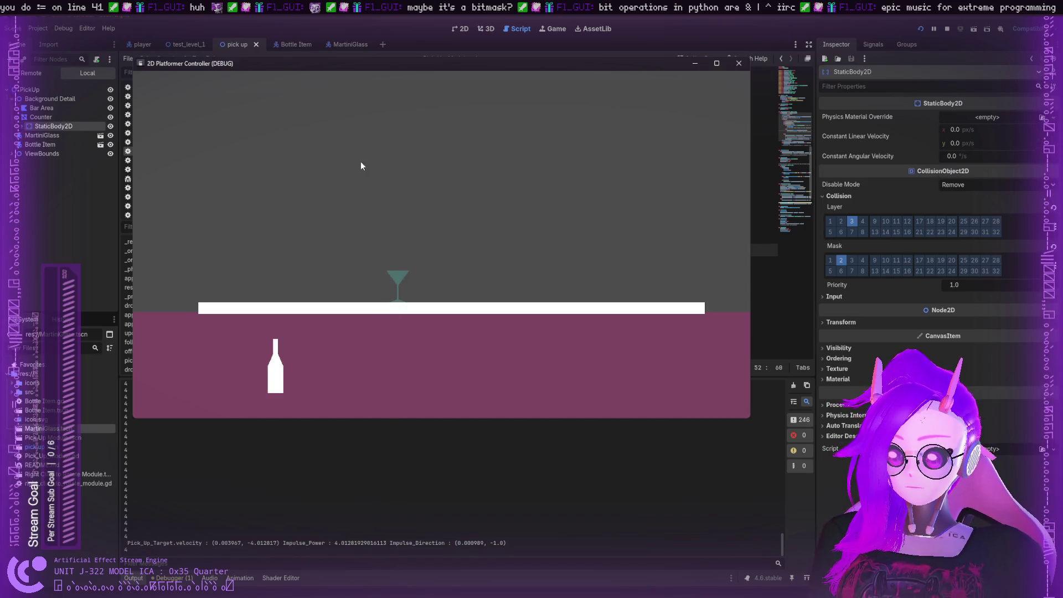
pyautogui.click(764, 125)
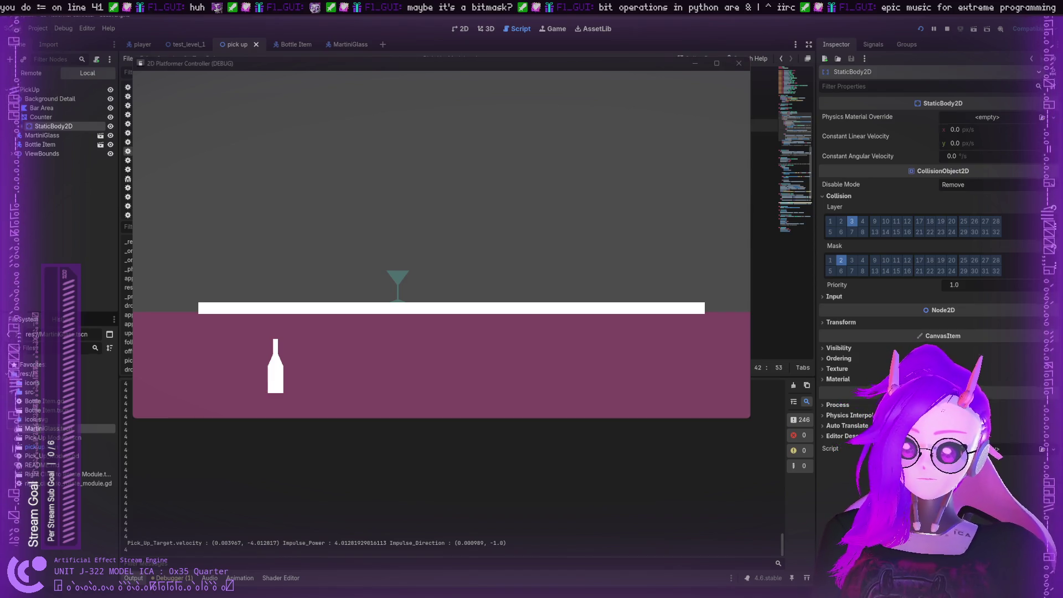
pyautogui.click(738, 63)
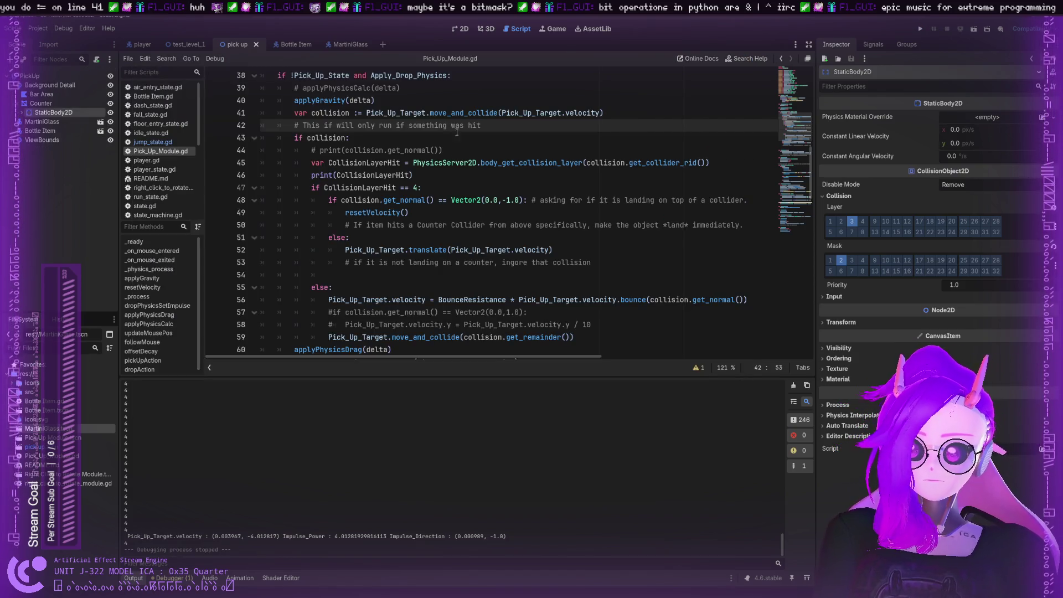
# Review the translate line 52 and the landing-on-counter comment above it
pyautogui.press('Up')
pyautogui.scroll(2, 527, 188)
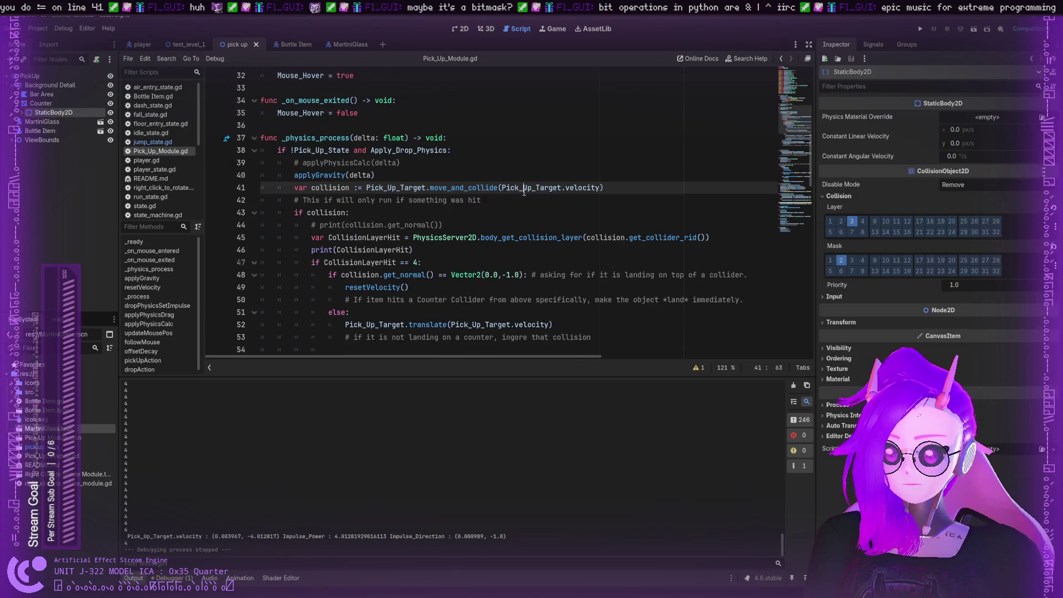
pyautogui.scroll(-2, 486, 248)
pyautogui.click(405, 251)
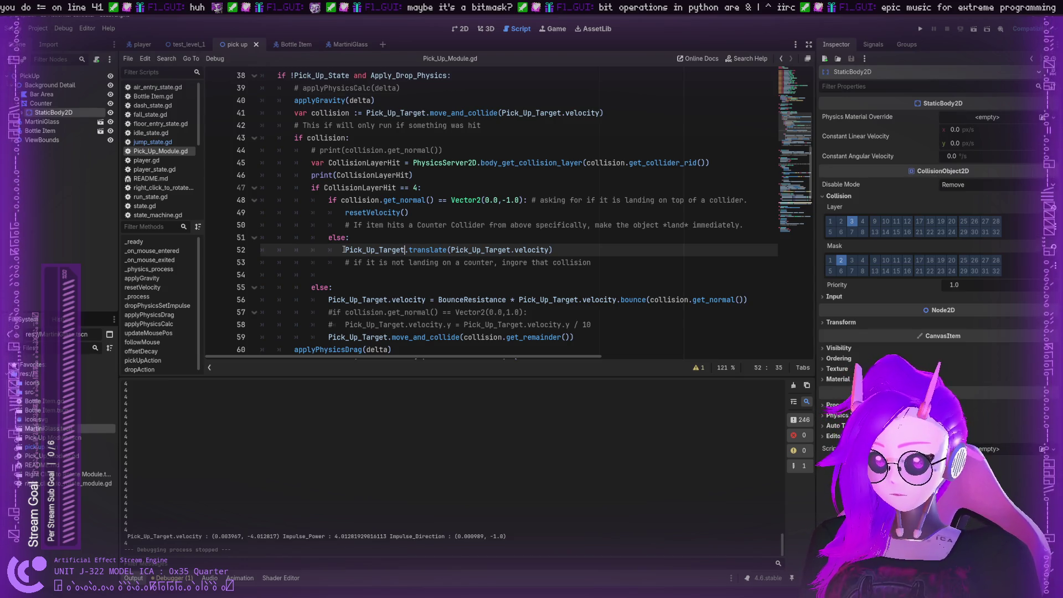
pyautogui.click(337, 224)
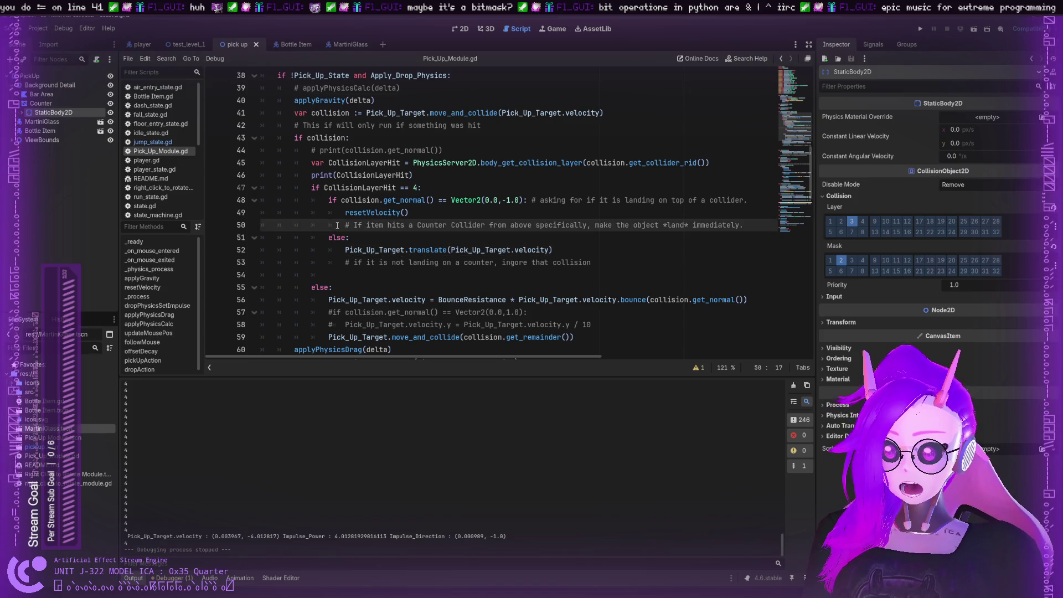
pyautogui.click(339, 250)
pyautogui.scroll(-1, 338, 247)
pyautogui.scroll(-16, 338, 247)
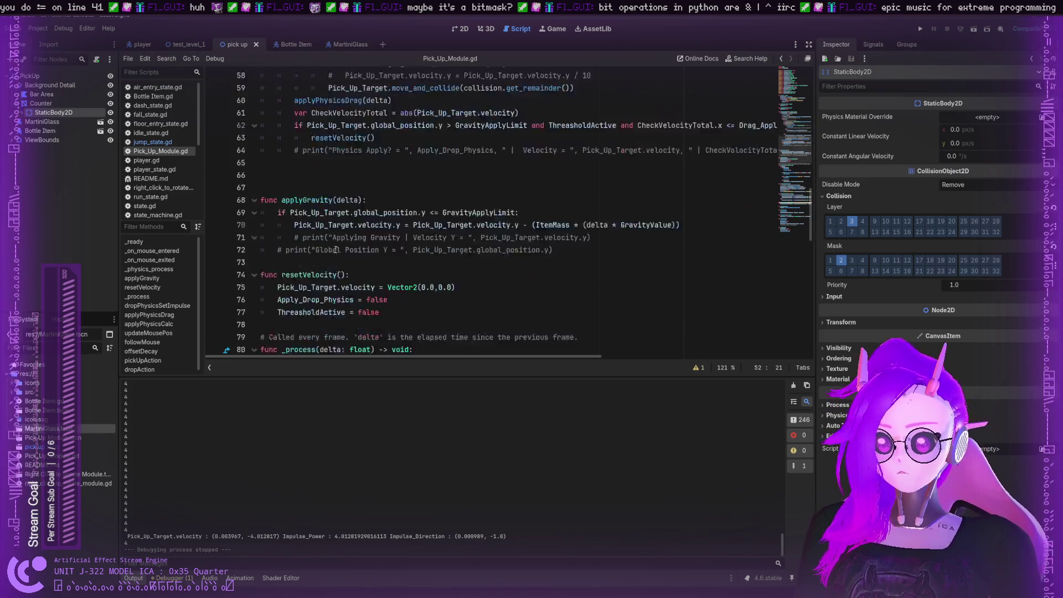
pyautogui.scroll(-8, 335, 249)
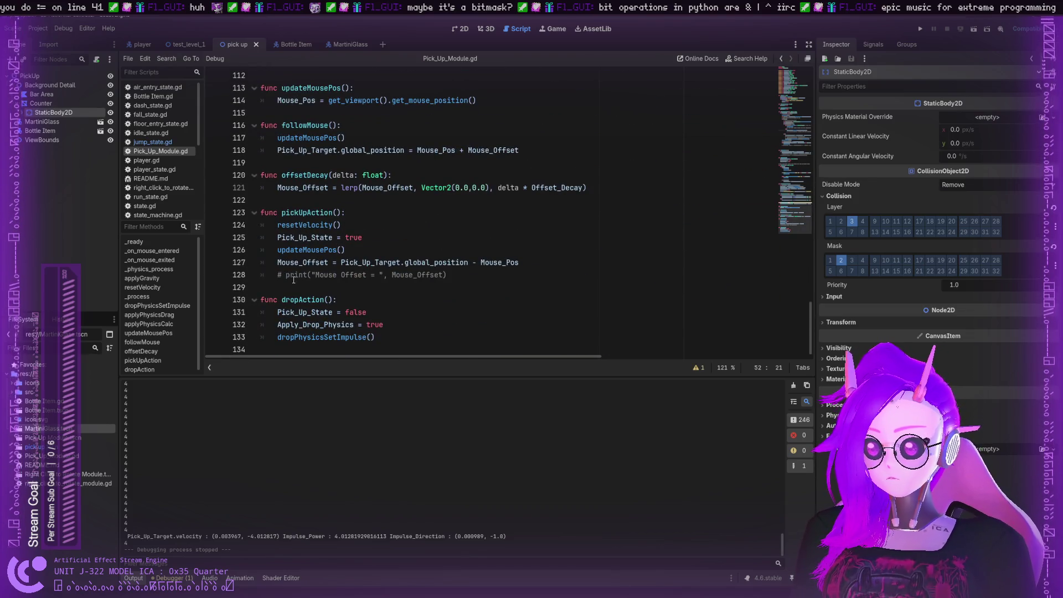
# Comment out the velocity and impulse debug print on line 101 with Ctrl+K
pyautogui.click(312, 275)
pyautogui.scroll(8, 343, 229)
pyautogui.scroll(-2, 343, 228)
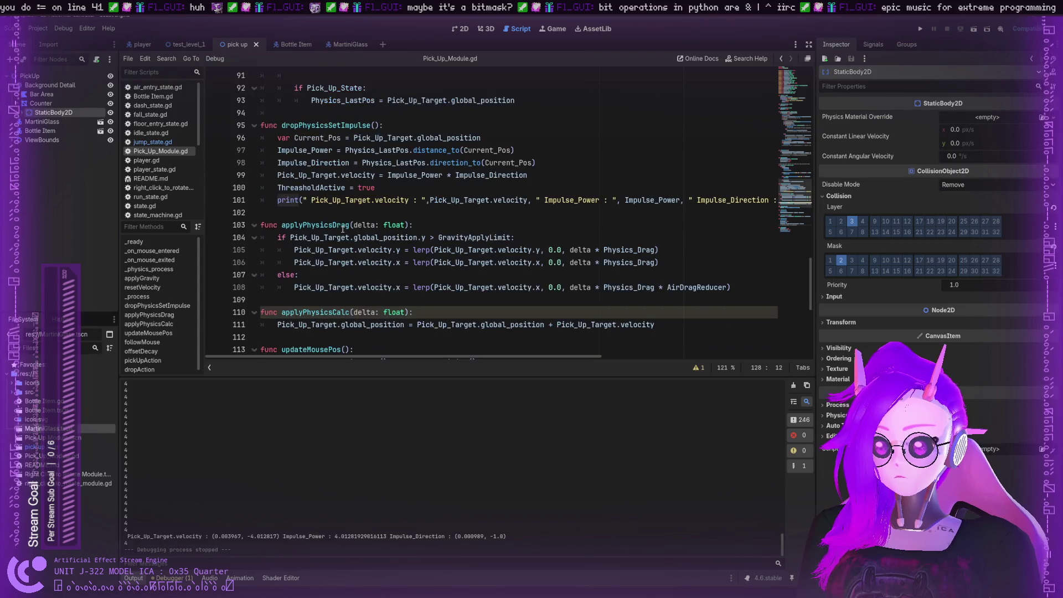
pyautogui.scroll(1, 342, 229)
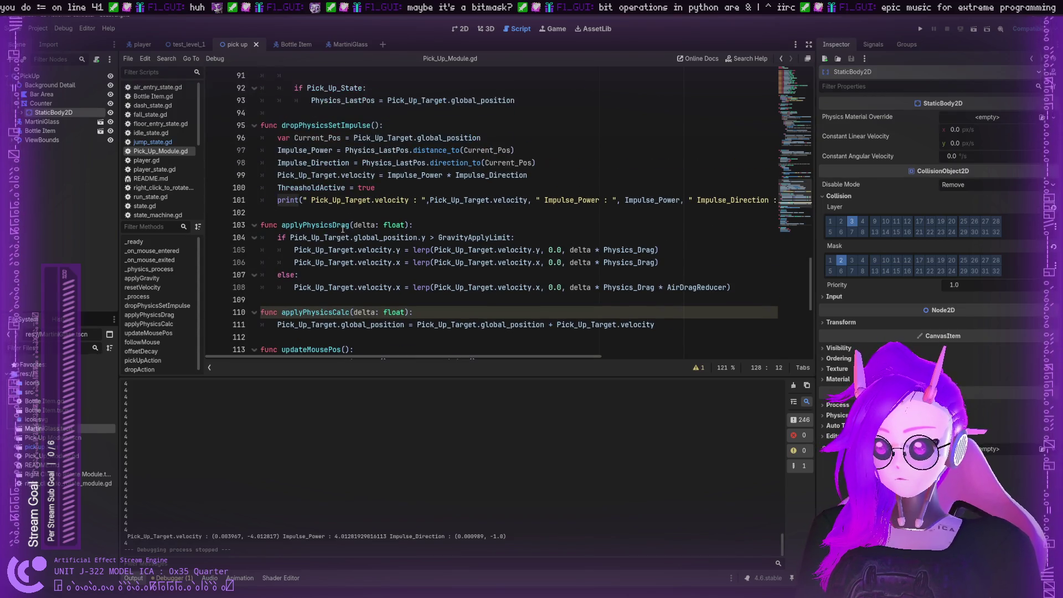
pyautogui.click(277, 200)
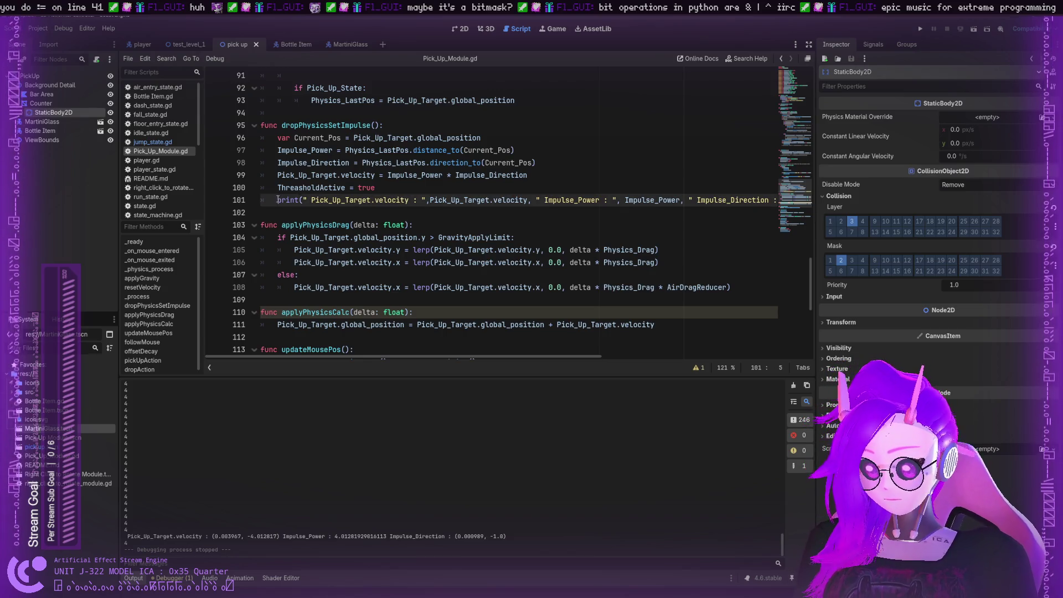
pyautogui.hotkey('ctrl', 'k')
pyautogui.scroll(12, 415, 219)
# Save the script and review the CollisionLayerHit check and the Vector2 on line 48
pyautogui.click(416, 219)
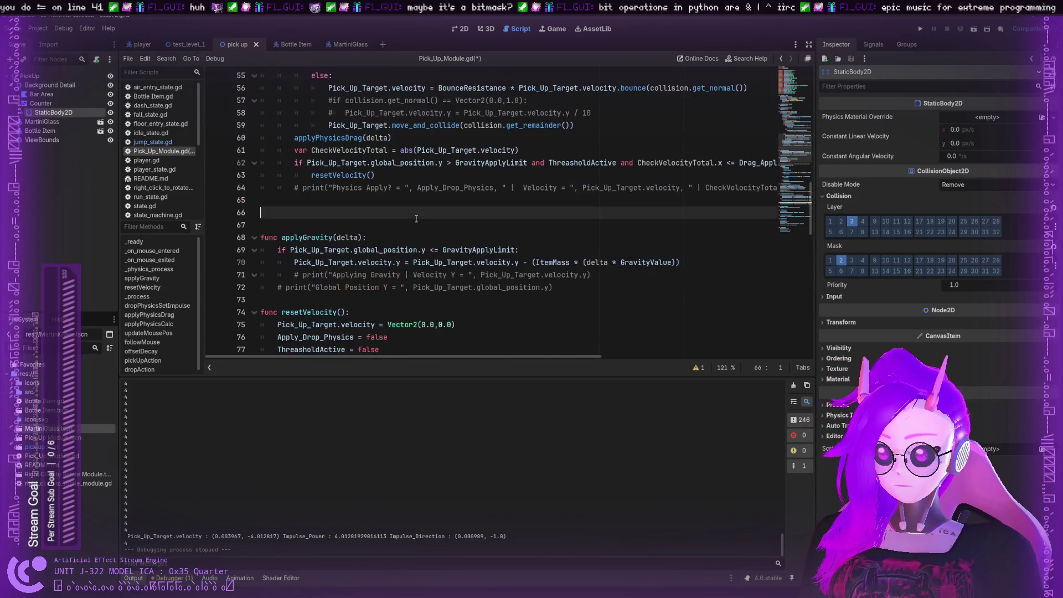
pyautogui.hotkey('ctrl', 's')
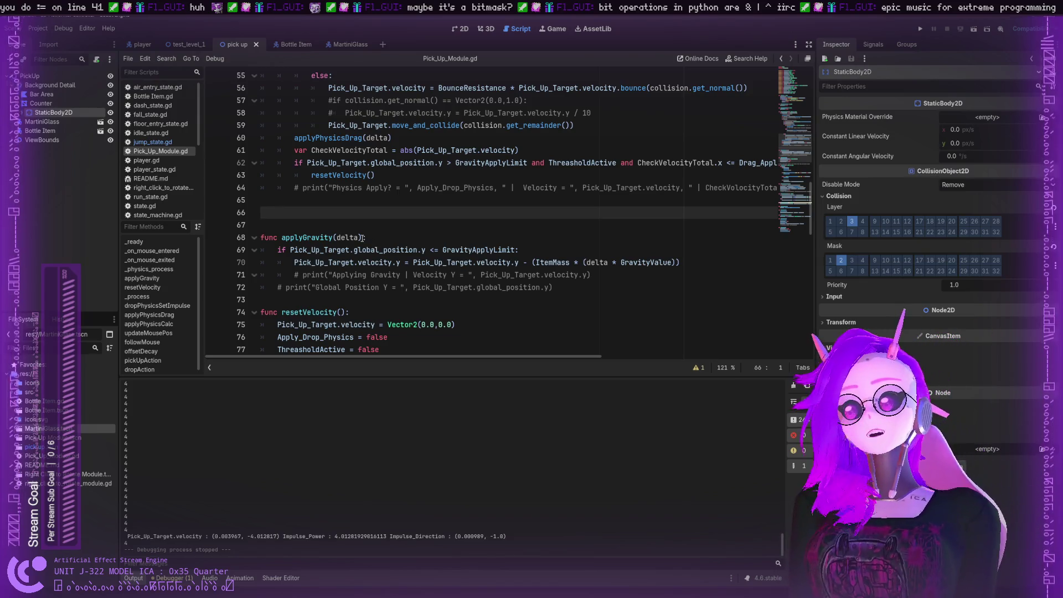
pyautogui.scroll(6, 448, 189)
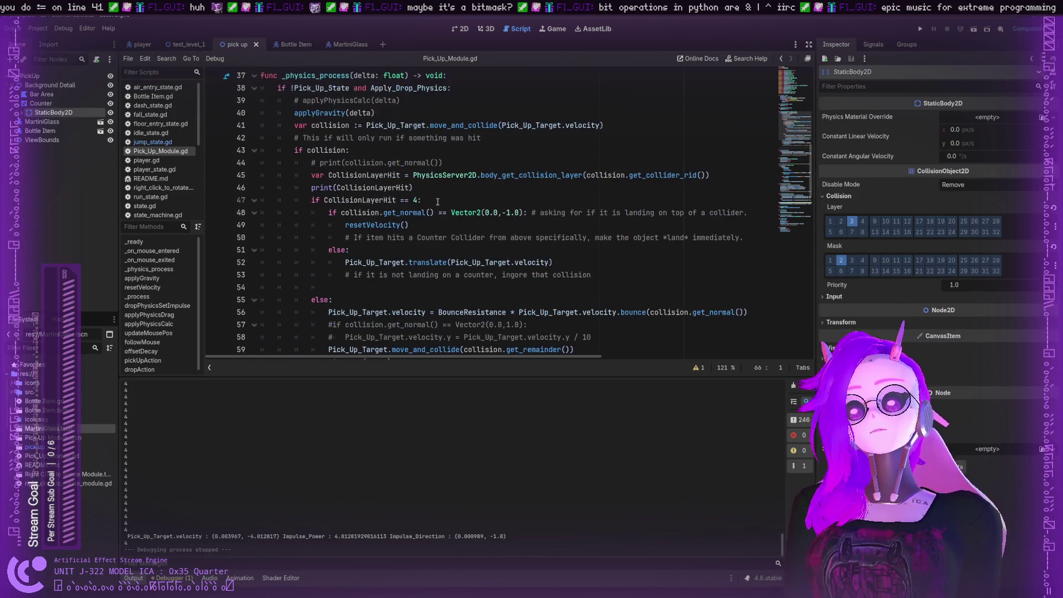
pyautogui.click(431, 204)
pyautogui.click(459, 213)
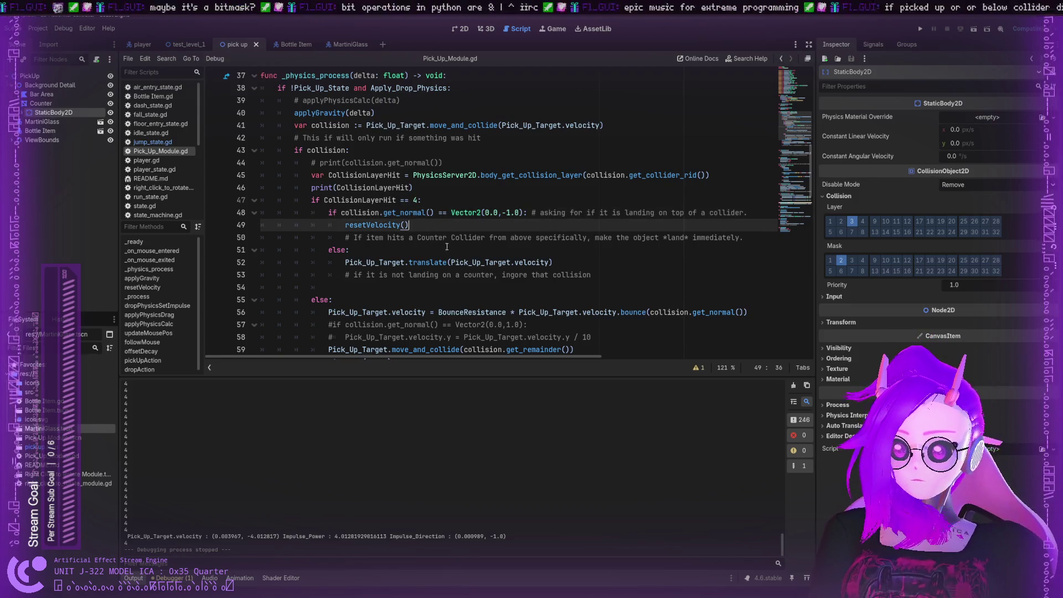
# Inspect the translate(Pick_Up_Target...) call on line 52 and the ignore-collision comment below it
pyautogui.doubleClick(471, 262)
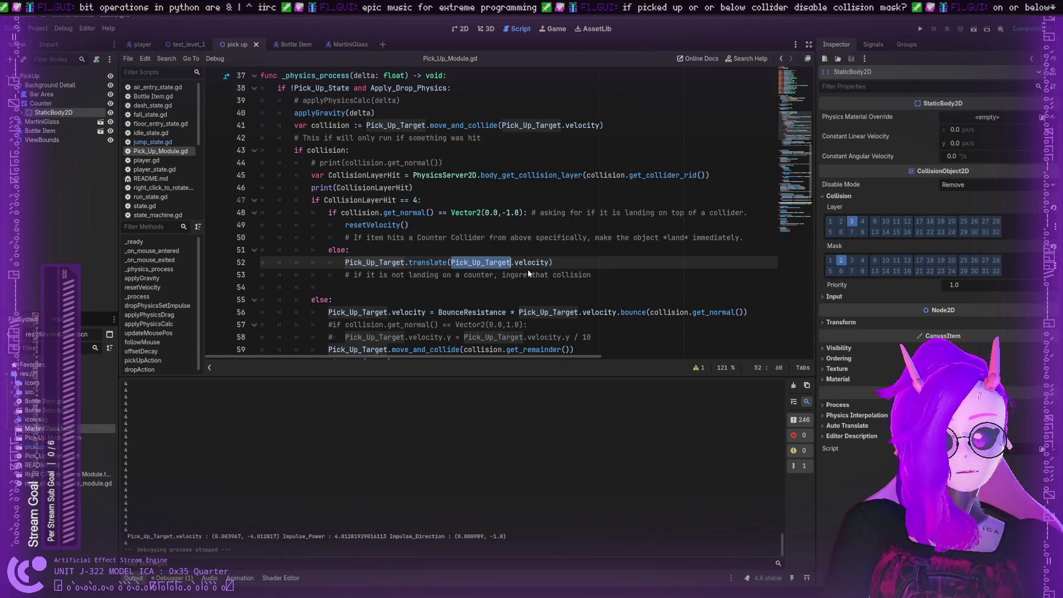
pyautogui.click(550, 262)
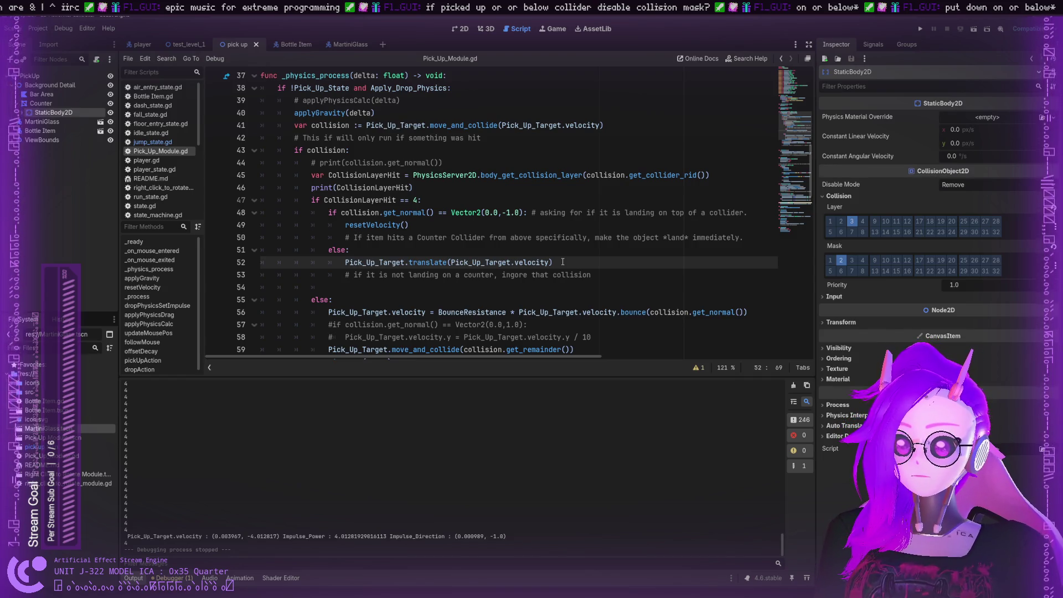
pyautogui.click(515, 274)
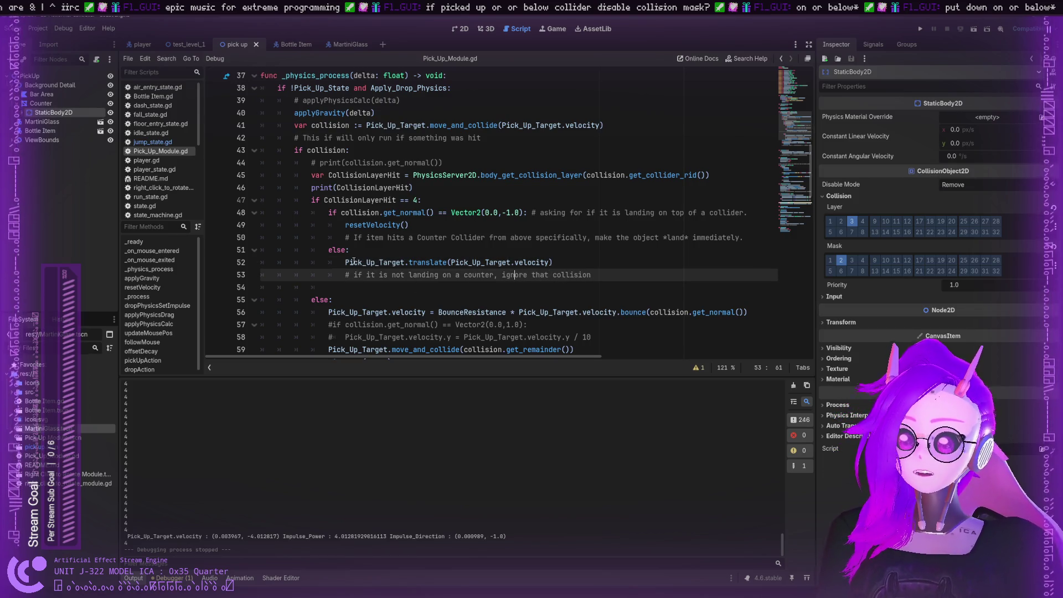
pyautogui.doubleClick(421, 261)
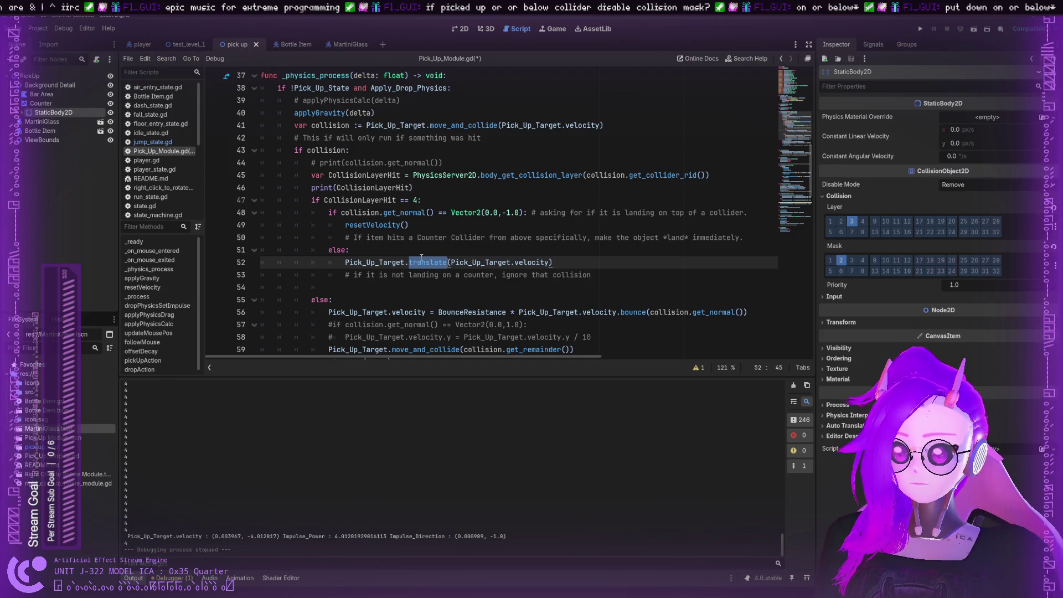
pyautogui.click(402, 262)
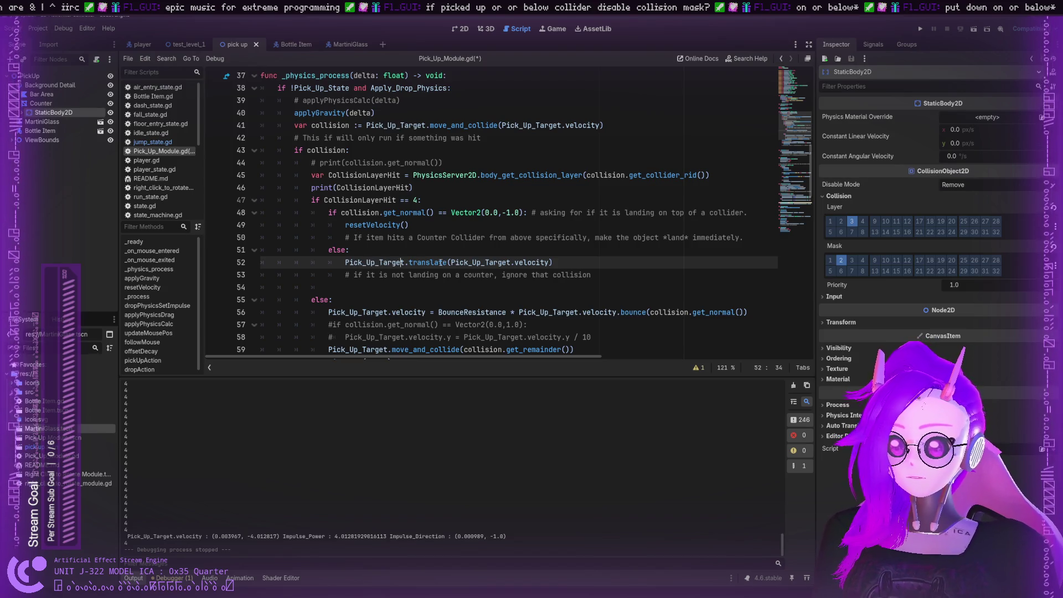
# Highlight get_normal, collision, PhysicsServer2D and Vector2 to see their uses around resetVelocity()
pyautogui.press('Up')
pyautogui.press('Up')
pyautogui.press('Up')
pyautogui.doubleClick(388, 214)
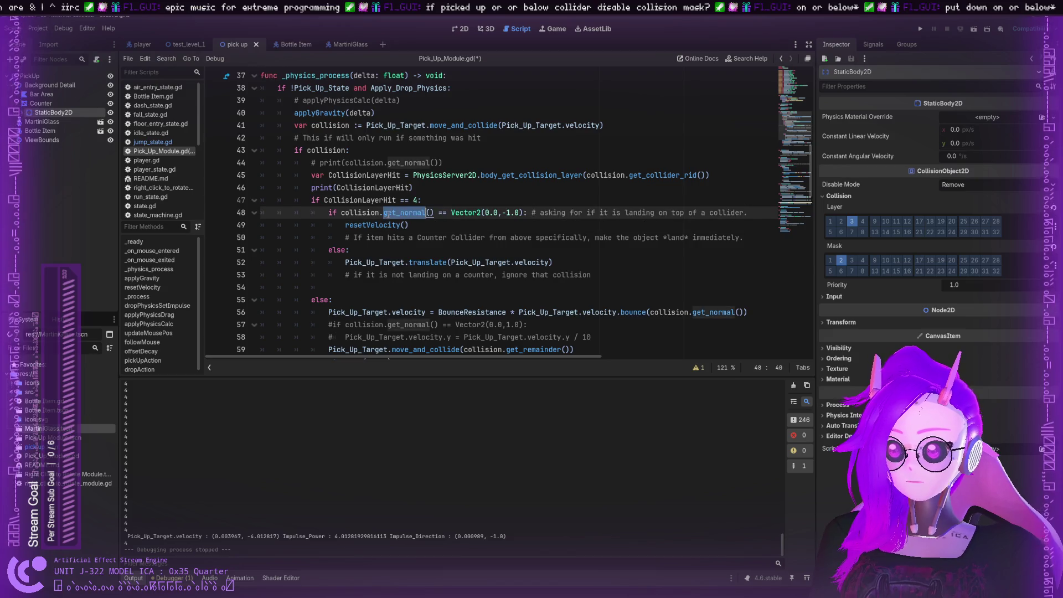
pyautogui.doubleClick(379, 212)
pyautogui.doubleClick(424, 175)
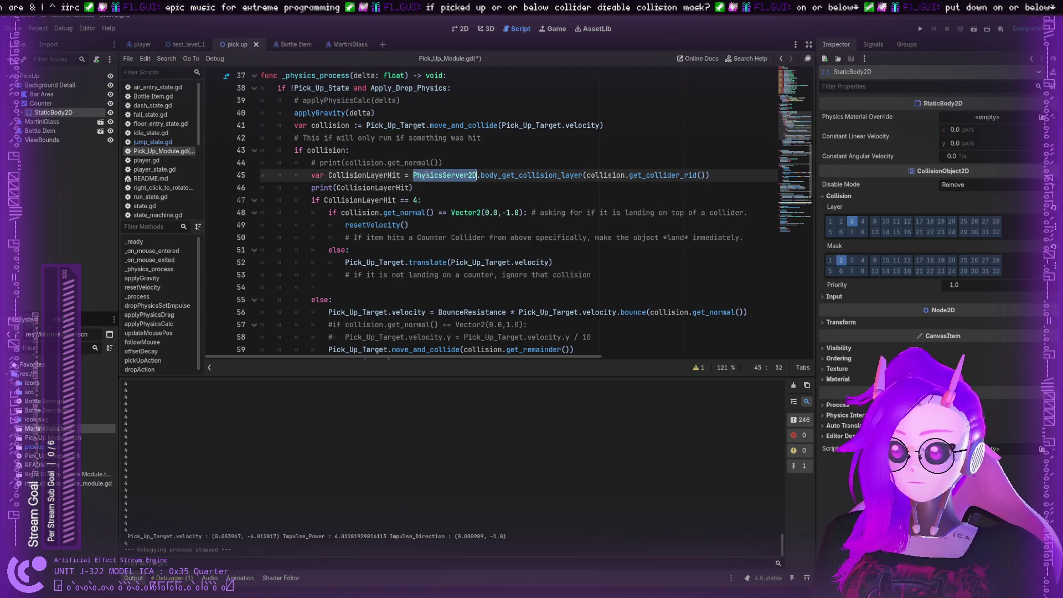
pyautogui.doubleClick(406, 213)
pyautogui.doubleClick(468, 212)
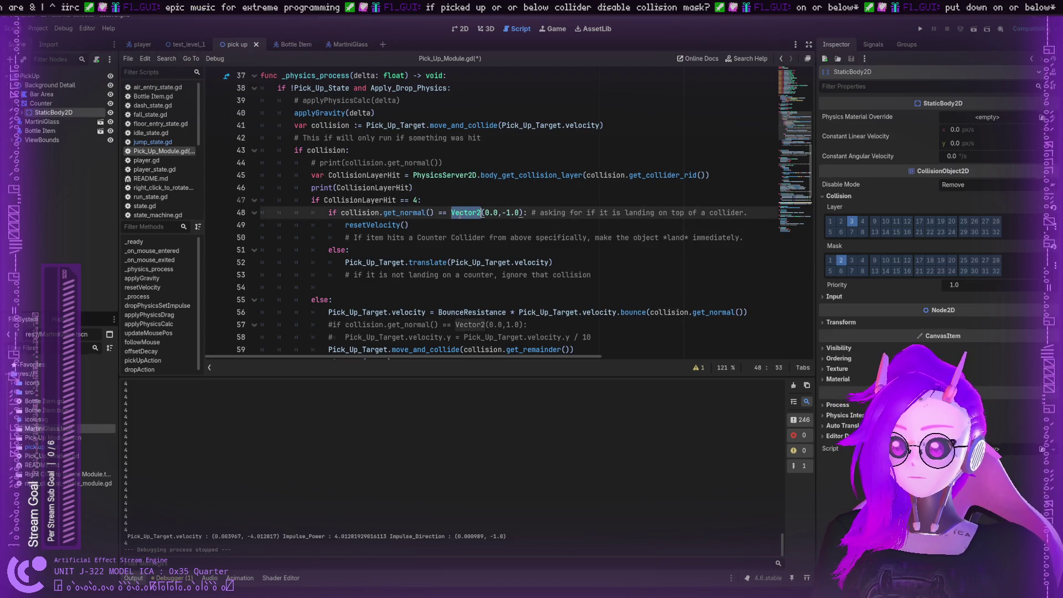
pyautogui.click(416, 226)
# Add print("Landed") after resetVelocity() and print("PassThrough") after the translate call
pyautogui.press('Return')
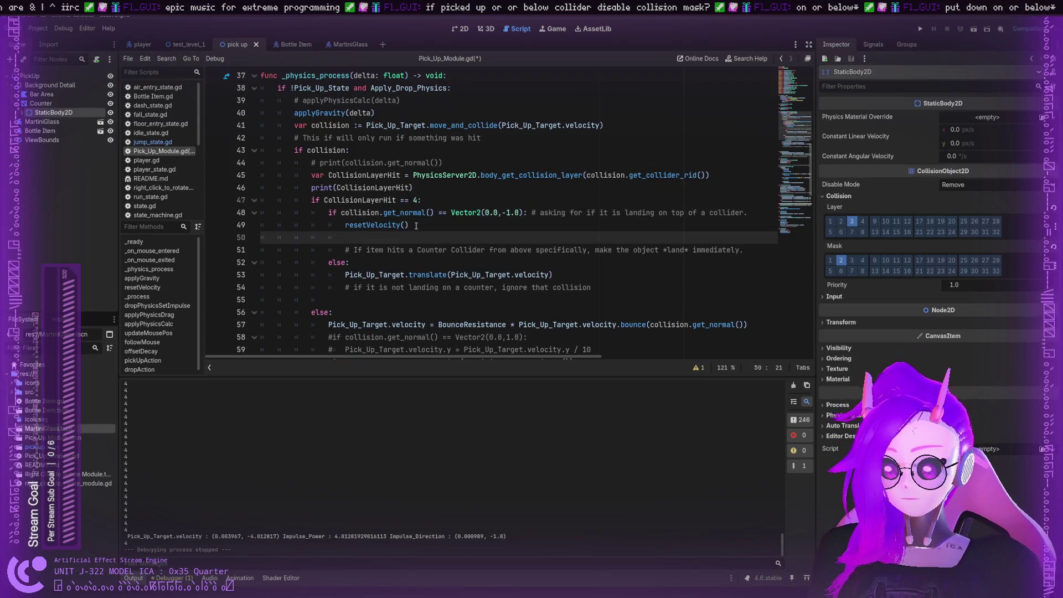
pyautogui.write('print(')
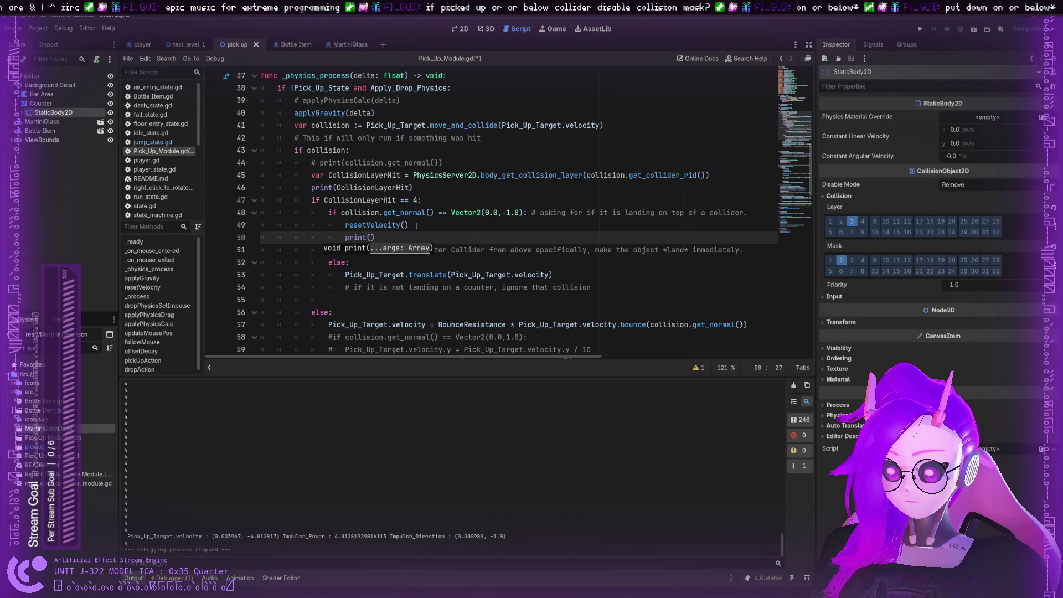
pyautogui.write('"Landed')
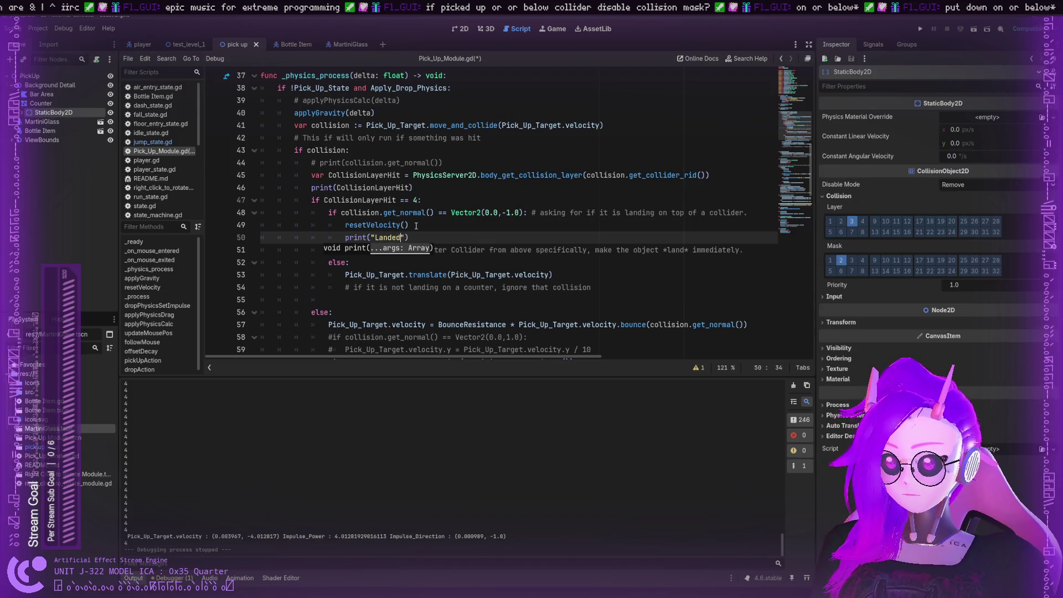
pyautogui.click(586, 299)
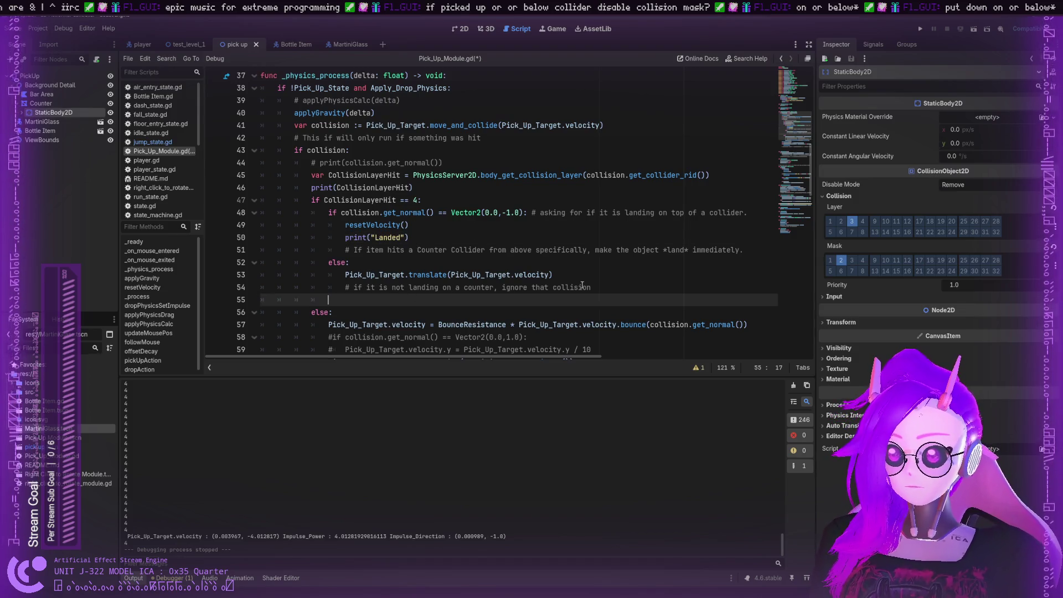
pyautogui.click(591, 278)
pyautogui.press('Return')
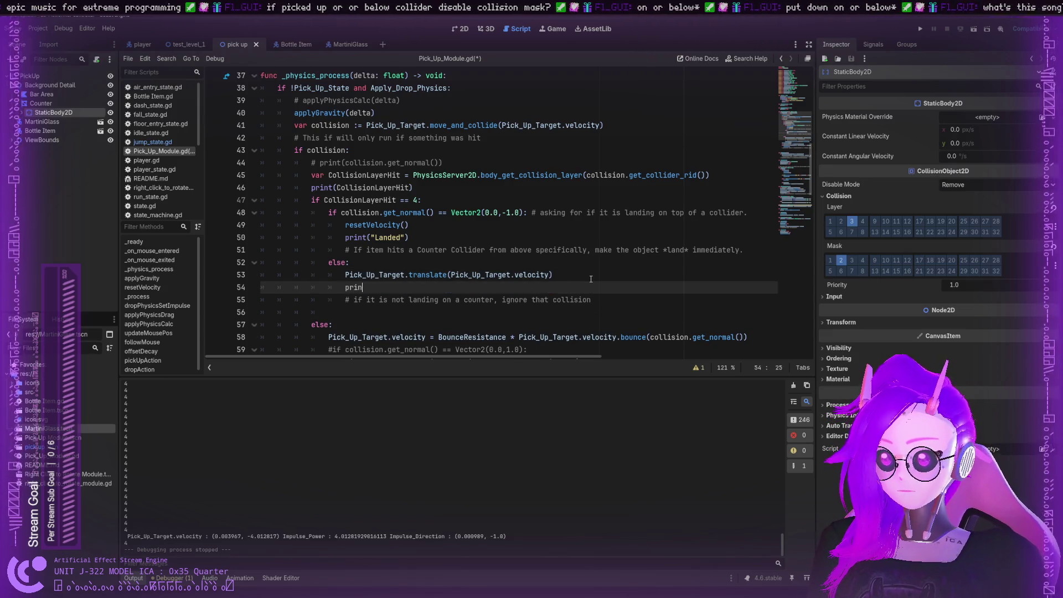
pyautogui.write('print("')
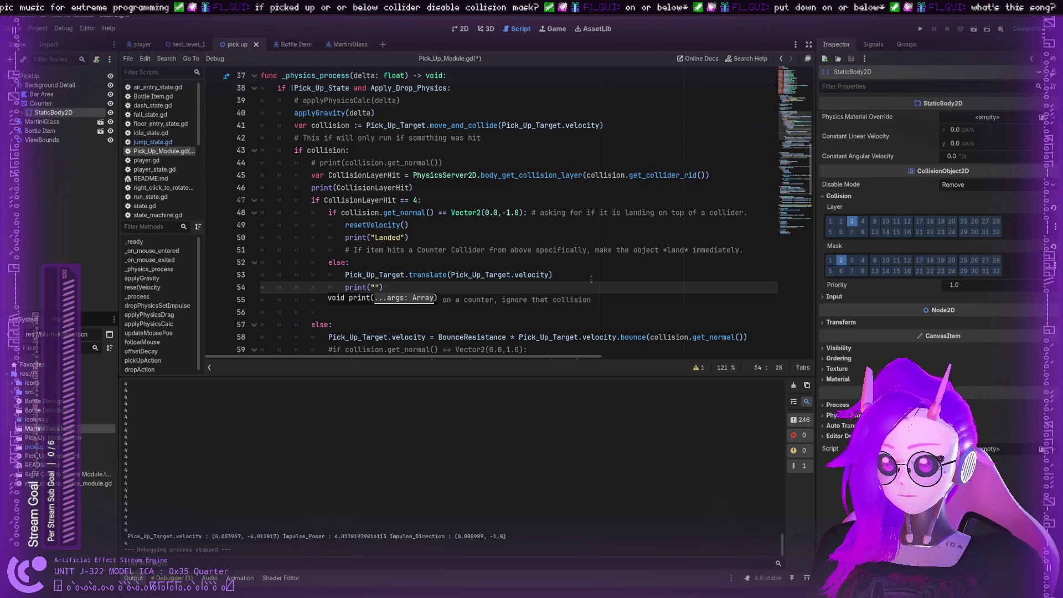
pyautogui.write('PassThrough')
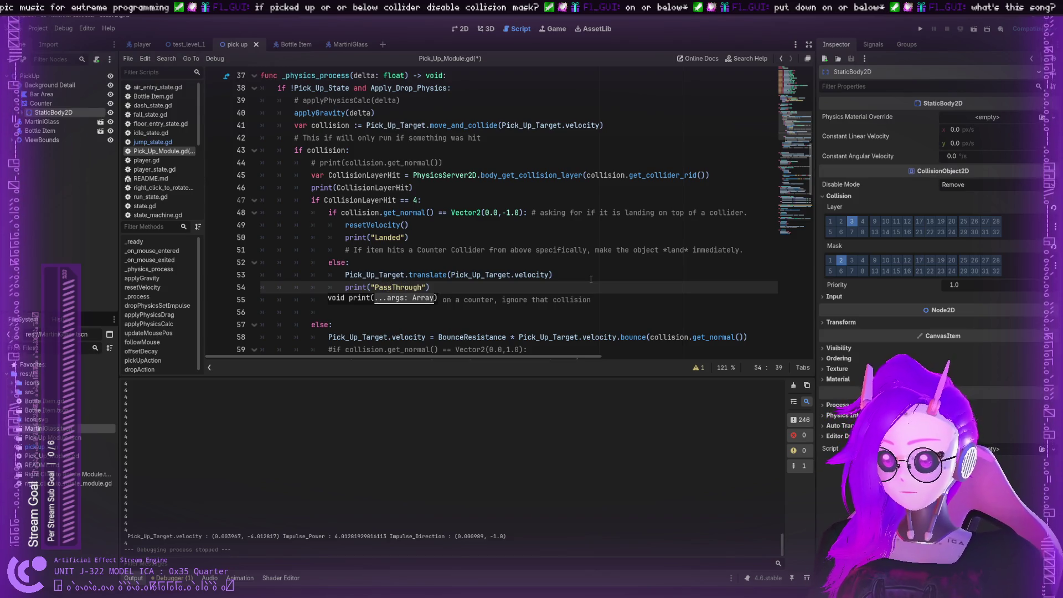
# Delete the print(CollisionLayerHit) statement on line 46 and run the project
pyautogui.moveTo(421, 190); pyautogui.dragTo(311, 187)
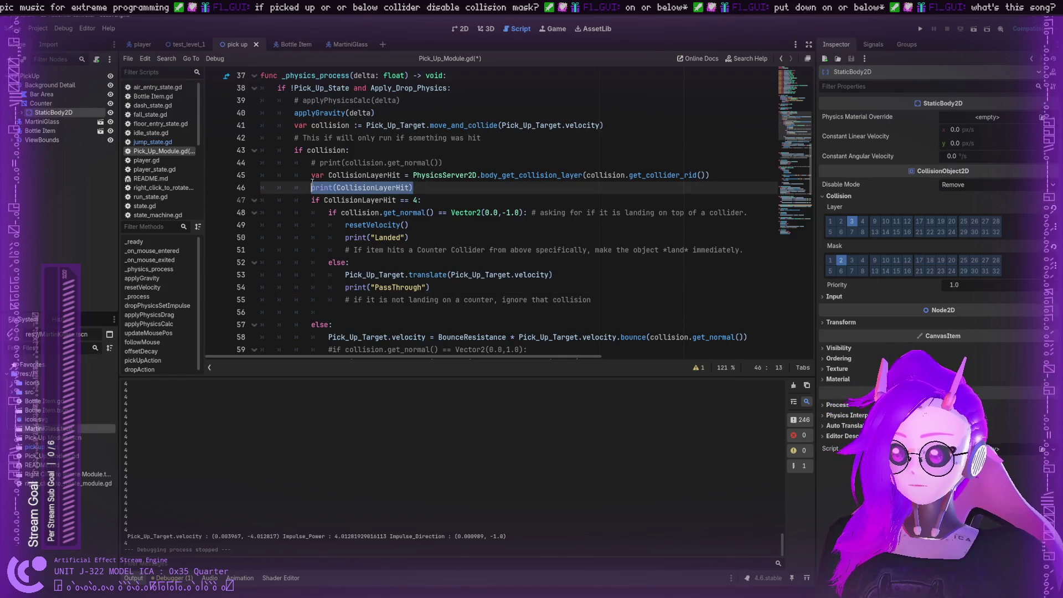
pyautogui.press('BackSpace')
pyautogui.press('BackSpace')
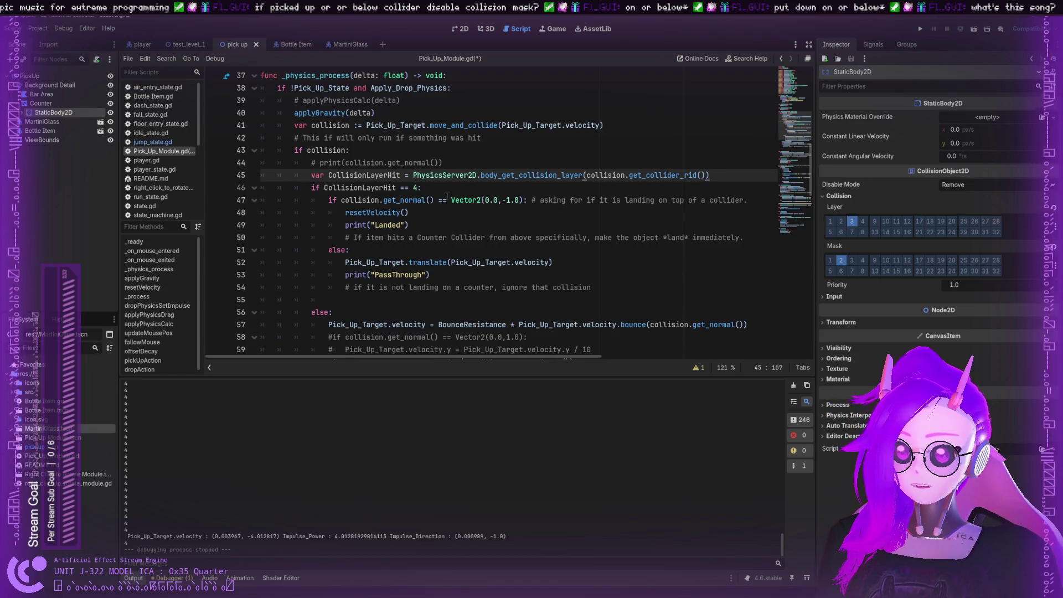
pyautogui.click(917, 31)
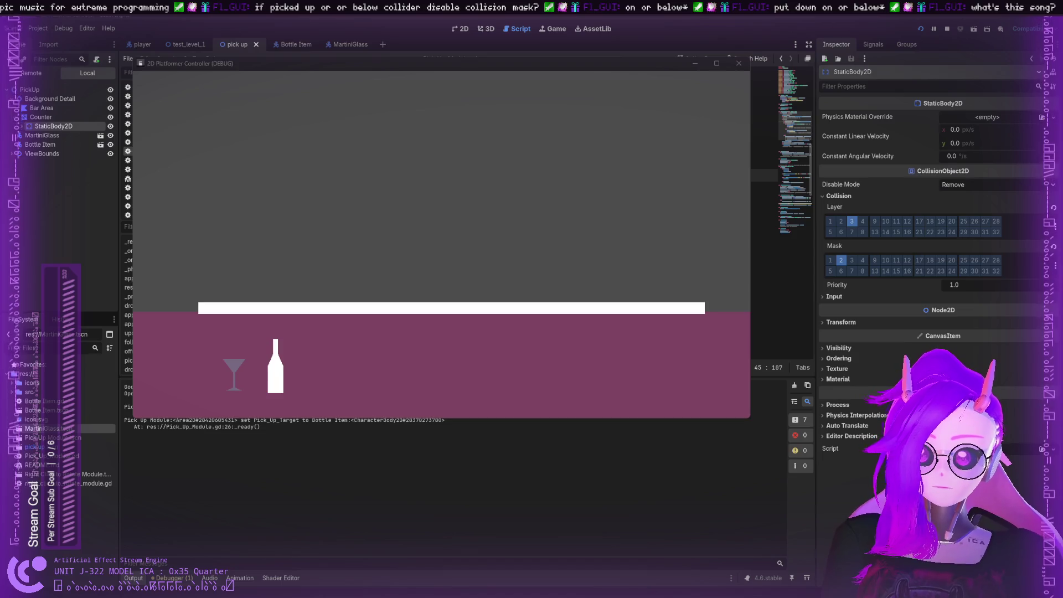
pyautogui.moveTo(286, 363)
pyautogui.mouseDown()
pyautogui.moveTo(330, 165)
pyautogui.moveTo(340, 260)
pyautogui.mouseUp()
pyautogui.moveTo(236, 357)
pyautogui.mouseDown()
pyautogui.moveTo(265, 302)
pyautogui.moveTo(276, 302)
pyautogui.moveTo(279, 326)
pyautogui.moveTo(282, 293)
pyautogui.moveTo(270, 282)
pyautogui.moveTo(290, 214)
pyautogui.moveTo(297, 280)
pyautogui.moveTo(247, 392)
pyautogui.moveTo(299, 343)
pyautogui.moveTo(263, 358)
pyautogui.moveTo(298, 327)
pyautogui.moveTo(345, 329)
pyautogui.mouseUp()
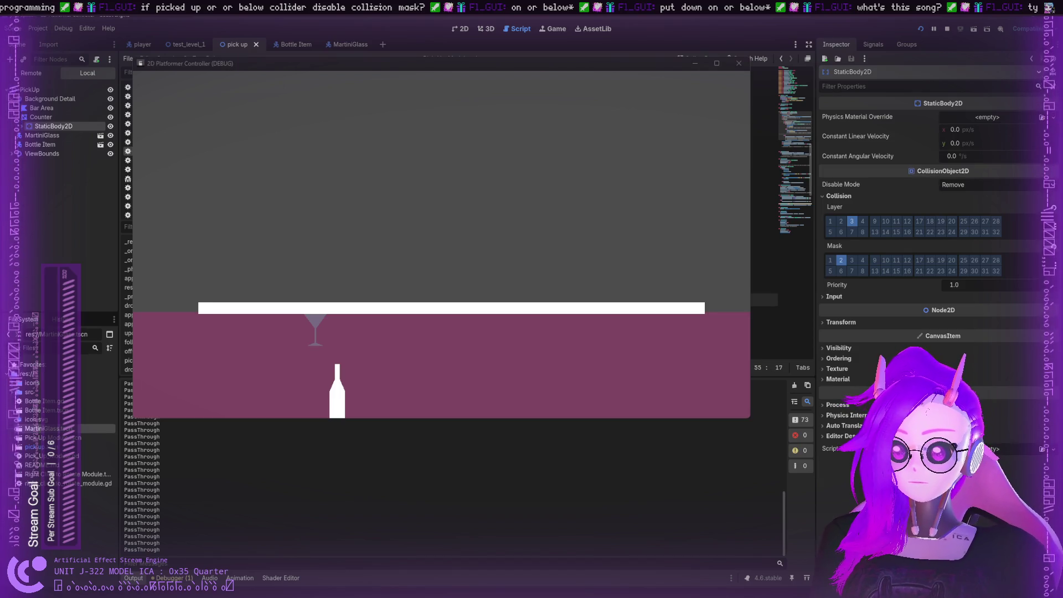
pyautogui.click(764, 287)
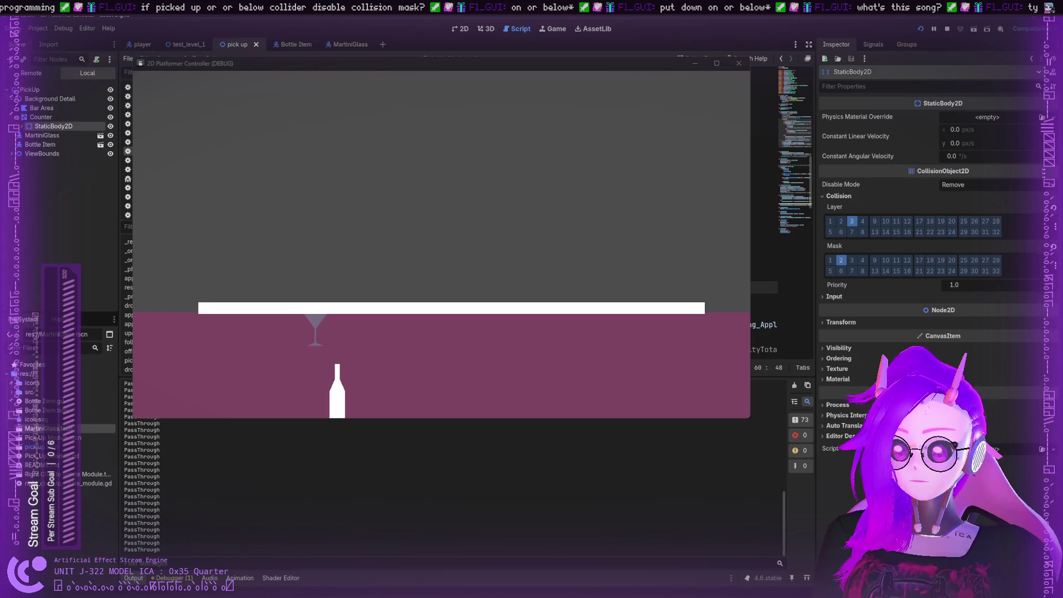
pyautogui.click(764, 275)
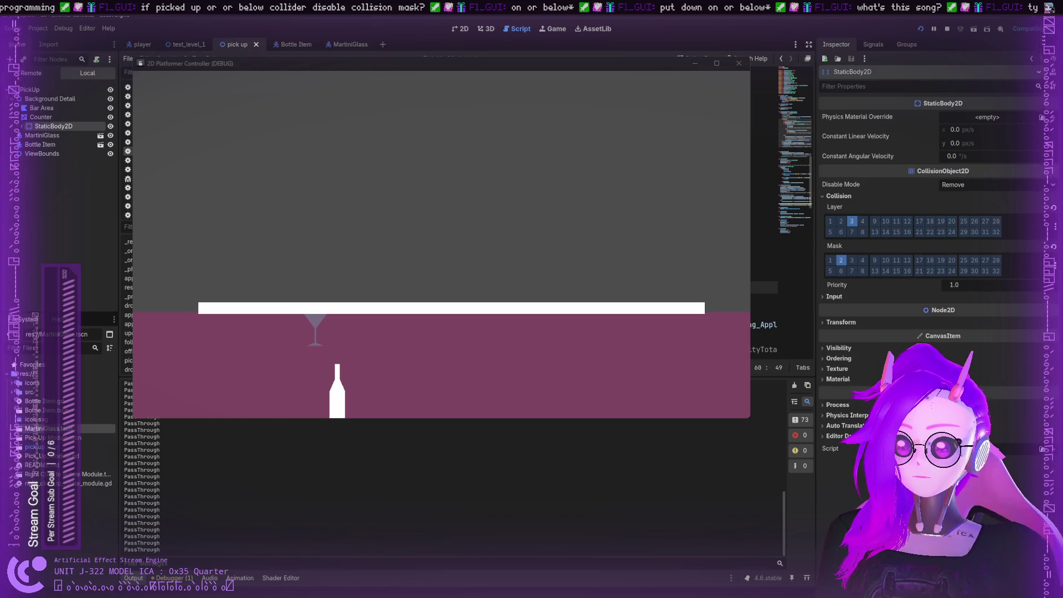
pyautogui.click(764, 325)
pyautogui.press('Right')
pyautogui.press('Right')
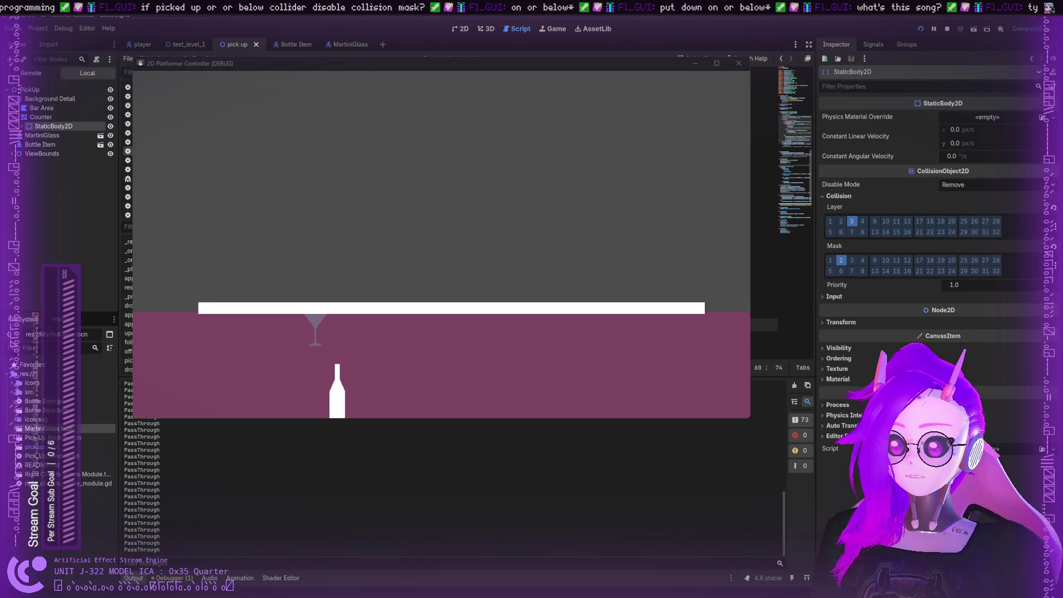
pyautogui.click(764, 274)
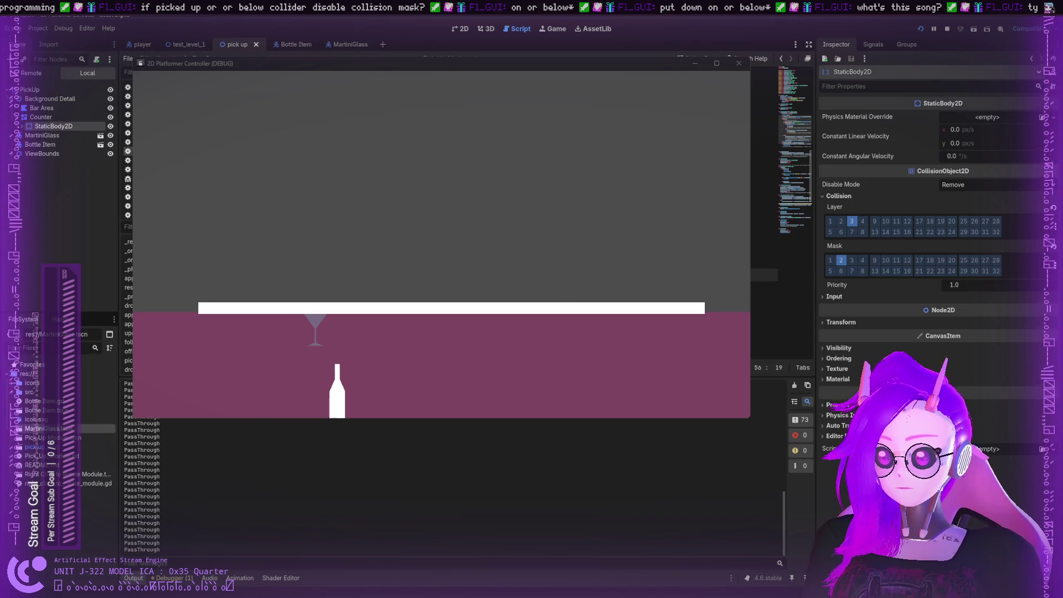
pyautogui.click(764, 288)
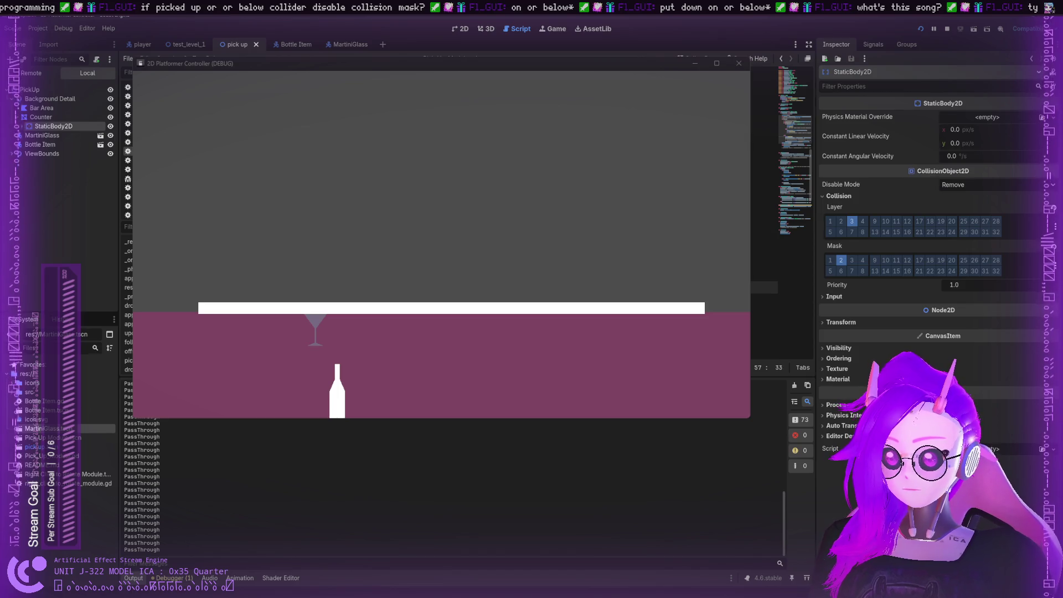
pyautogui.click(764, 262)
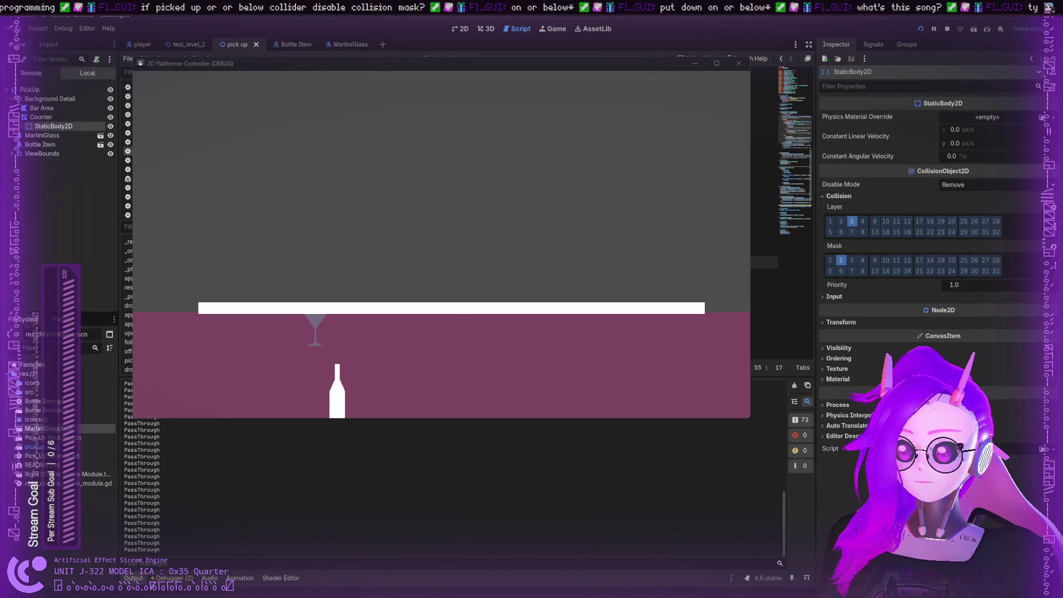
# Rerun the game, toss the glass onto the counter, fling it and push it up from below, then stop
pyautogui.click(921, 29)
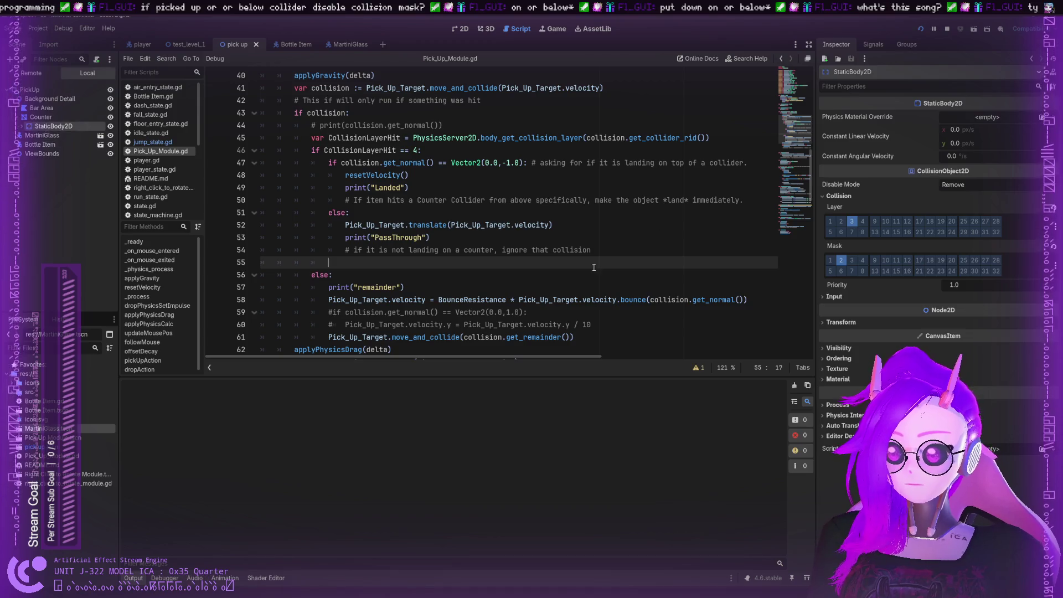
pyautogui.moveTo(287, 244); pyautogui.dragTo(301, 228)
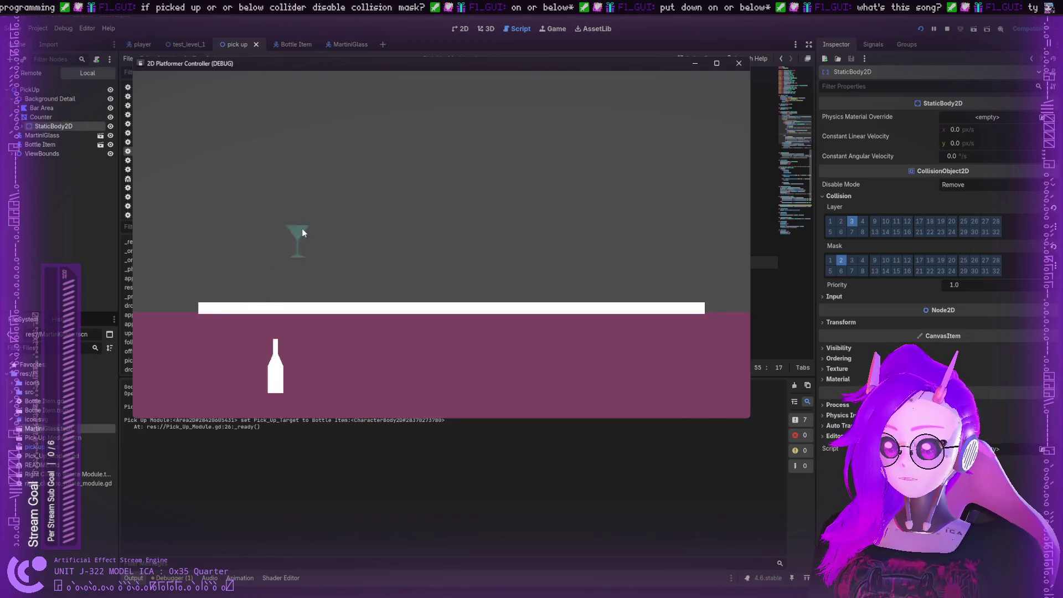
pyautogui.moveTo(379, 202); pyautogui.dragTo(356, 216)
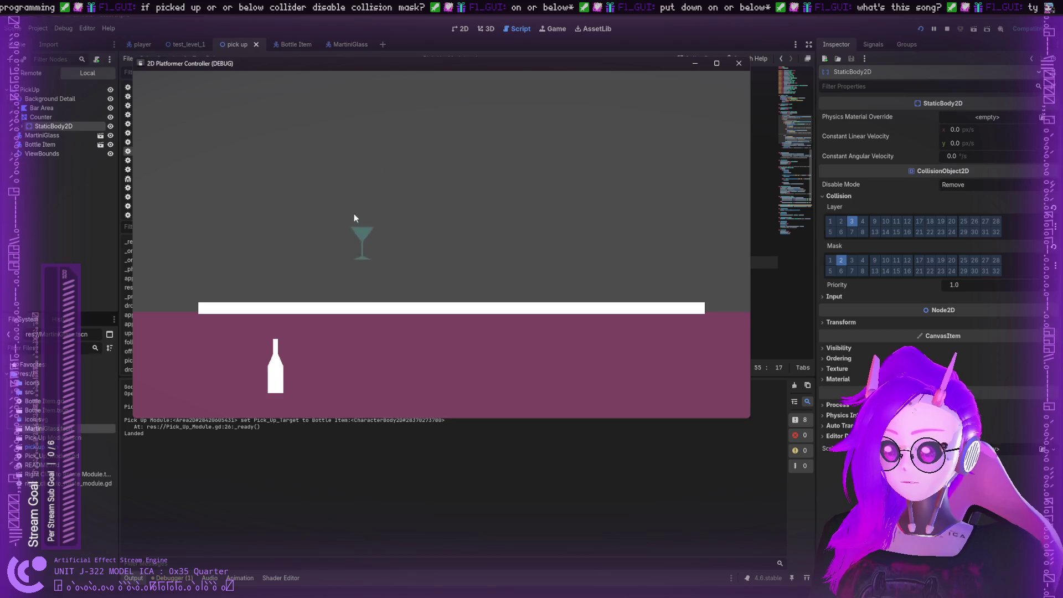
pyautogui.moveTo(356, 279); pyautogui.dragTo(683, 233)
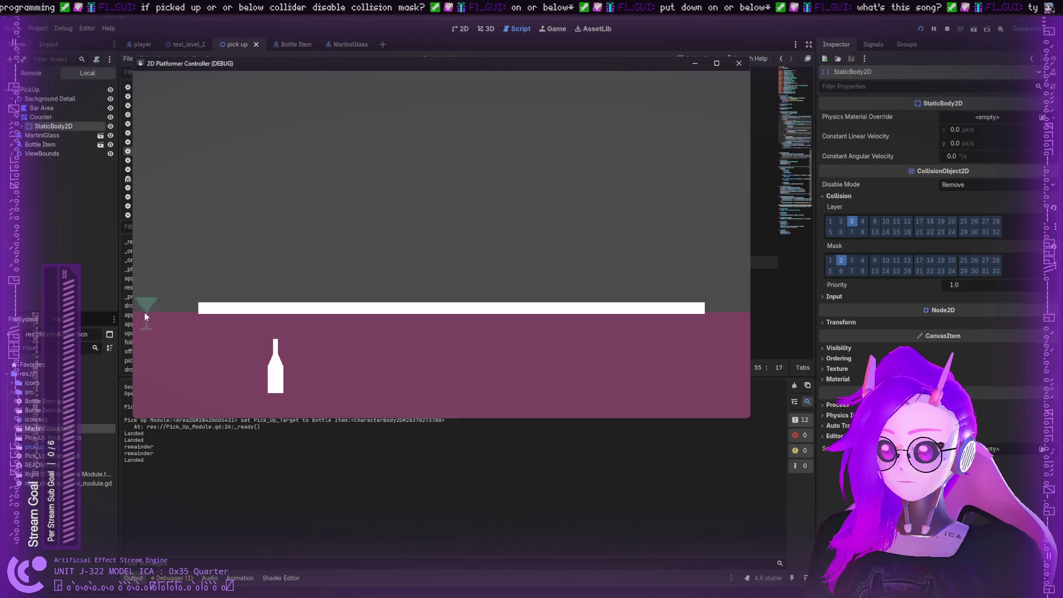
pyautogui.moveTo(488, 386)
pyautogui.mouseDown()
pyautogui.moveTo(458, 337)
pyautogui.moveTo(410, 355)
pyautogui.moveTo(470, 317)
pyautogui.mouseUp()
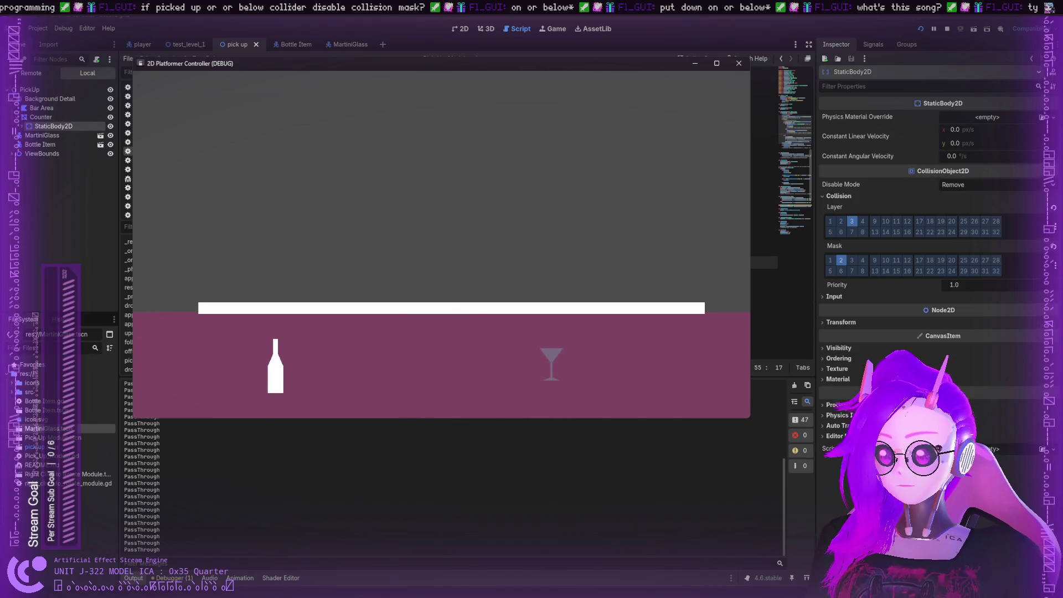
pyautogui.scroll(5, 443, 482)
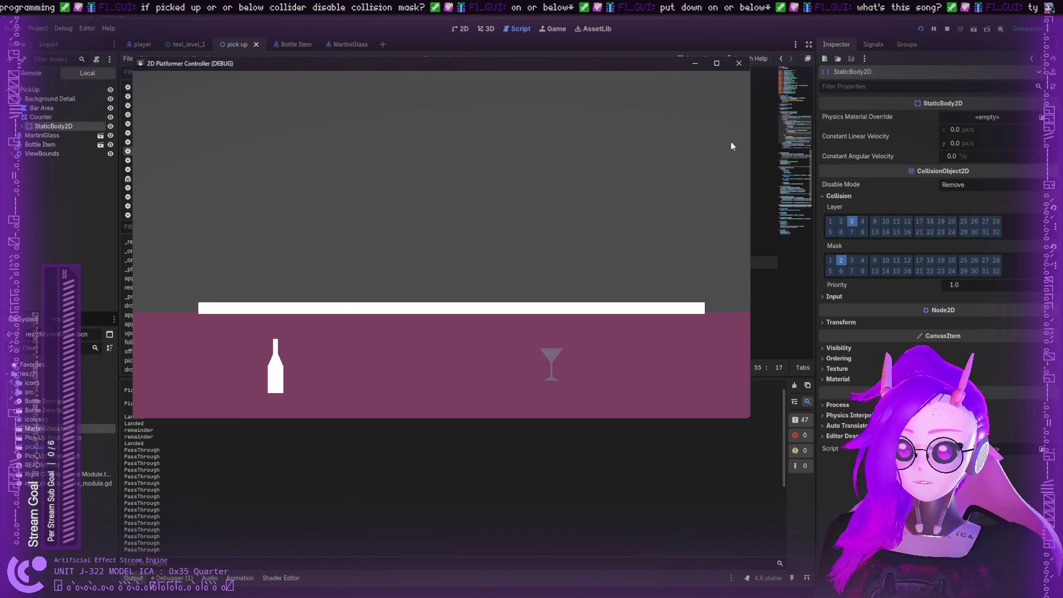
pyautogui.click(738, 64)
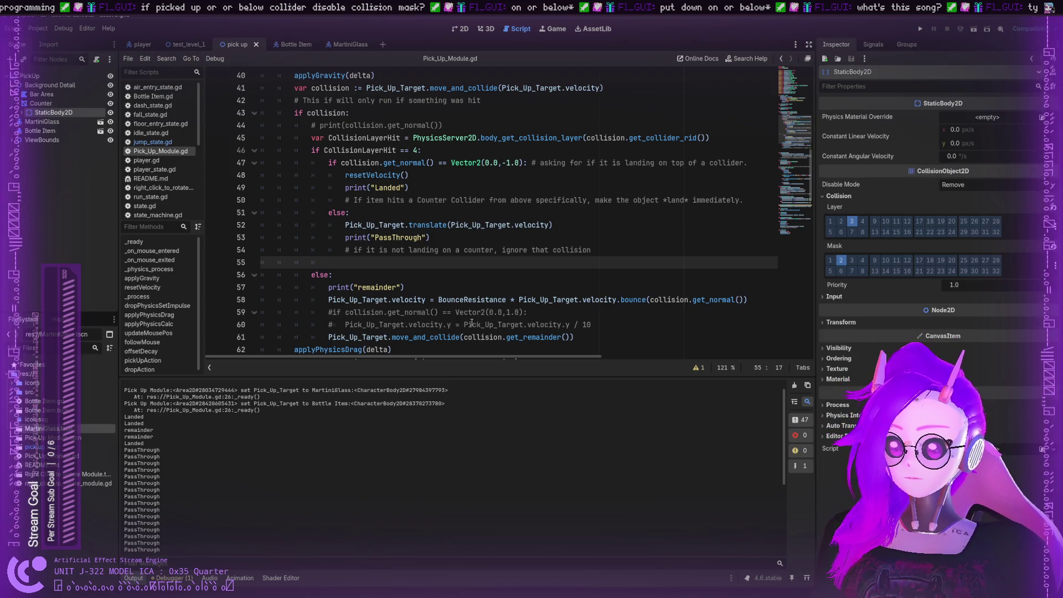
# Inspect the bounce line 58 and the move_and_collide call on line 41
pyautogui.doubleClick(537, 300)
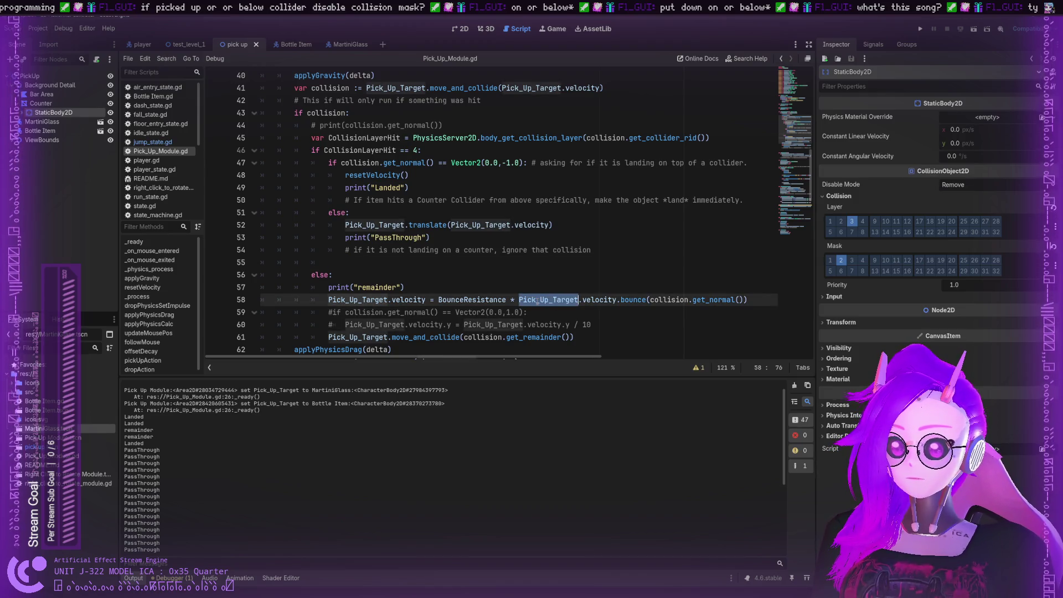
pyautogui.doubleClick(637, 300)
pyautogui.scroll(2, 536, 215)
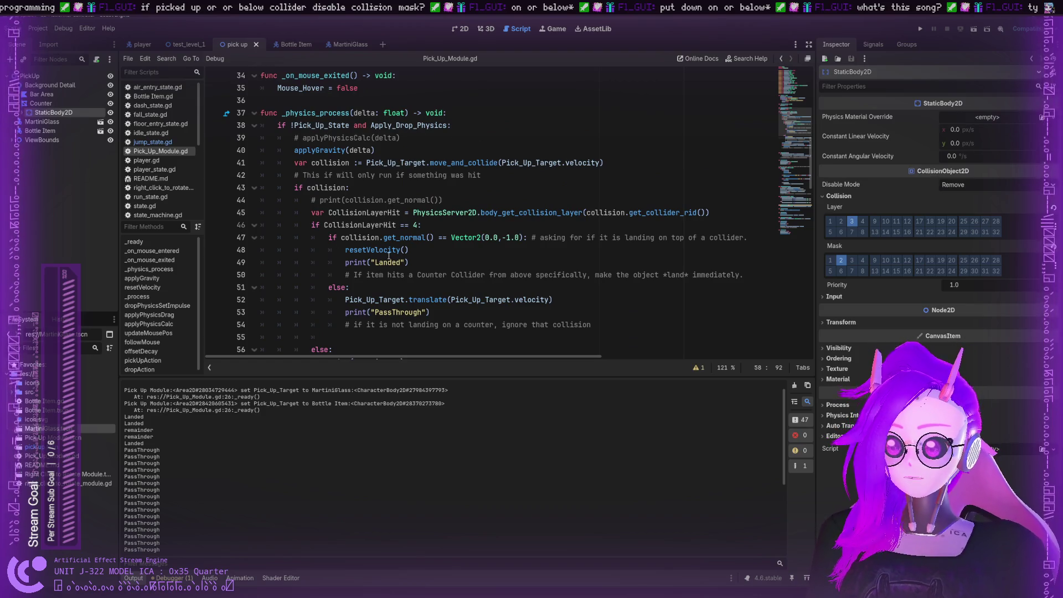
pyautogui.scroll(2, 389, 255)
pyautogui.scroll(-1, 403, 270)
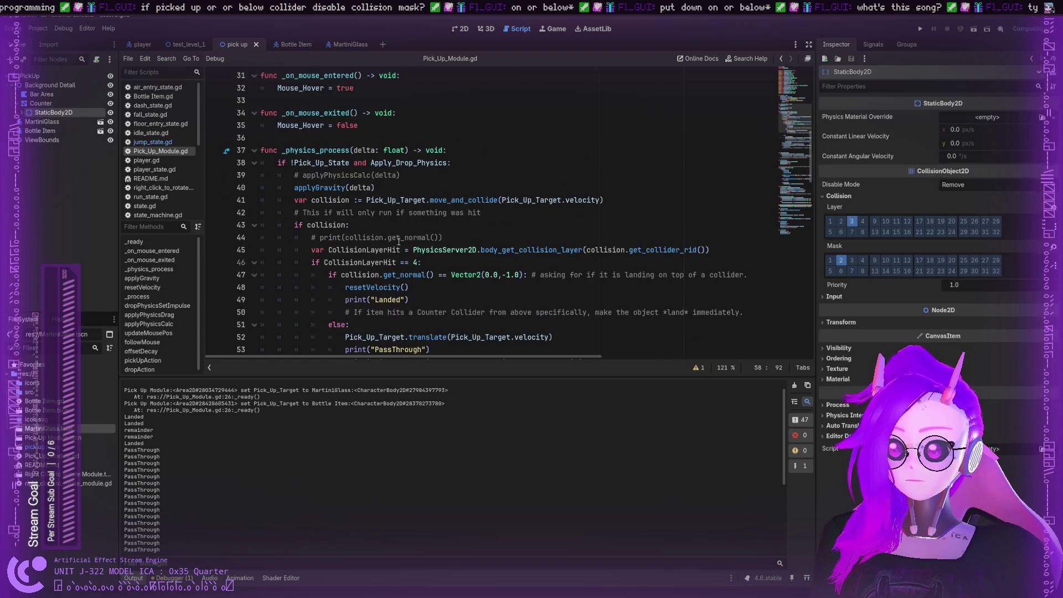
pyautogui.tripleClick(376, 200)
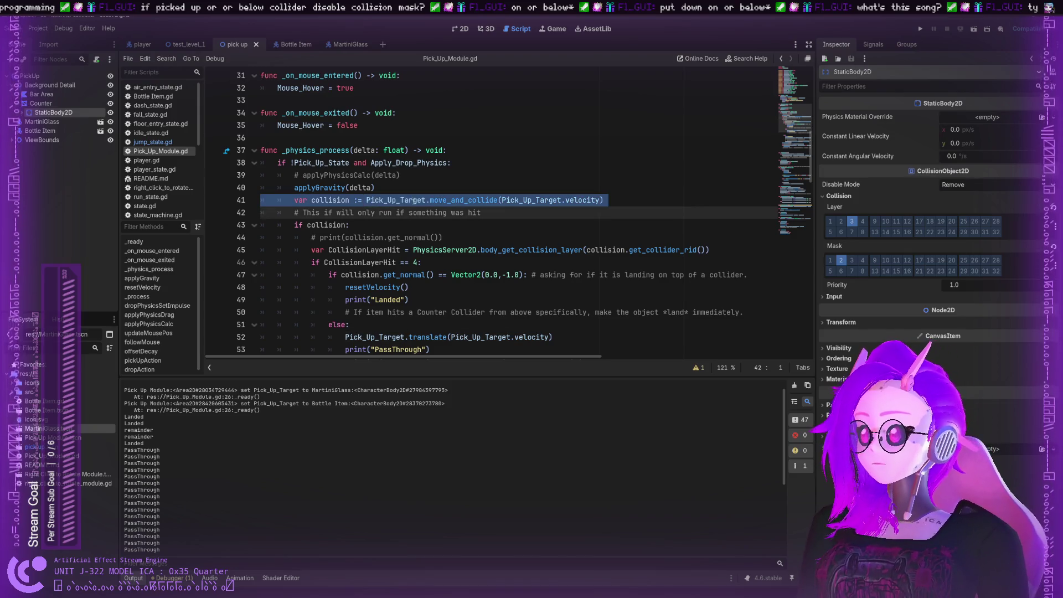
pyautogui.click(413, 201)
pyautogui.click(438, 200)
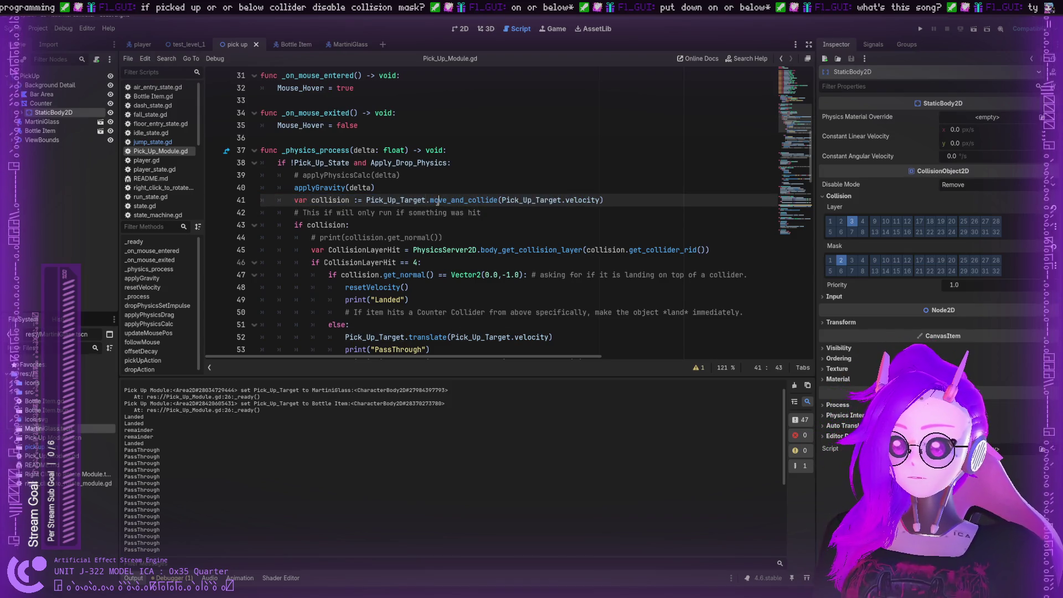
pyautogui.doubleClick(438, 200)
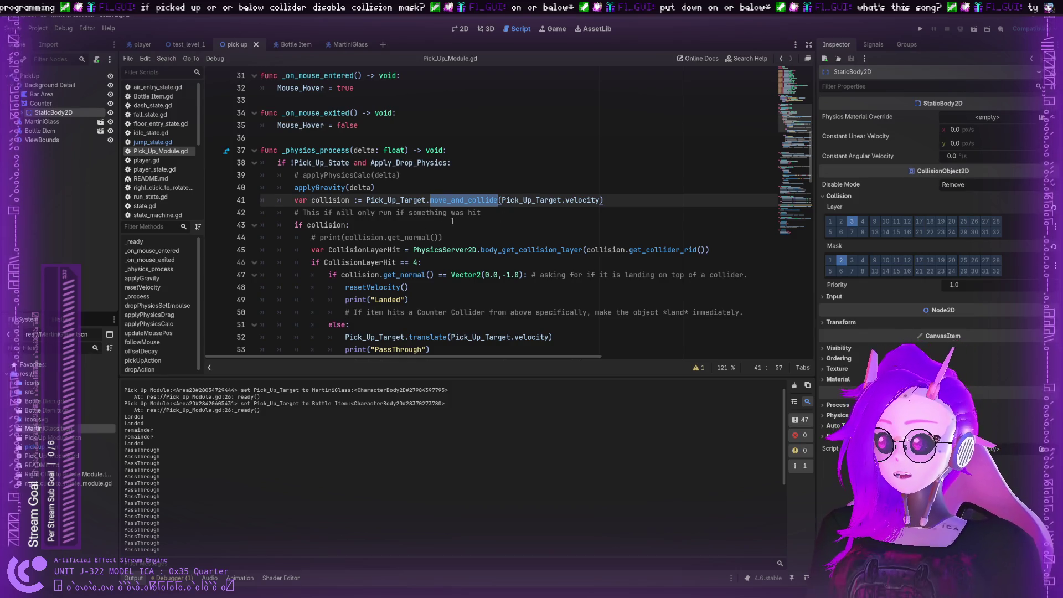
pyautogui.scroll(-4, 450, 222)
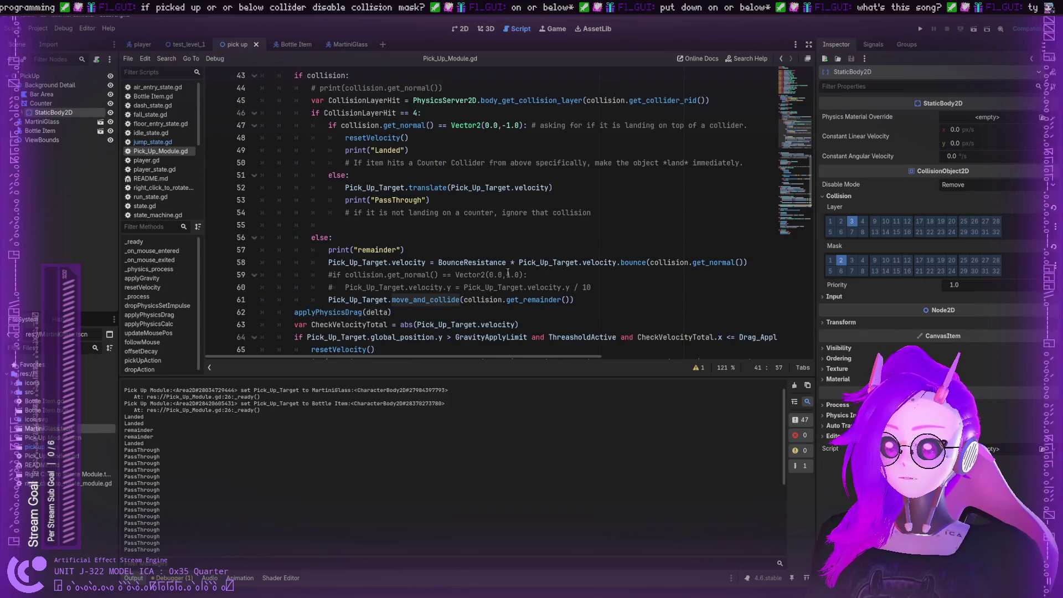
# Replace Pick_Up_Target.velocity on line 52 with collision.get_remainder() copied from line 61
pyautogui.moveTo(465, 301); pyautogui.dragTo(572, 300)
pyautogui.hotkey('ctrl', 'c')
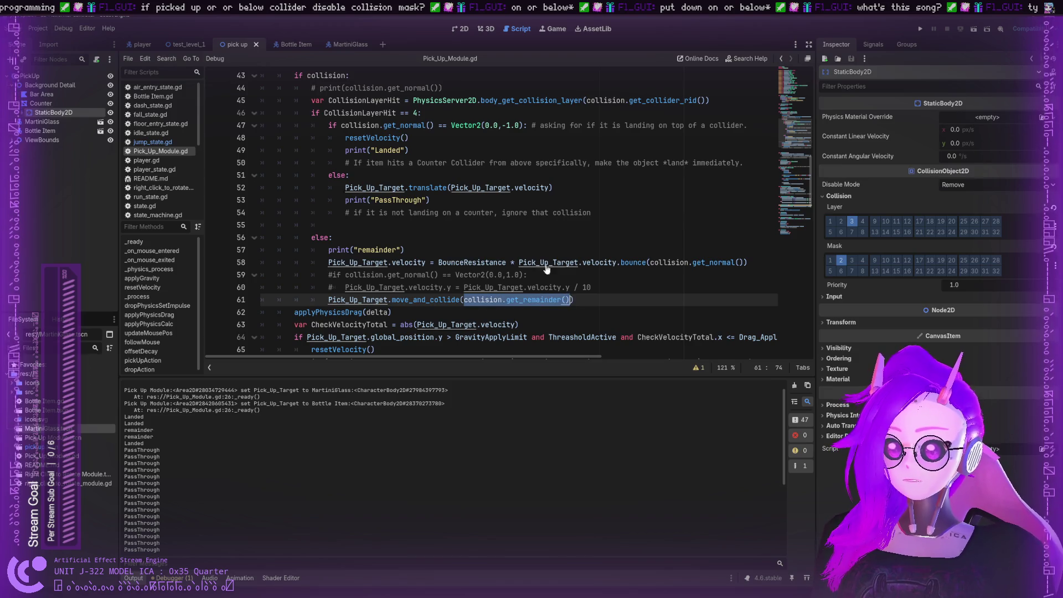
pyautogui.moveTo(451, 188); pyautogui.dragTo(550, 188)
pyautogui.hotkey('ctrl', 'v')
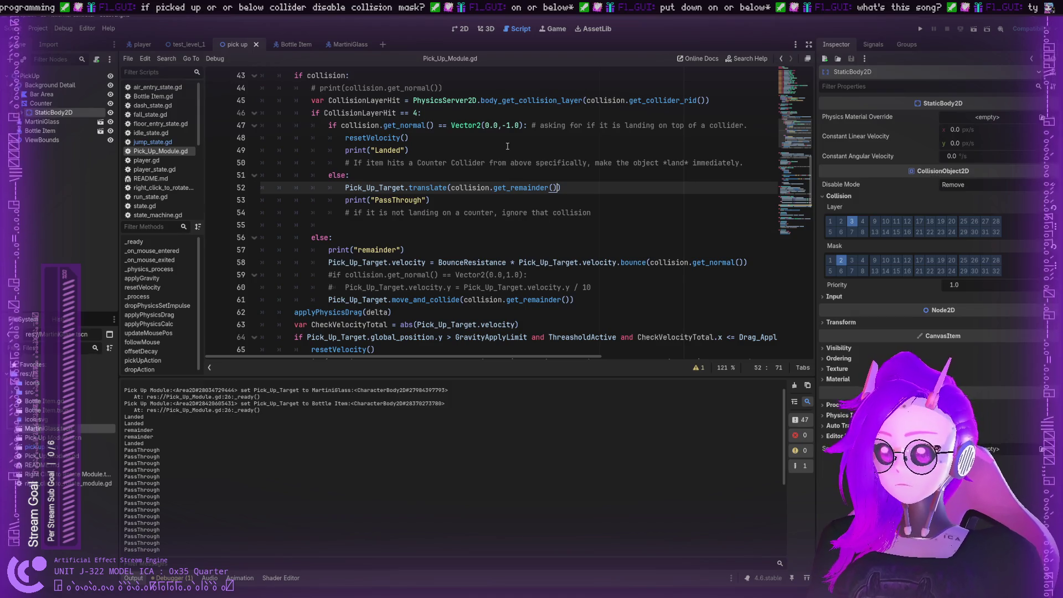
# Run the game, repeatedly push the martini glass up under the counter top, then close it
pyautogui.click(920, 29)
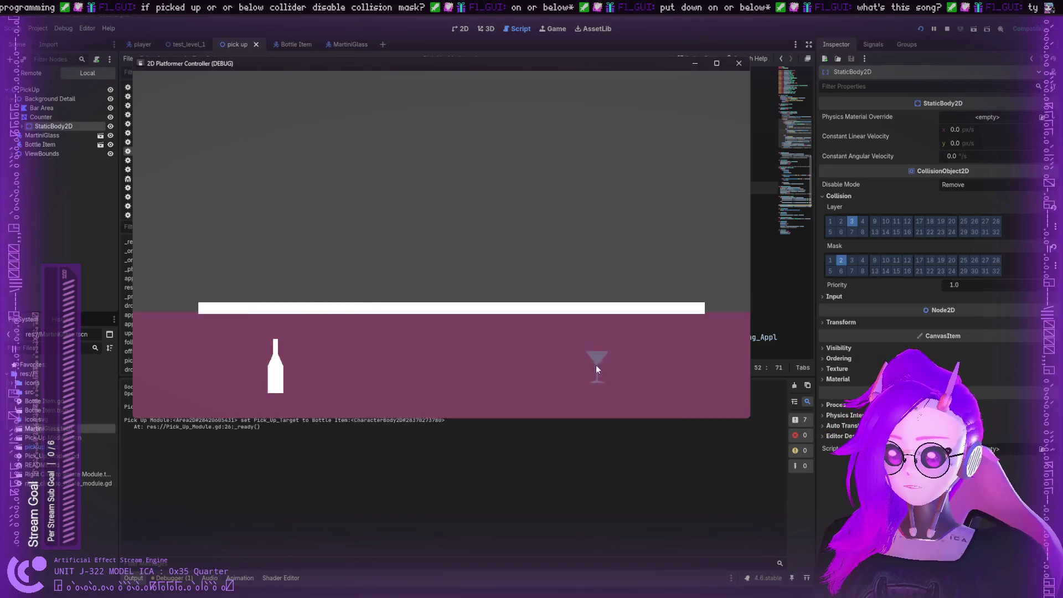
pyautogui.moveTo(596, 366); pyautogui.dragTo(526, 275)
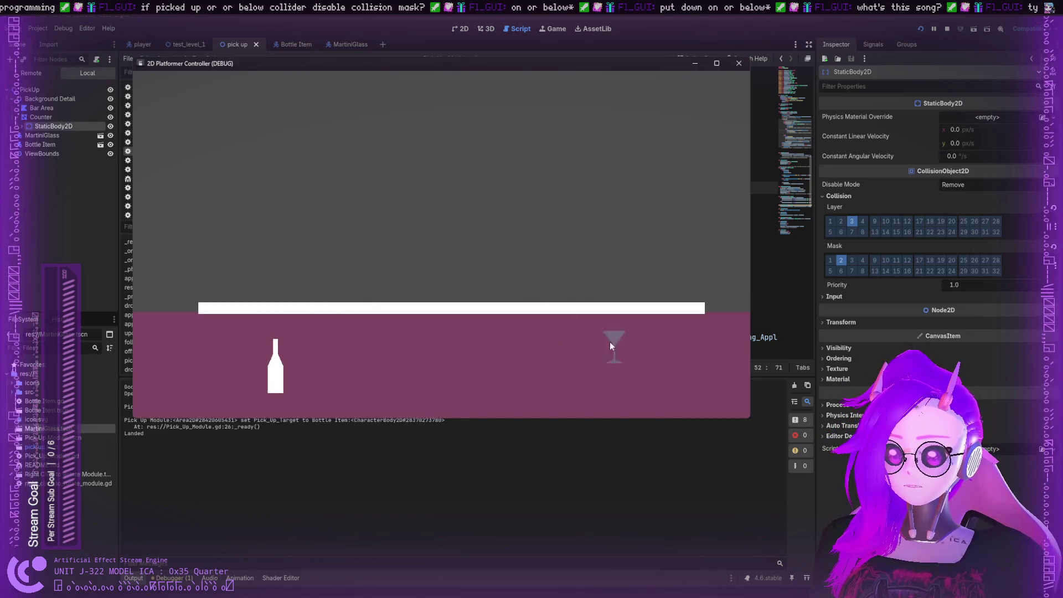
pyautogui.moveTo(609, 346)
pyautogui.mouseDown()
pyautogui.moveTo(524, 331)
pyautogui.moveTo(559, 332)
pyautogui.moveTo(546, 302)
pyautogui.mouseUp()
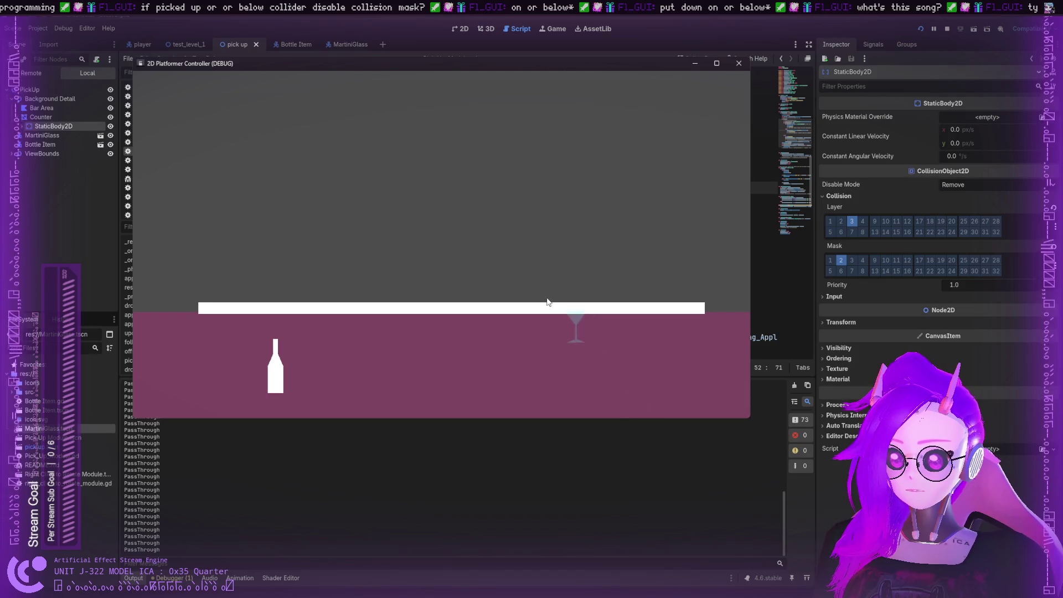
pyautogui.moveTo(560, 344); pyautogui.dragTo(488, 291)
pyautogui.moveTo(566, 375)
pyautogui.mouseDown()
pyautogui.moveTo(413, 334)
pyautogui.moveTo(444, 299)
pyautogui.mouseUp()
pyautogui.moveTo(376, 350)
pyautogui.mouseDown()
pyautogui.moveTo(387, 338)
pyautogui.moveTo(593, 394)
pyautogui.moveTo(533, 344)
pyautogui.mouseUp()
pyautogui.moveTo(573, 396)
pyautogui.mouseDown()
pyautogui.moveTo(488, 347)
pyautogui.moveTo(488, 288)
pyautogui.moveTo(506, 297)
pyautogui.moveTo(470, 335)
pyautogui.moveTo(441, 273)
pyautogui.moveTo(526, 334)
pyautogui.moveTo(472, 285)
pyautogui.moveTo(533, 331)
pyautogui.moveTo(535, 277)
pyautogui.mouseUp()
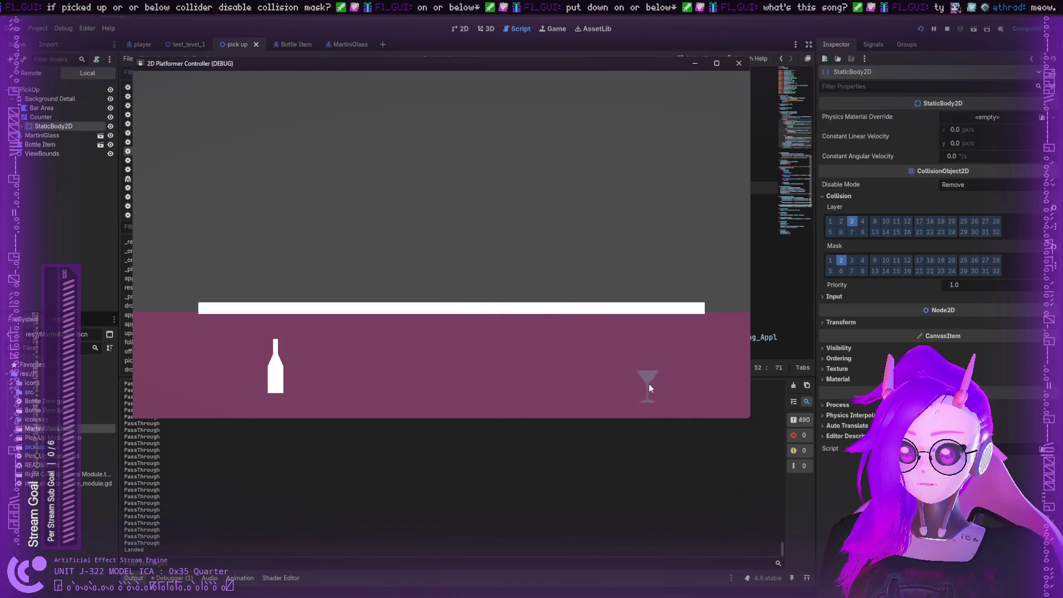
pyautogui.moveTo(648, 385); pyautogui.dragTo(534, 339)
pyautogui.moveTo(333, 392)
pyautogui.mouseDown()
pyautogui.moveTo(431, 280)
pyautogui.moveTo(358, 367)
pyautogui.moveTo(424, 340)
pyautogui.moveTo(514, 253)
pyautogui.moveTo(455, 348)
pyautogui.moveTo(463, 311)
pyautogui.moveTo(360, 368)
pyautogui.moveTo(474, 304)
pyautogui.moveTo(339, 396)
pyautogui.moveTo(450, 313)
pyautogui.moveTo(410, 347)
pyautogui.moveTo(464, 278)
pyautogui.mouseUp()
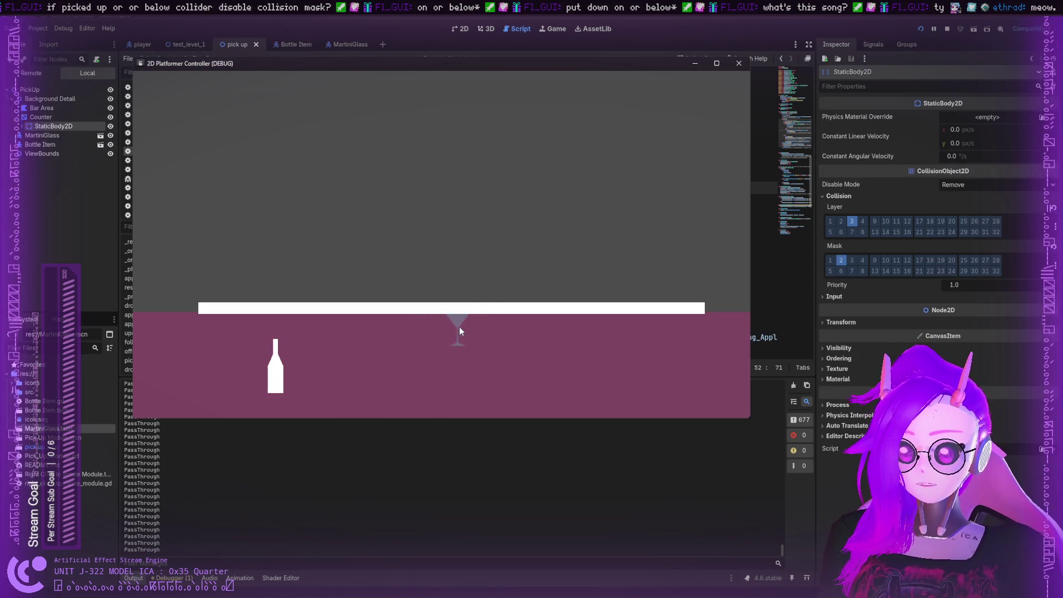
pyautogui.click(739, 63)
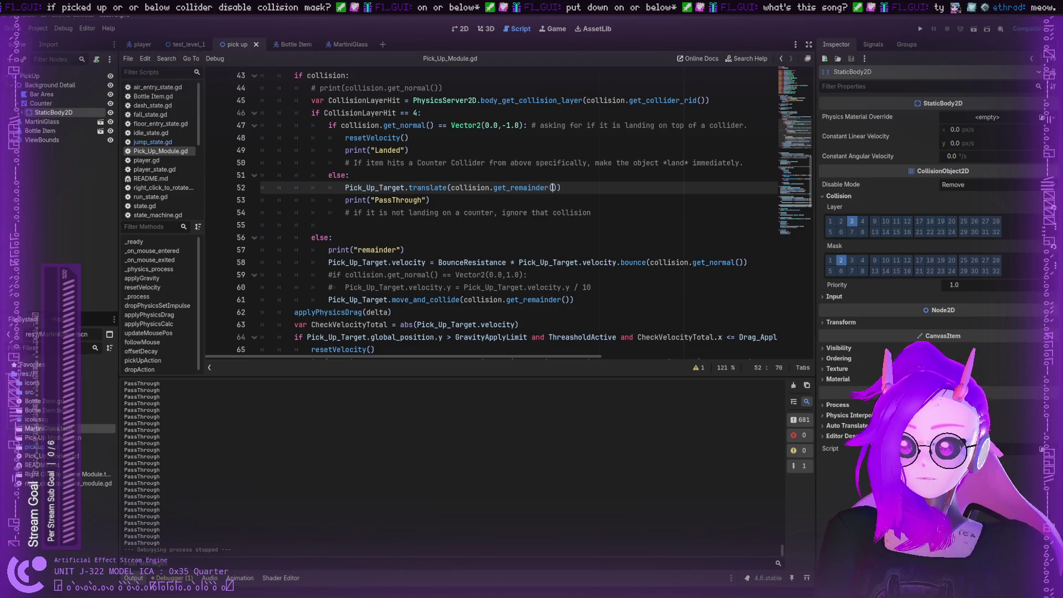
# Inspect collision.get_remainder on line 52 and collision on line 61
pyautogui.moveTo(553, 187); pyautogui.dragTo(451, 187)
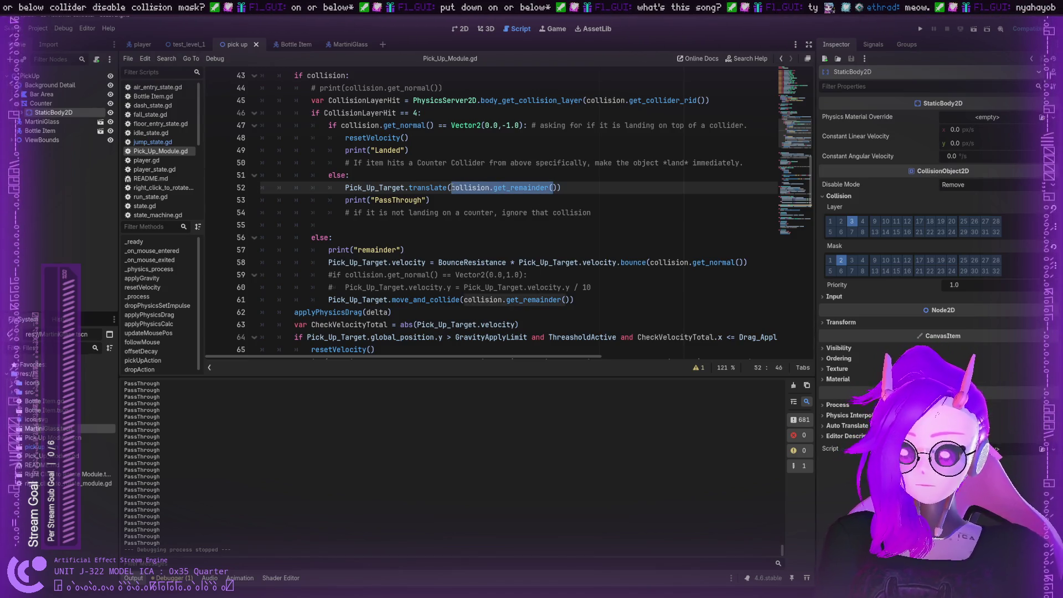
pyautogui.click(451, 187)
pyautogui.doubleClick(529, 187)
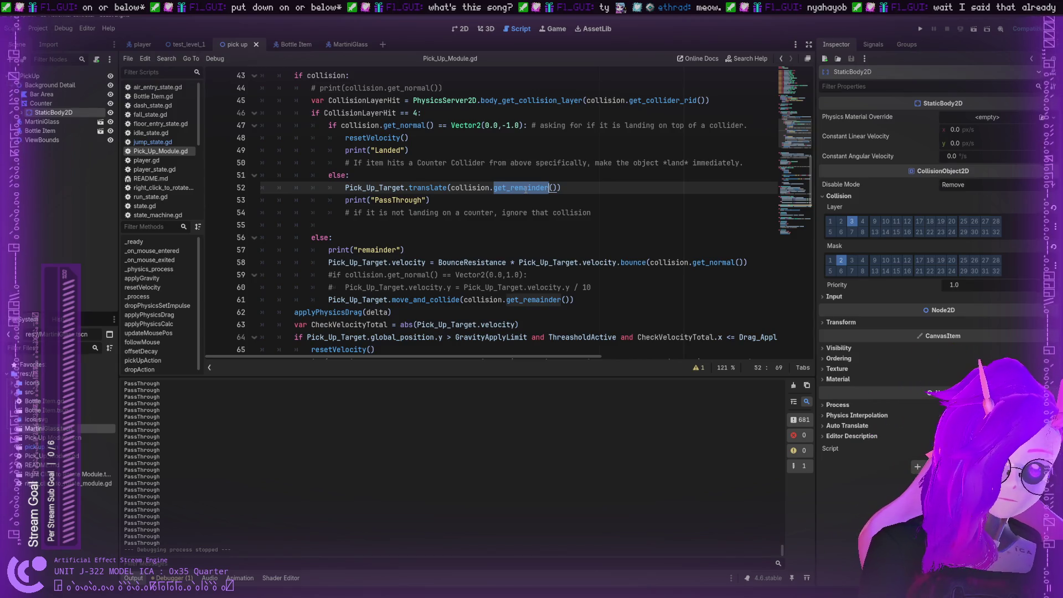
pyautogui.click(559, 188)
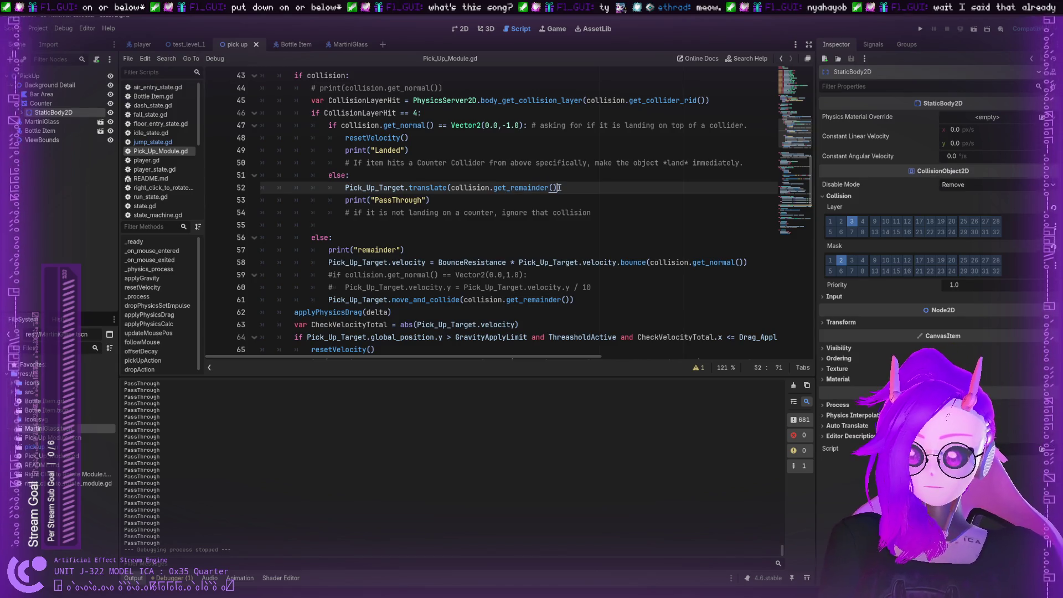
pyautogui.doubleClick(470, 187)
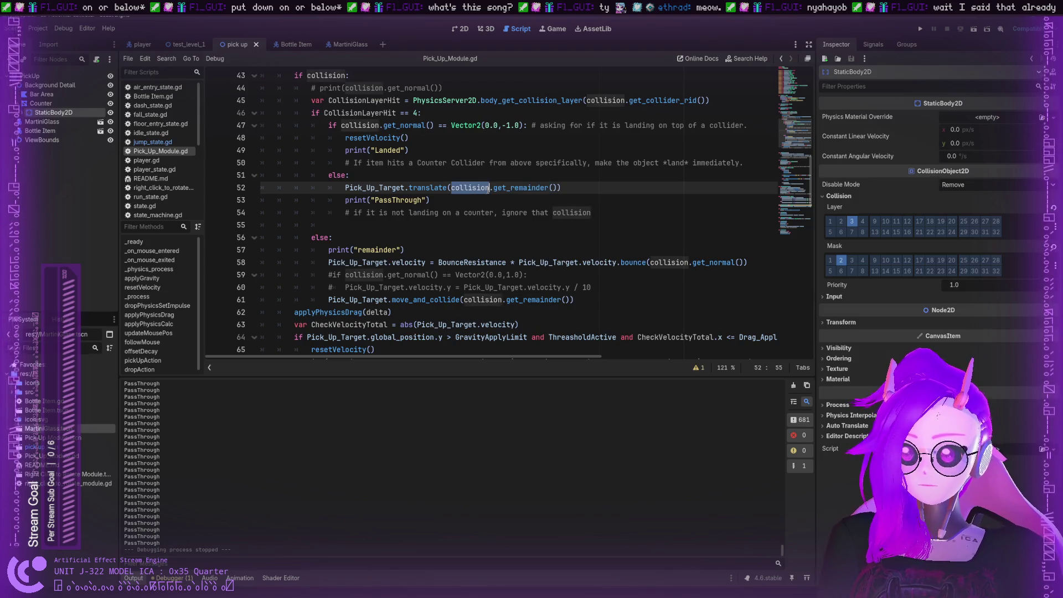
pyautogui.doubleClick(508, 187)
pyautogui.doubleClick(459, 189)
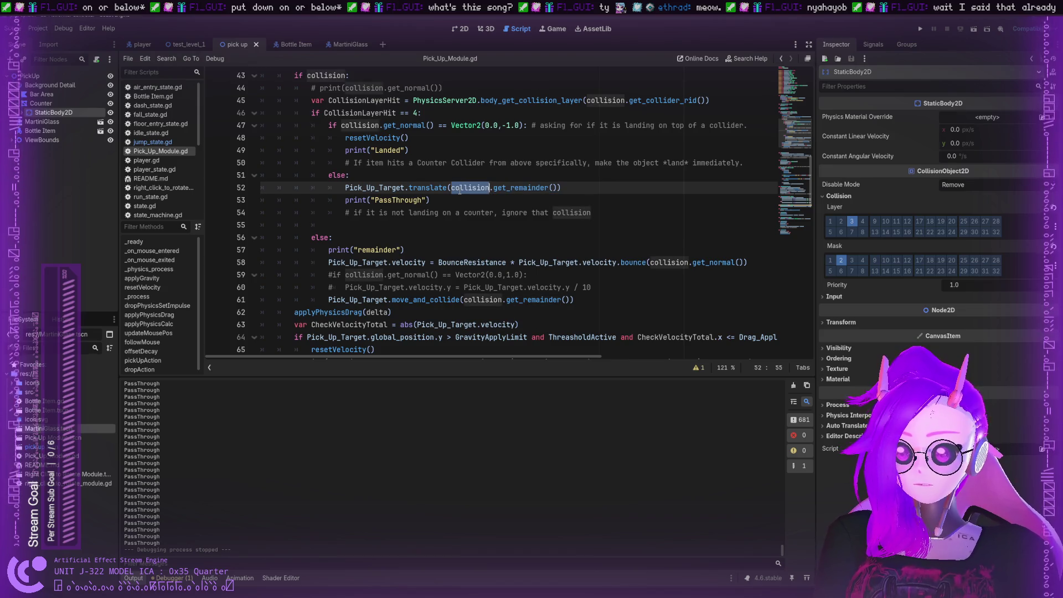
pyautogui.doubleClick(468, 301)
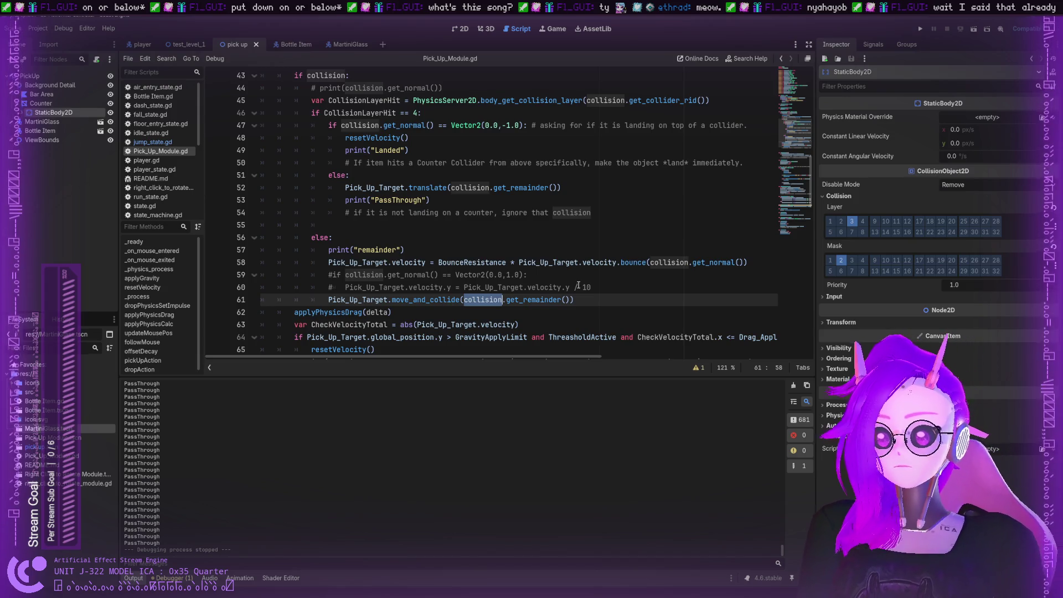
# Delete the commented-out lines 59 and 60 below the bounce line
pyautogui.moveTo(599, 285); pyautogui.dragTo(254, 275)
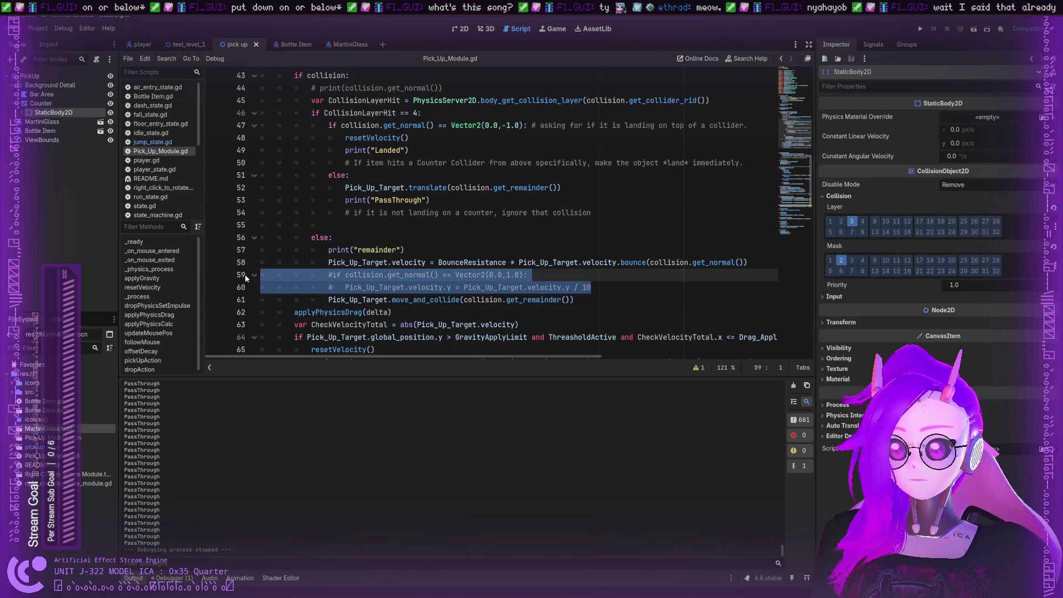
pyautogui.press('BackSpace')
pyautogui.press('BackSpace')
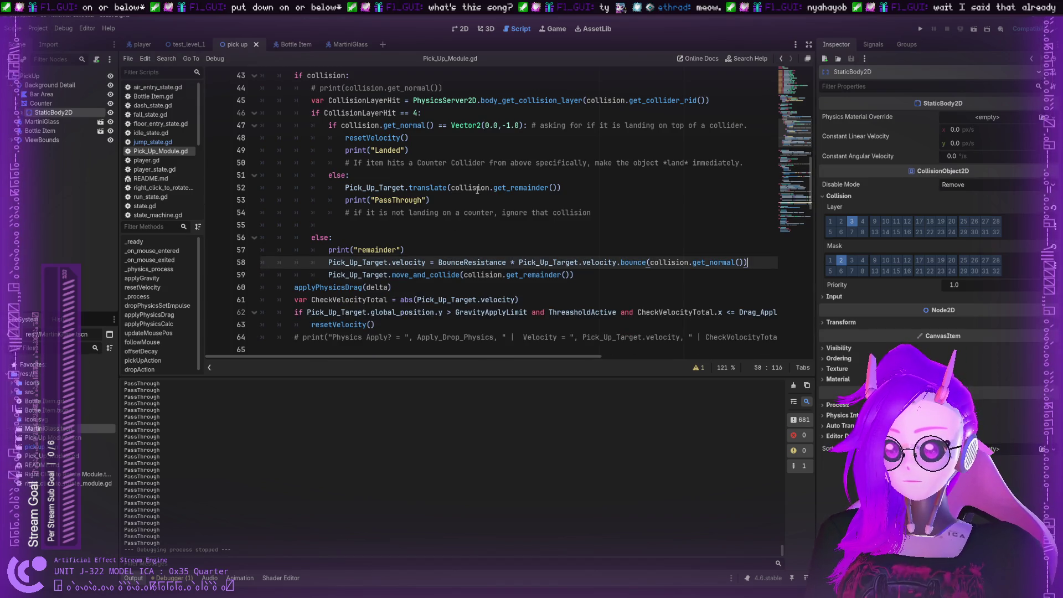
pyautogui.scroll(3, 471, 188)
pyautogui.scroll(-3, 471, 189)
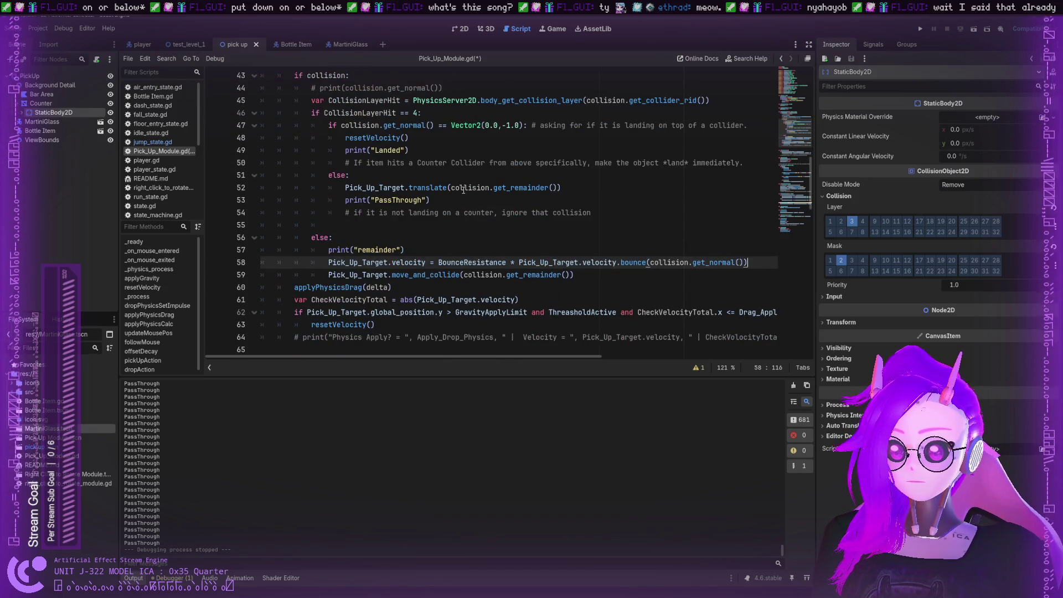
# Add a 'Velocity = ' label to the PassThrough print on line 53
pyautogui.click(428, 199)
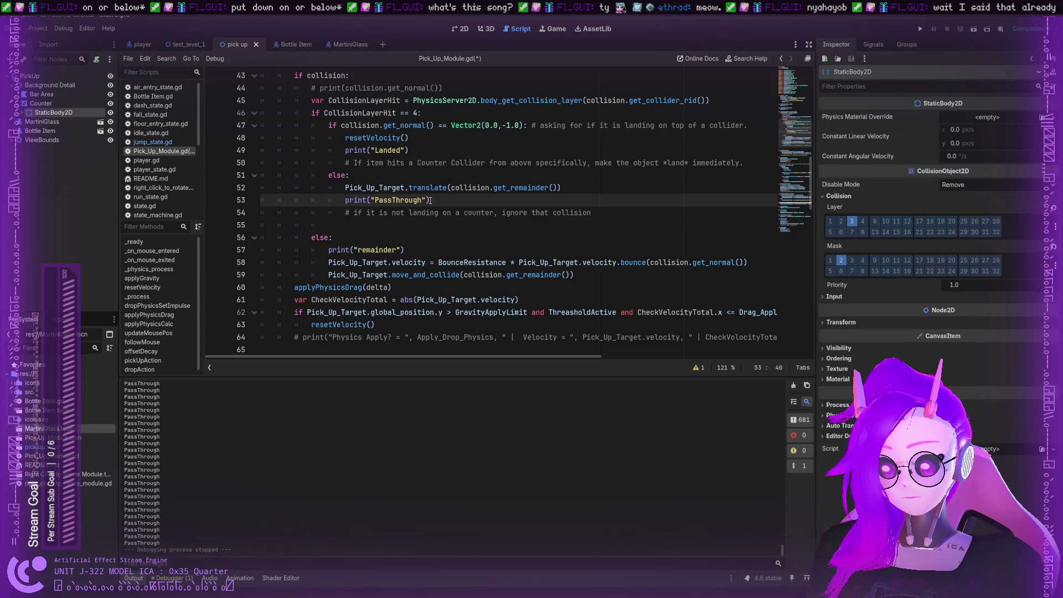
pyautogui.write(', "')
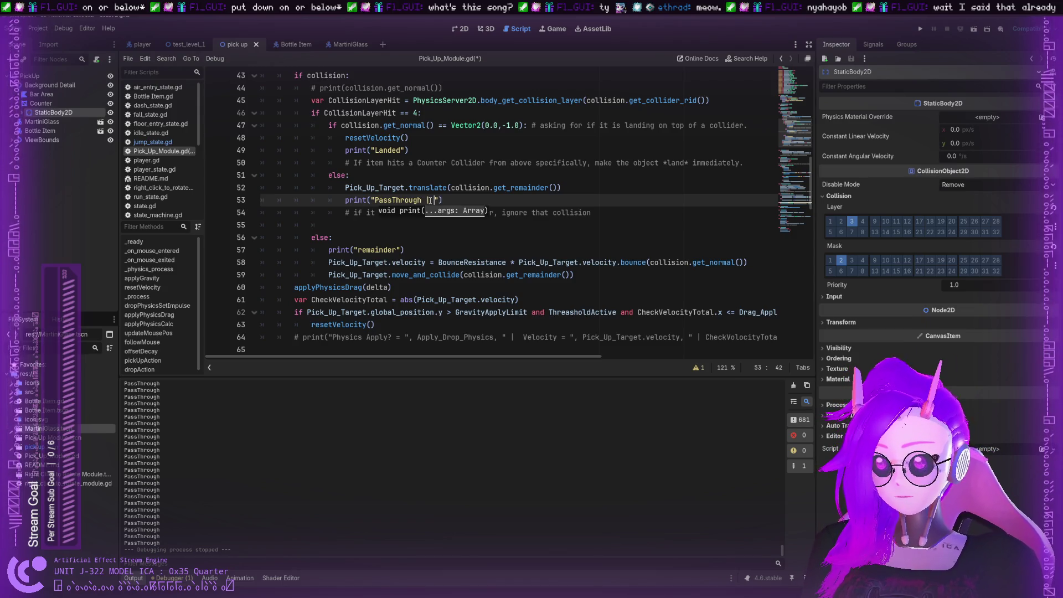
pyautogui.write('Velocity ')
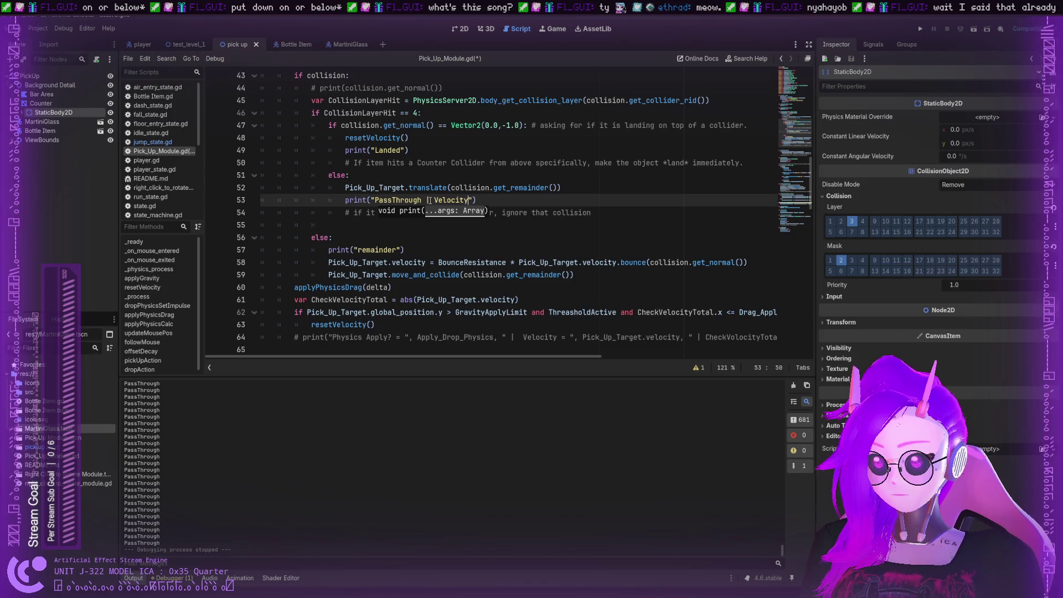
pyautogui.write('= "')
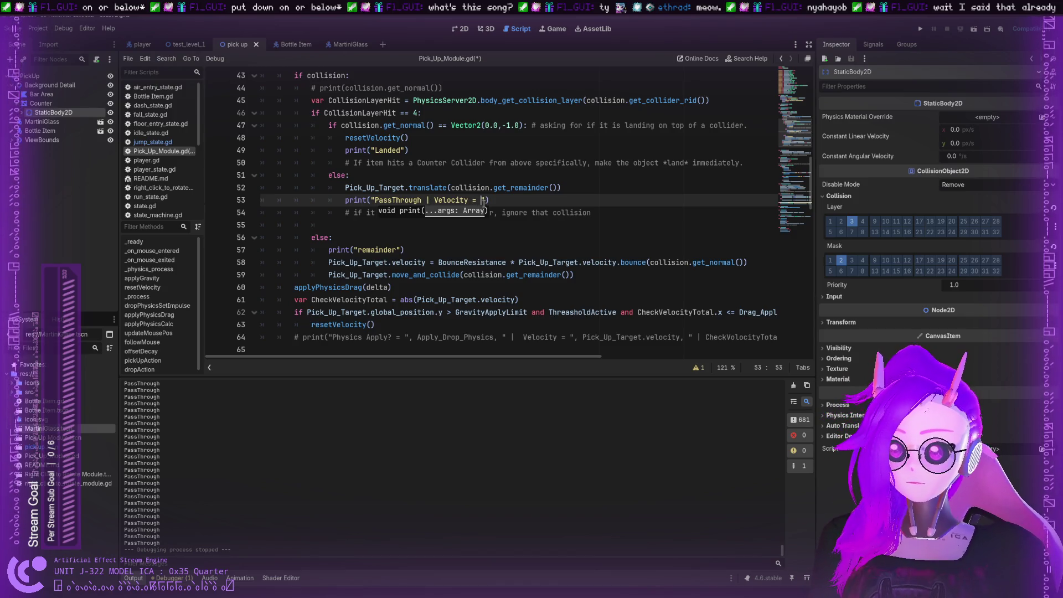
pyautogui.scroll(1, 458, 136)
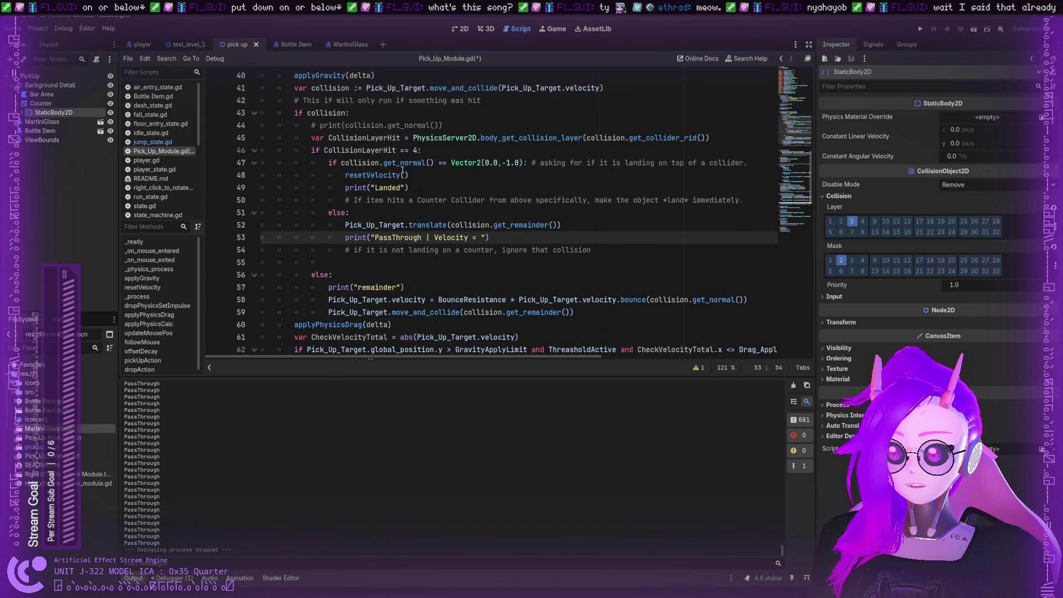
pyautogui.doubleClick(374, 174)
pyautogui.scroll(1, 472, 161)
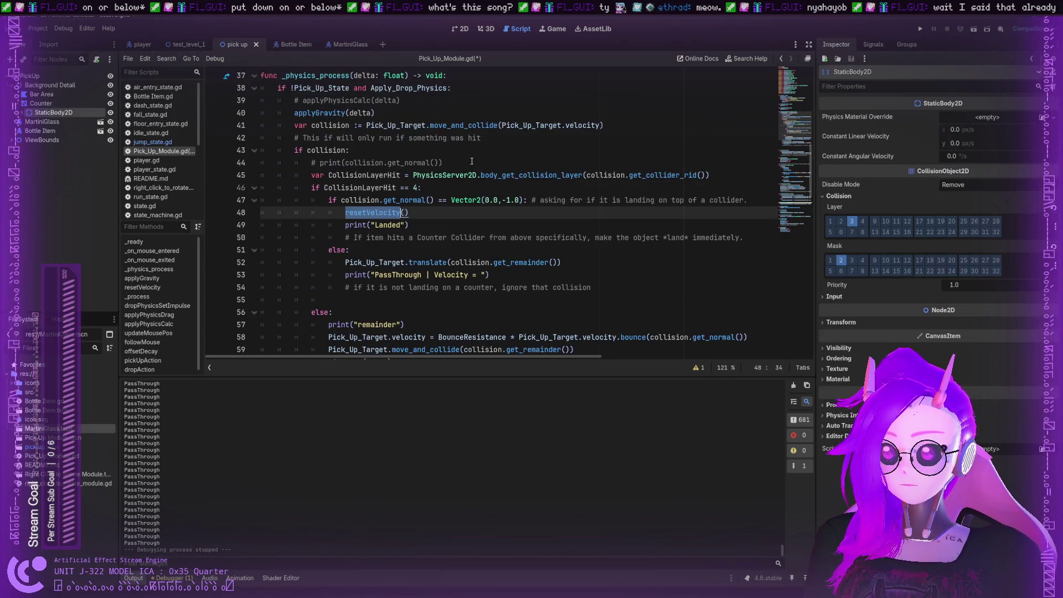
# Copy Pick_Up_Target.velocity from line 41 and paste it into the print as another argument
pyautogui.doubleClick(462, 126)
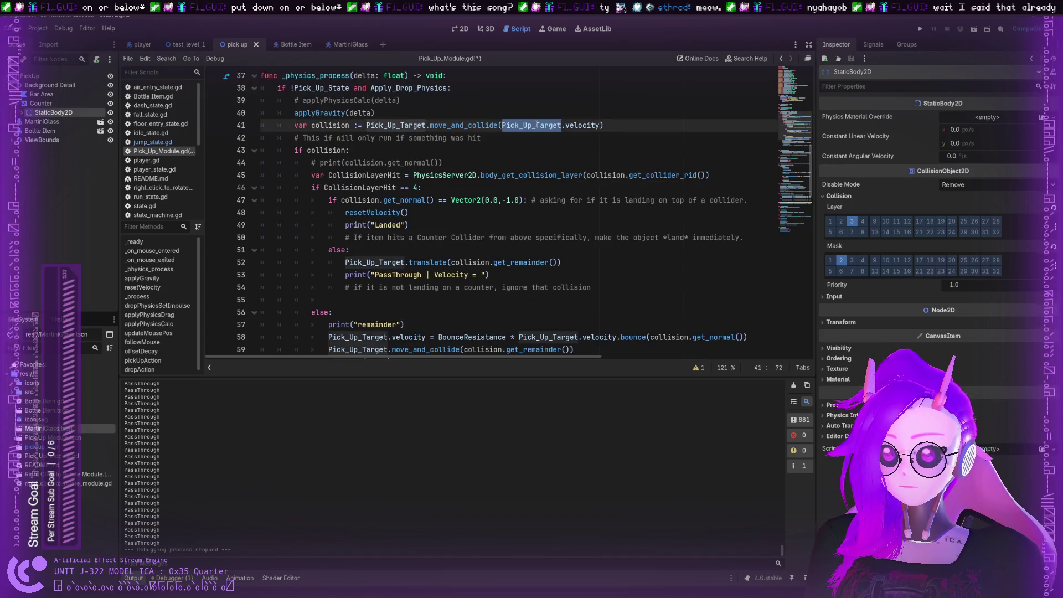
pyautogui.moveTo(501, 126); pyautogui.dragTo(601, 126)
pyautogui.hotkey('ctrl', 'c')
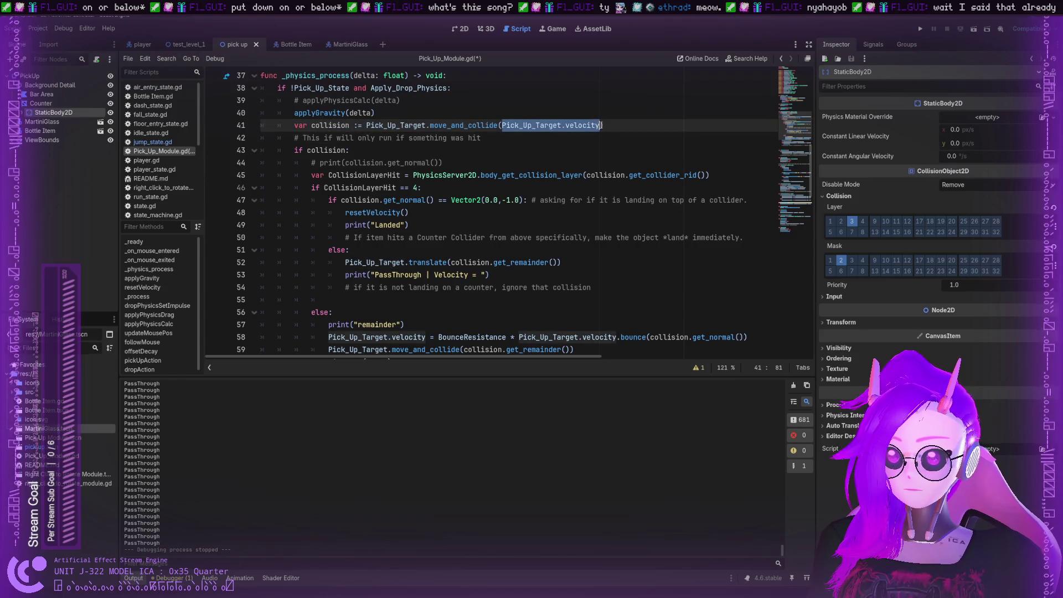
pyautogui.click(484, 275)
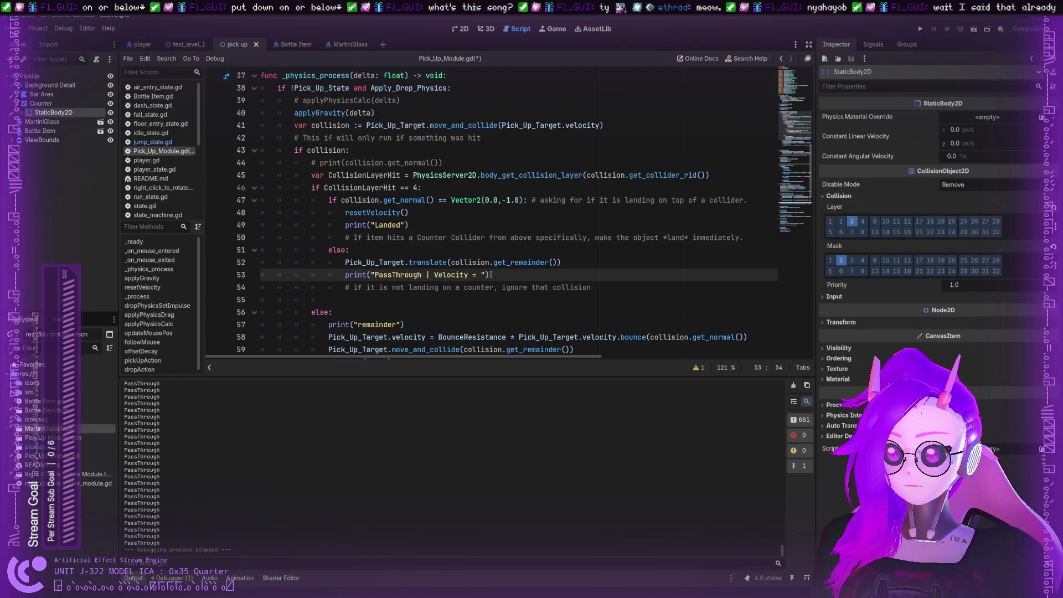
pyautogui.hotkey('ctrl', 'v')
pyautogui.write('"')
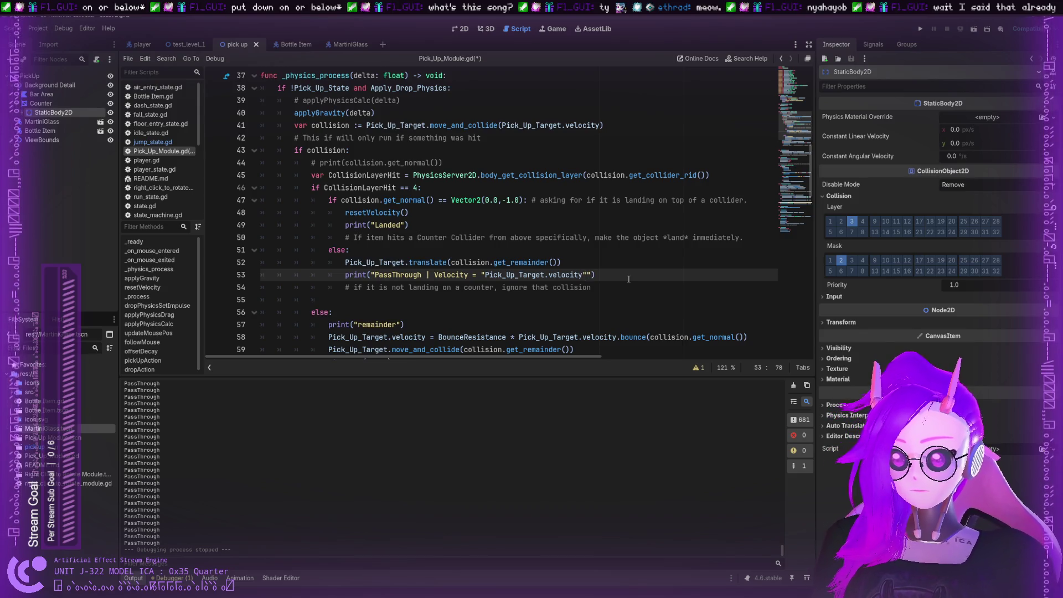
pyautogui.press('BackSpace')
pyautogui.press('Left')
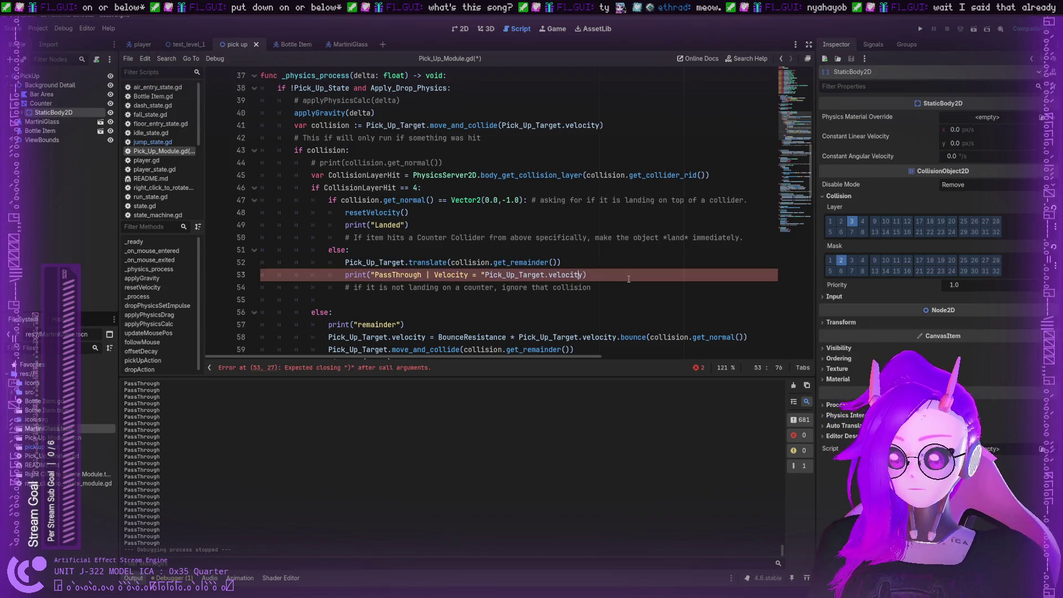
pyautogui.write(',')
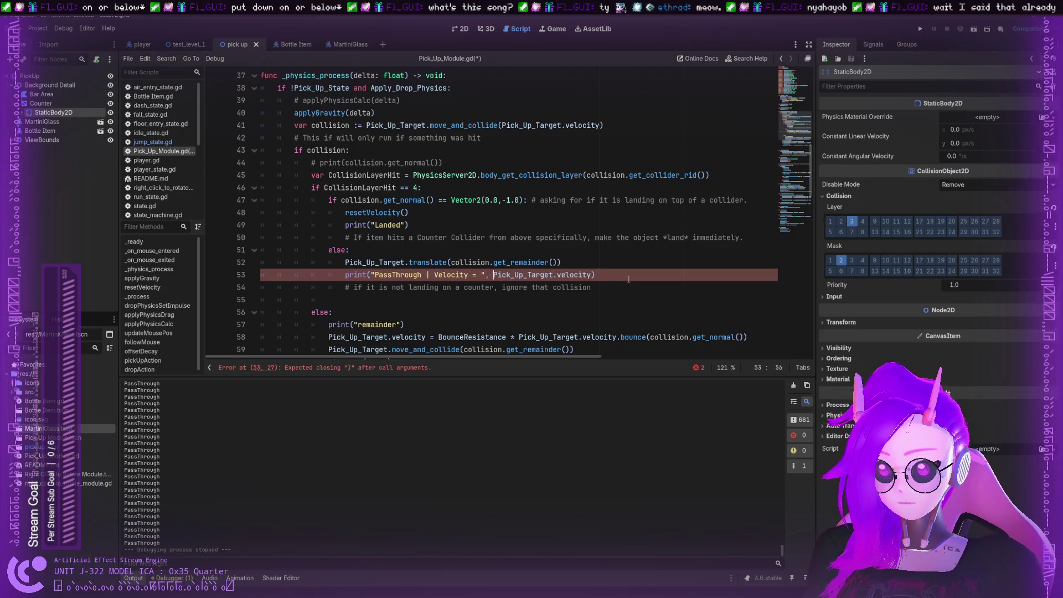
pyautogui.click(601, 292)
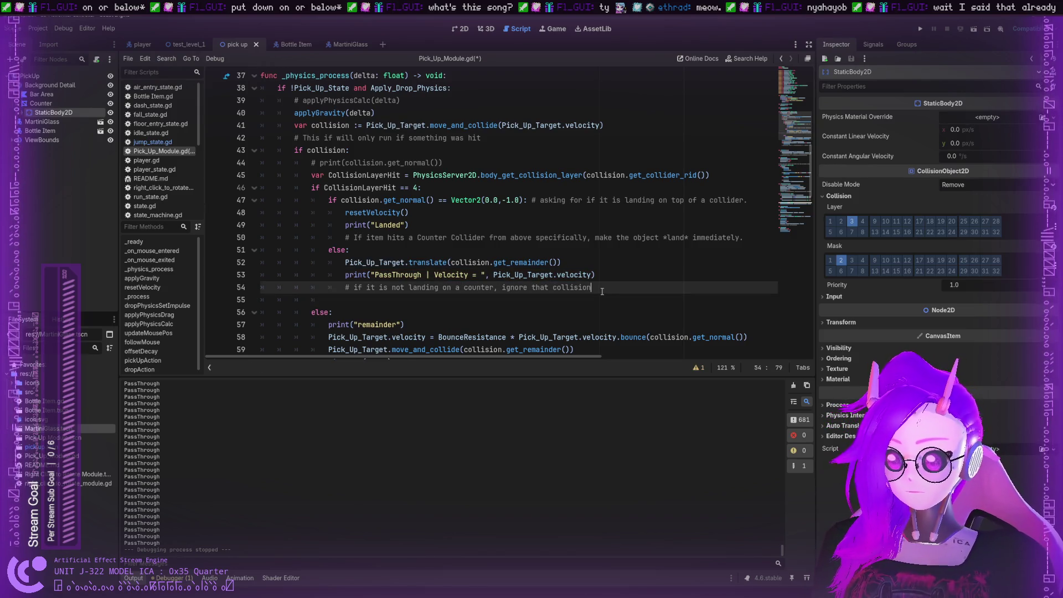
# Save the script and test-run the game, carrying the martini glass into the counter top
pyautogui.hotkey('ctrl', 's')
pyautogui.scroll(-2, 567, 288)
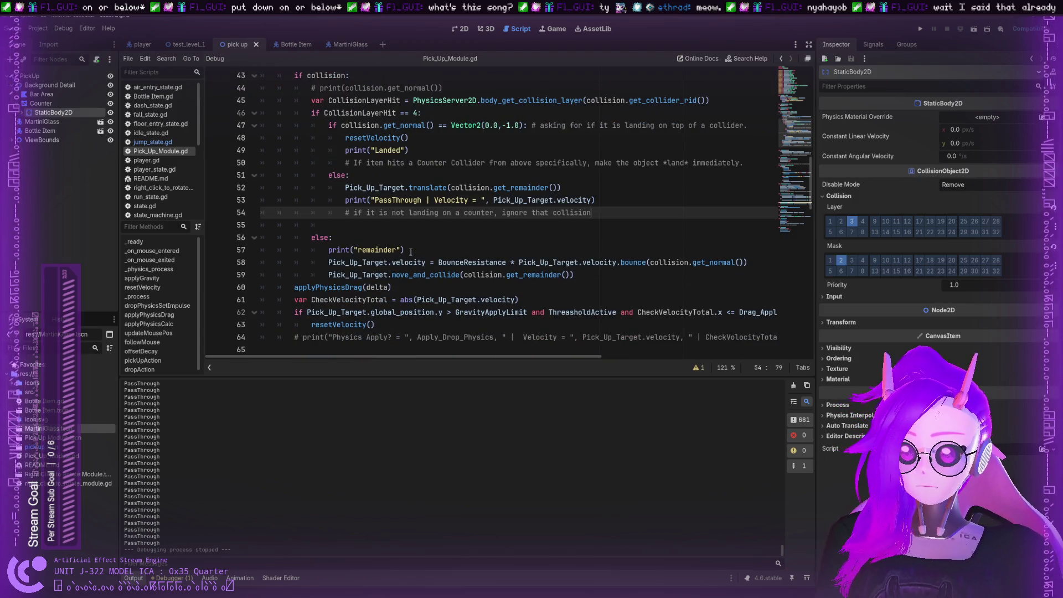
pyautogui.scroll(2, 413, 244)
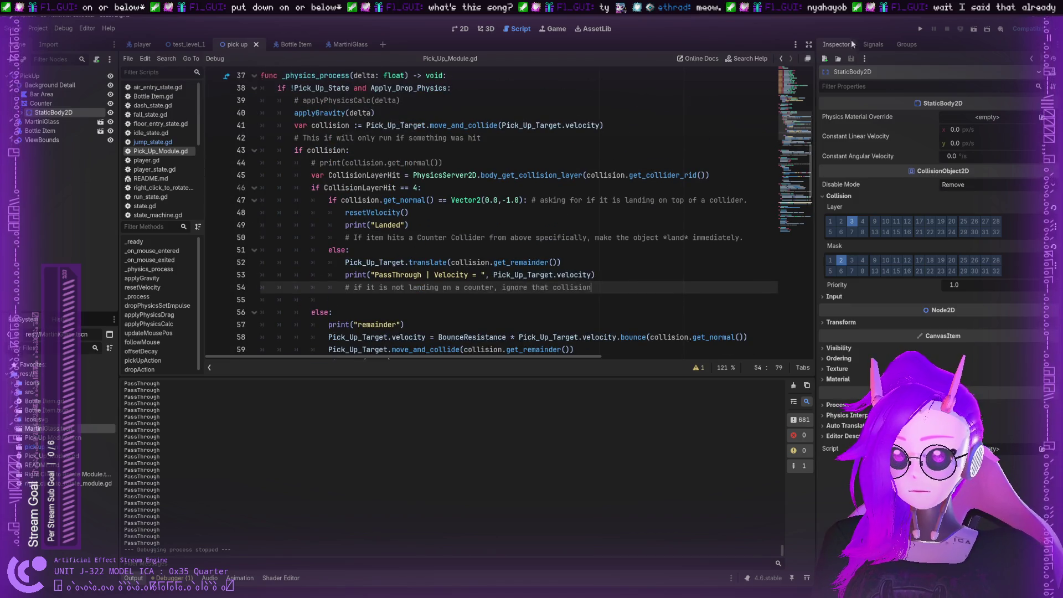
pyautogui.click(920, 29)
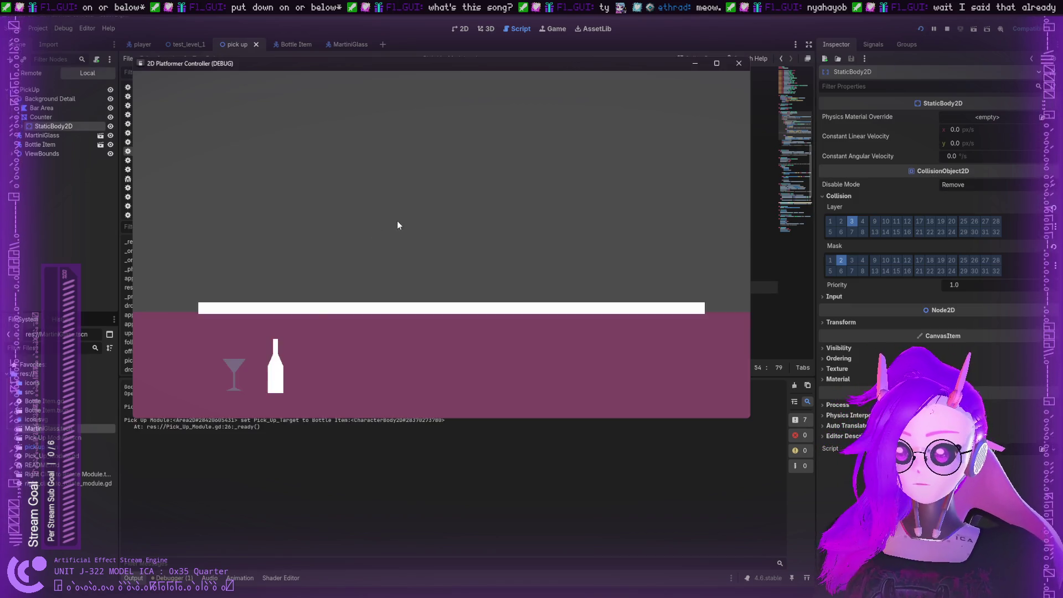
pyautogui.moveTo(639, 375); pyautogui.dragTo(571, 340)
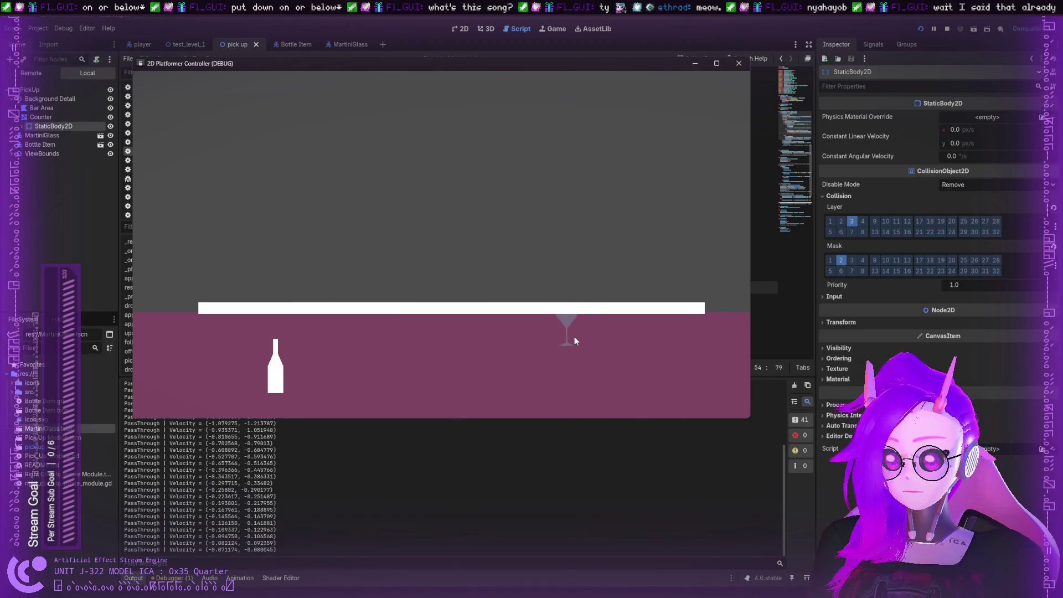
pyautogui.click(738, 64)
# Replace collision.get_remainder() on line 52 with Pick_Up_Target.velocity and run the game again
pyautogui.tripleClick(541, 276)
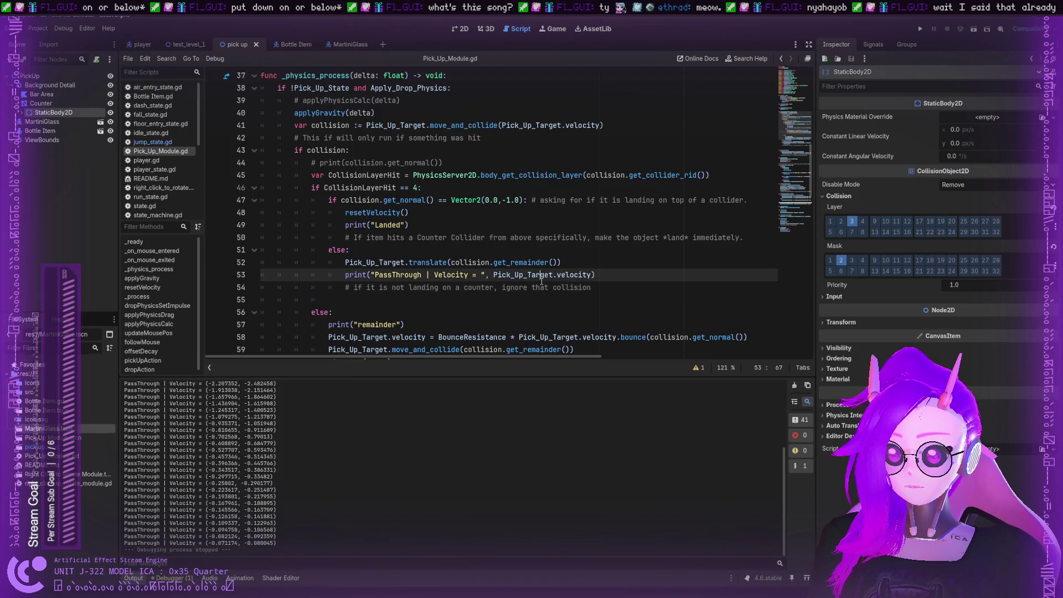
pyautogui.moveTo(592, 274)
pyautogui.mouseDown()
pyautogui.moveTo(495, 275)
pyautogui.moveTo(454, 263)
pyautogui.moveTo(556, 262)
pyautogui.mouseUp()
pyautogui.hotkey('ctrl', 'c')
pyautogui.hotkey('ctrl', 'v')
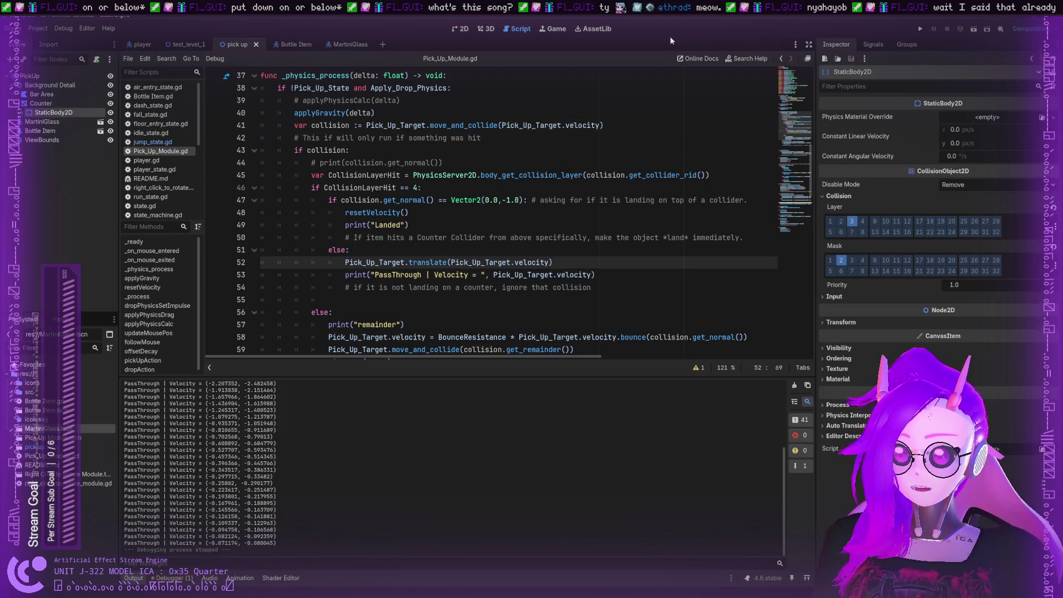
pyautogui.click(921, 31)
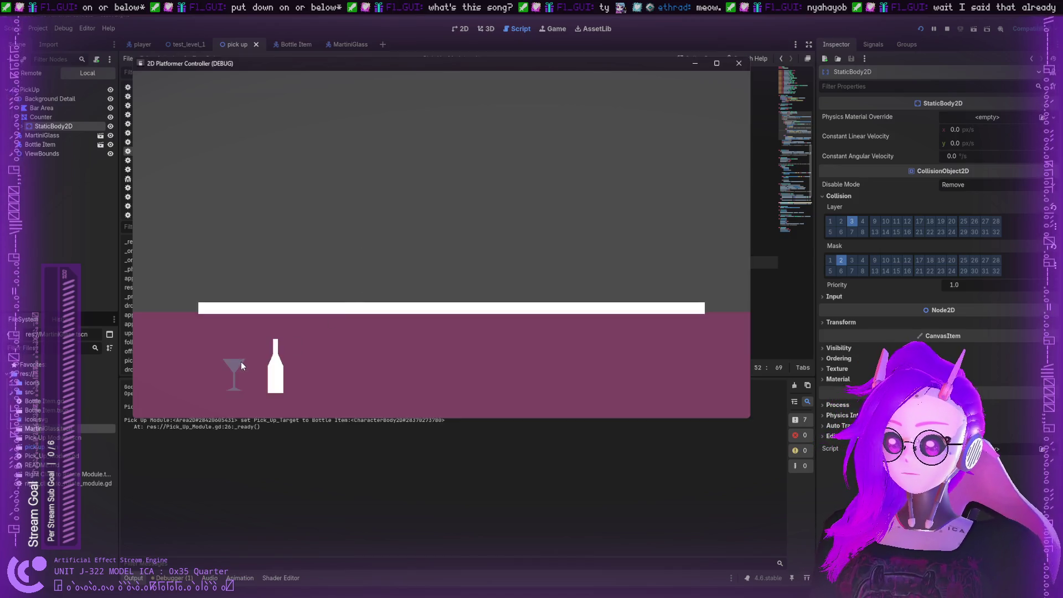
# Drag the martini glass around, release it under the counter top, and check the logged velocities
pyautogui.moveTo(241, 361)
pyautogui.mouseDown()
pyautogui.moveTo(551, 334)
pyautogui.moveTo(509, 257)
pyautogui.mouseUp()
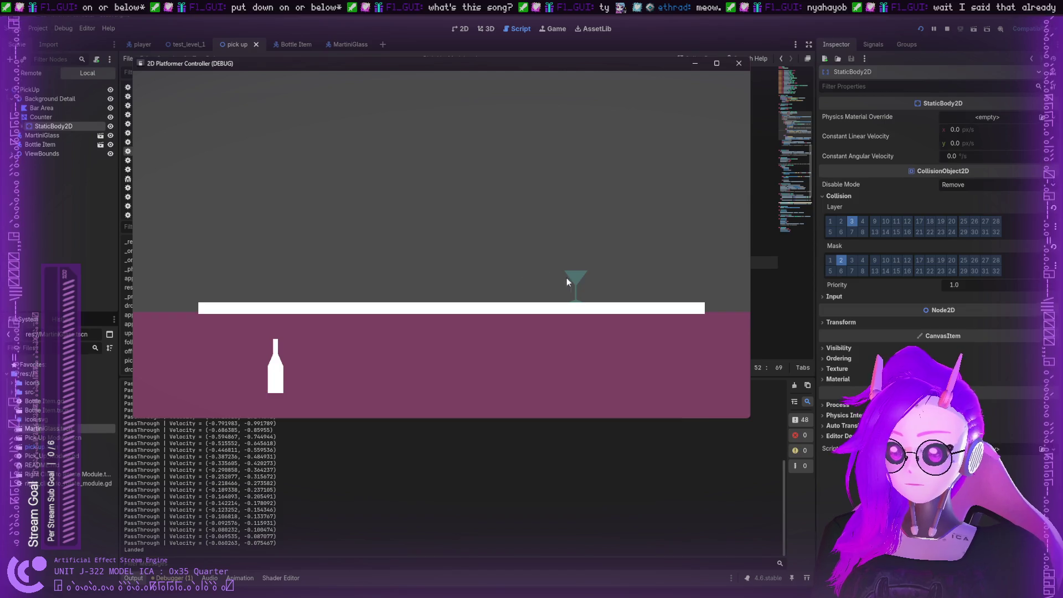
pyautogui.moveTo(566, 278)
pyautogui.mouseDown()
pyautogui.moveTo(529, 310)
pyautogui.moveTo(479, 311)
pyautogui.moveTo(358, 350)
pyautogui.moveTo(489, 317)
pyautogui.moveTo(325, 364)
pyautogui.moveTo(461, 315)
pyautogui.moveTo(418, 329)
pyautogui.mouseUp()
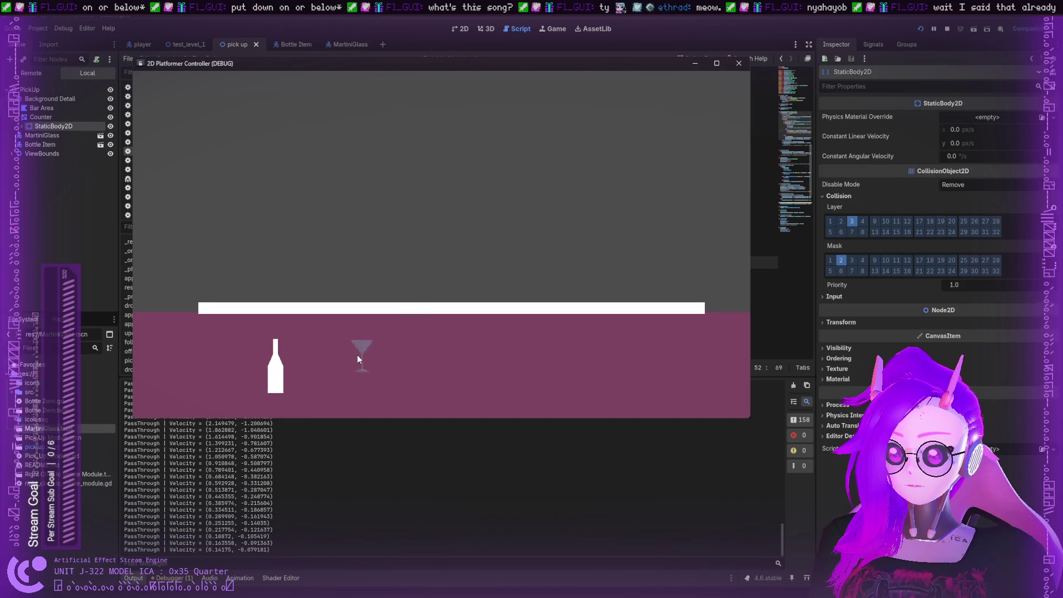
pyautogui.moveTo(358, 359); pyautogui.dragTo(481, 306)
pyautogui.click(220, 459)
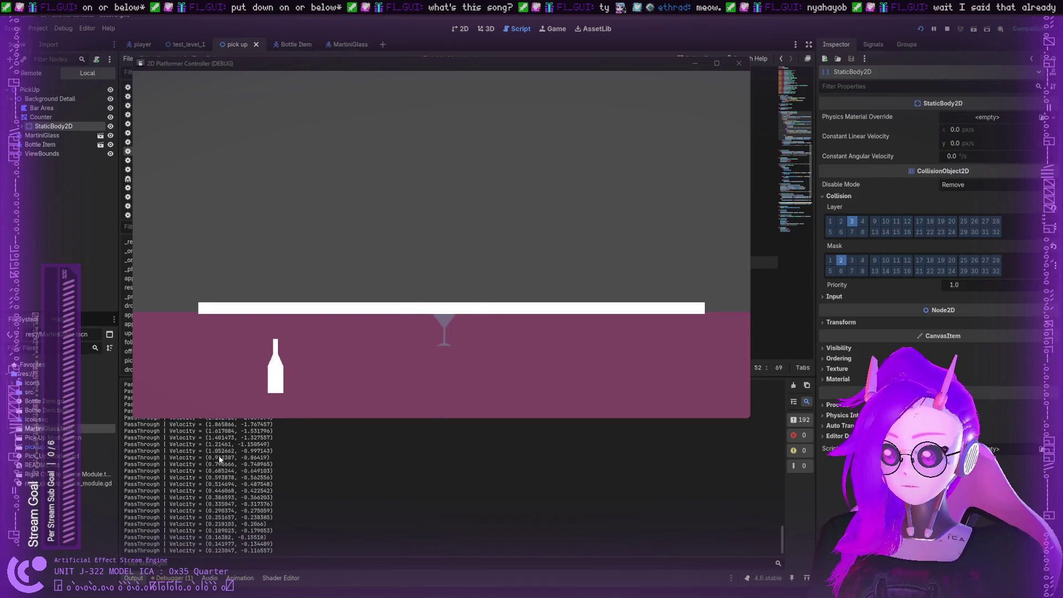
pyautogui.scroll(5, 221, 443)
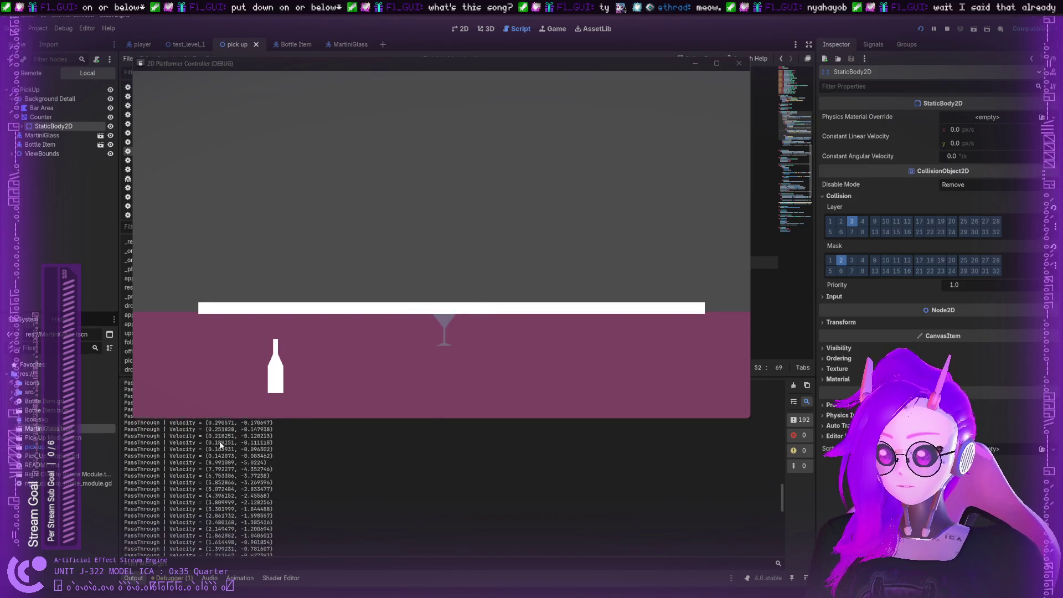
pyautogui.scroll(-5, 219, 440)
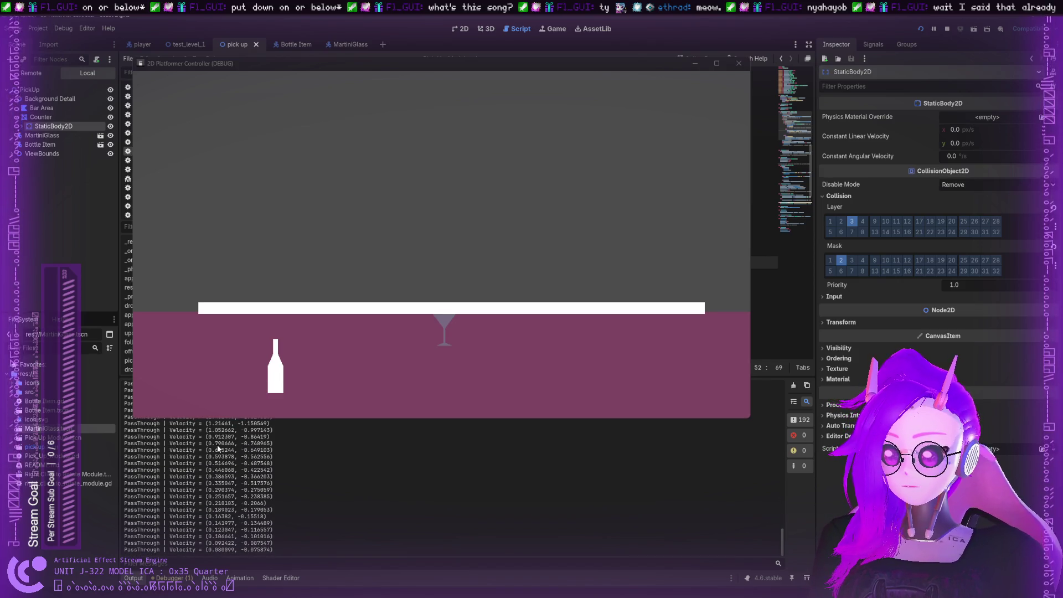
# Set the martini glass and bottle down on the counter top, then close the game window
pyautogui.click(427, 355)
pyautogui.moveTo(580, 350)
pyautogui.mouseDown()
pyautogui.moveTo(471, 344)
pyautogui.moveTo(369, 407)
pyautogui.moveTo(422, 317)
pyautogui.moveTo(348, 412)
pyautogui.moveTo(447, 318)
pyautogui.moveTo(327, 412)
pyautogui.moveTo(394, 324)
pyautogui.moveTo(300, 416)
pyautogui.mouseUp()
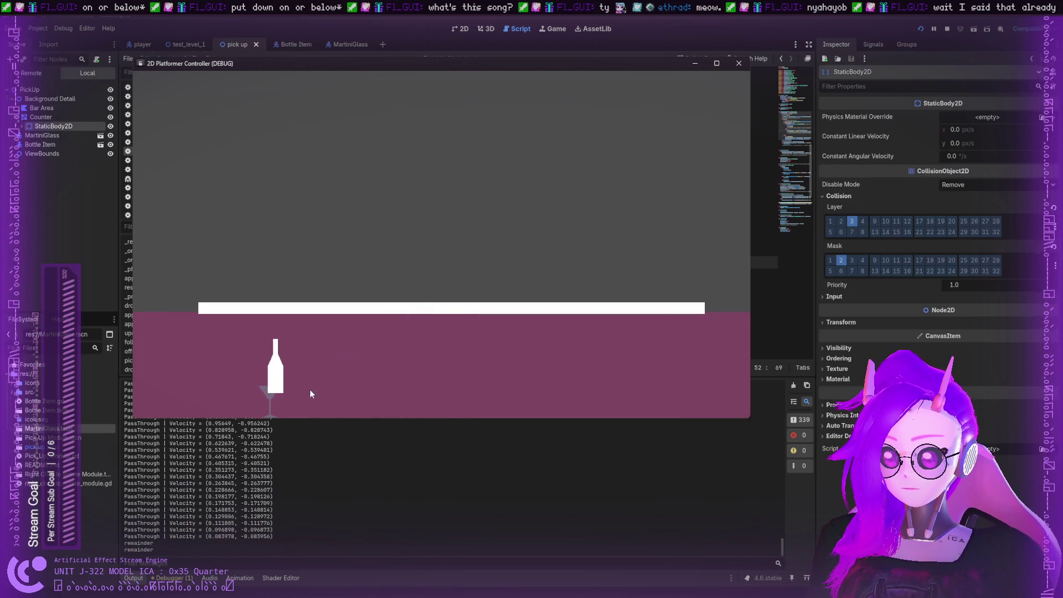
pyautogui.moveTo(418, 324)
pyautogui.mouseDown()
pyautogui.moveTo(383, 371)
pyautogui.moveTo(450, 327)
pyautogui.moveTo(352, 391)
pyautogui.mouseUp()
pyautogui.moveTo(391, 331)
pyautogui.mouseDown()
pyautogui.moveTo(484, 273)
pyautogui.moveTo(489, 334)
pyautogui.moveTo(463, 260)
pyautogui.mouseUp()
pyautogui.moveTo(180, 353); pyautogui.dragTo(420, 342)
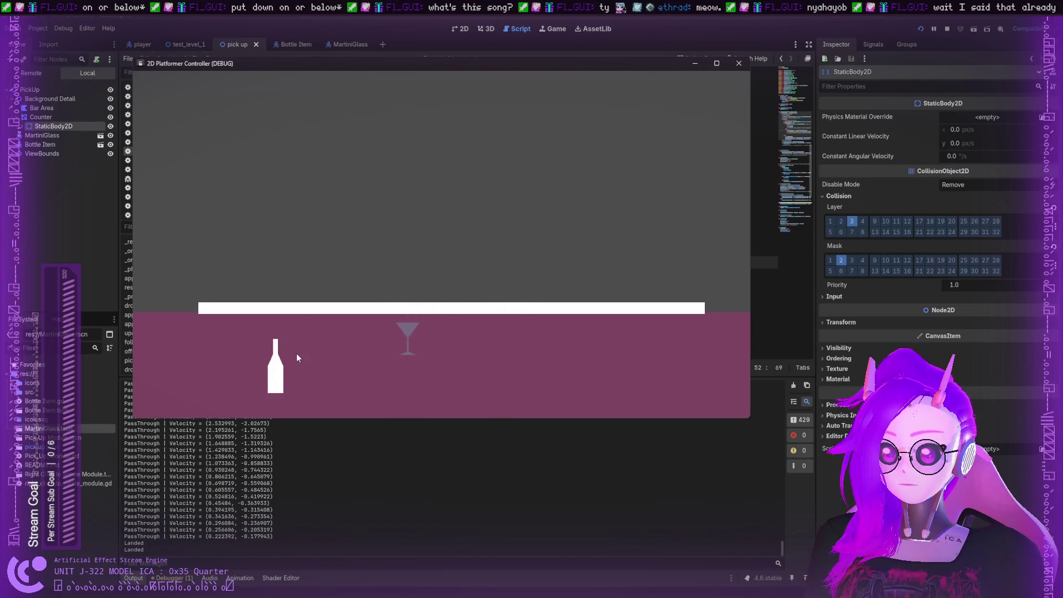
pyautogui.moveTo(297, 357); pyautogui.dragTo(332, 299)
pyautogui.moveTo(409, 335)
pyautogui.mouseDown()
pyautogui.moveTo(227, 387)
pyautogui.moveTo(396, 320)
pyautogui.moveTo(309, 326)
pyautogui.moveTo(453, 332)
pyautogui.mouseUp()
pyautogui.click(738, 63)
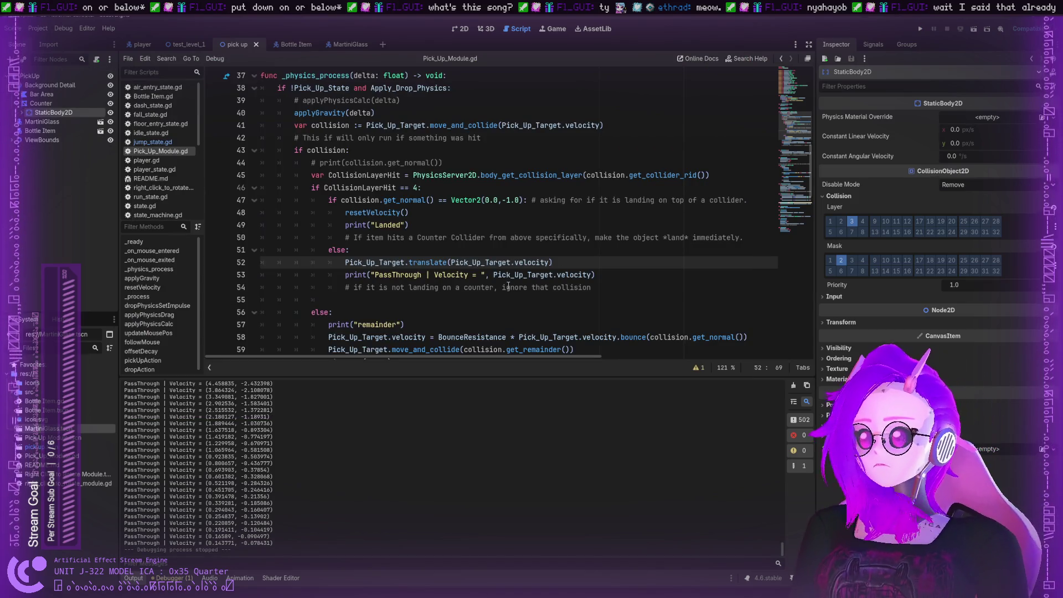
pyautogui.doubleClick(575, 275)
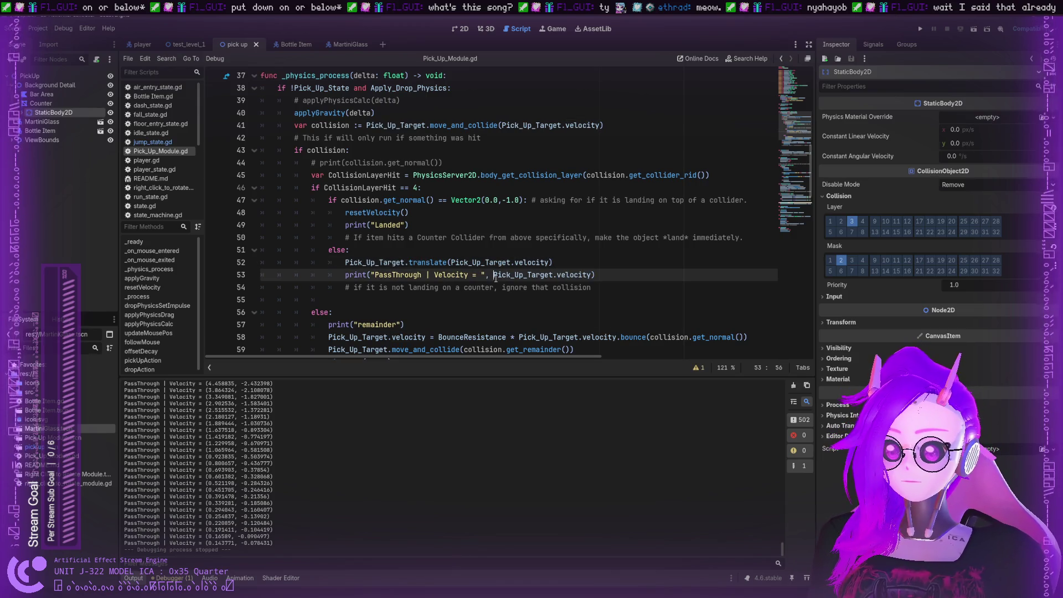
pyautogui.click(514, 287)
pyautogui.doubleClick(507, 262)
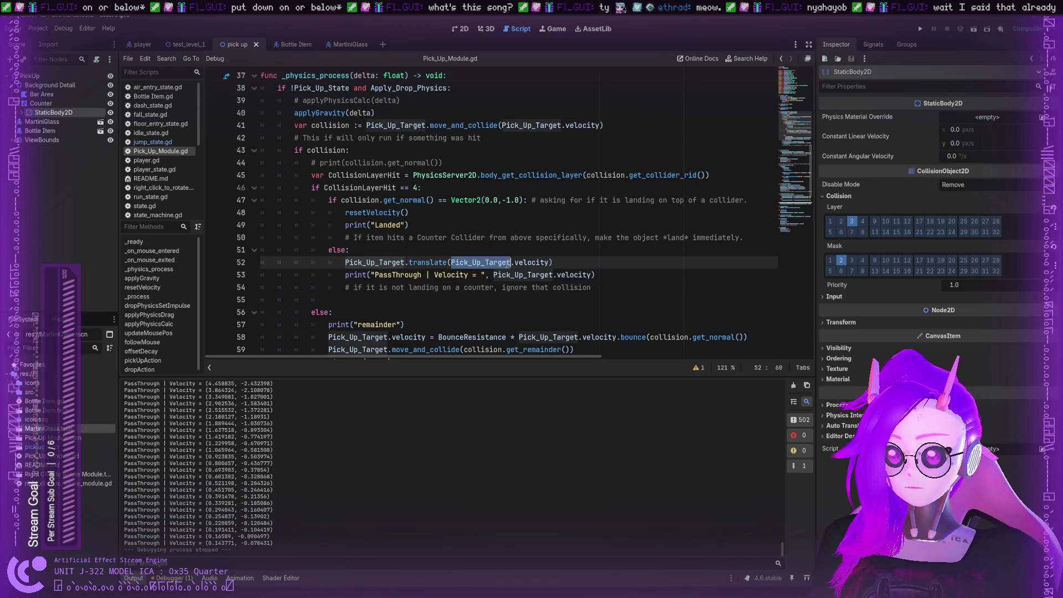
pyautogui.click(412, 259)
pyautogui.doubleClick(412, 258)
# Append a ' | Remainder = ' label to the PassThrough print on line 53
pyautogui.scroll(3, 414, 258)
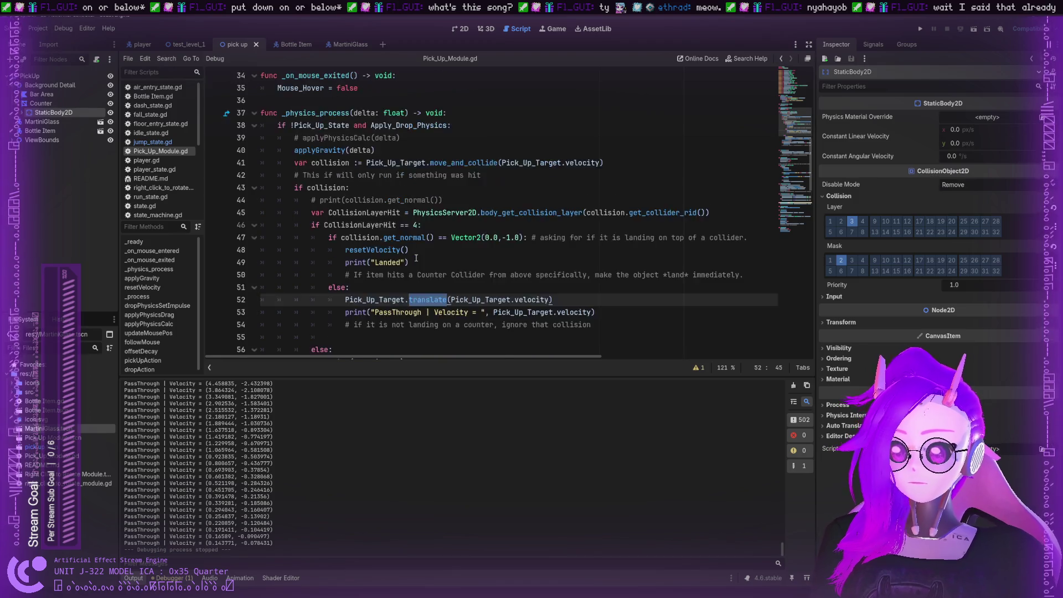
pyautogui.scroll(-3, 416, 258)
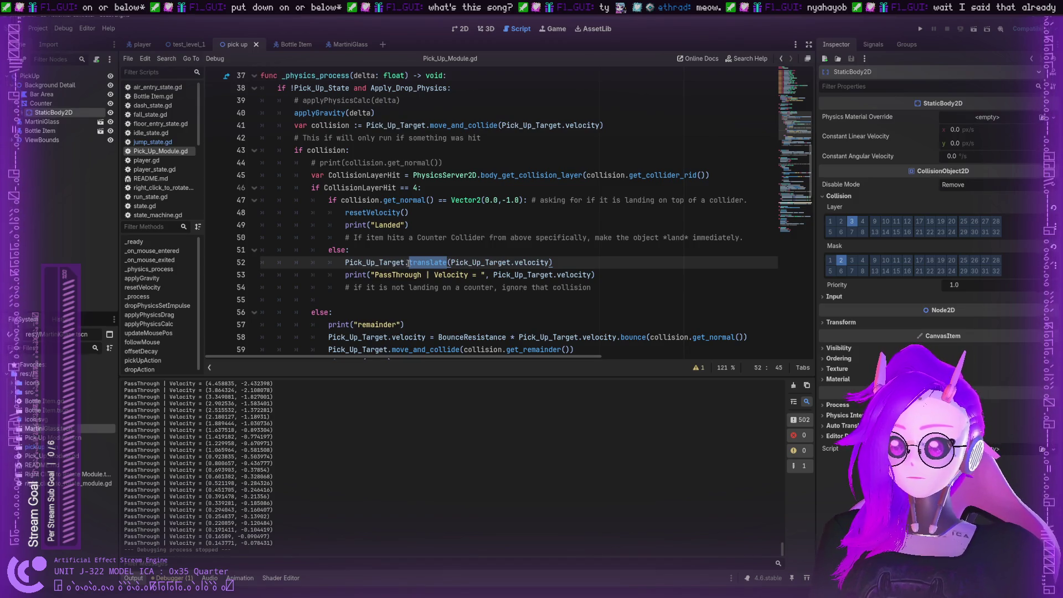
pyautogui.scroll(-1, 407, 263)
pyautogui.doubleClick(535, 313)
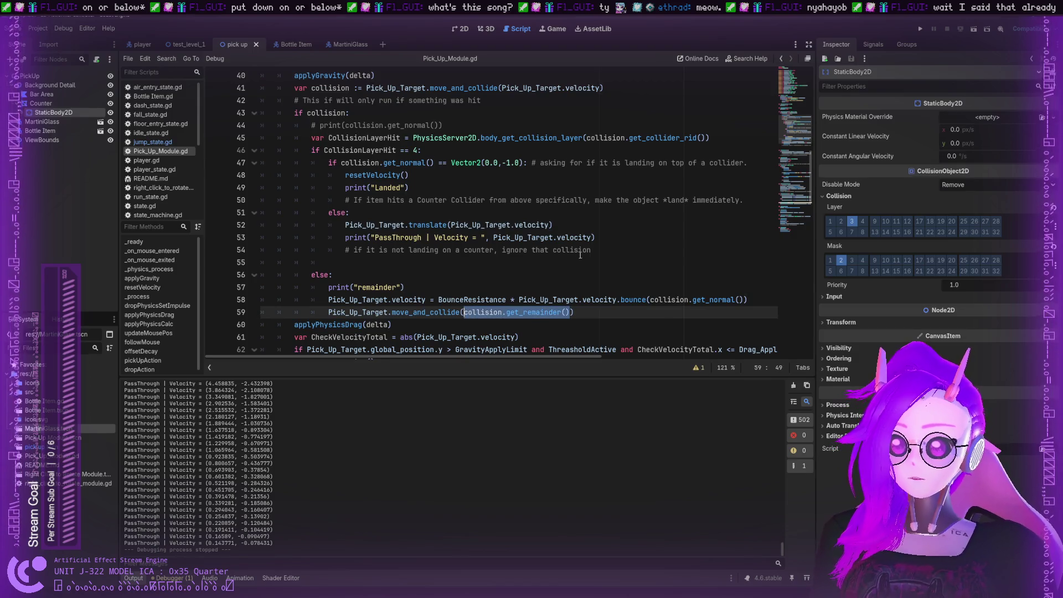
pyautogui.click(609, 243)
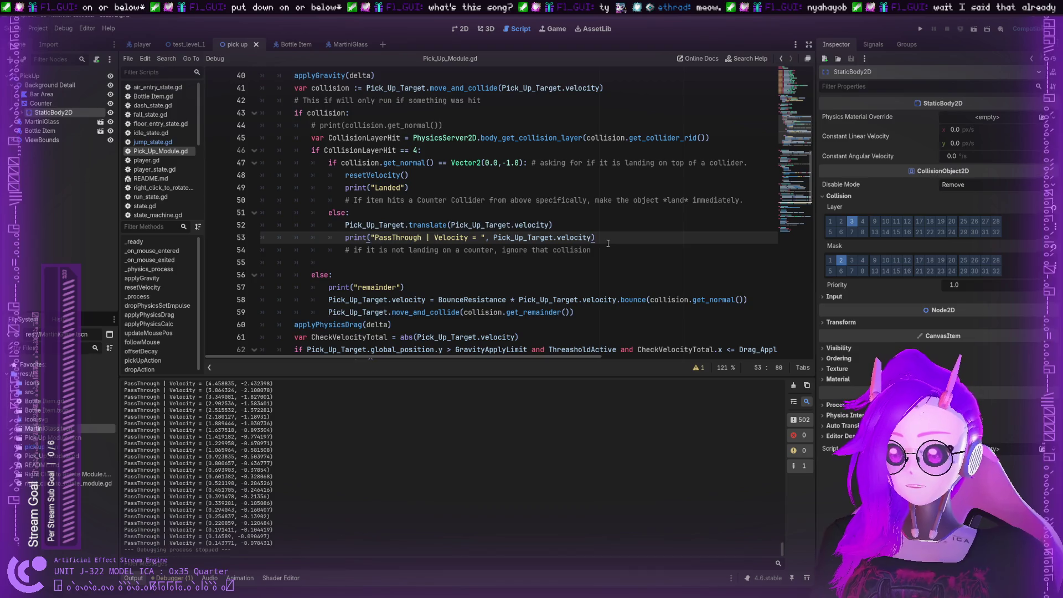
pyautogui.write(', "')
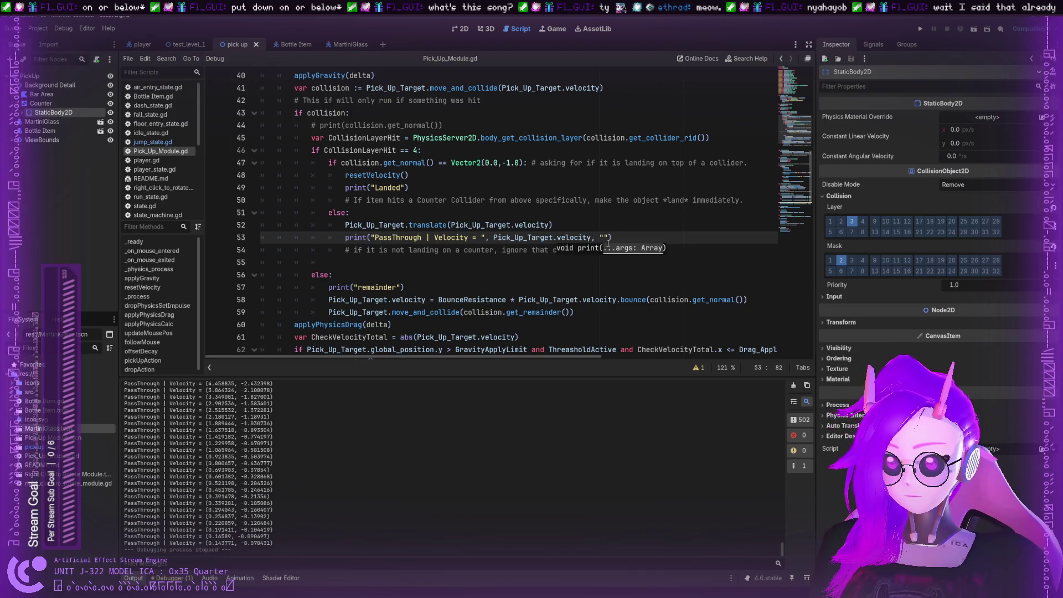
pyautogui.write(' | Remai')
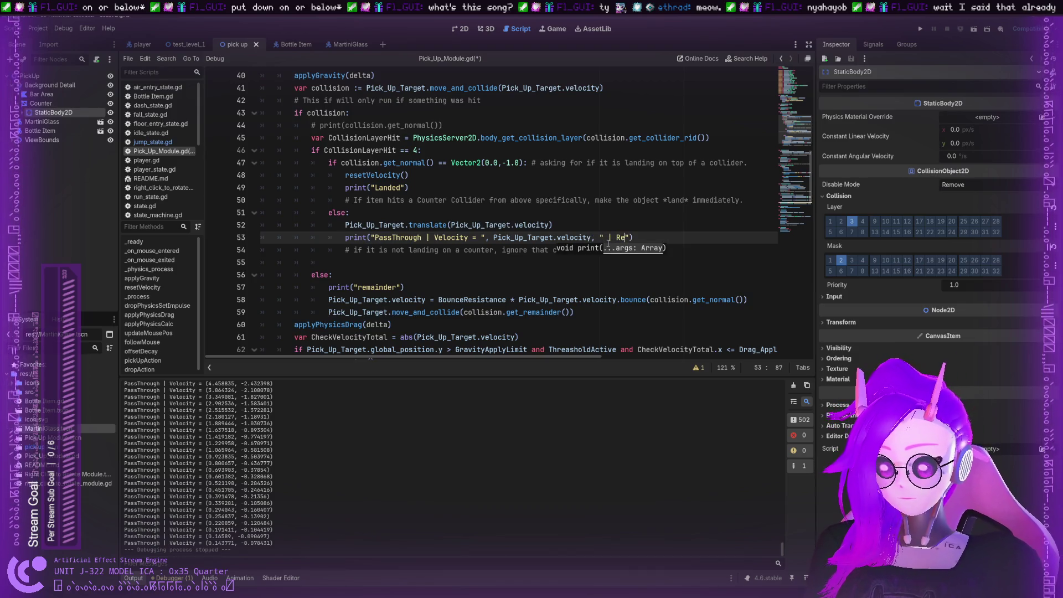
pyautogui.write('nder =')
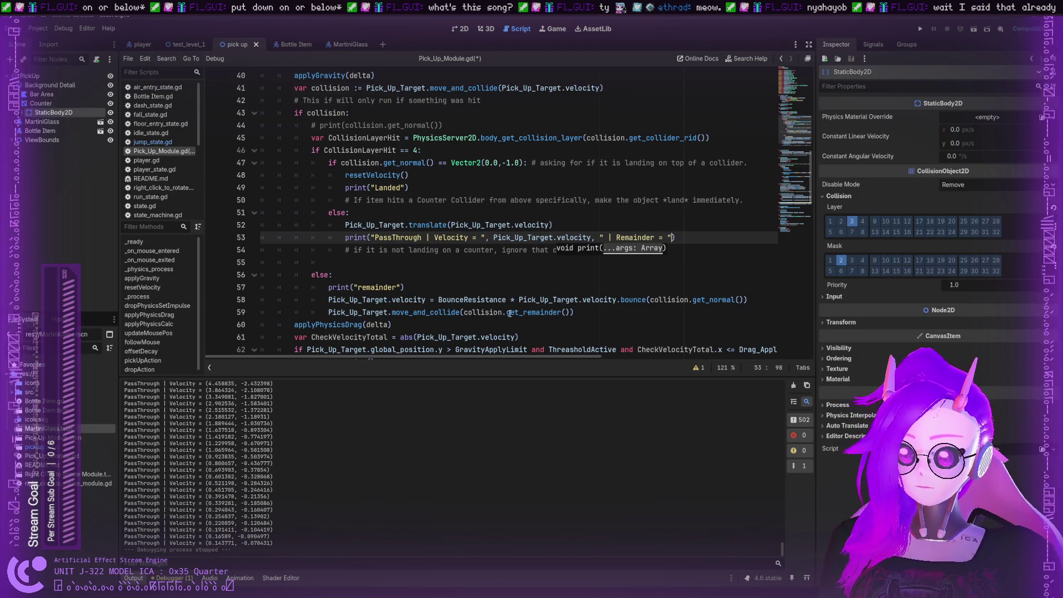
# Paste collision.get_remainder() from line 59 into the print, save, and run with F5
pyautogui.click(508, 312)
pyautogui.moveTo(464, 313); pyautogui.dragTo(570, 313)
pyautogui.hotkey('ctrl', 'c')
pyautogui.click(666, 238)
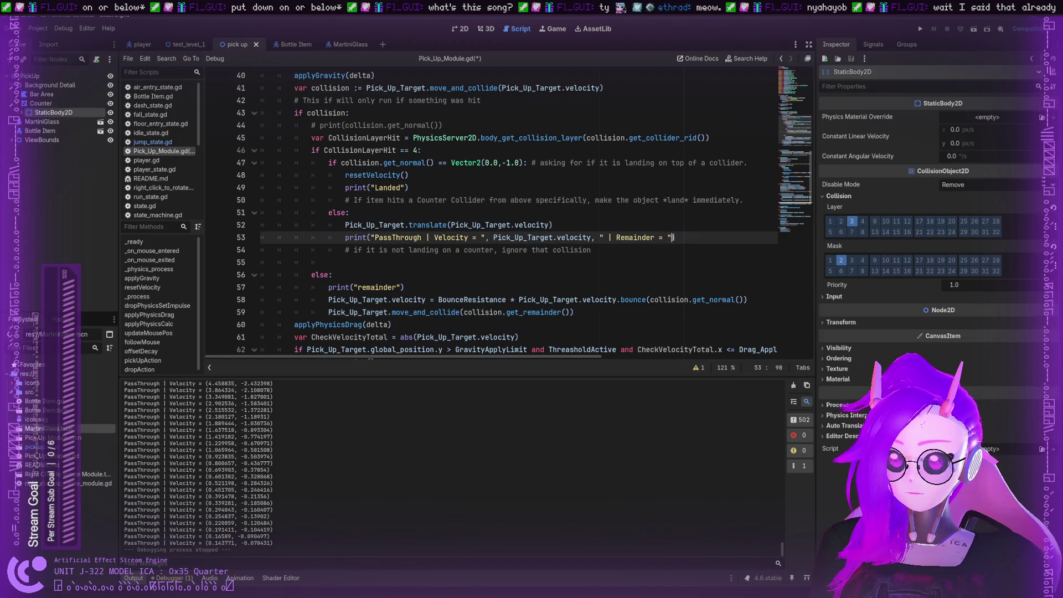
pyautogui.write(',')
pyautogui.hotkey('ctrl', 'v')
pyautogui.hotkey('ctrl', 's')
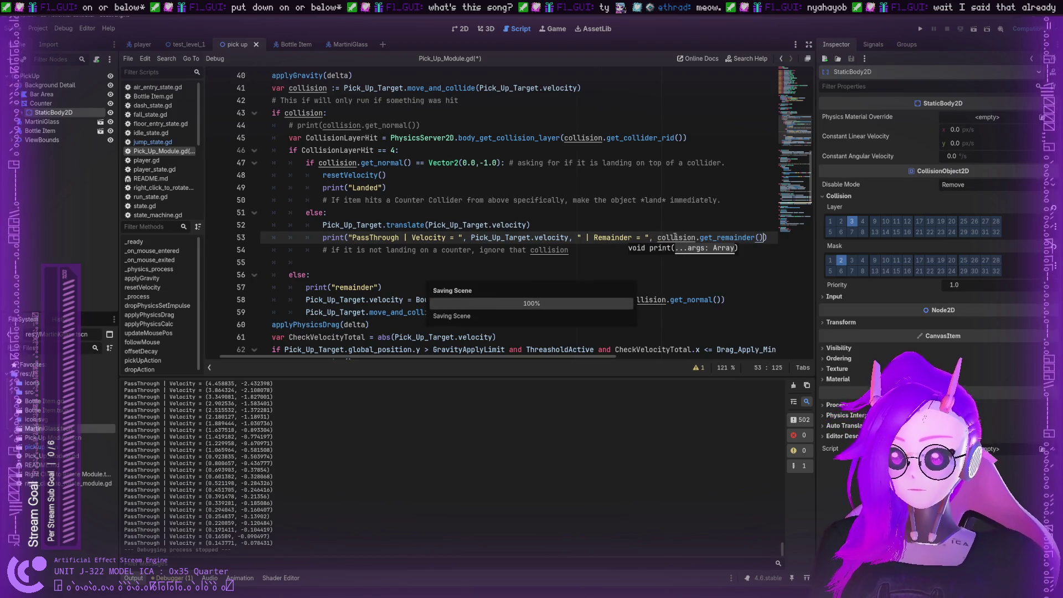
pyautogui.press('F5')
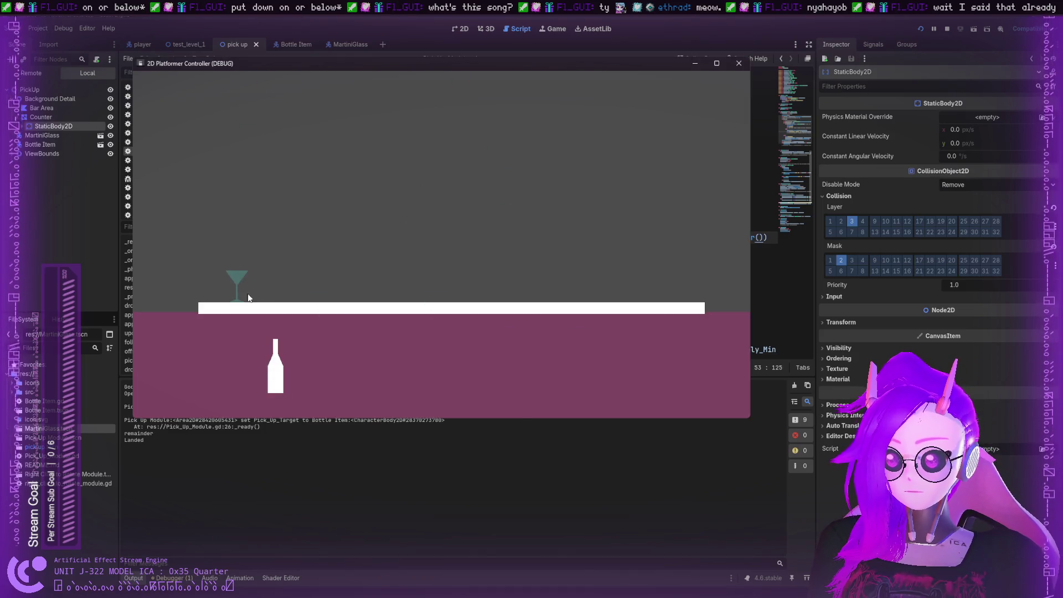
# Lift the martini glass to the counter and inspect the velocity values in the output log
pyautogui.moveTo(443, 387)
pyautogui.mouseDown()
pyautogui.moveTo(508, 311)
pyautogui.moveTo(490, 327)
pyautogui.mouseUp()
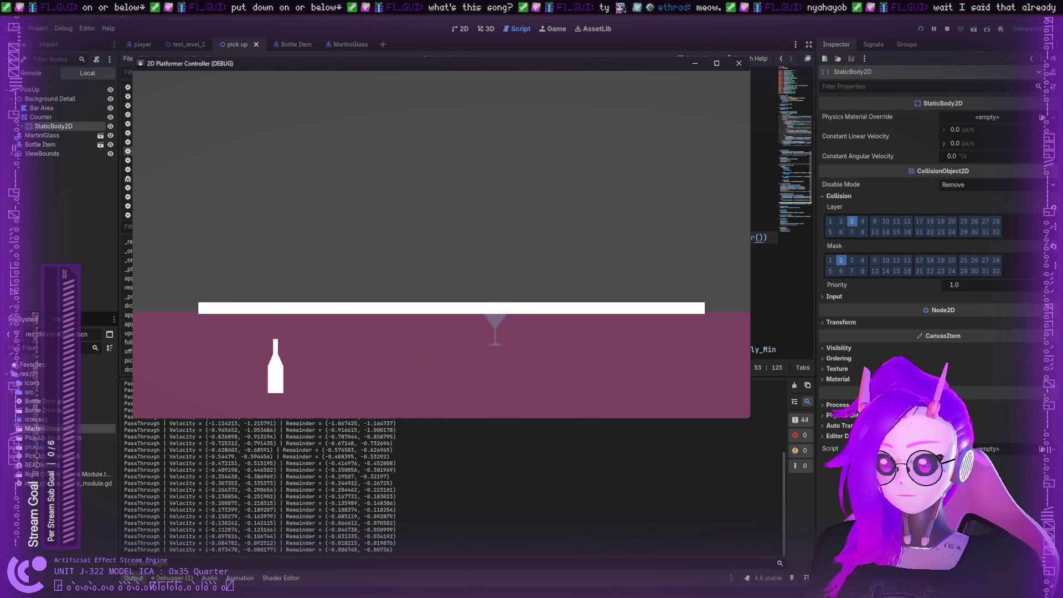
pyautogui.moveTo(357, 483); pyautogui.dragTo(254, 487)
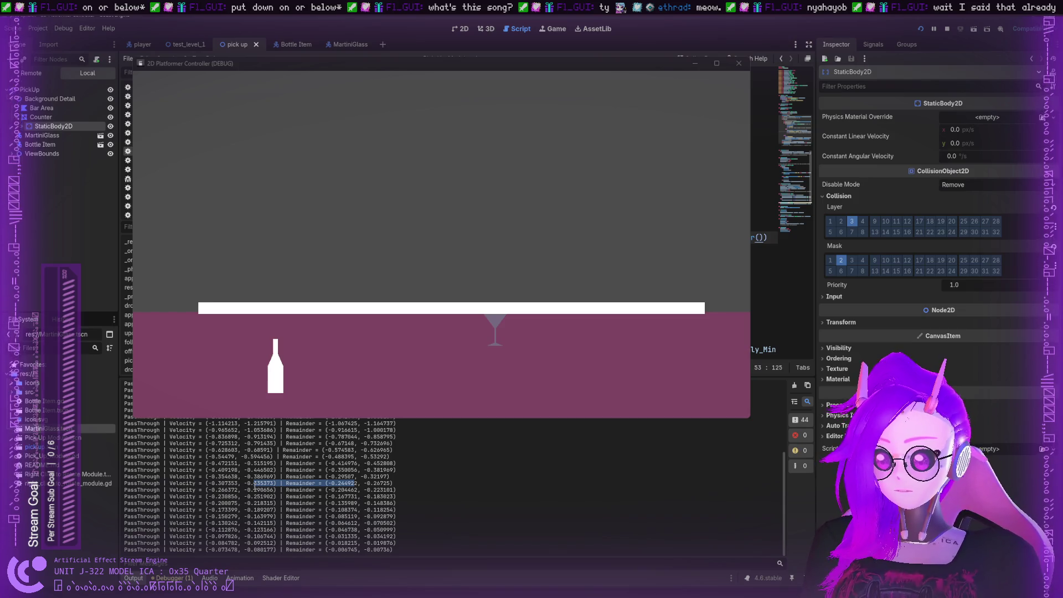
pyautogui.moveTo(254, 485); pyautogui.dragTo(261, 483)
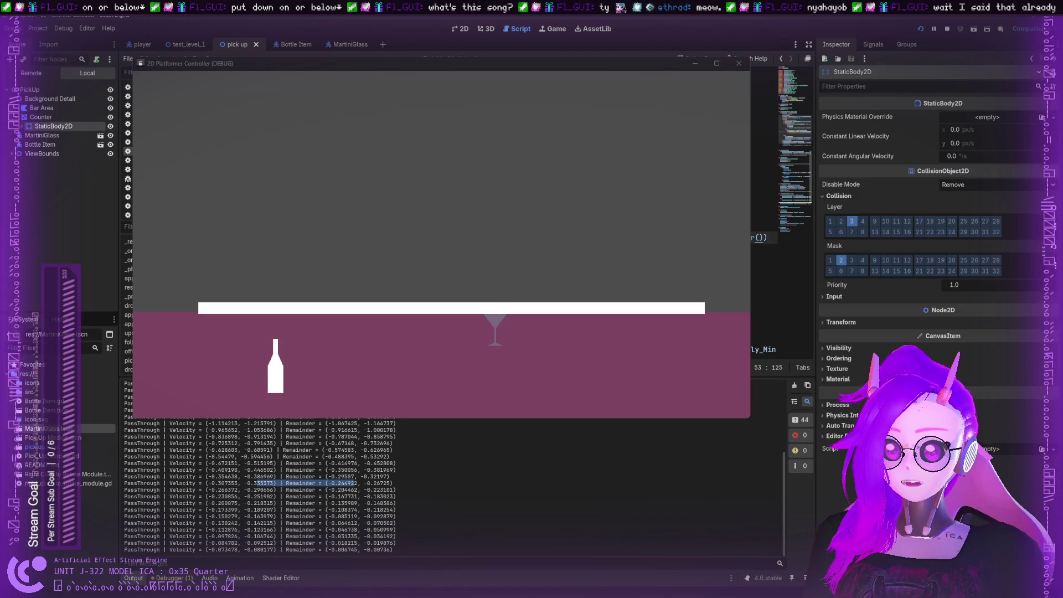
pyautogui.click(486, 433)
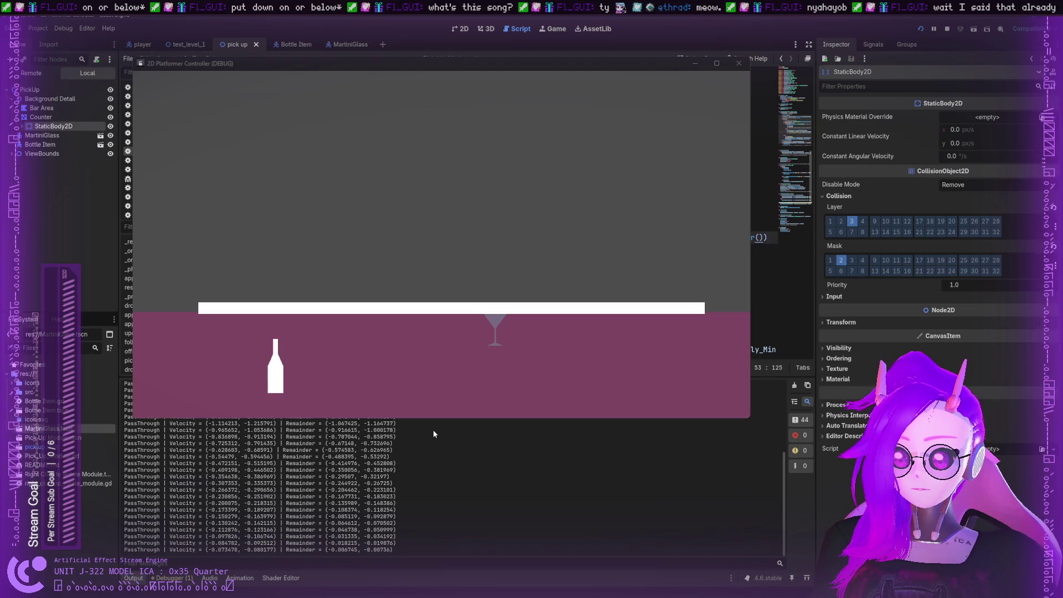
pyautogui.press('Down')
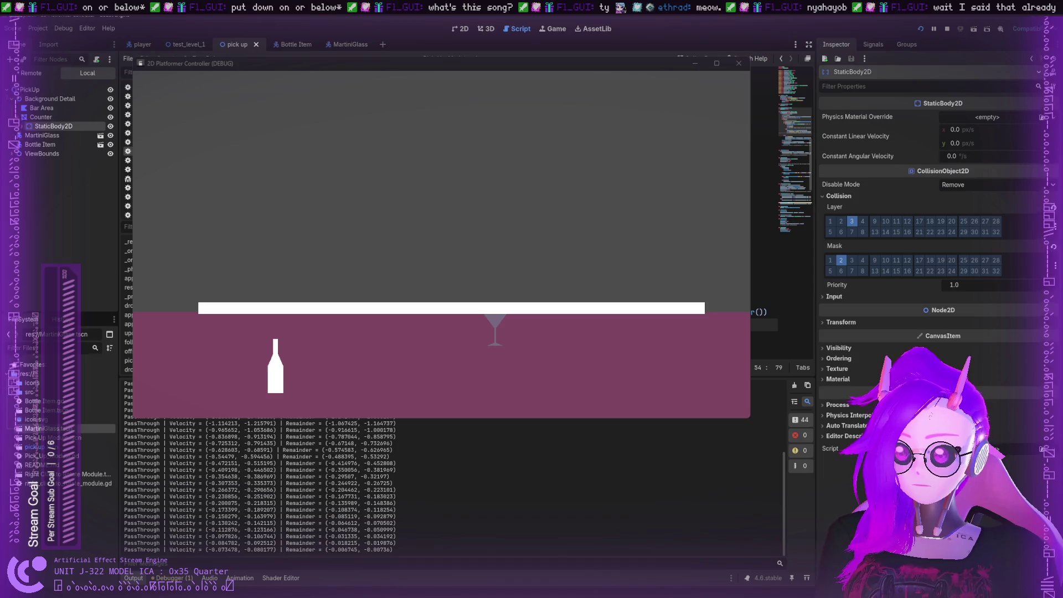
pyautogui.click(764, 162)
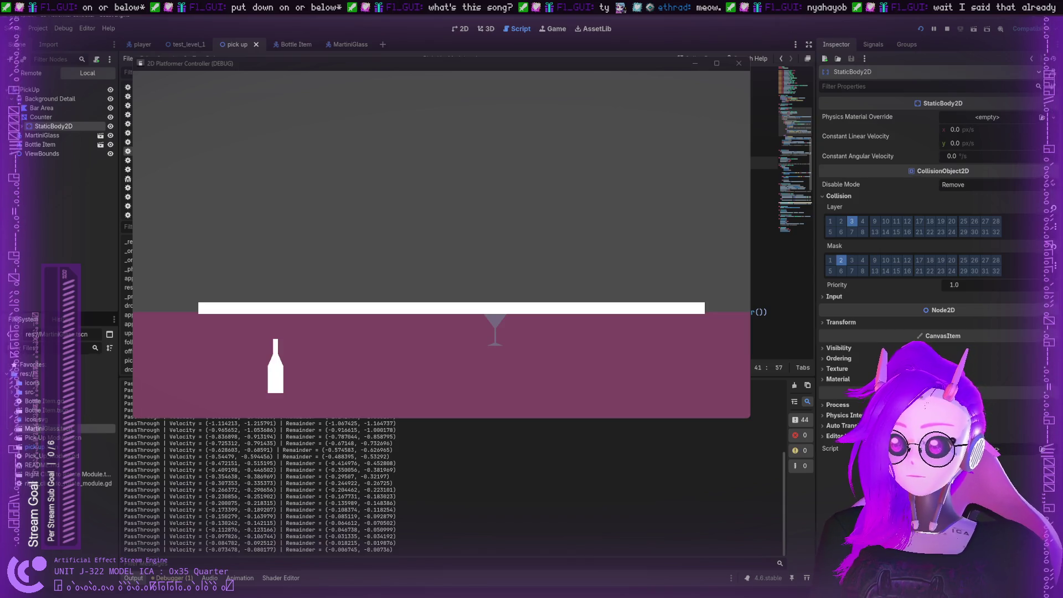
pyautogui.scroll(-2, 764, 221)
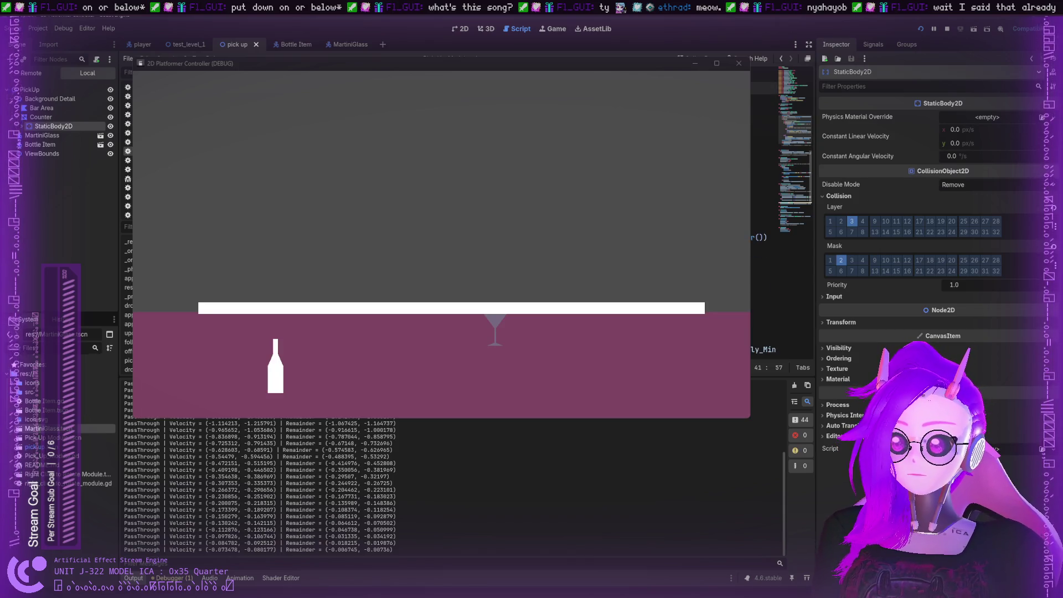
pyautogui.scroll(1, 764, 221)
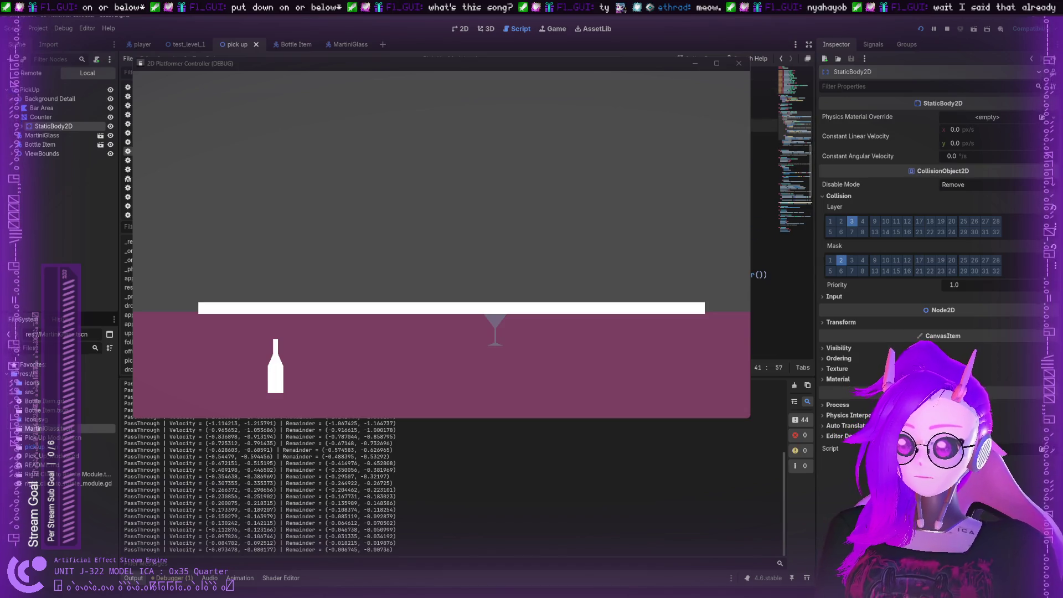
pyautogui.scroll(1, 764, 221)
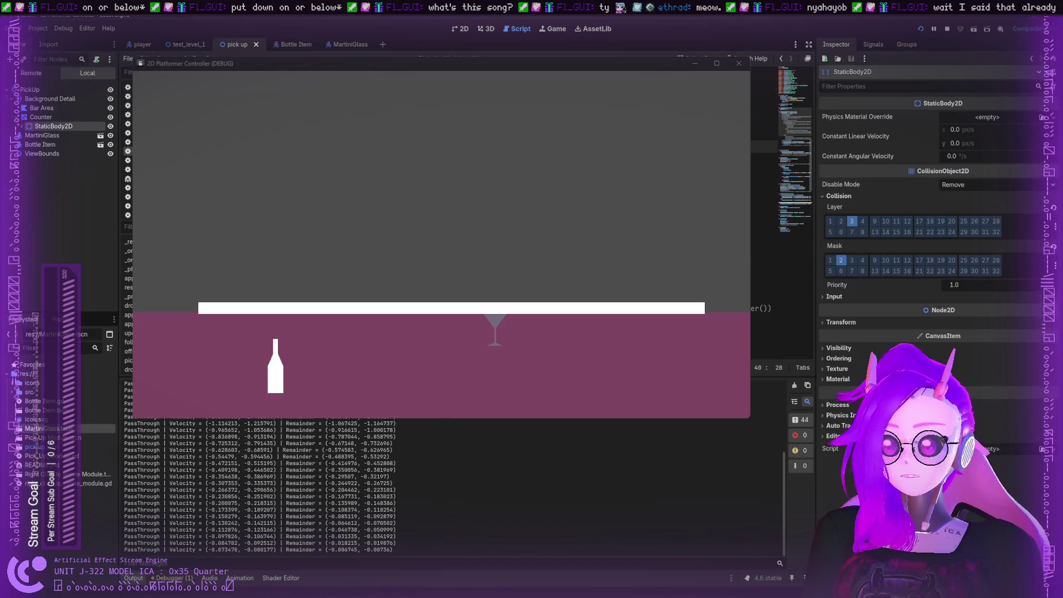
# Restart the game, drop the martini glass onto the counter top again, and close it
pyautogui.click(916, 29)
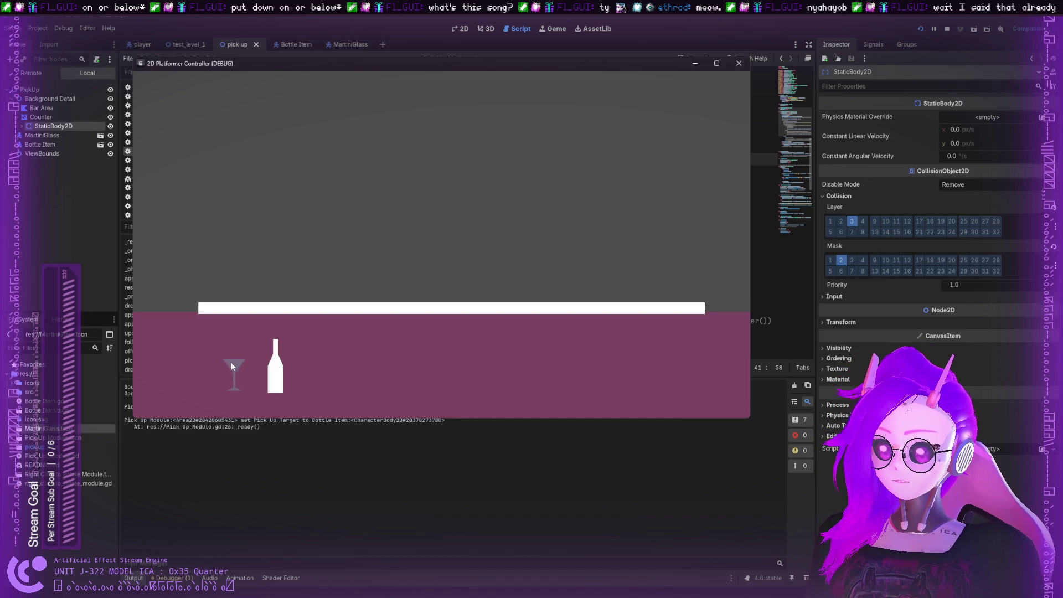
pyautogui.moveTo(232, 366)
pyautogui.mouseDown()
pyautogui.moveTo(457, 321)
pyautogui.moveTo(443, 306)
pyautogui.moveTo(460, 308)
pyautogui.mouseUp()
pyautogui.moveTo(568, 366)
pyautogui.mouseDown()
pyautogui.moveTo(487, 290)
pyautogui.moveTo(487, 313)
pyautogui.moveTo(464, 287)
pyautogui.moveTo(360, 365)
pyautogui.moveTo(556, 299)
pyautogui.moveTo(669, 346)
pyautogui.moveTo(498, 302)
pyautogui.moveTo(496, 320)
pyautogui.mouseUp()
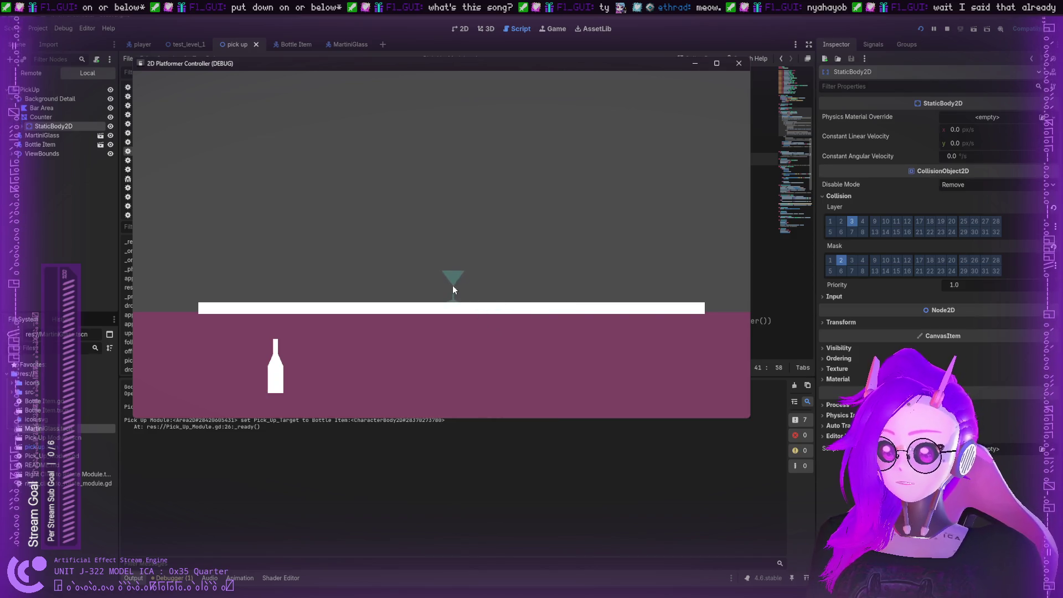
pyautogui.moveTo(453, 286)
pyautogui.mouseDown()
pyautogui.moveTo(449, 316)
pyautogui.moveTo(446, 287)
pyautogui.mouseUp()
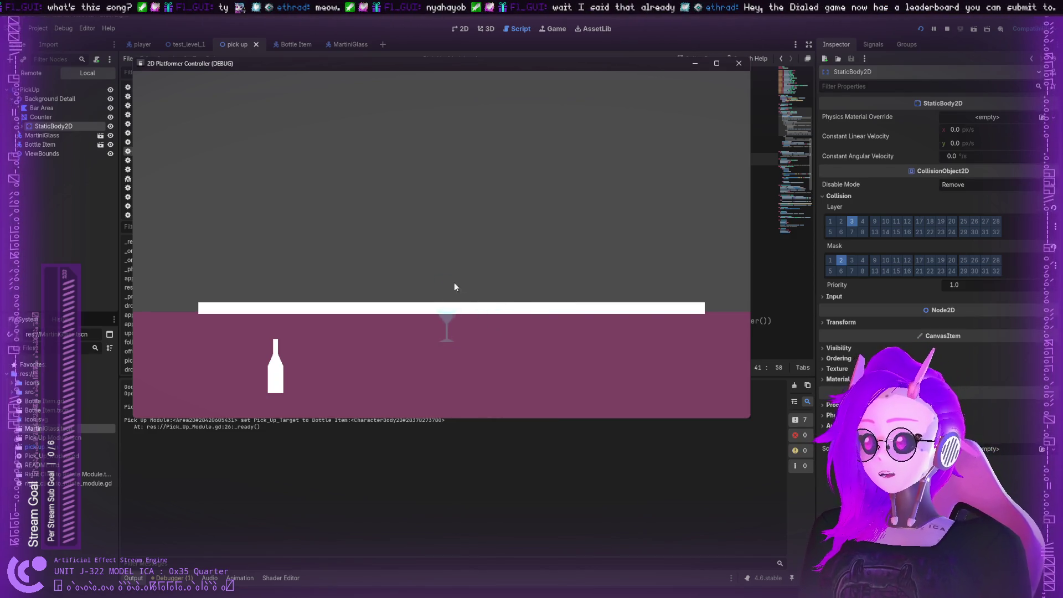
pyautogui.click(738, 63)
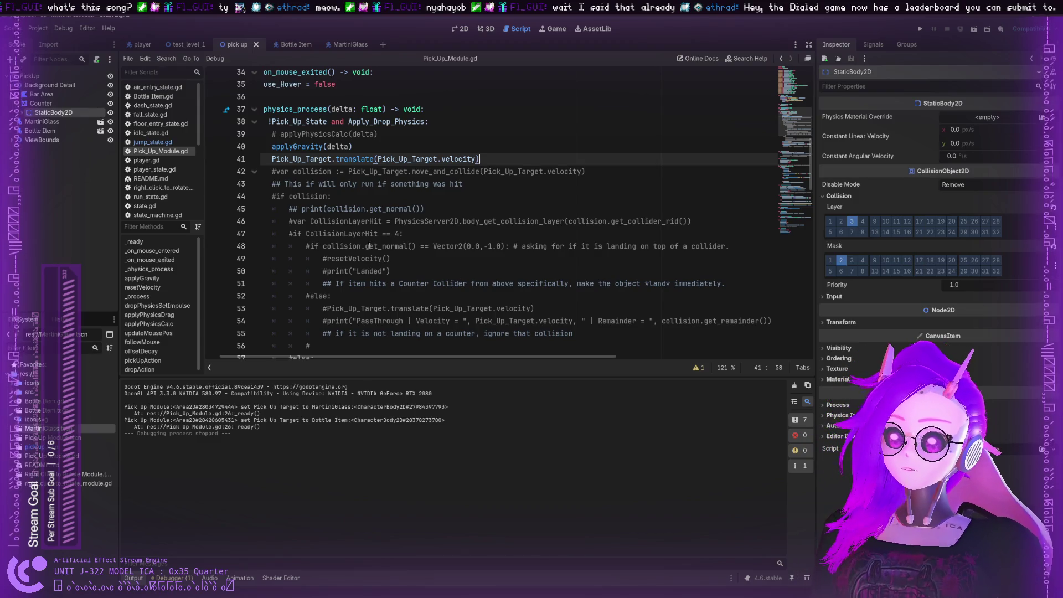
# Delete the standalone translate line 41 and uncomment the collision-handling block with Ctrl+K
pyautogui.hotkey('shift', 'Up')
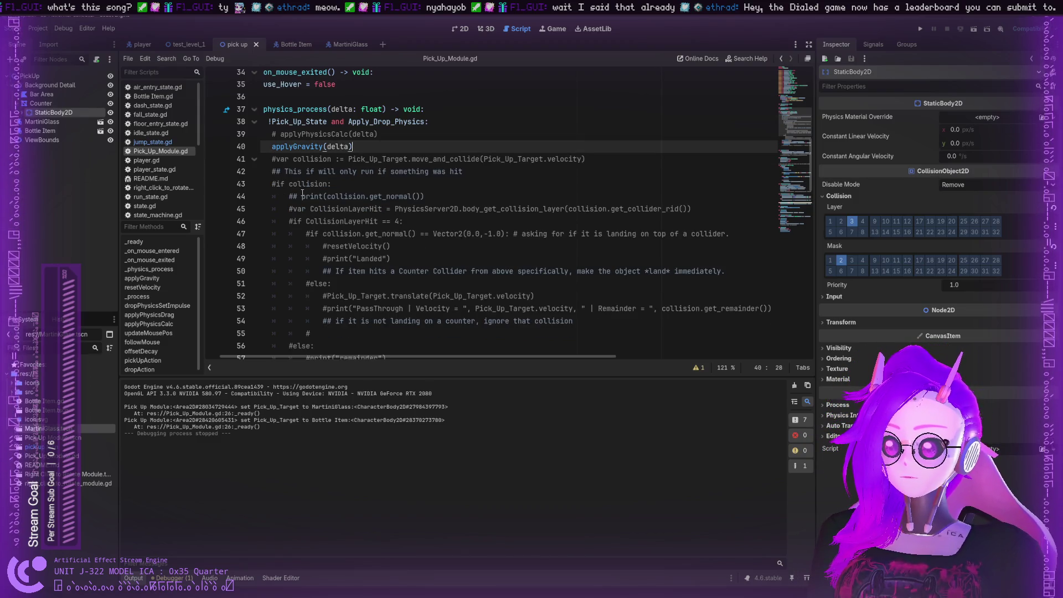
pyautogui.press('BackSpace')
pyautogui.keyDown('shift'); pyautogui.click(343, 228); pyautogui.keyUp('shift')
pyautogui.hotkey('ctrl', 'k')
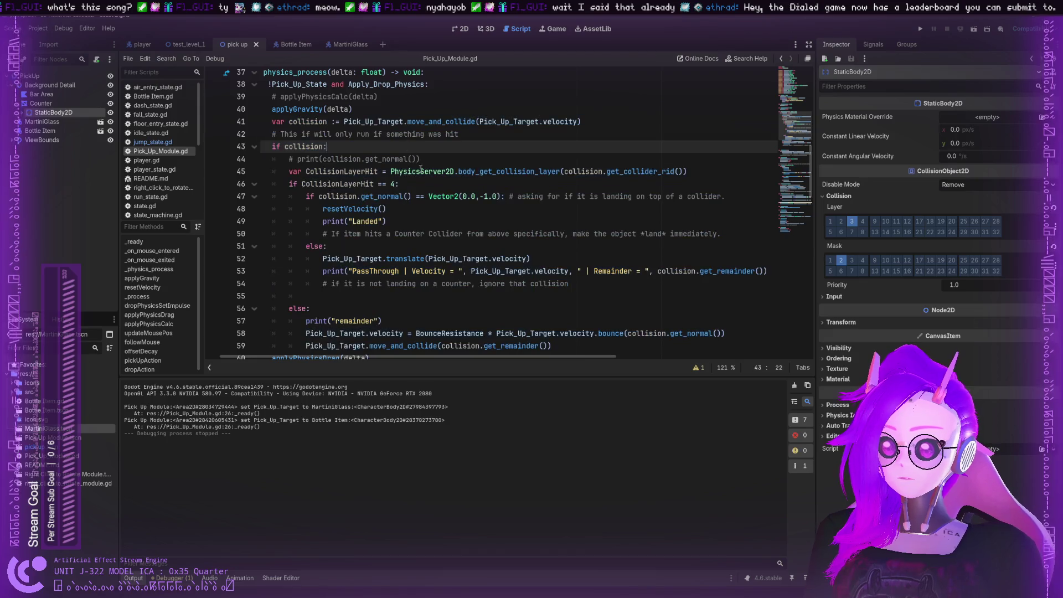
# Select the whole Pick_Up_Target.translate statement on line 52
pyautogui.doubleClick(382, 260)
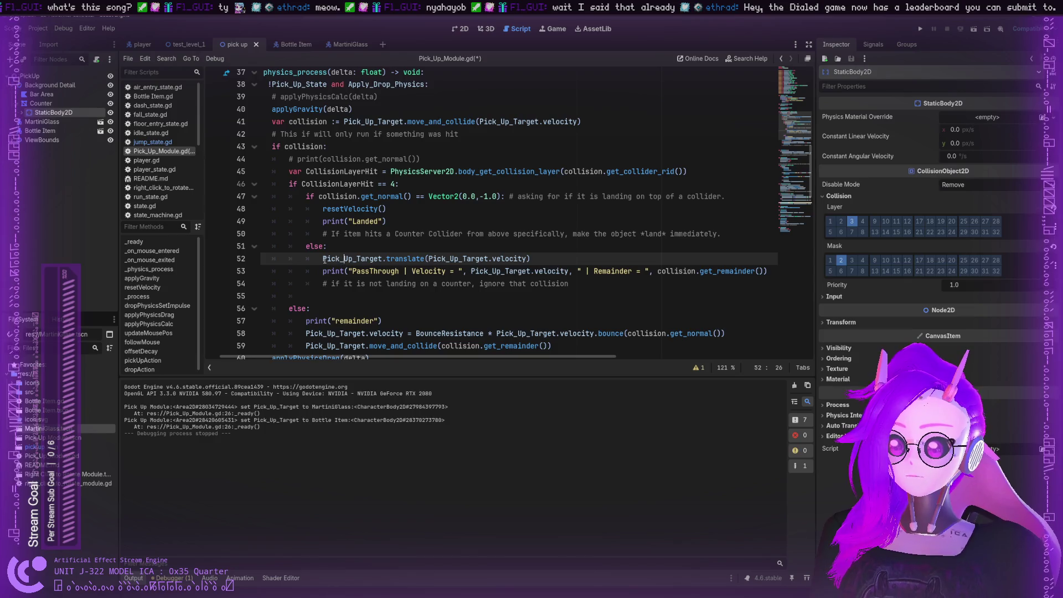
pyautogui.keyDown('shift'); pyautogui.click(429, 258); pyautogui.keyUp('shift')
pyautogui.moveTo(437, 260); pyautogui.dragTo(538, 257)
pyautogui.scroll(-1, 538, 257)
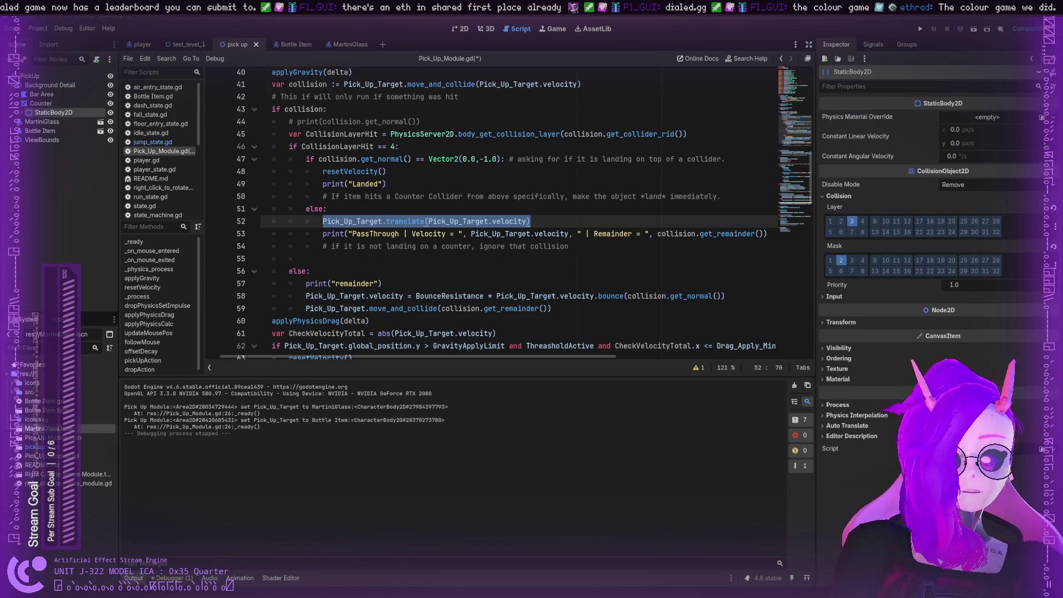
pyautogui.scroll(1, 498, 216)
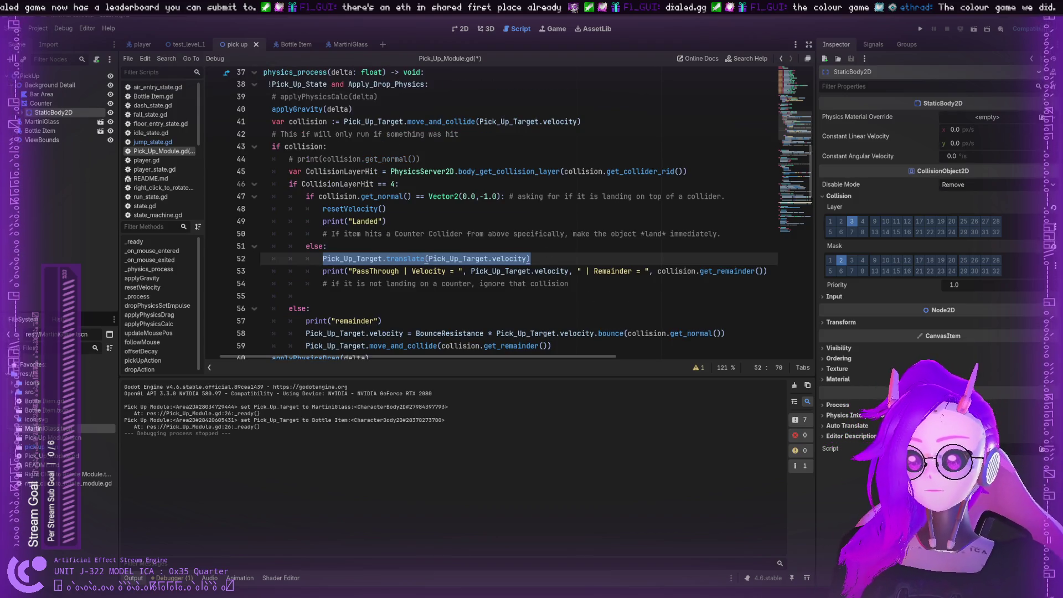
pyautogui.click(416, 258)
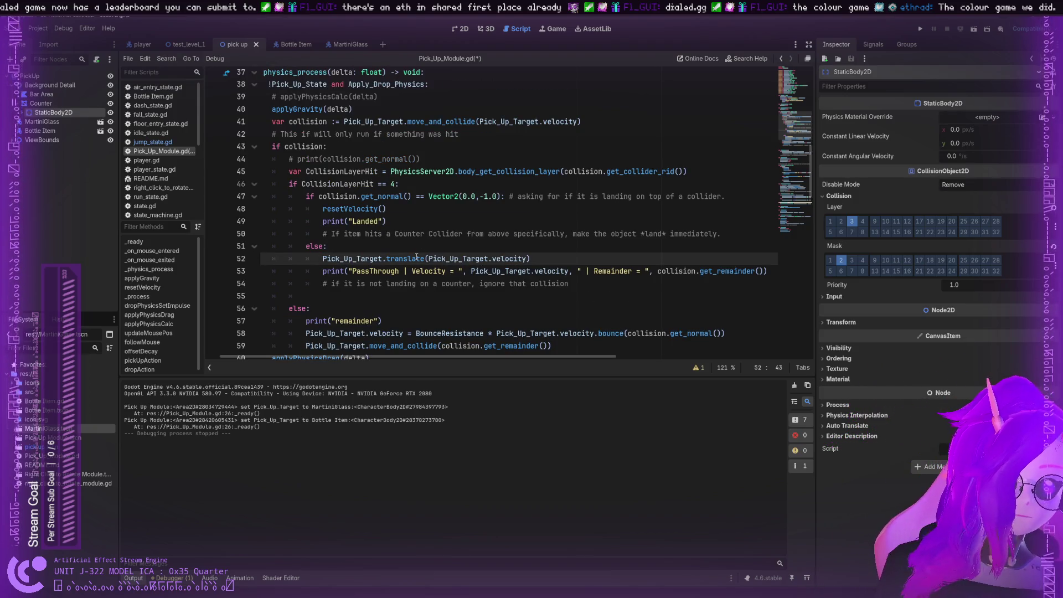
pyautogui.doubleClick(453, 258)
pyautogui.doubleClick(509, 258)
pyautogui.doubleClick(676, 271)
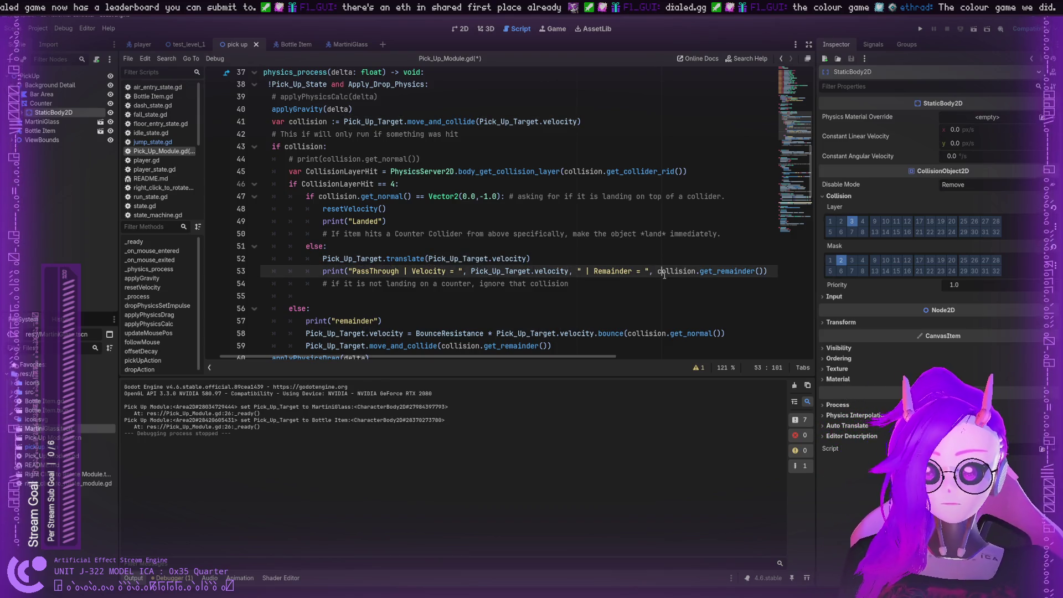
pyautogui.doubleClick(730, 271)
pyautogui.doubleClick(676, 271)
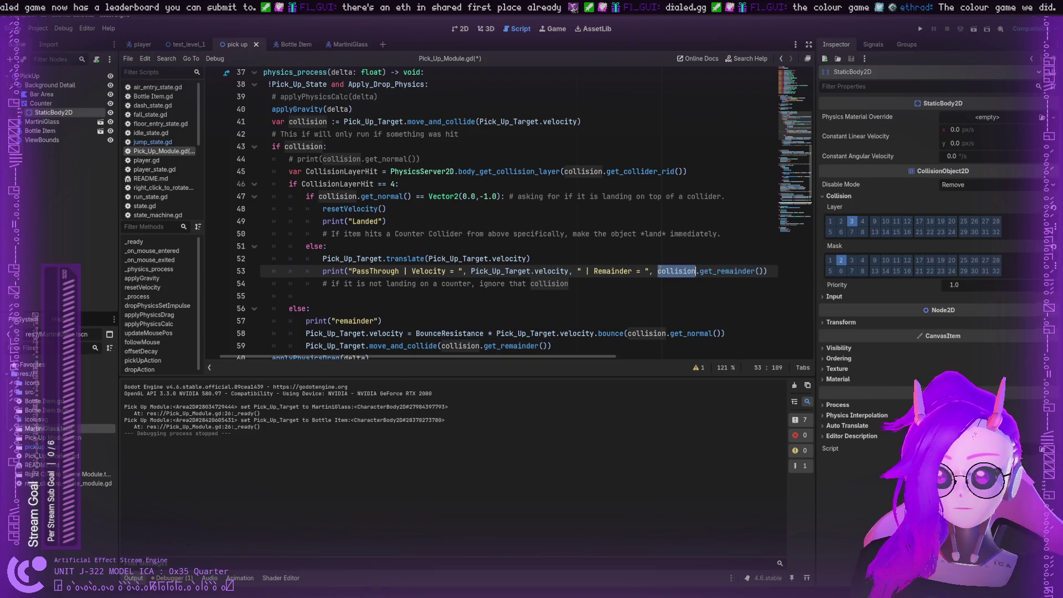
pyautogui.doubleClick(548, 283)
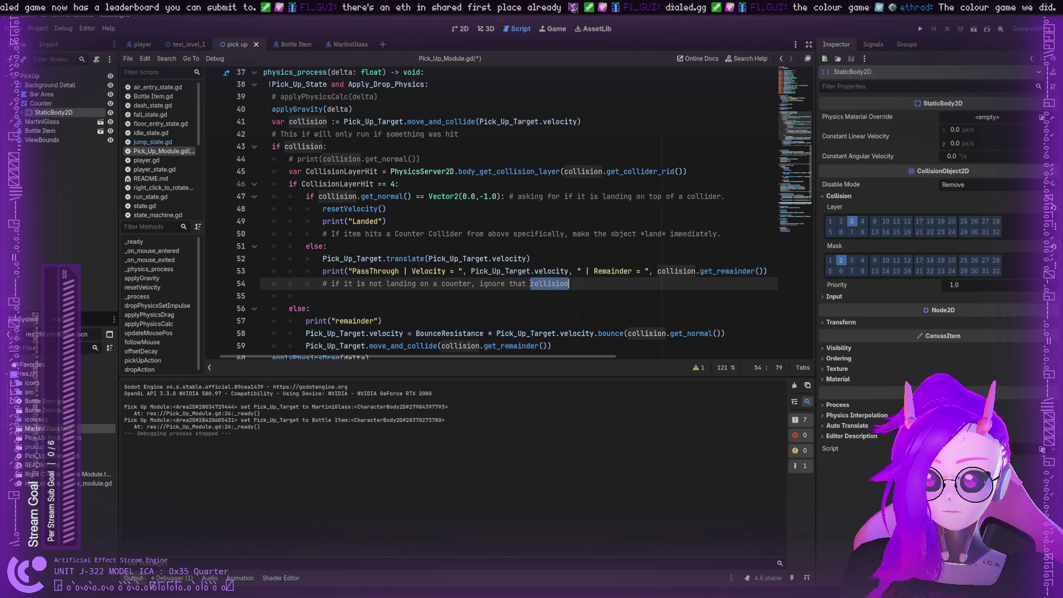
pyautogui.doubleClick(456, 283)
pyautogui.hscroll(-1, 388, 283)
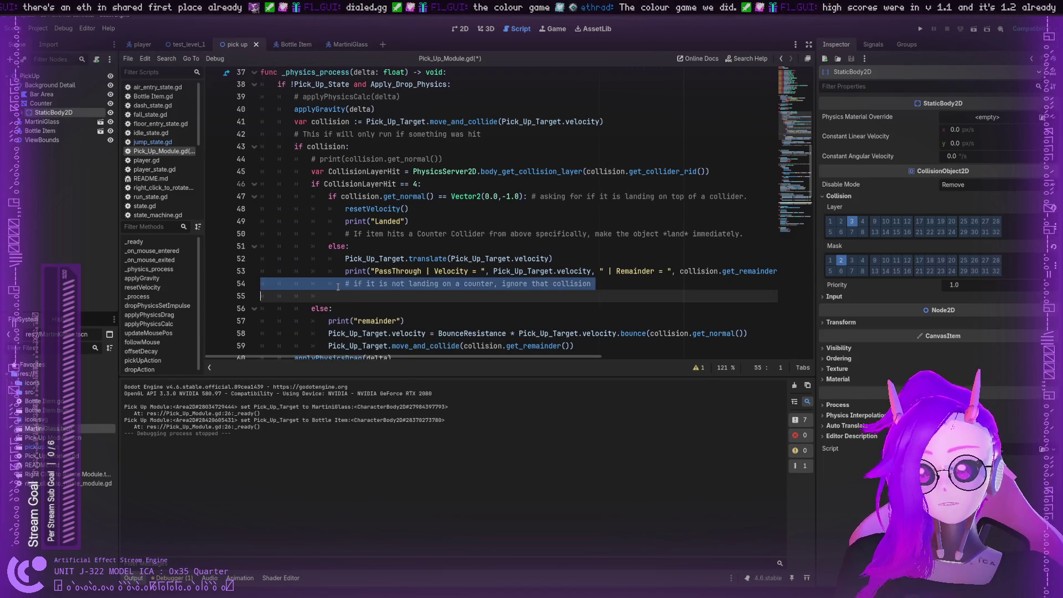
pyautogui.click(357, 283)
pyautogui.moveTo(357, 283); pyautogui.dragTo(601, 282)
pyautogui.click(601, 283)
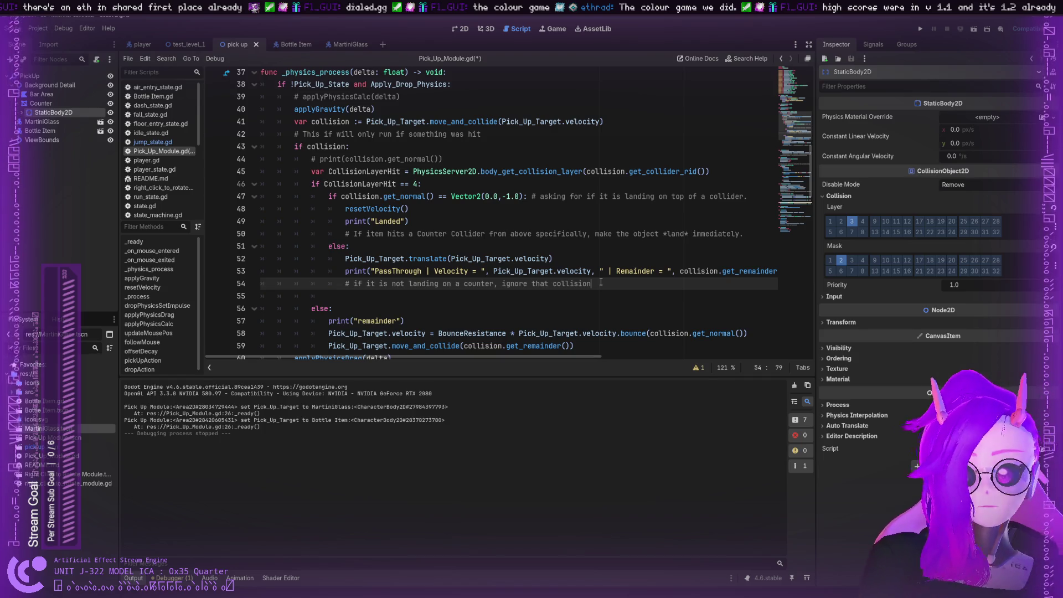
pyautogui.moveTo(594, 283); pyautogui.dragTo(352, 253)
pyautogui.click(355, 248)
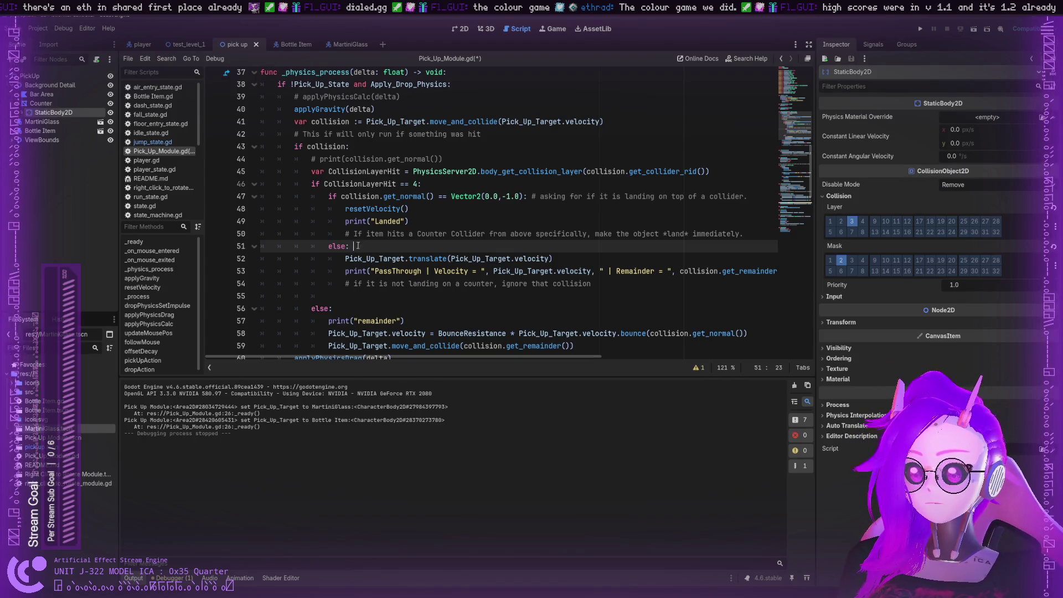
pyautogui.moveTo(591, 283)
pyautogui.mouseDown()
pyautogui.moveTo(532, 283)
pyautogui.moveTo(419, 253)
pyautogui.mouseUp()
pyautogui.doubleClick(419, 258)
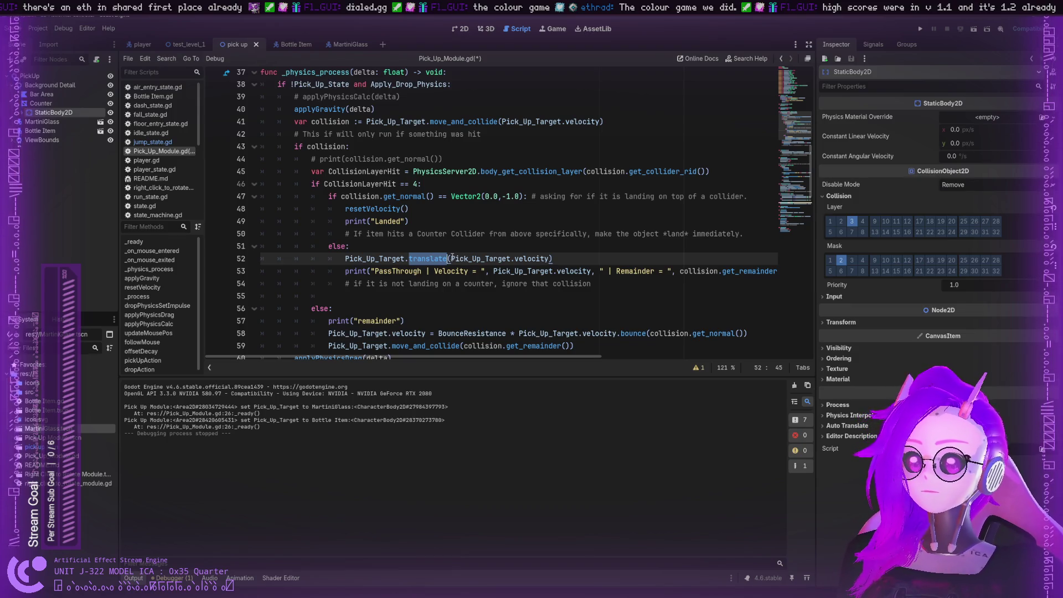
pyautogui.click(468, 121)
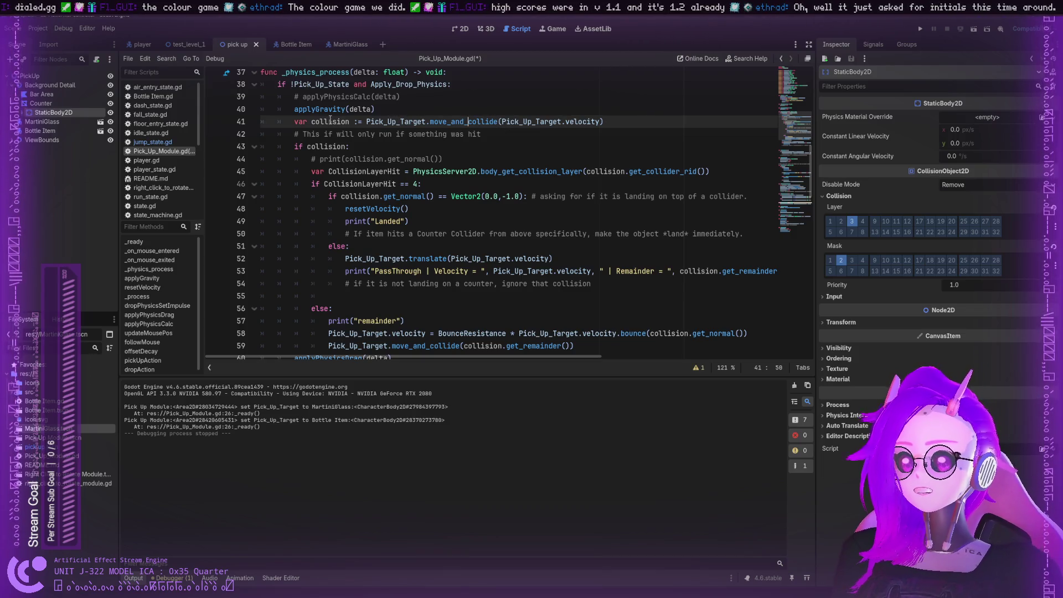
pyautogui.click(355, 121)
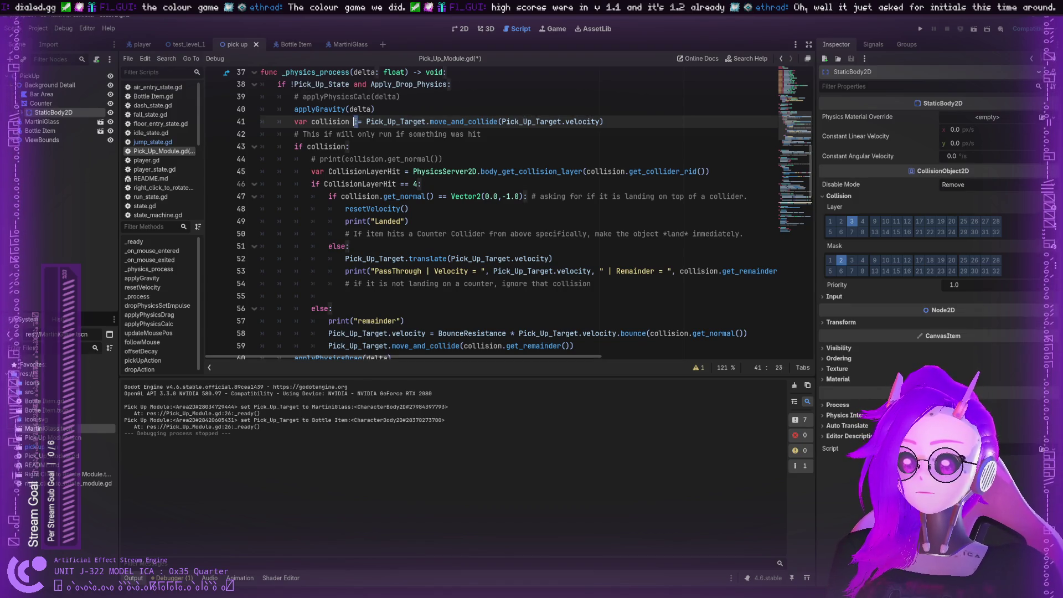
pyautogui.scroll(-2, 355, 121)
pyautogui.scroll(2, 355, 121)
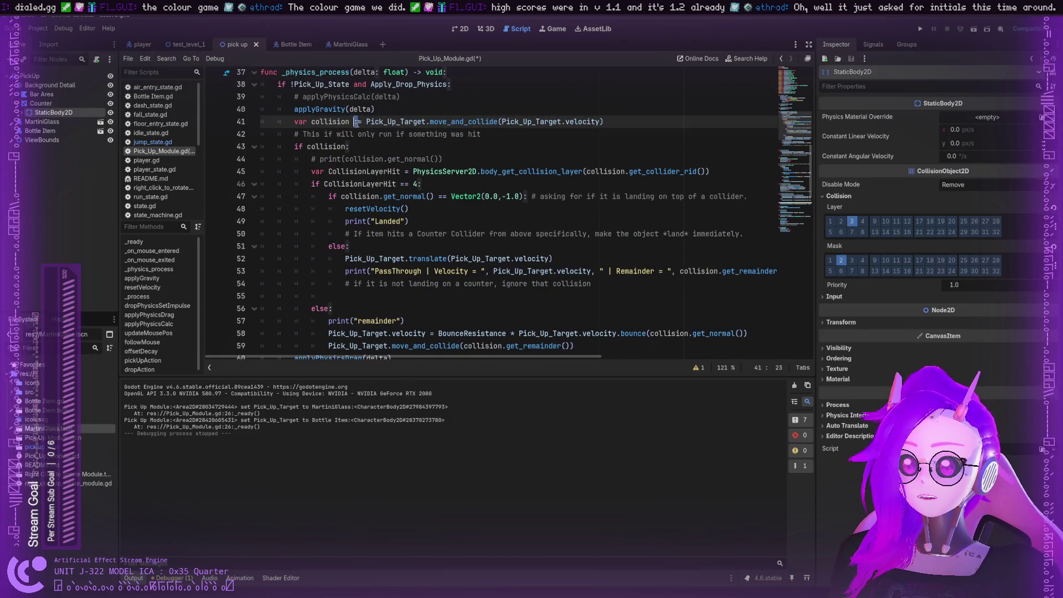
pyautogui.write(':')
pyautogui.press('Right')
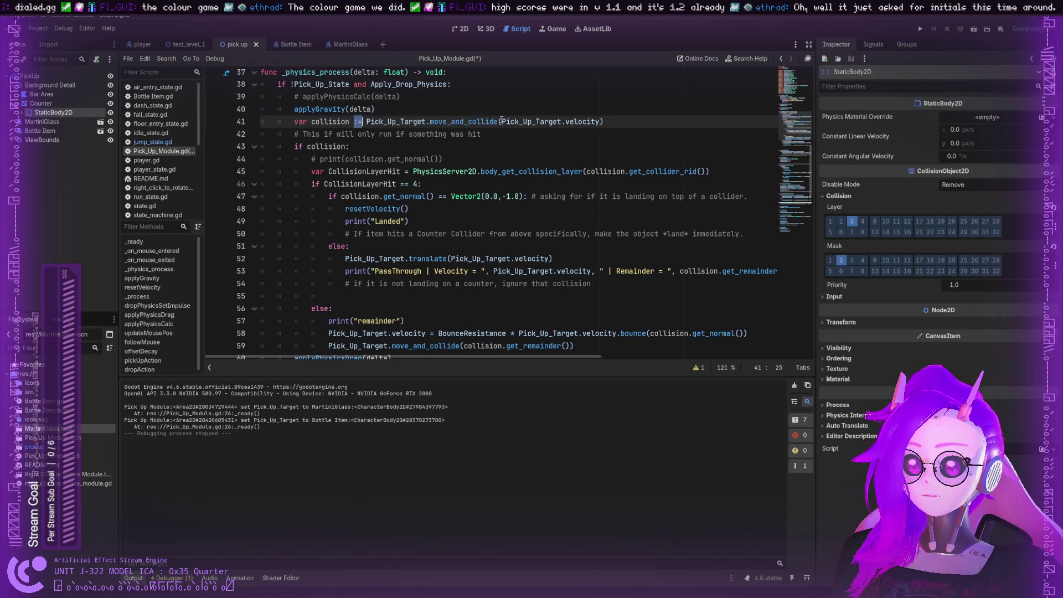
pyautogui.press('Left')
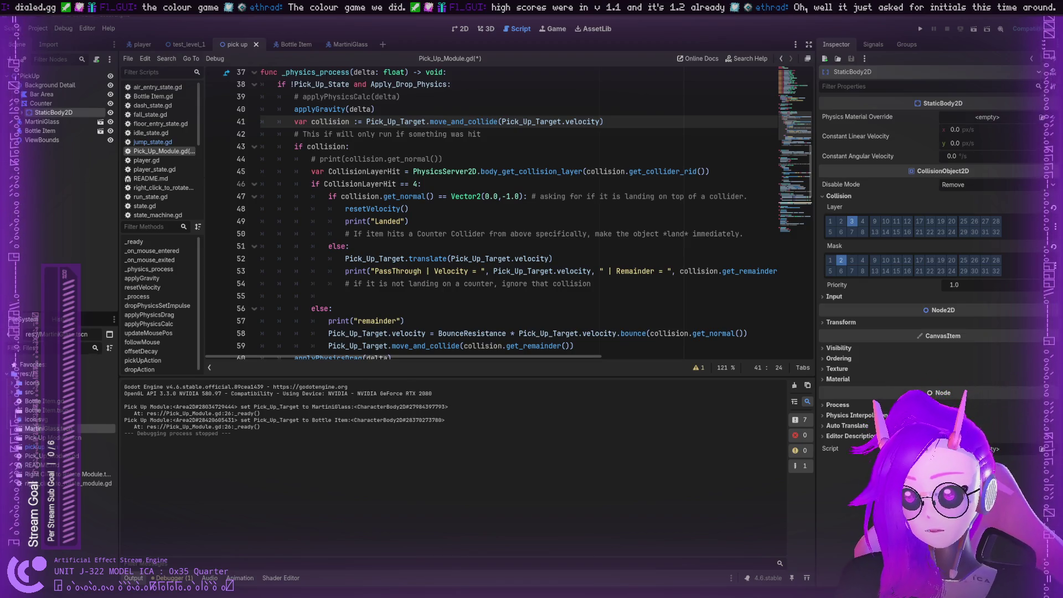
pyautogui.click(363, 233)
pyautogui.click(359, 121)
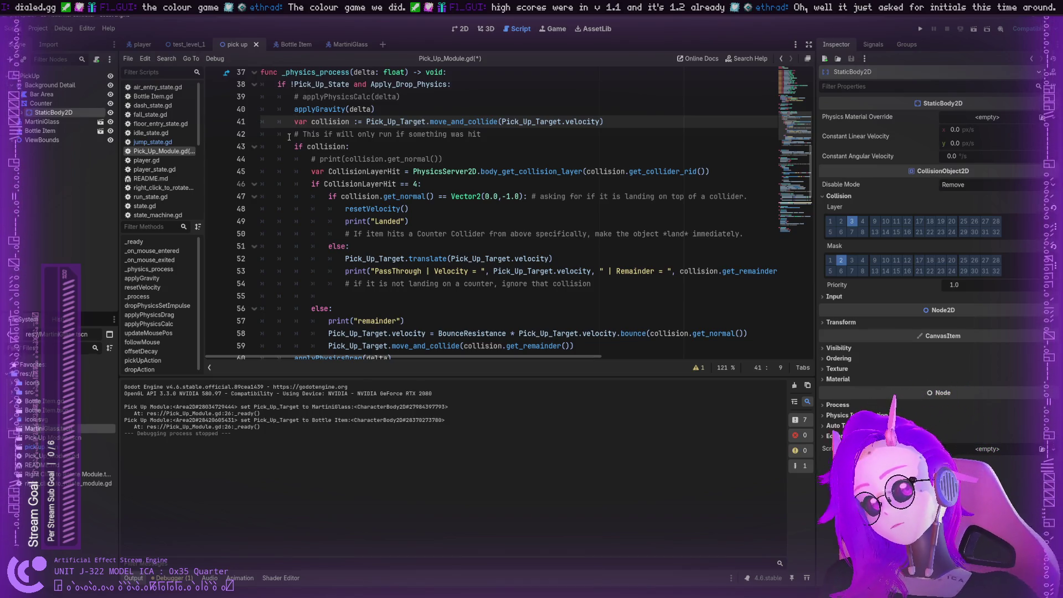
pyautogui.scroll(-1, 289, 137)
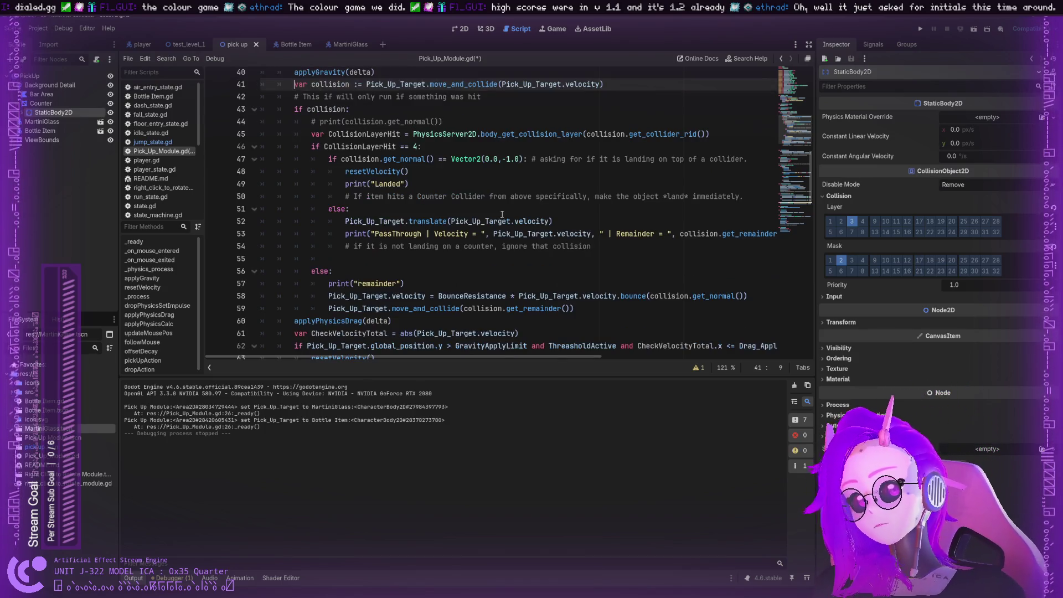
pyautogui.click(329, 308)
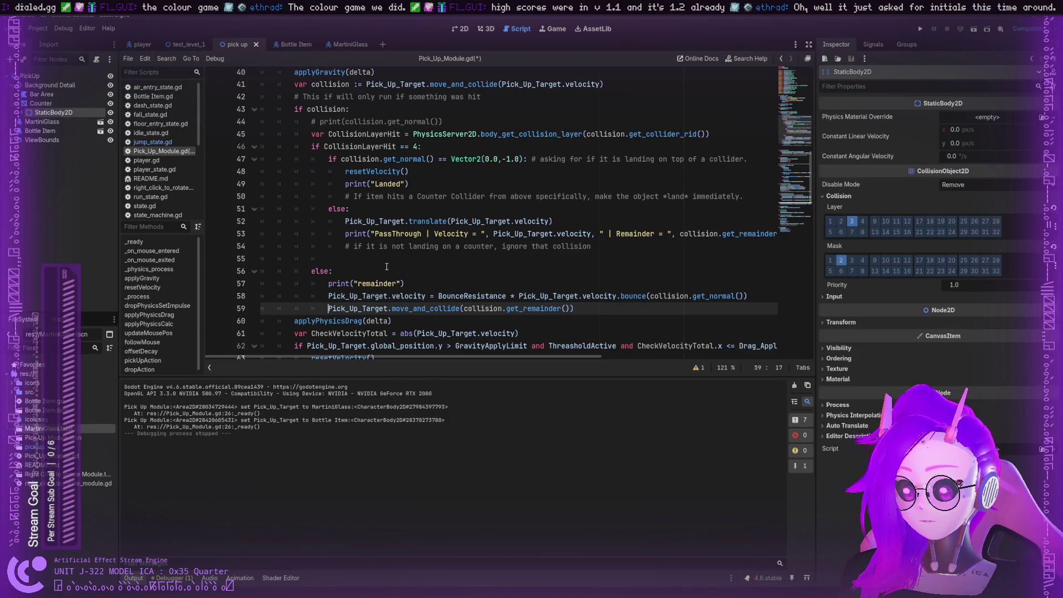
# Comment out the remainder move_and_collide line, save the script, and run the project
pyautogui.hotkey('ctrl', 'k')
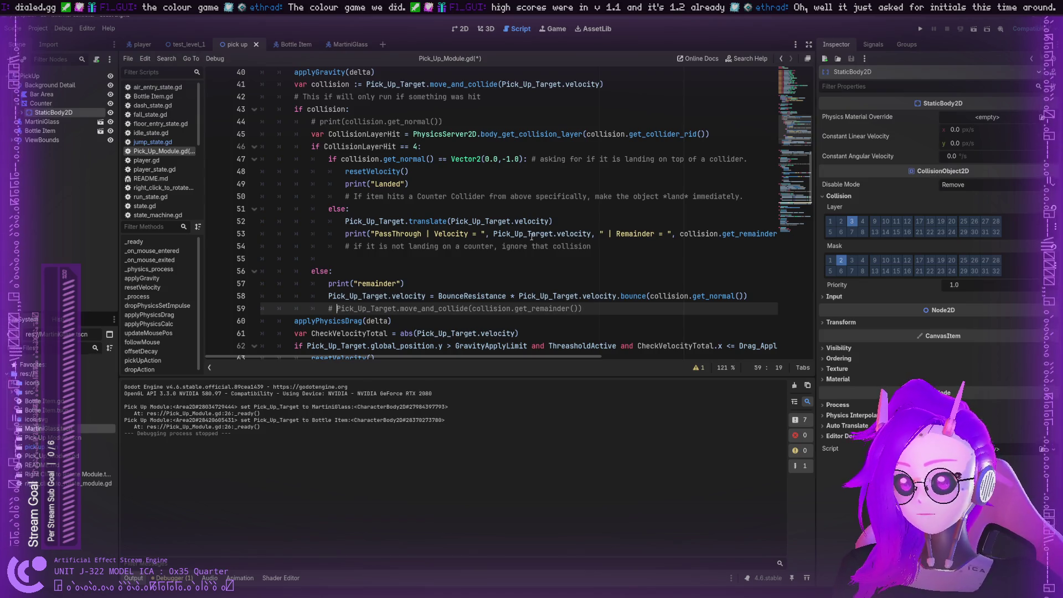
pyautogui.hotkey('ctrl', 's')
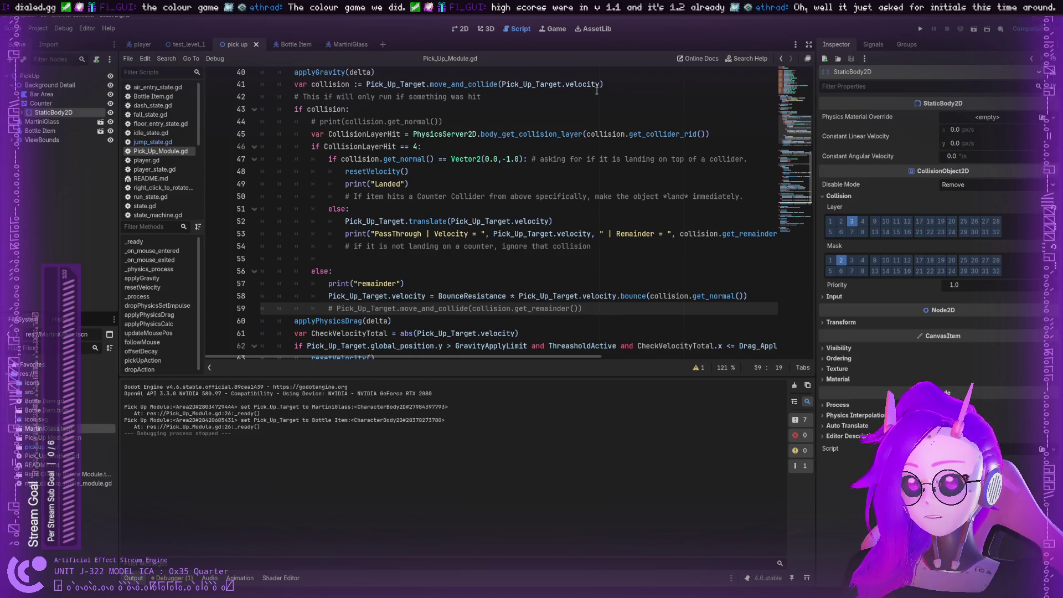
pyautogui.click(918, 29)
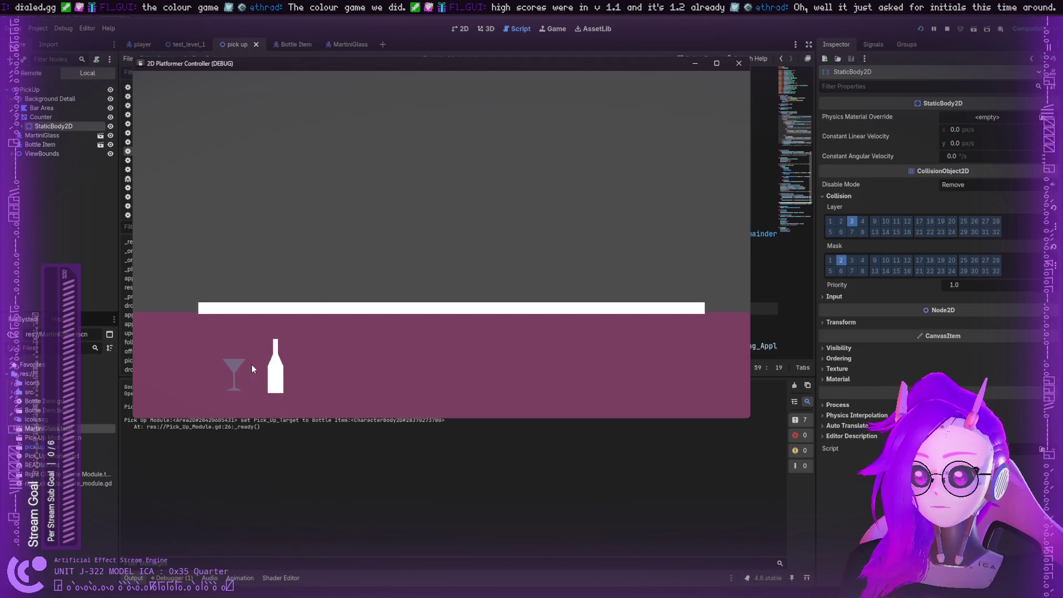
# Drop and throw the martini glass onto the counter several times, then close the game
pyautogui.moveTo(492, 228)
pyautogui.mouseDown()
pyautogui.moveTo(742, 131)
pyautogui.moveTo(713, 164)
pyautogui.mouseUp()
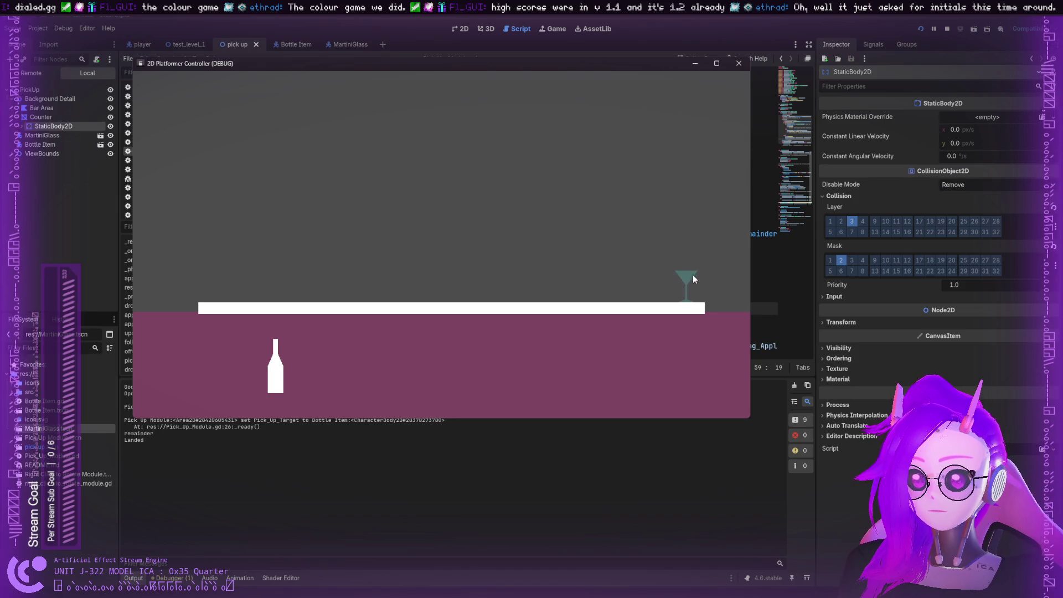
pyautogui.moveTo(439, 227); pyautogui.dragTo(744, 175)
pyautogui.moveTo(605, 271)
pyautogui.mouseDown()
pyautogui.moveTo(394, 185)
pyautogui.moveTo(655, 192)
pyautogui.mouseUp()
pyautogui.moveTo(523, 277)
pyautogui.mouseDown()
pyautogui.moveTo(719, 122)
pyautogui.moveTo(456, 259)
pyautogui.moveTo(683, 152)
pyautogui.moveTo(706, 178)
pyautogui.mouseUp()
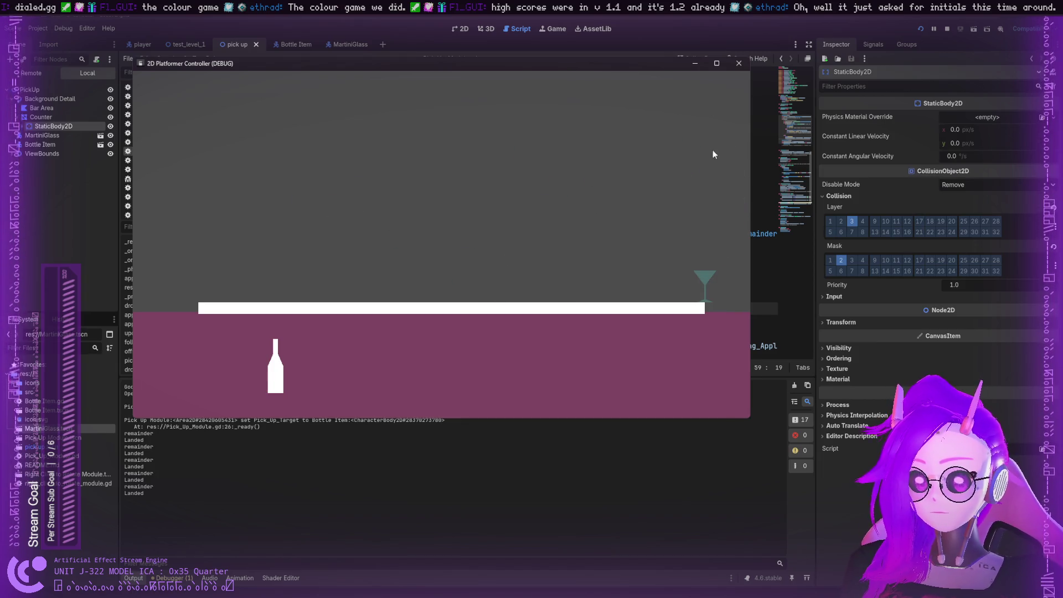
pyautogui.click(738, 64)
pyautogui.click(328, 296)
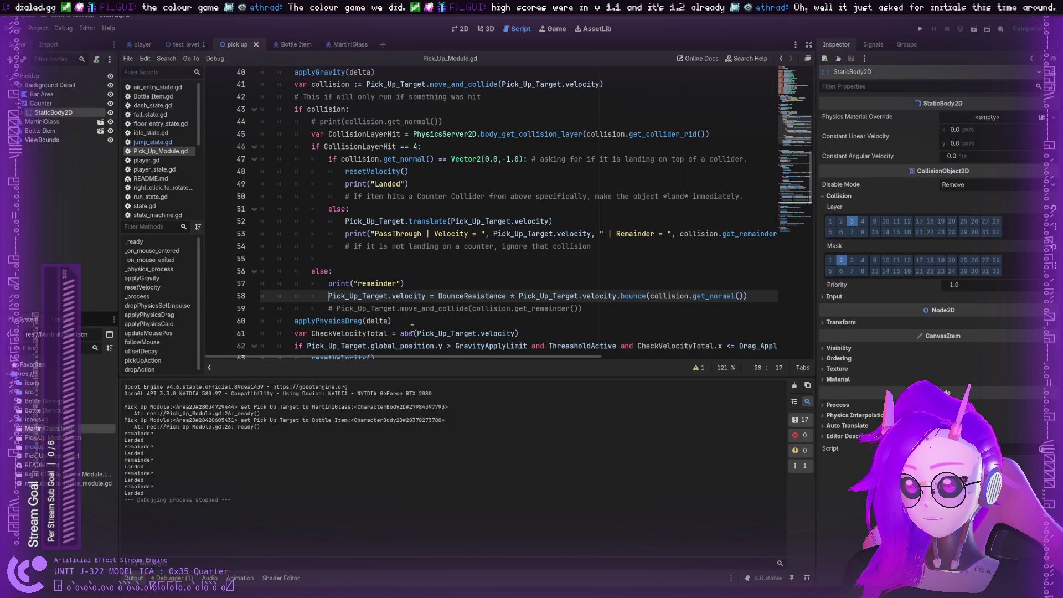
# Comment out bounce velocity line 58 with '#' and test-run, moving the glass toward the right edge
pyautogui.write('#')
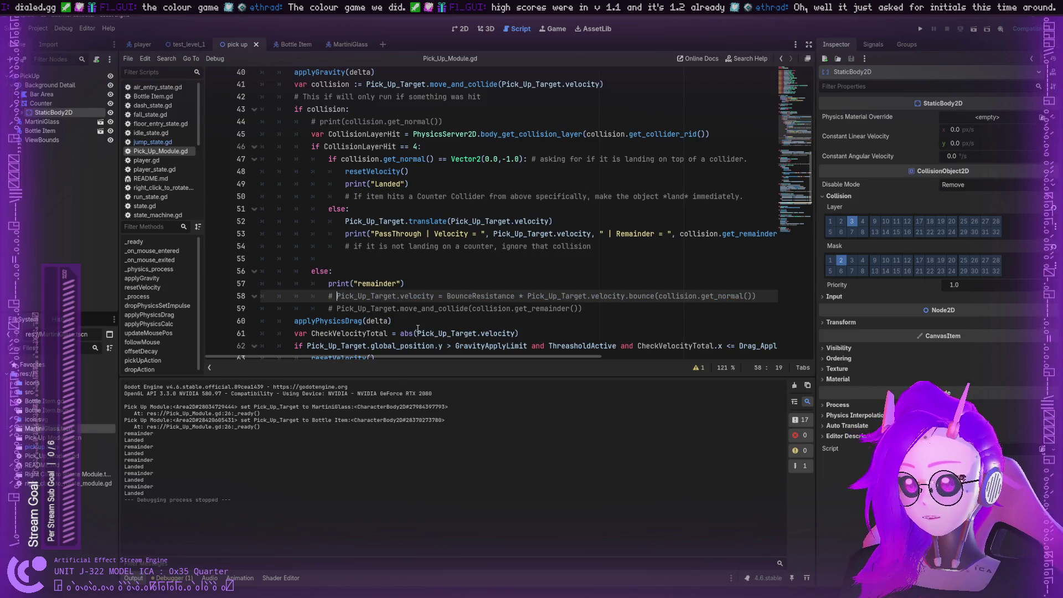
pyautogui.click(922, 29)
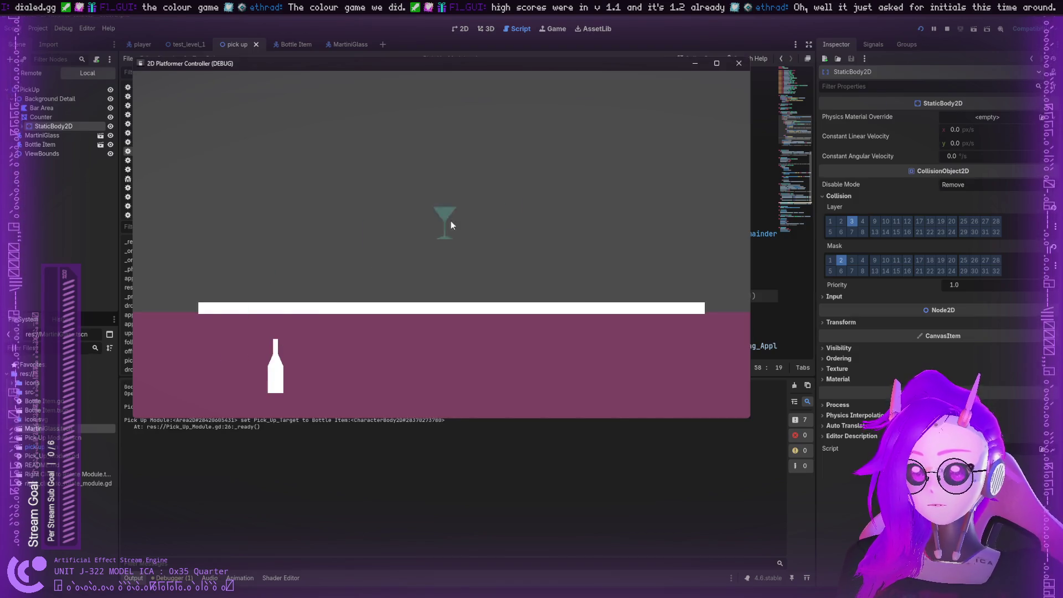
pyautogui.moveTo(450, 224)
pyautogui.mouseDown()
pyautogui.moveTo(732, 219)
pyautogui.moveTo(729, 187)
pyautogui.moveTo(748, 181)
pyautogui.mouseUp()
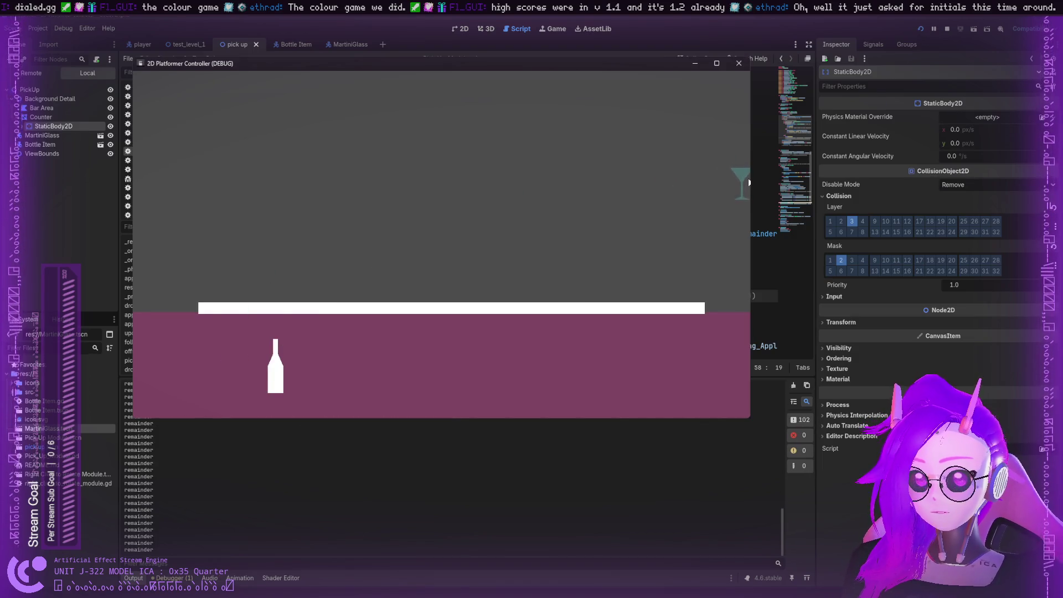
pyautogui.moveTo(736, 247)
pyautogui.mouseDown()
pyautogui.moveTo(687, 243)
pyautogui.moveTo(749, 189)
pyautogui.mouseUp()
pyautogui.moveTo(527, 173); pyautogui.dragTo(742, 169)
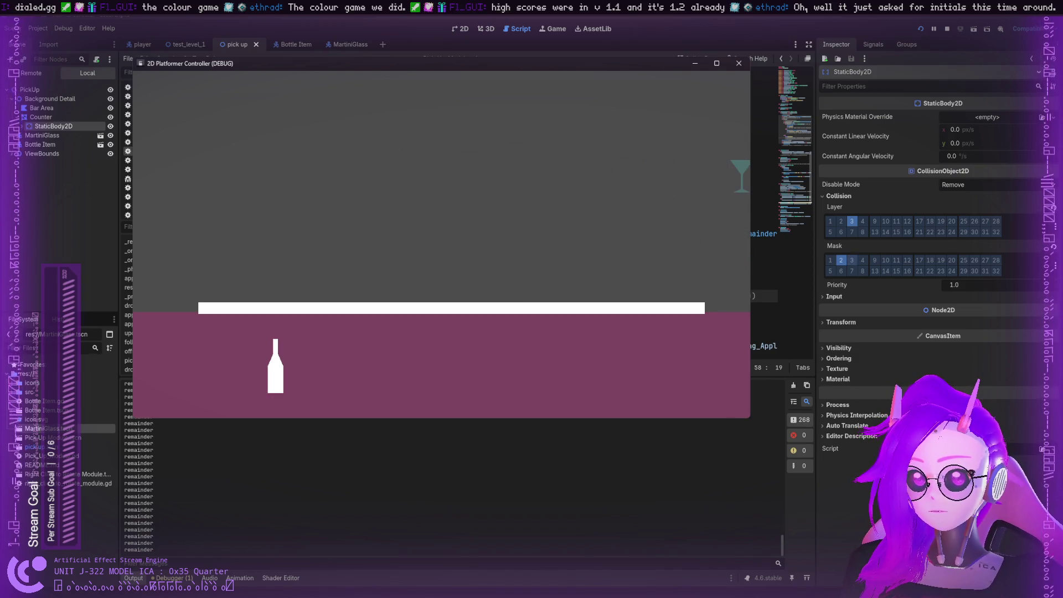
pyautogui.click(740, 66)
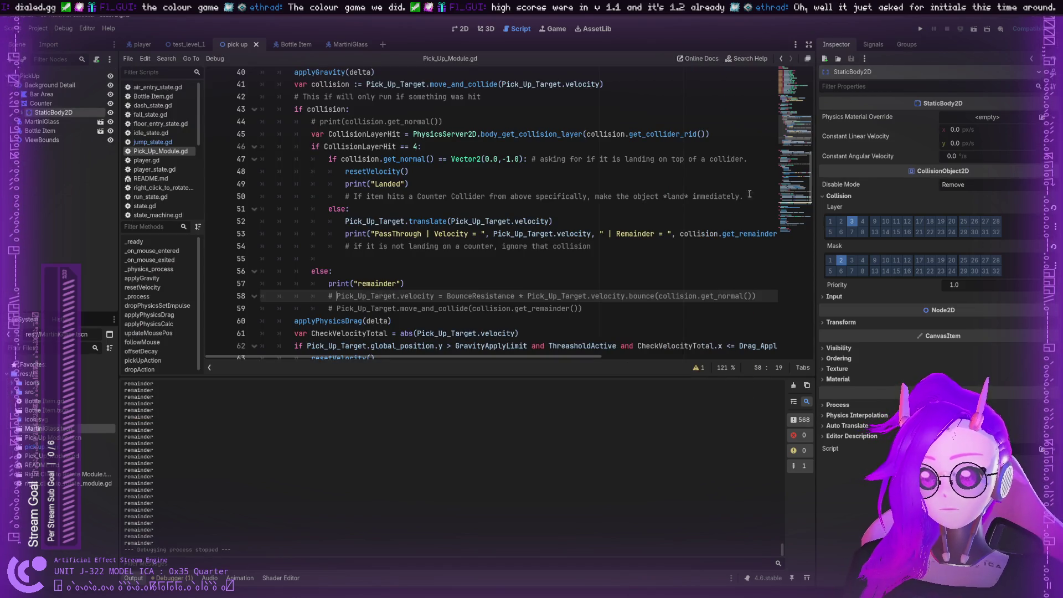
# Uncomment lines 58–59 and remove the stray space so line 59 aligns with the bounce line
pyautogui.hotkey('ctrl', 'k')
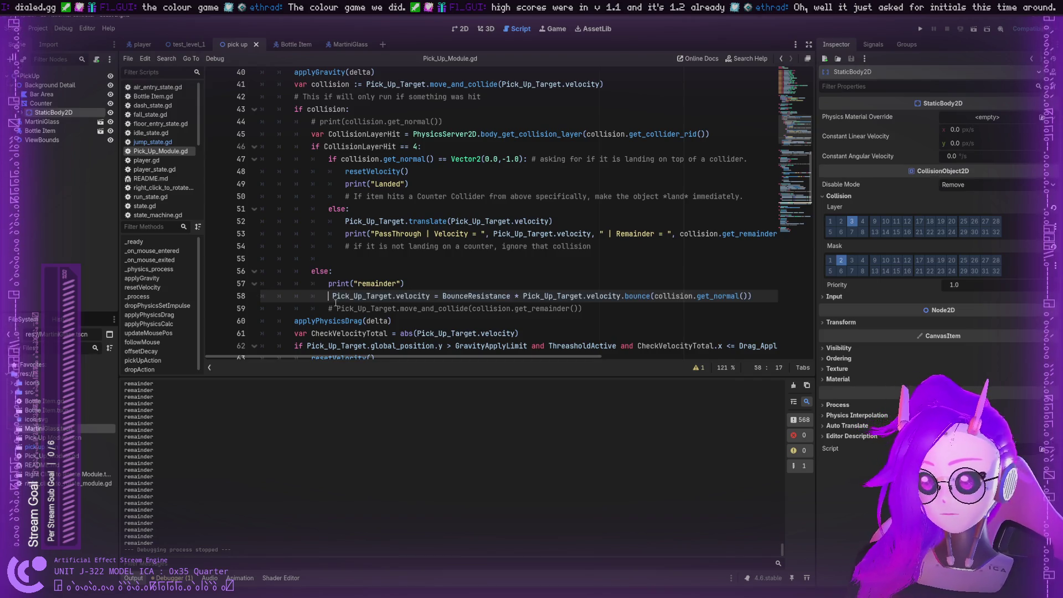
pyautogui.click(331, 304)
pyautogui.hotkey('ctrl', 'k')
pyautogui.press('Up')
pyautogui.press('Down')
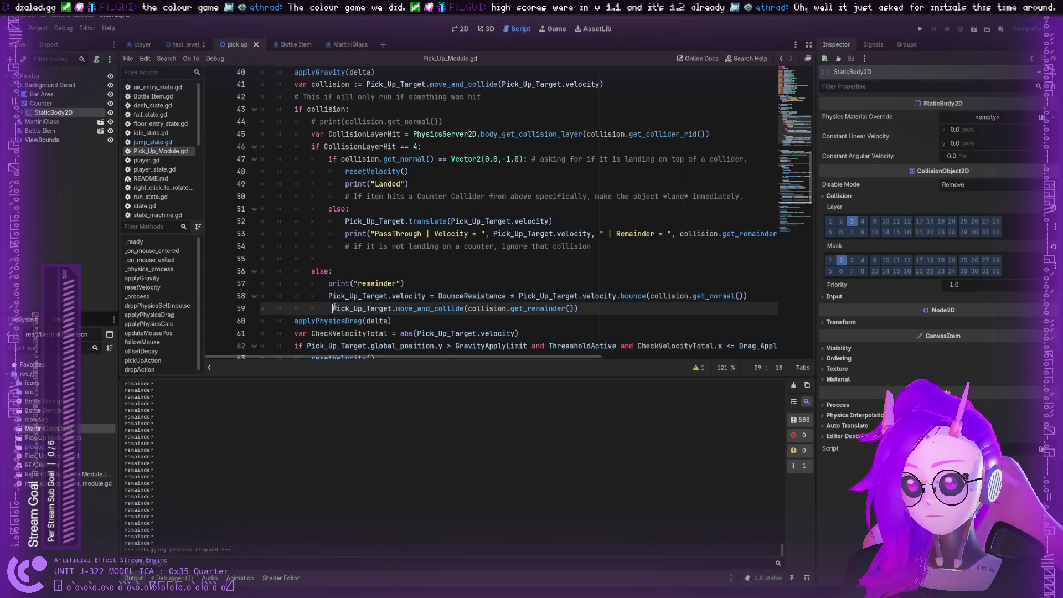
pyautogui.press('Delete')
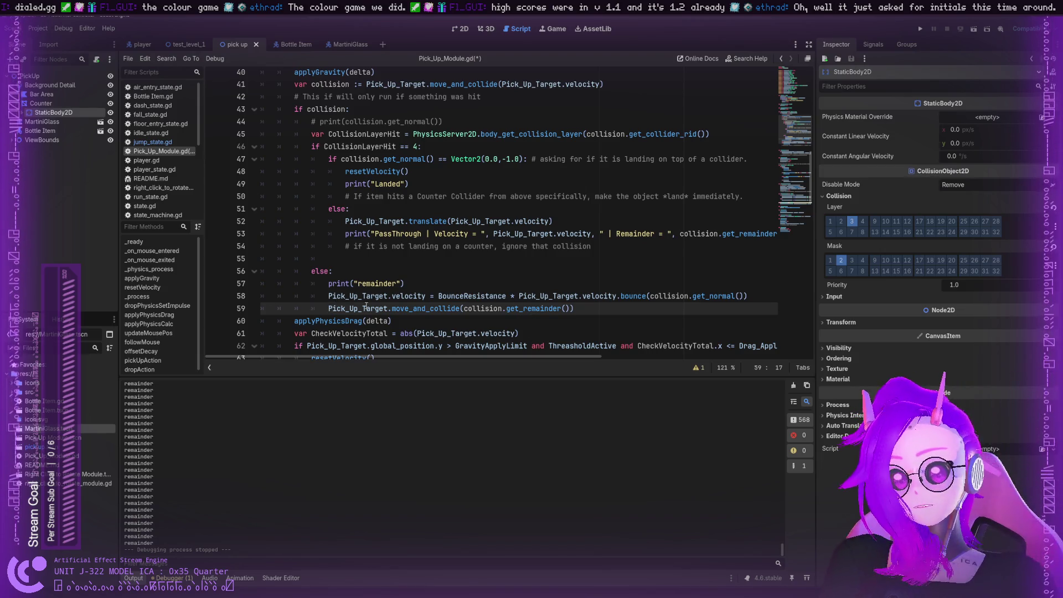
# Inspect where get_remainder is used and the move_and_collide call on line 41
pyautogui.doubleClick(517, 310)
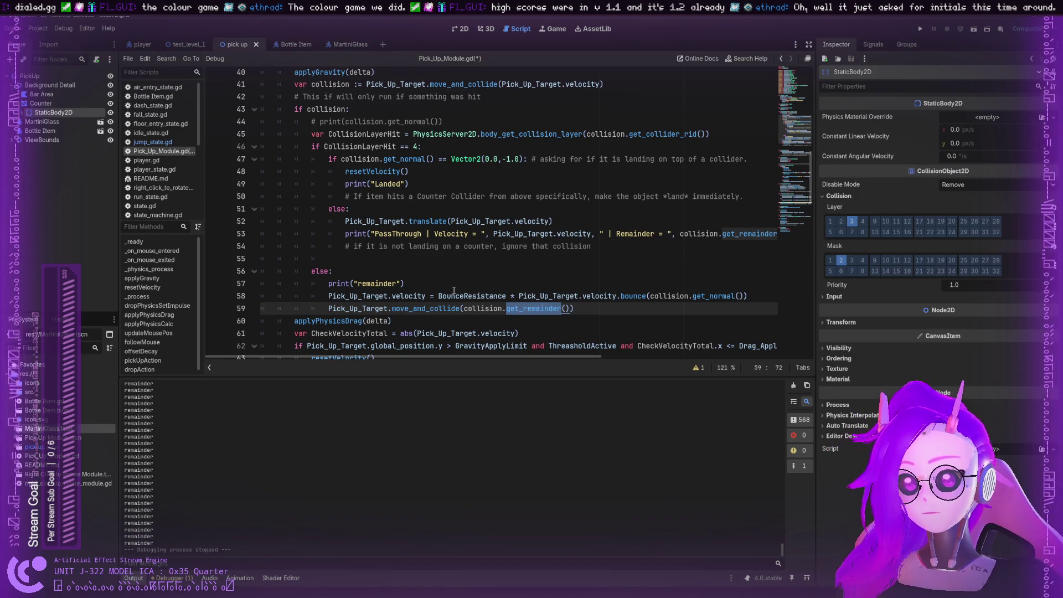
pyautogui.scroll(3, 437, 246)
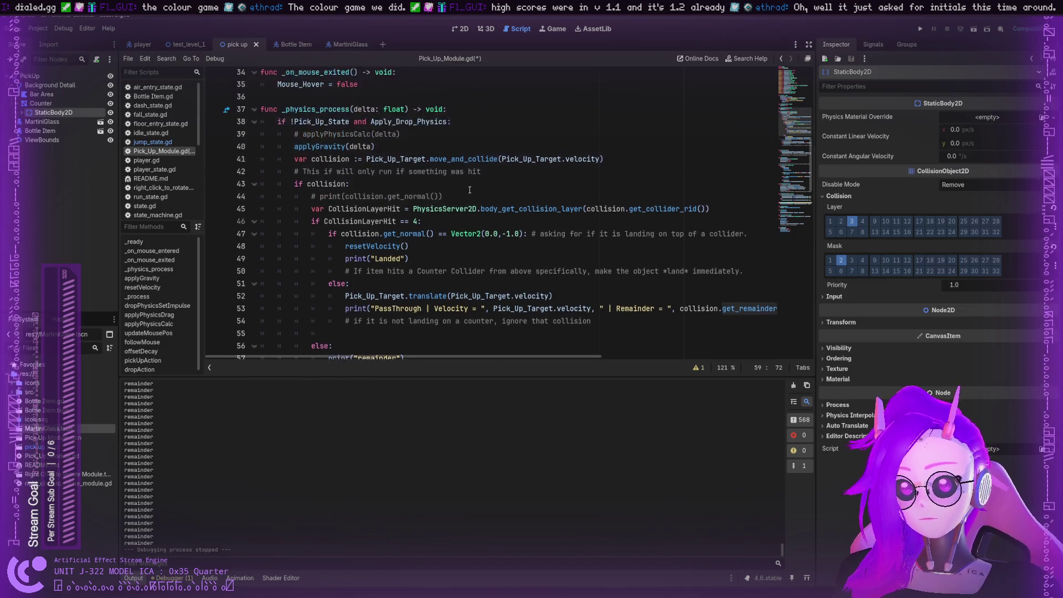
pyautogui.moveTo(387, 197)
pyautogui.mouseDown()
pyautogui.moveTo(481, 209)
pyautogui.moveTo(606, 197)
pyautogui.mouseUp()
pyautogui.click(610, 197)
pyautogui.scroll(-1, 609, 197)
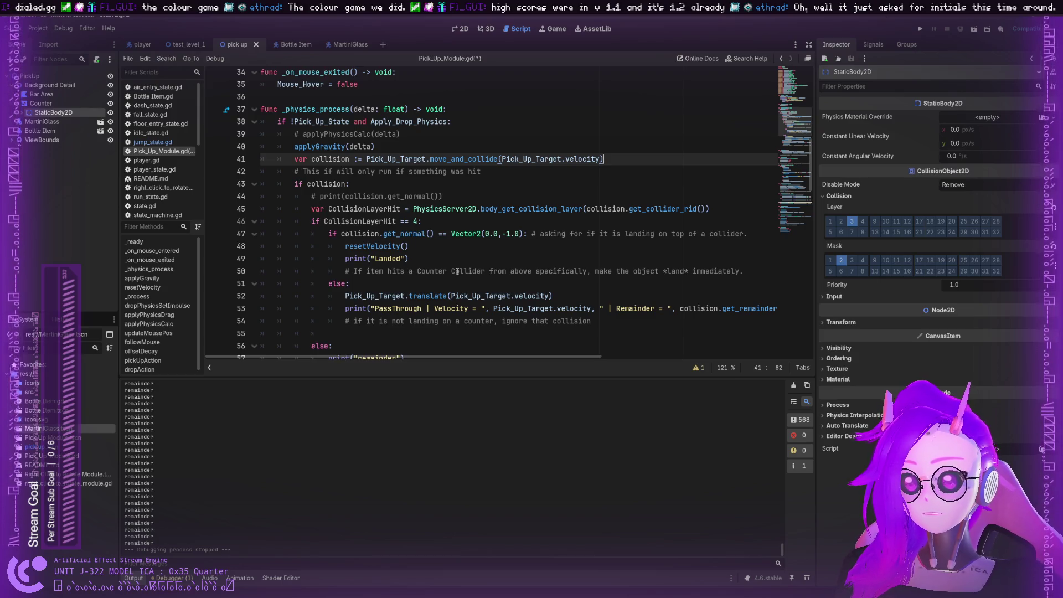
pyautogui.scroll(-2, 456, 273)
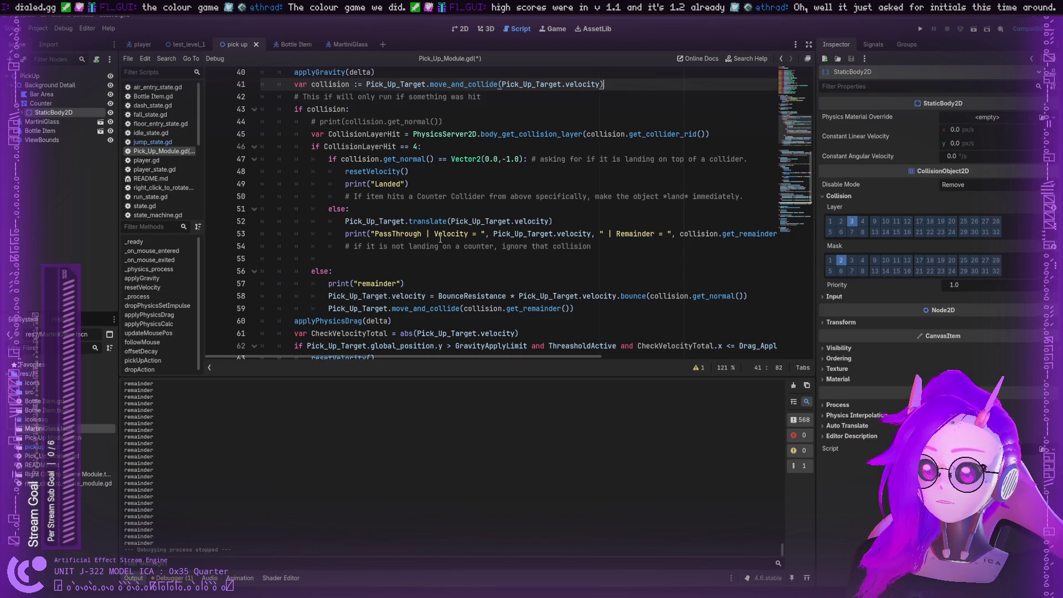
# Insert a new line below the translate call and type Pick_Up_Target., trying member names
pyautogui.click(560, 222)
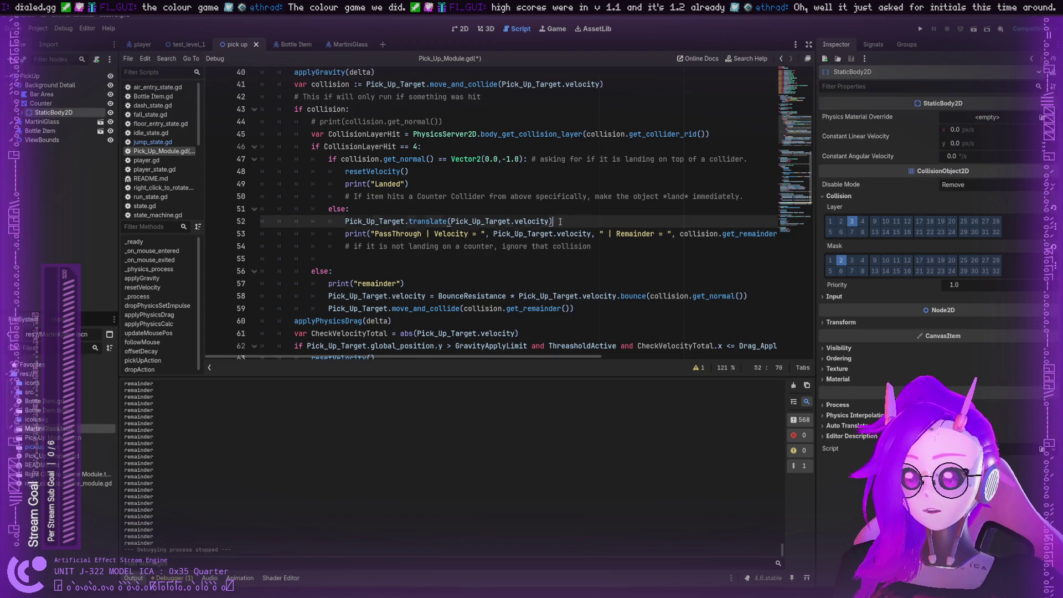
pyautogui.press('Return')
pyautogui.write('Pick')
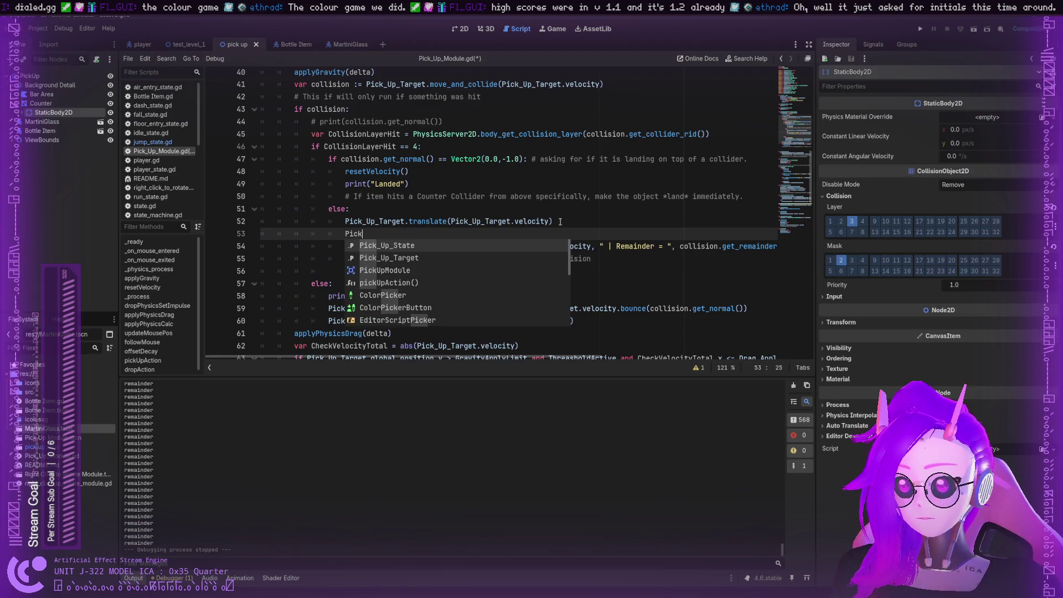
pyautogui.write('_Up_')
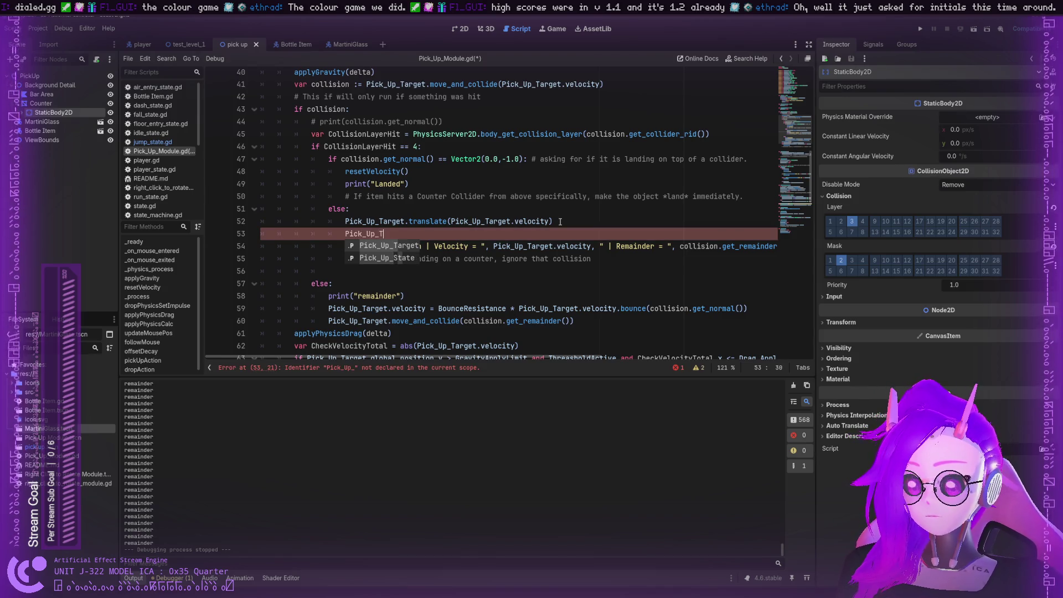
pyautogui.write('Target.')
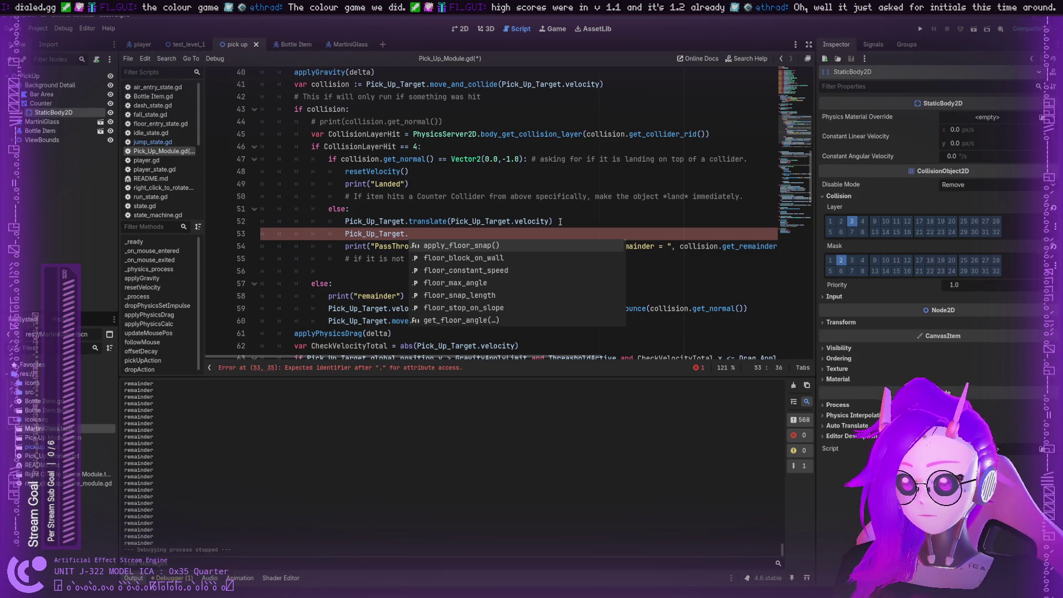
pyautogui.write('tar')
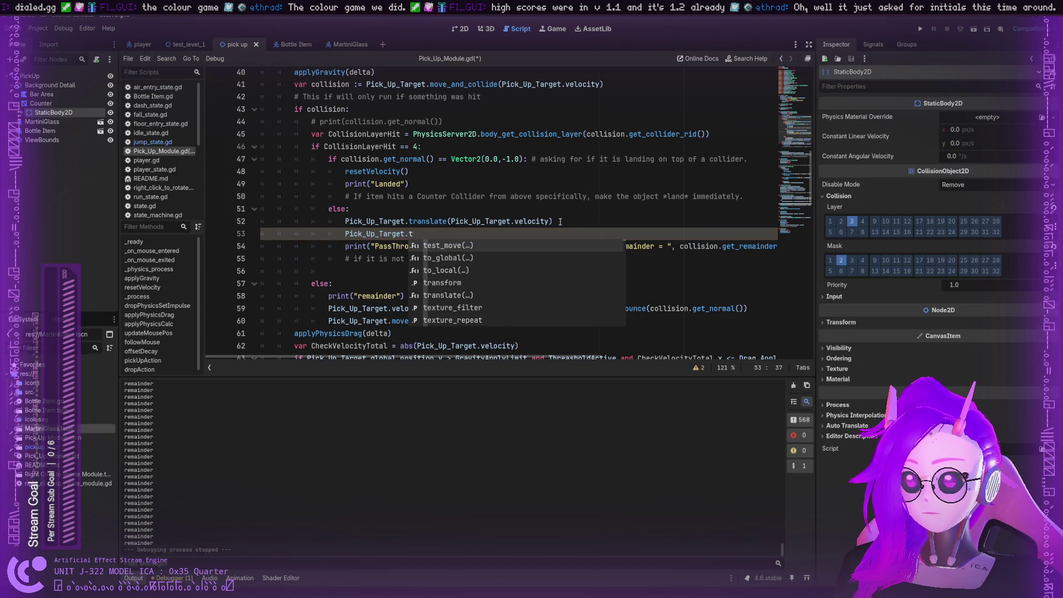
pyautogui.press('BackSpace')
pyautogui.press('BackSpace')
pyautogui.press('BackSpace')
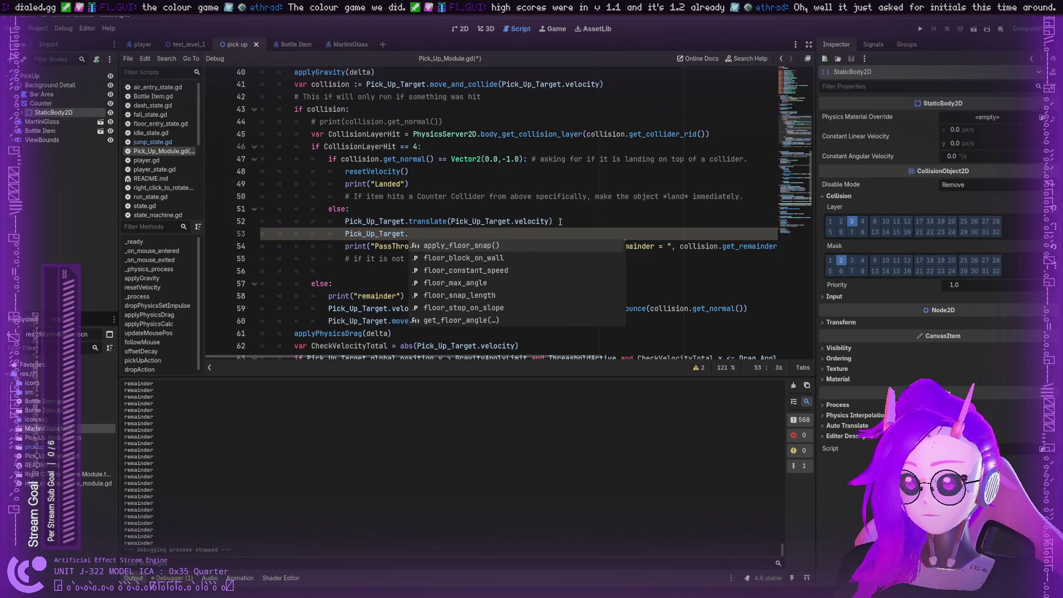
pyautogui.write('mov')
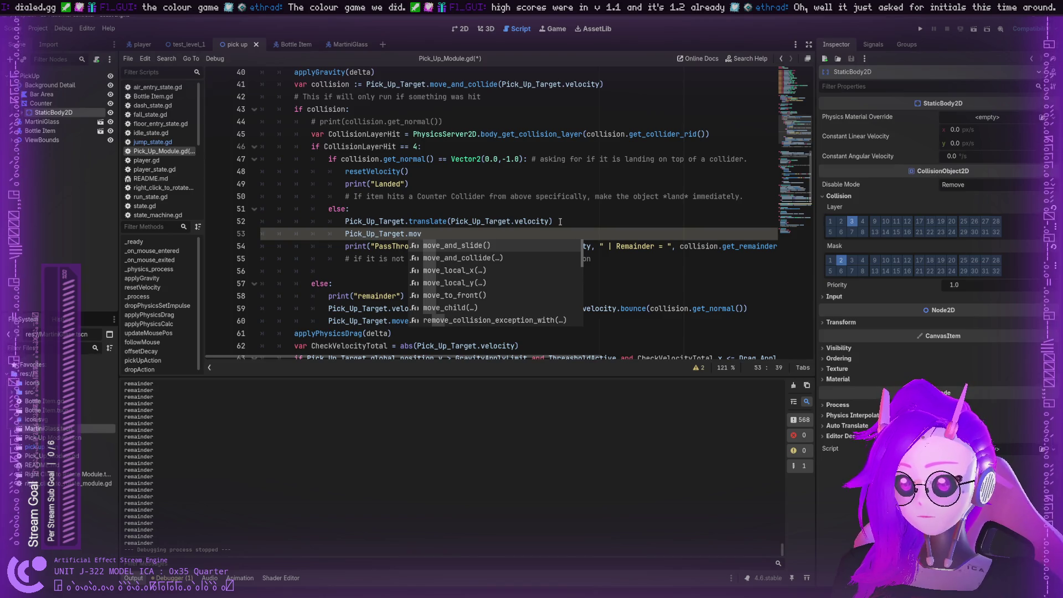
pyautogui.press('BackSpace')
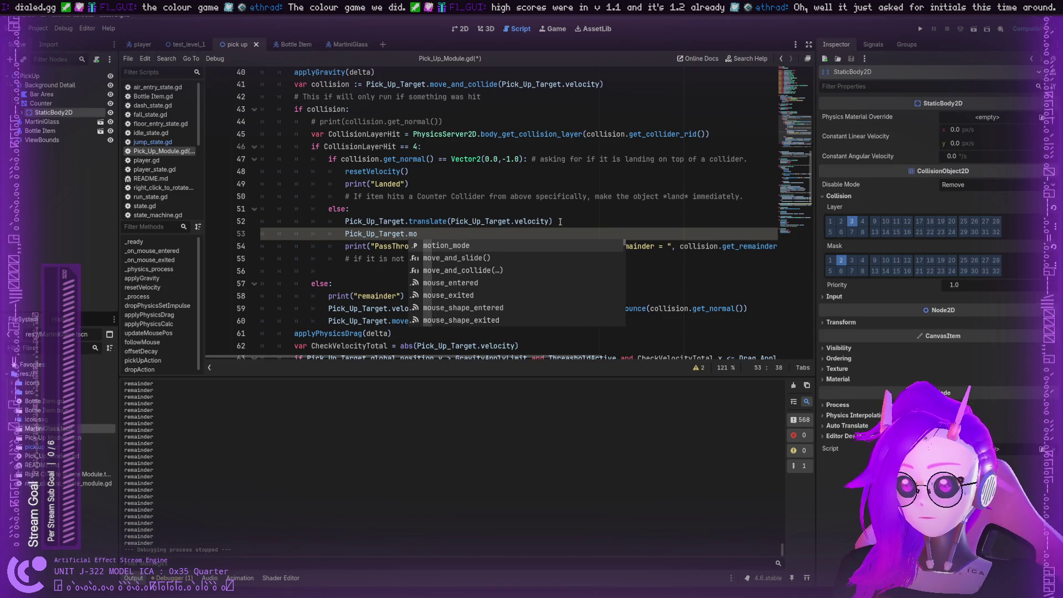
pyautogui.press('BackSpace')
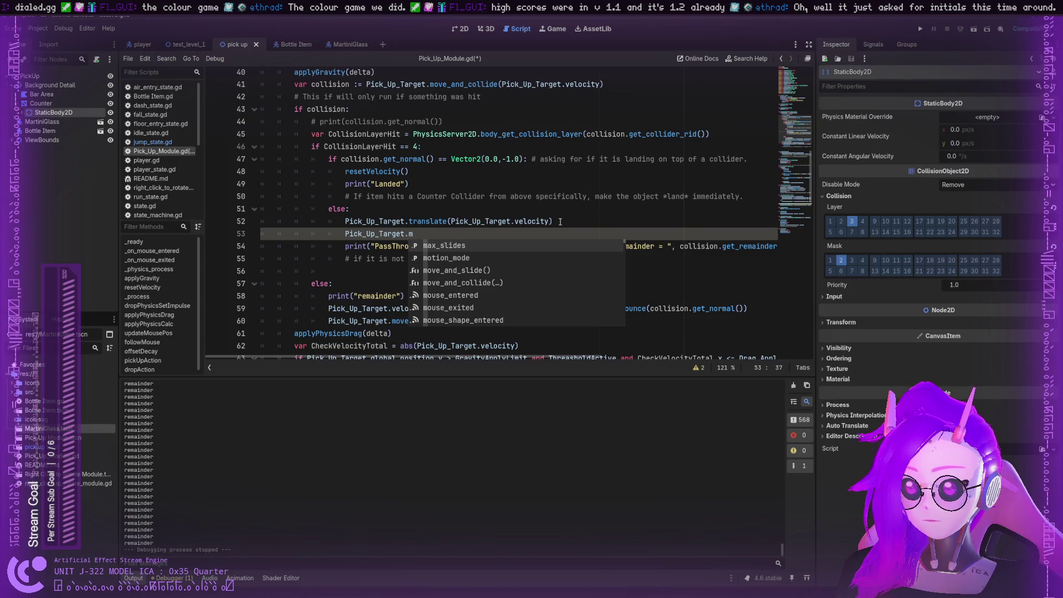
pyautogui.press('BackSpace')
# Complete it as Pick_Up_Target.global_position and open the Node2D documentation for translate
pyautogui.write('global')
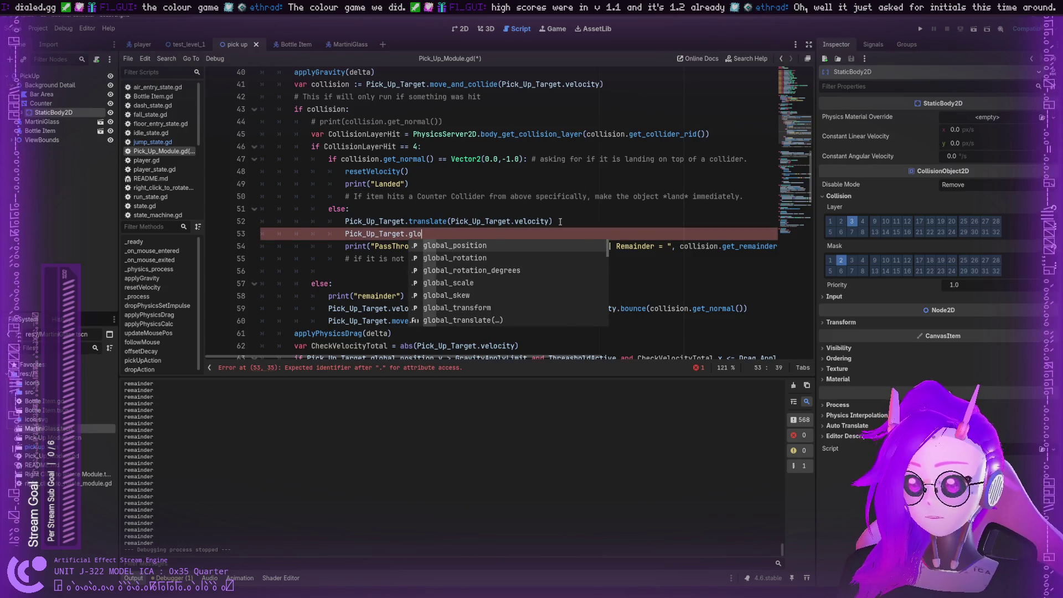
pyautogui.press('Return')
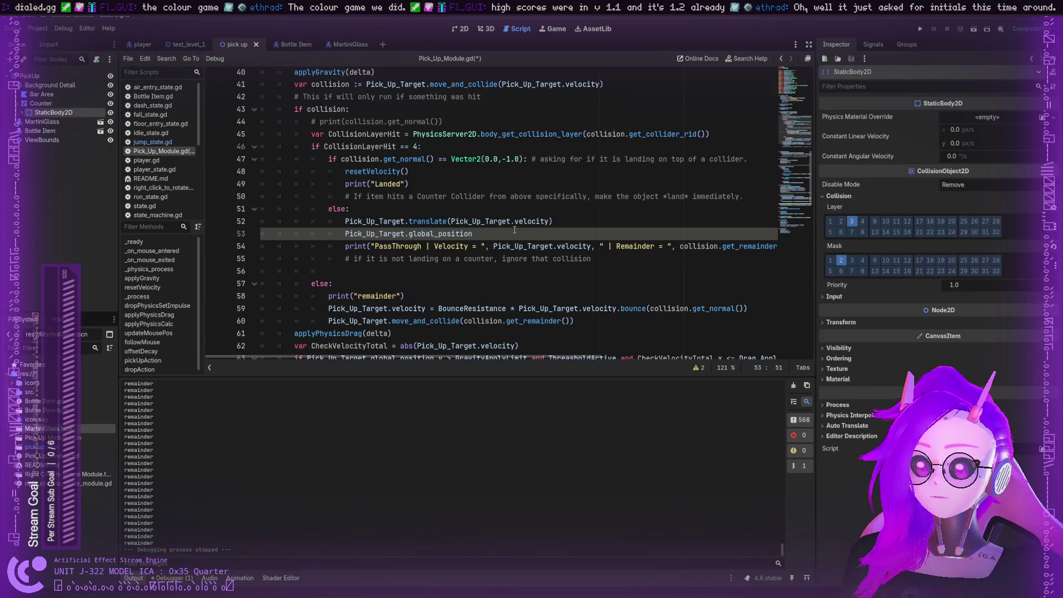
pyautogui.click(425, 221)
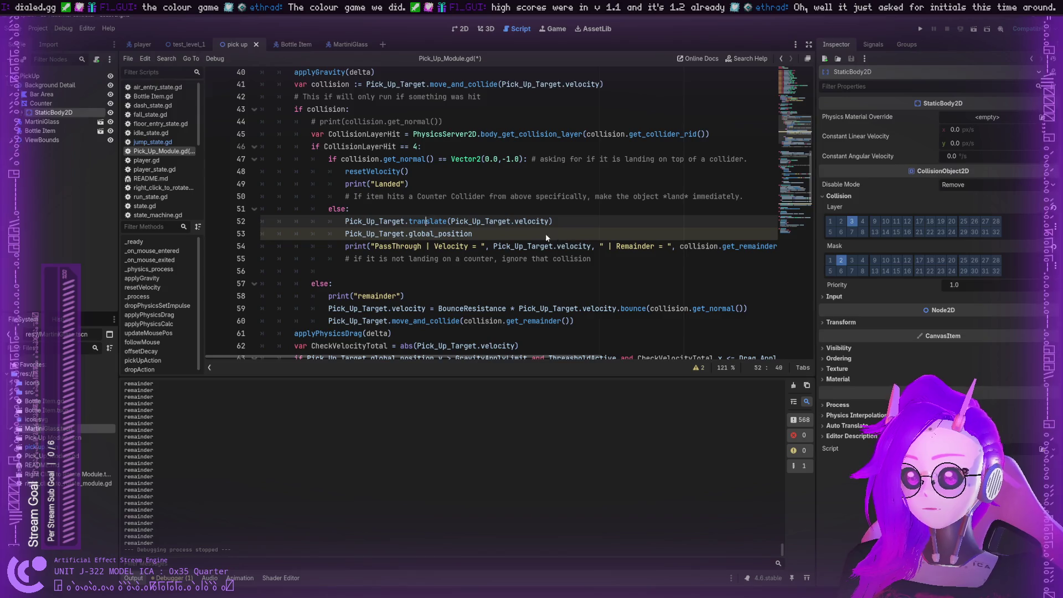
pyautogui.hotkey('alt', 'F1')
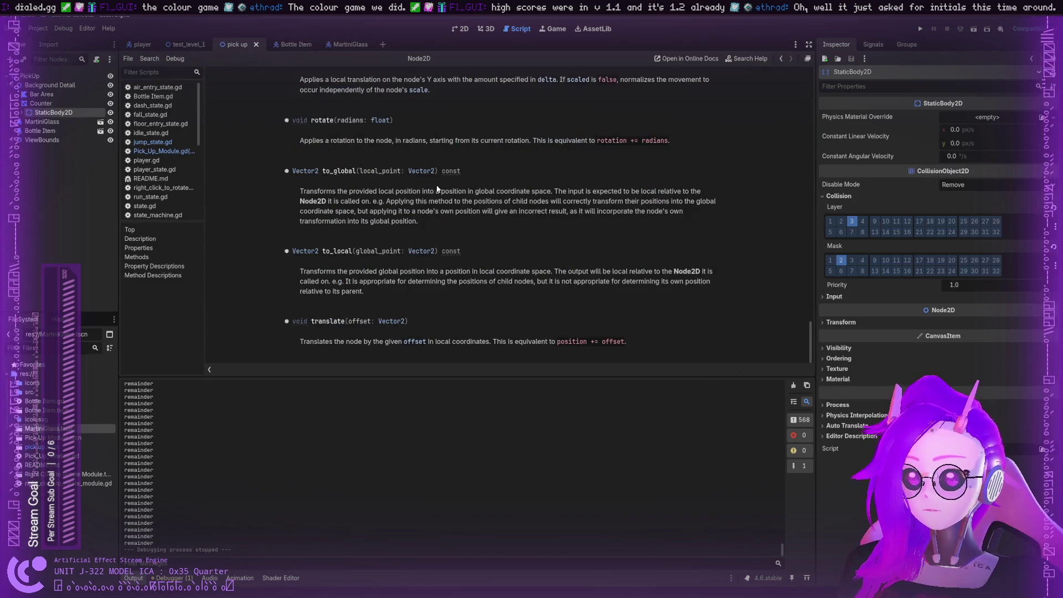
# Highlight the position += offset note, then delete the unfinished Pick_Up_Target.global_position line 53 in Pick_Up_Module.gd
pyautogui.moveTo(571, 347); pyautogui.dragTo(613, 343)
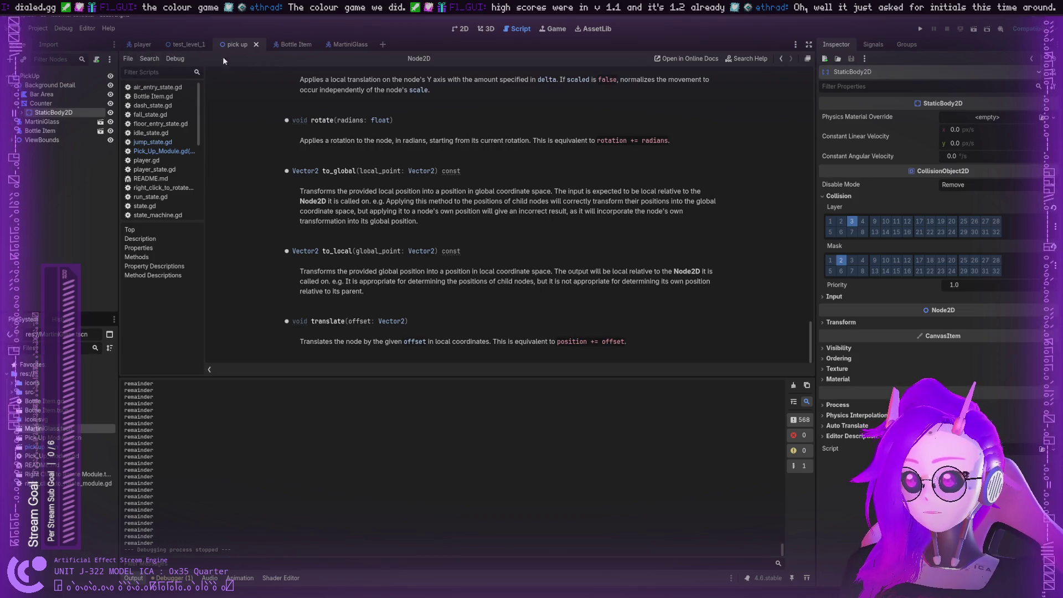
pyautogui.click(161, 151)
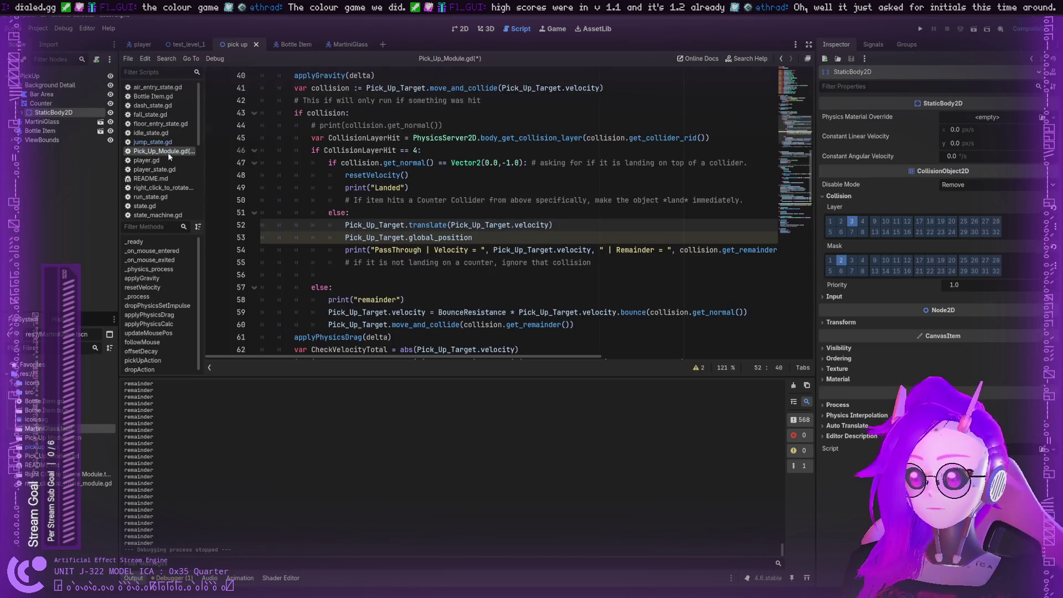
pyautogui.doubleClick(454, 237)
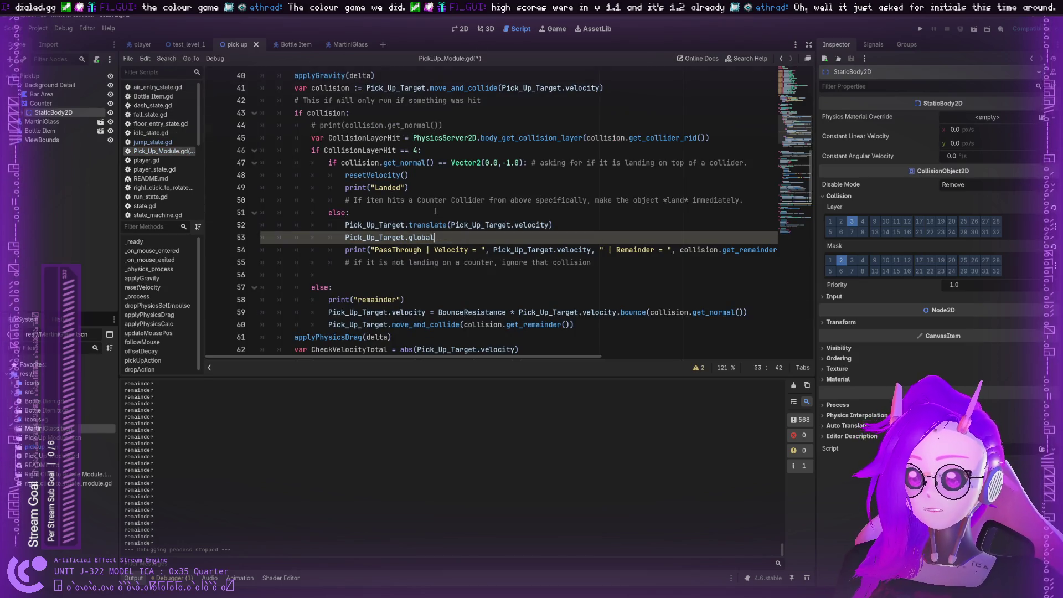
pyautogui.write('mov')
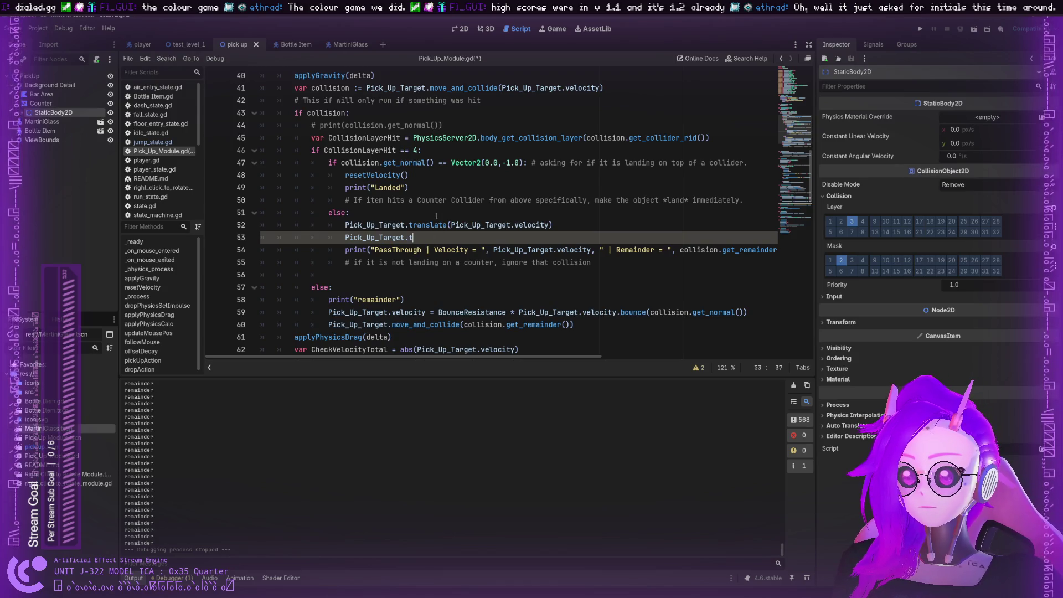
pyautogui.press('BackSpace')
pyautogui.press('BackSpace')
pyautogui.press('BackSpace')
pyautogui.write('o')
pyautogui.press('BackSpace')
pyautogui.press('BackSpace')
pyautogui.press('BackSpace')
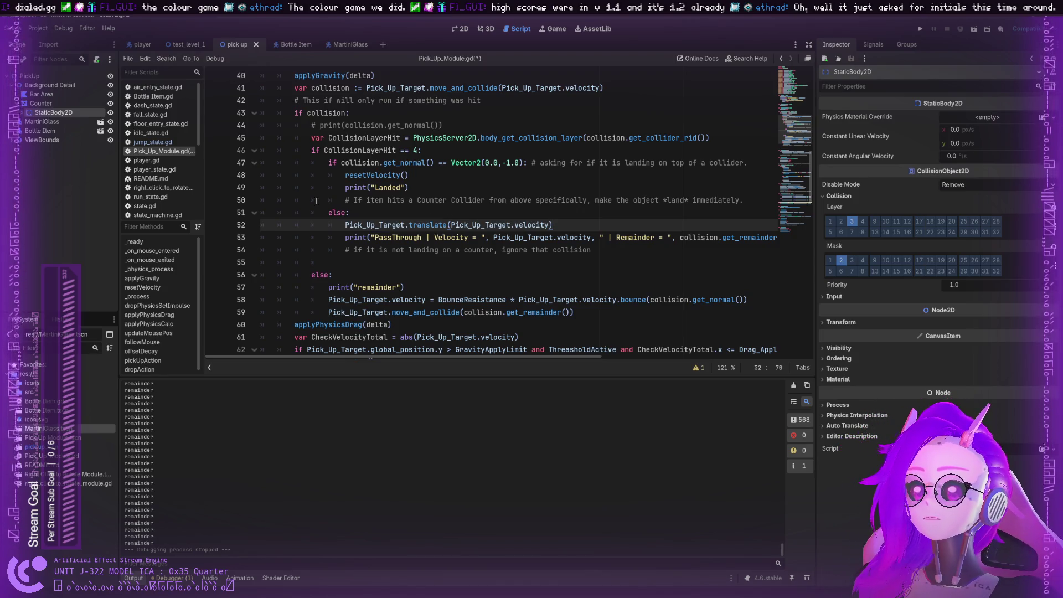
pyautogui.click(183, 47)
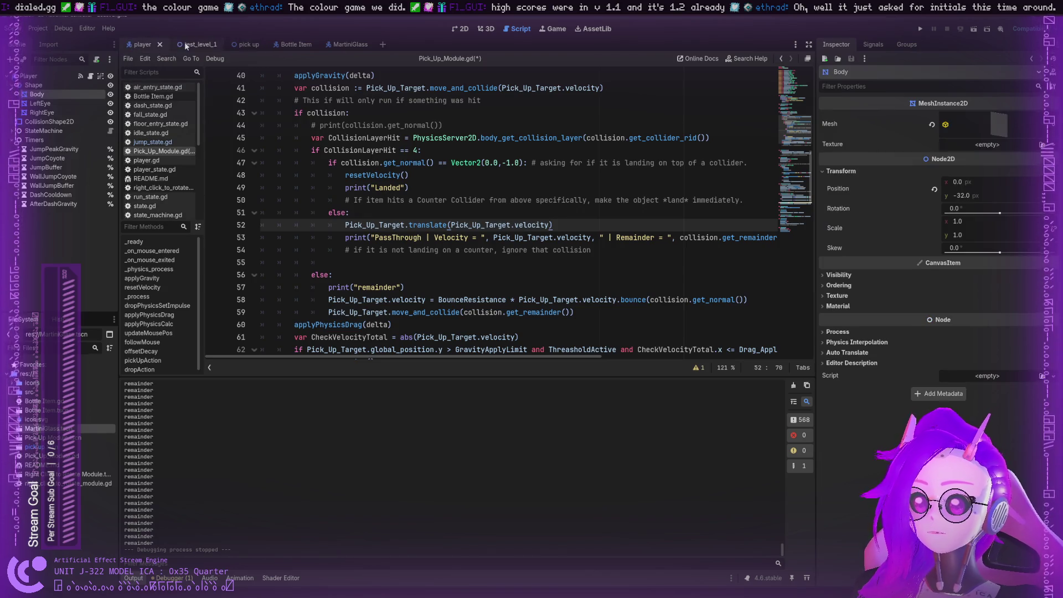
pyautogui.click(462, 28)
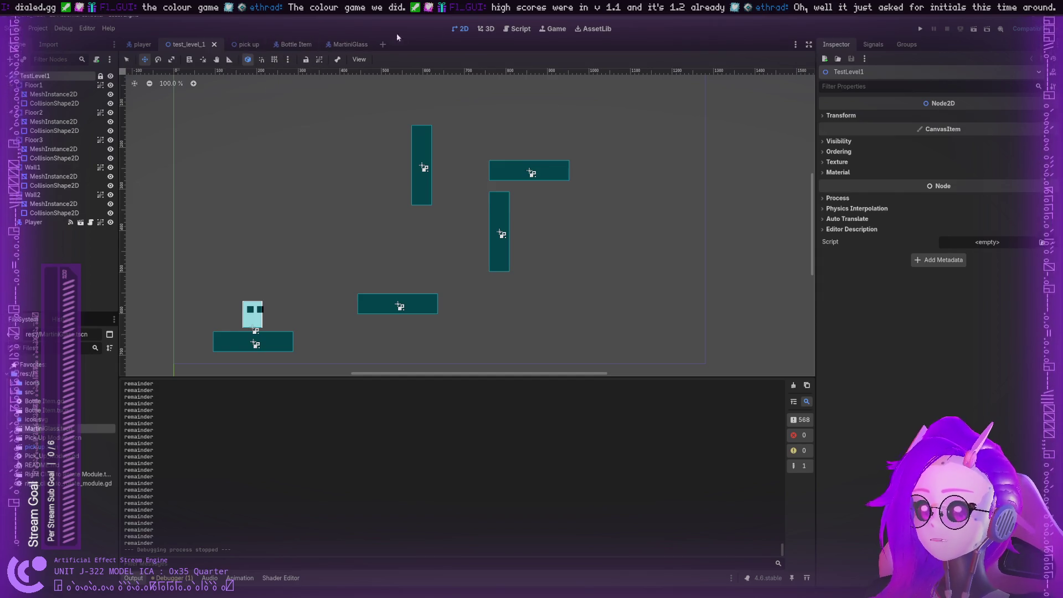
pyautogui.click(512, 28)
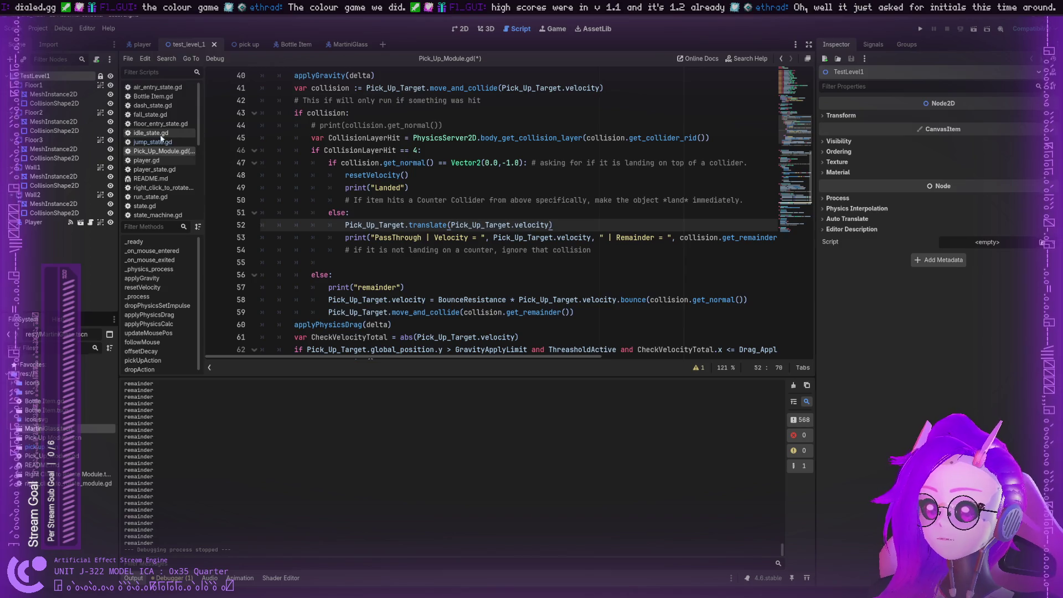
pyautogui.click(147, 96)
pyautogui.click(147, 107)
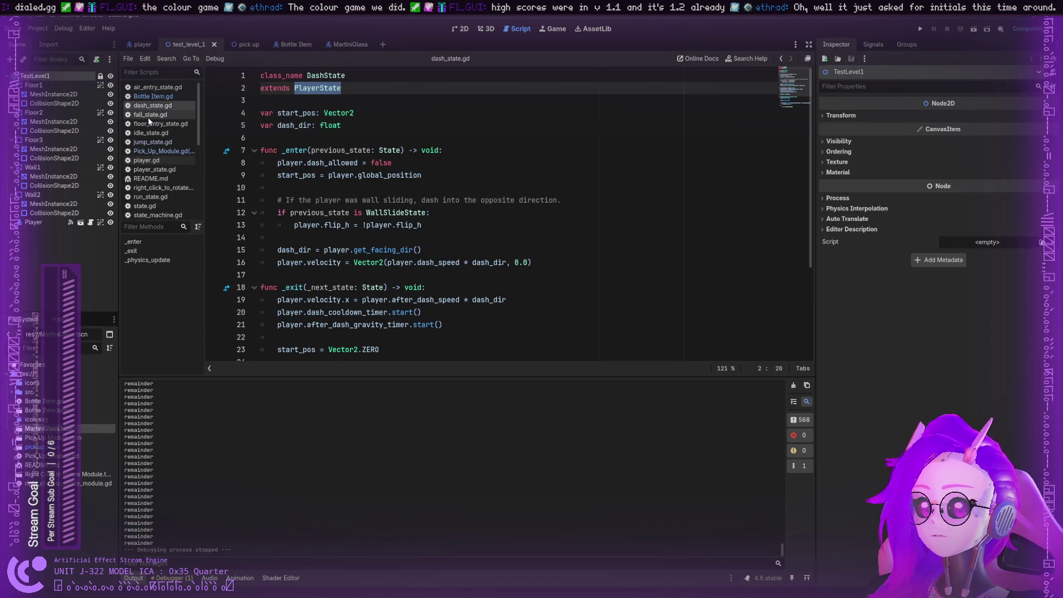
pyautogui.click(149, 116)
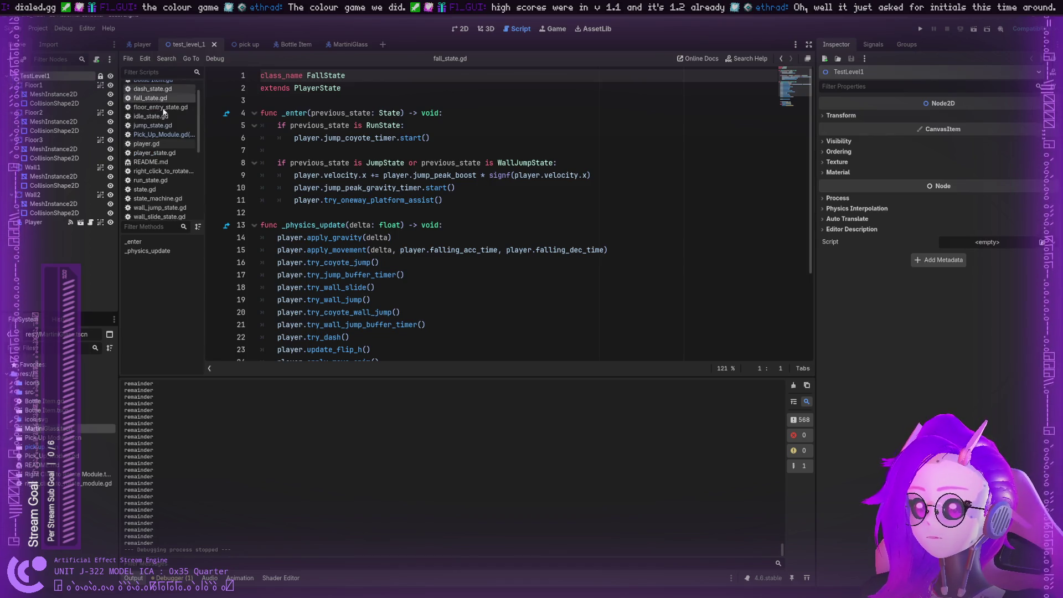
pyautogui.click(163, 91)
pyautogui.scroll(-2, 161, 114)
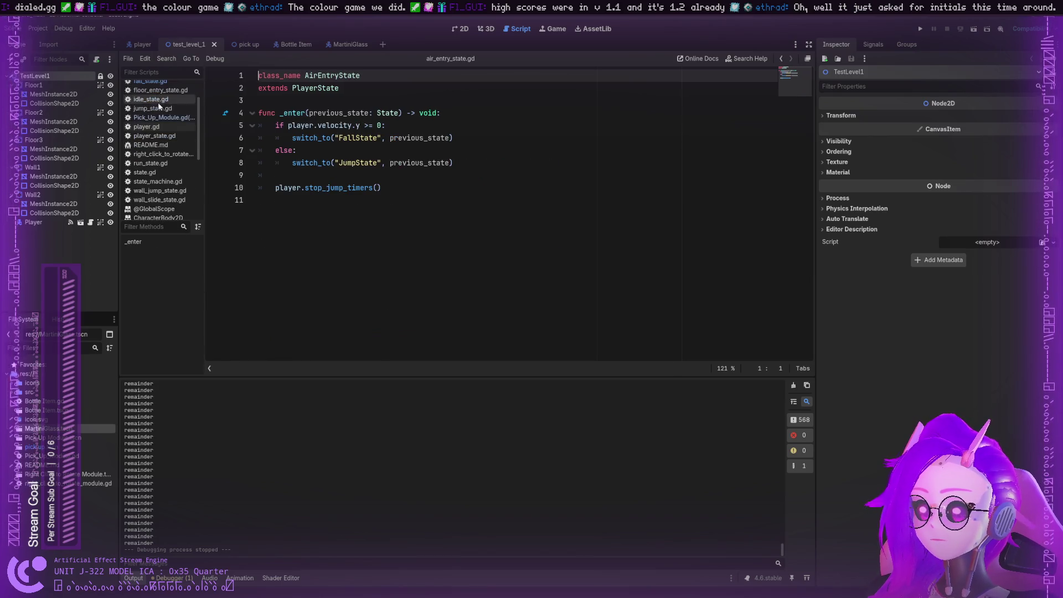
pyautogui.click(165, 128)
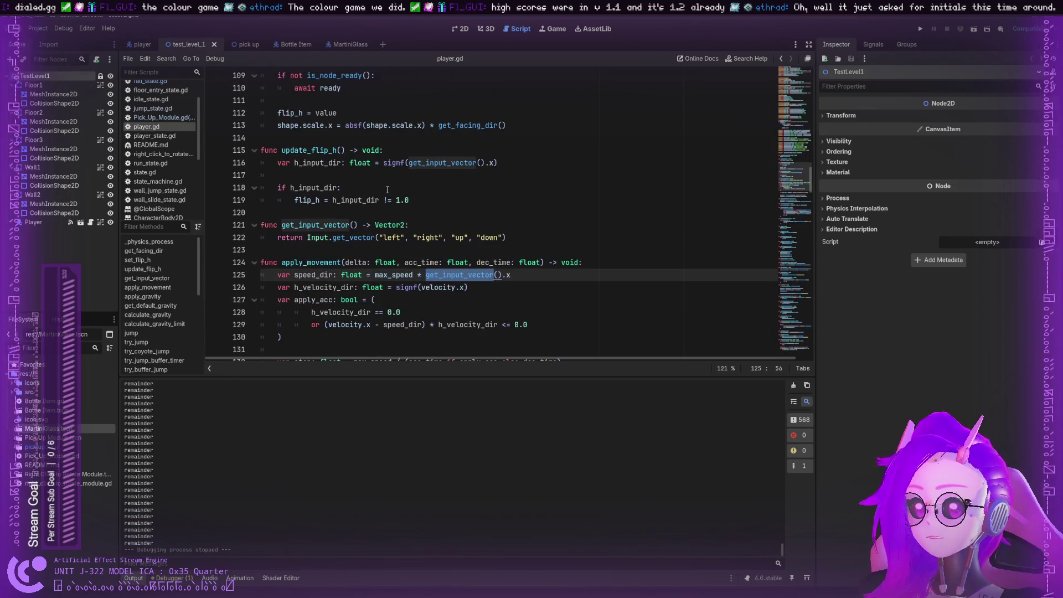
pyautogui.scroll(-5, 388, 227)
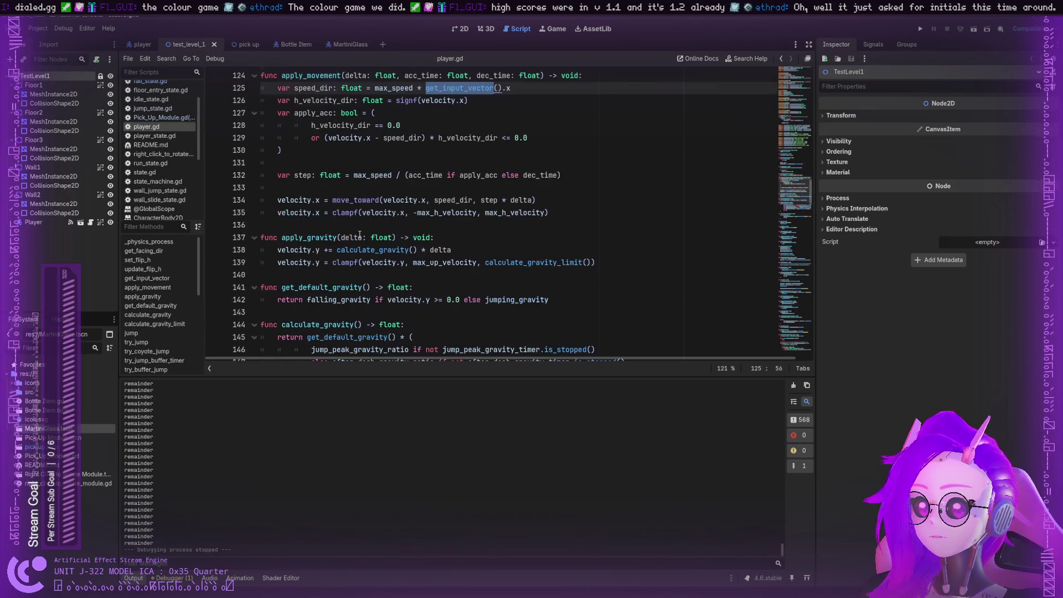
pyautogui.scroll(-4, 359, 233)
pyautogui.scroll(-4, 357, 231)
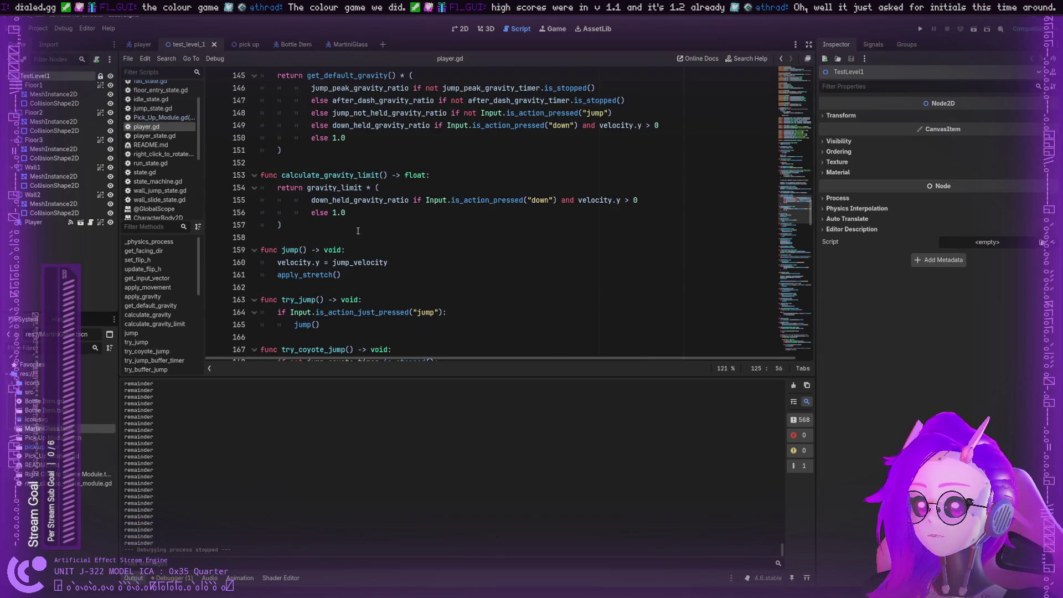
pyautogui.scroll(3, 346, 206)
pyautogui.scroll(-5, 345, 206)
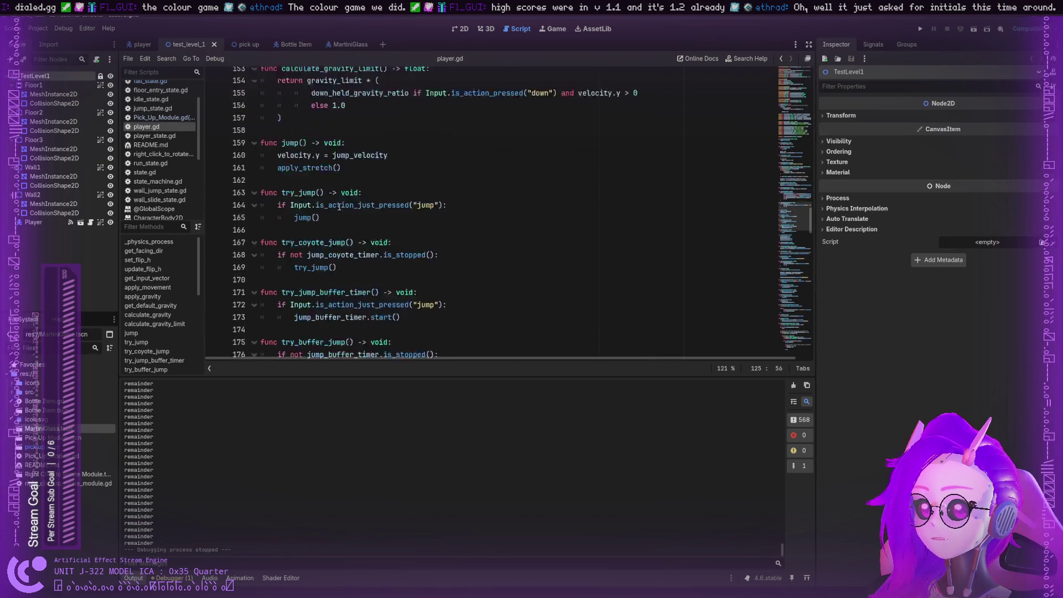
pyautogui.doubleClick(282, 151)
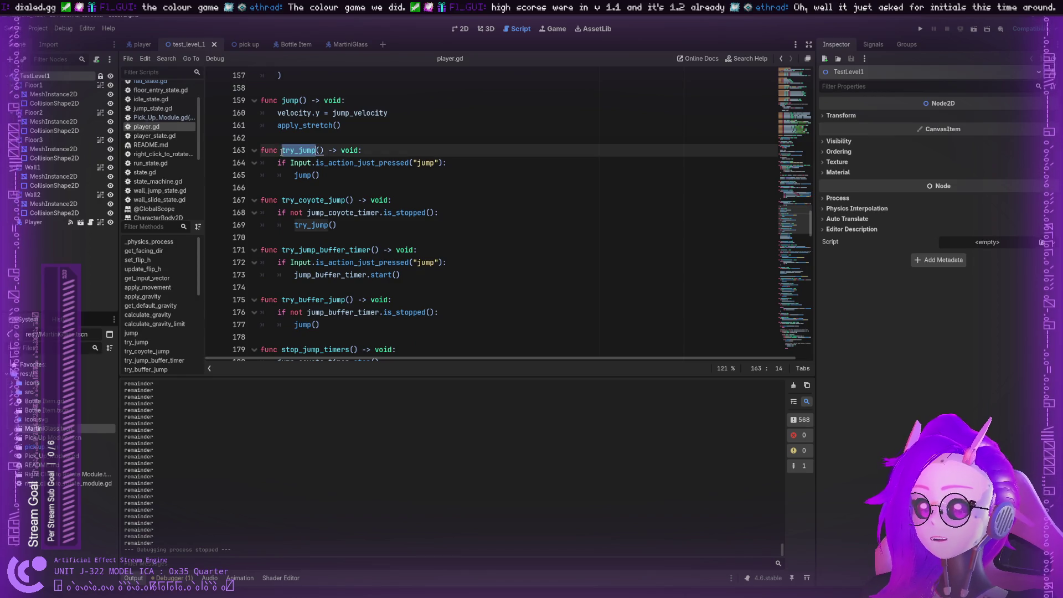
pyautogui.doubleClick(314, 199)
pyautogui.scroll(-1, 311, 201)
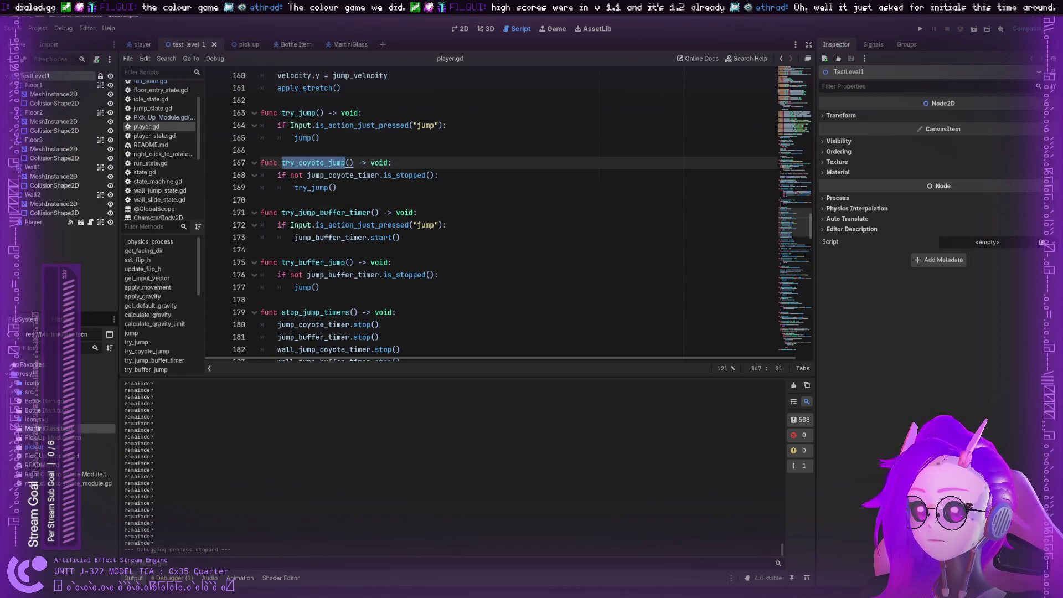
pyautogui.click(307, 204)
pyautogui.scroll(-5, 307, 205)
pyautogui.scroll(-2, 306, 205)
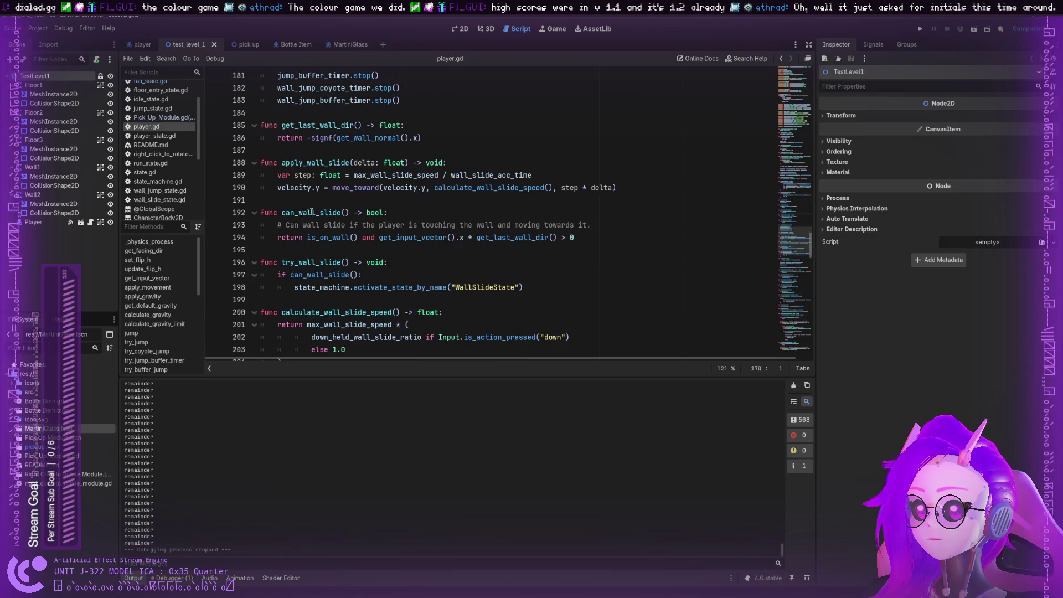
pyautogui.scroll(-10, 312, 213)
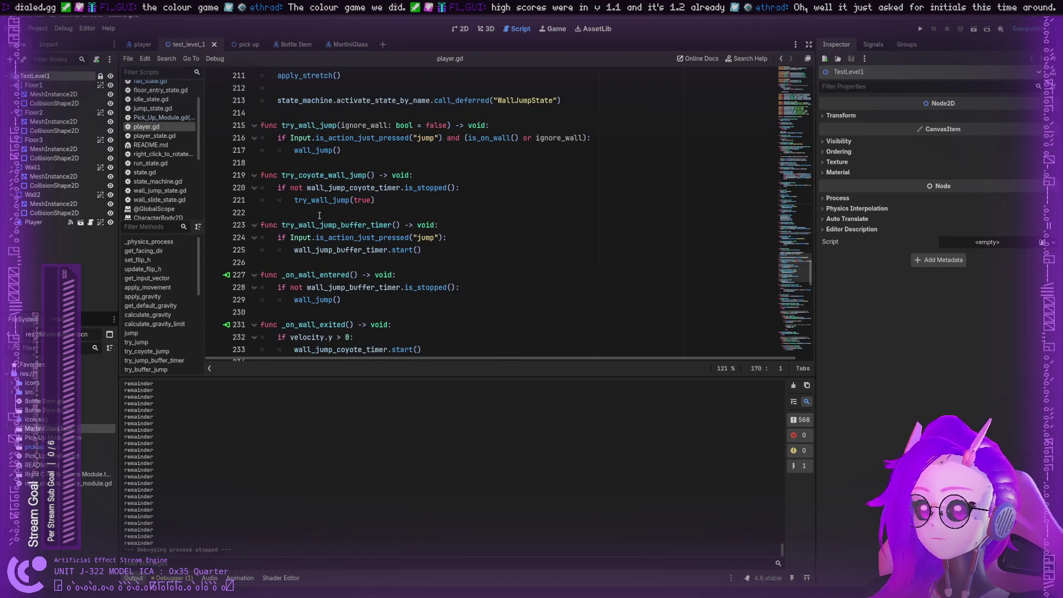
pyautogui.scroll(-4, 319, 215)
pyautogui.scroll(-3, 319, 216)
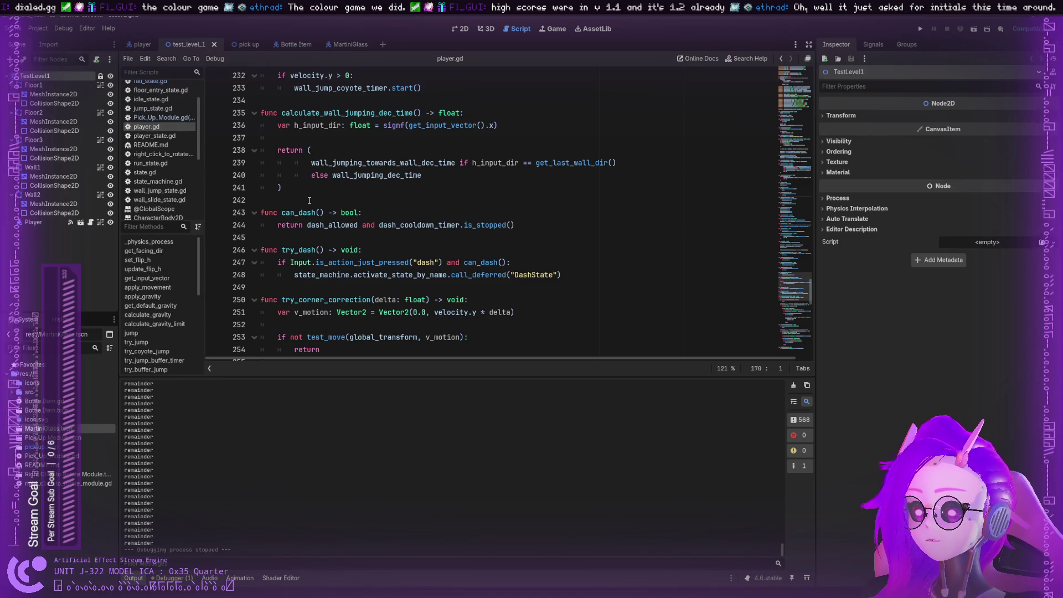
pyautogui.scroll(-4, 297, 222)
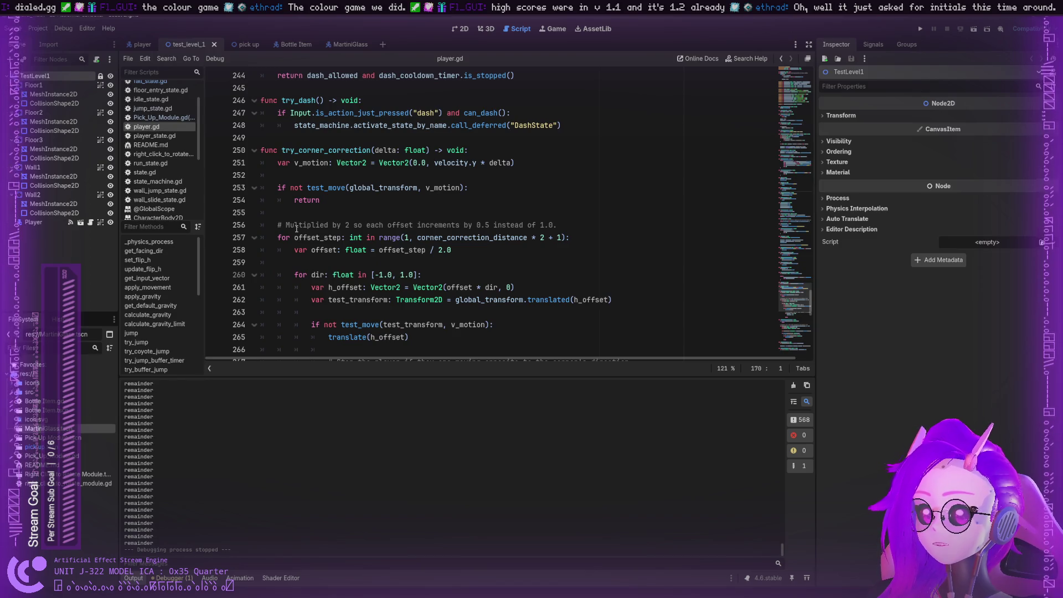
pyautogui.scroll(-7, 296, 226)
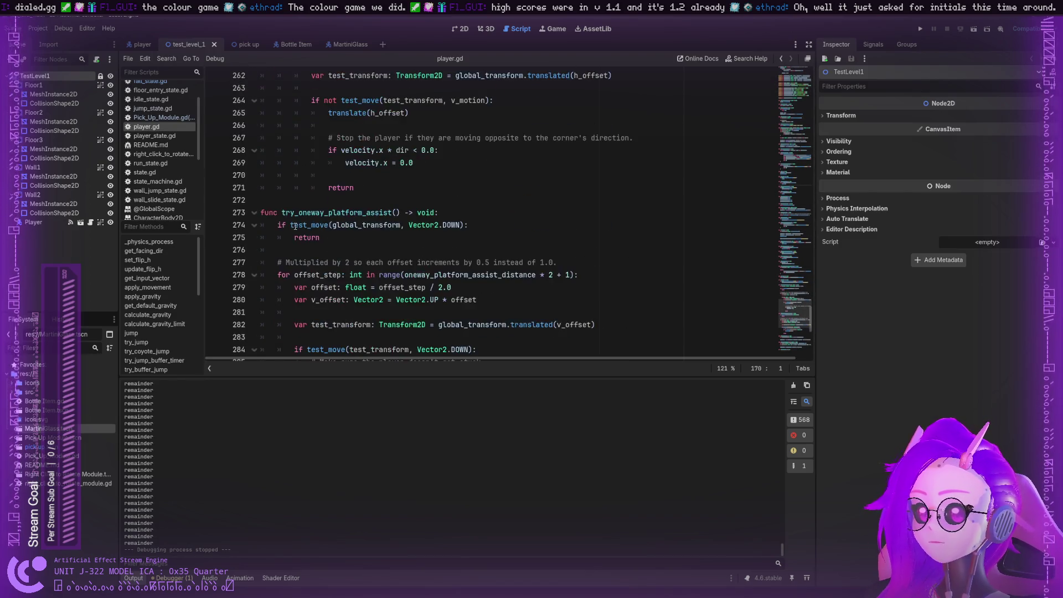
pyautogui.scroll(-7, 295, 226)
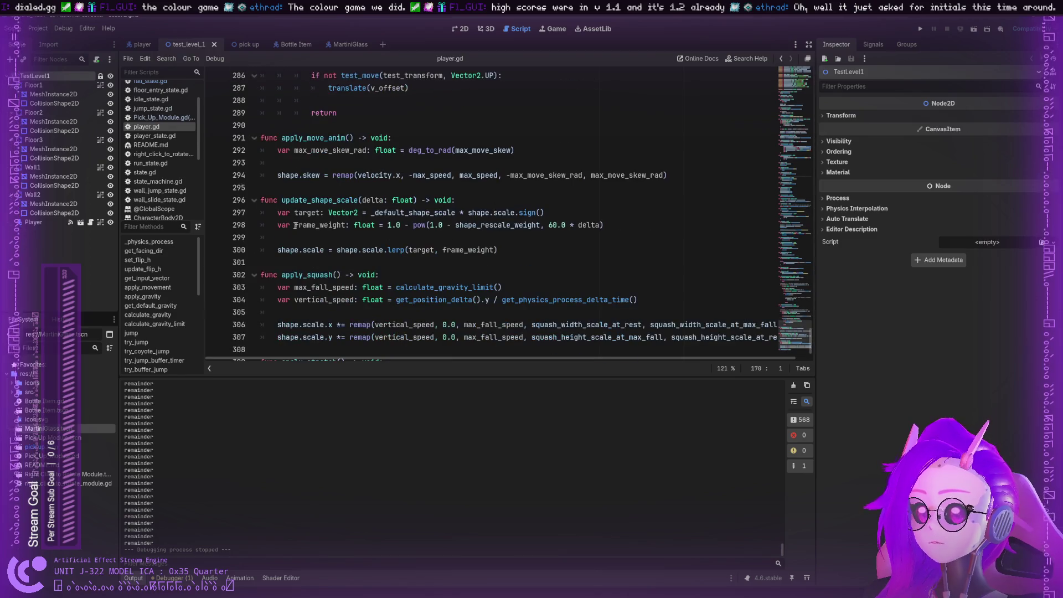
pyautogui.scroll(-1, 295, 224)
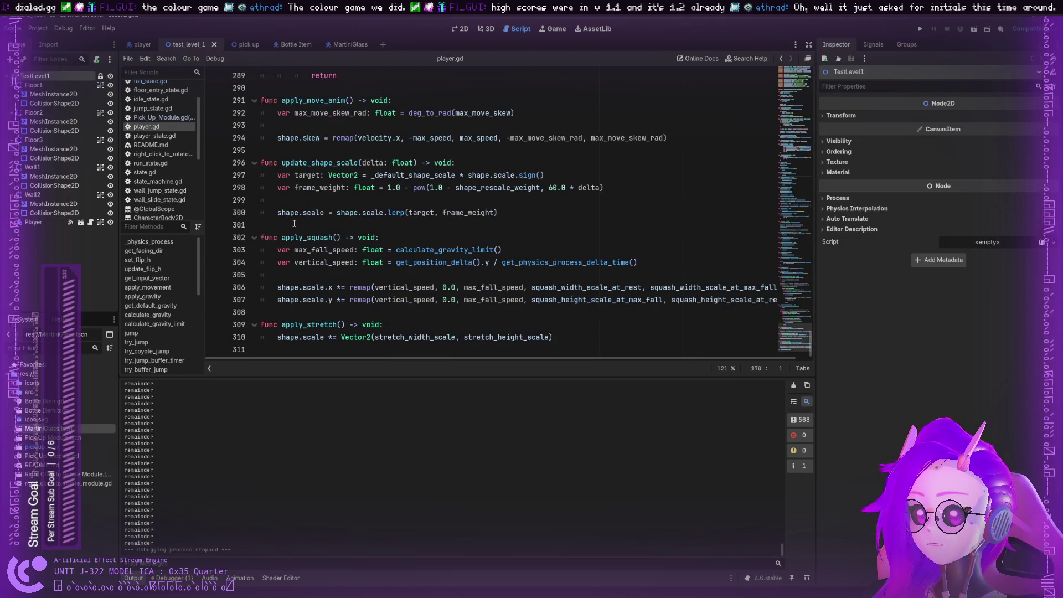
pyautogui.scroll(20, 294, 223)
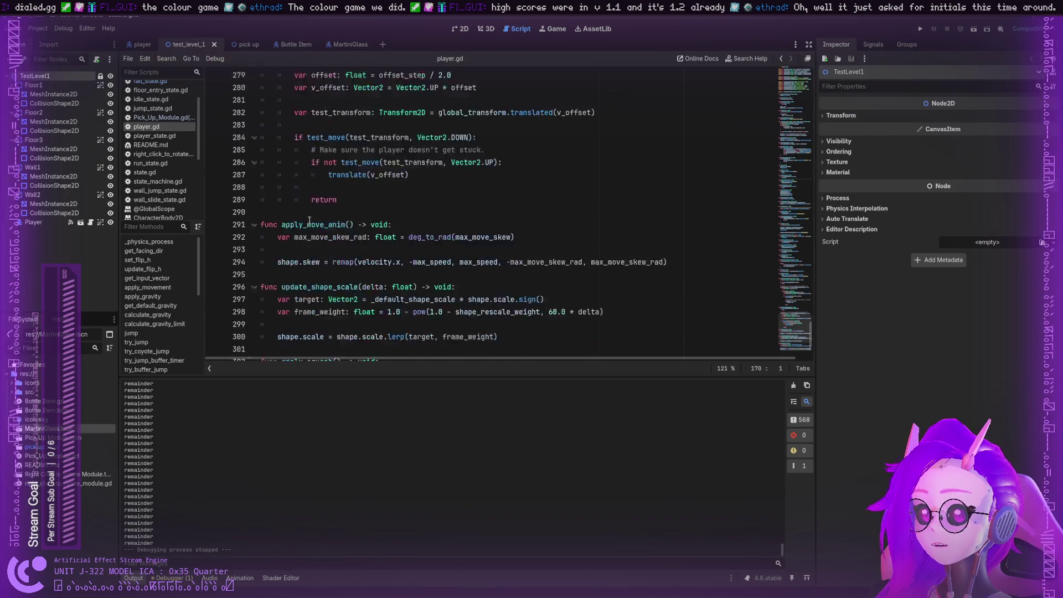
pyautogui.scroll(16, 303, 213)
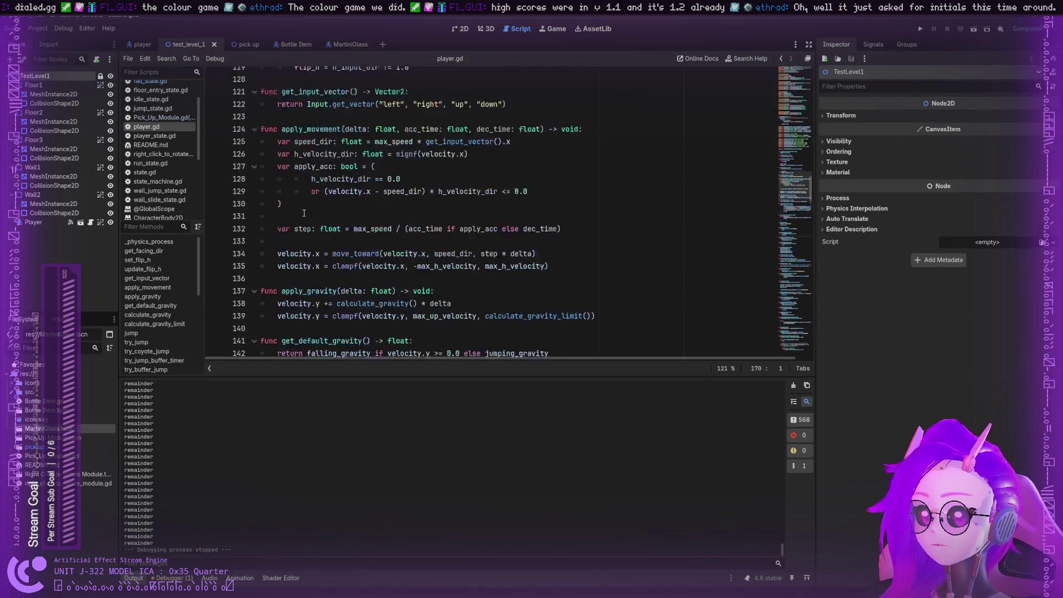
pyautogui.doubleClick(303, 215)
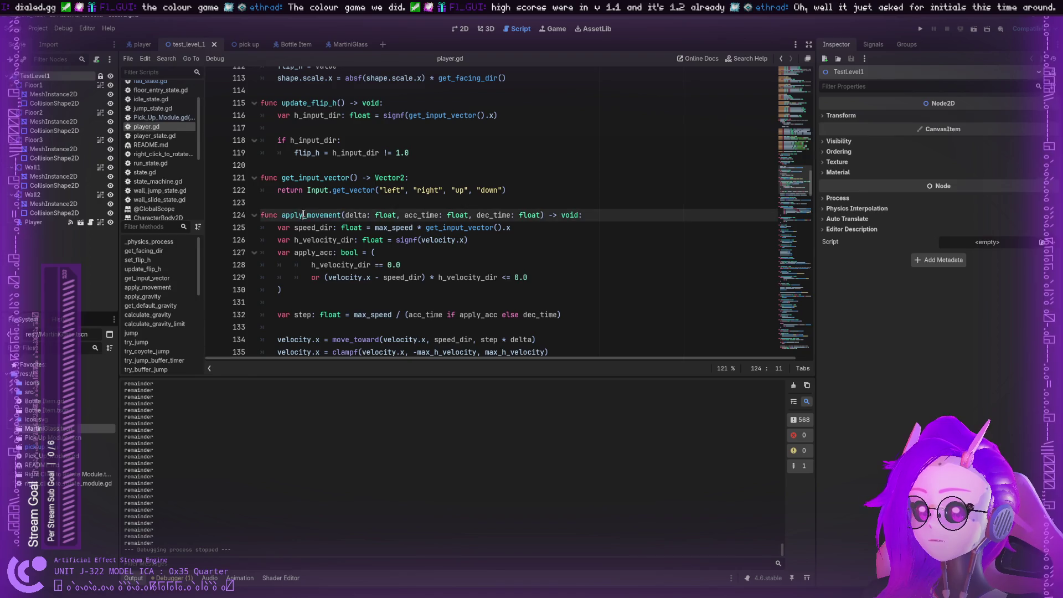
pyautogui.scroll(1, 303, 214)
pyautogui.doubleClick(302, 215)
pyautogui.scroll(2, 304, 210)
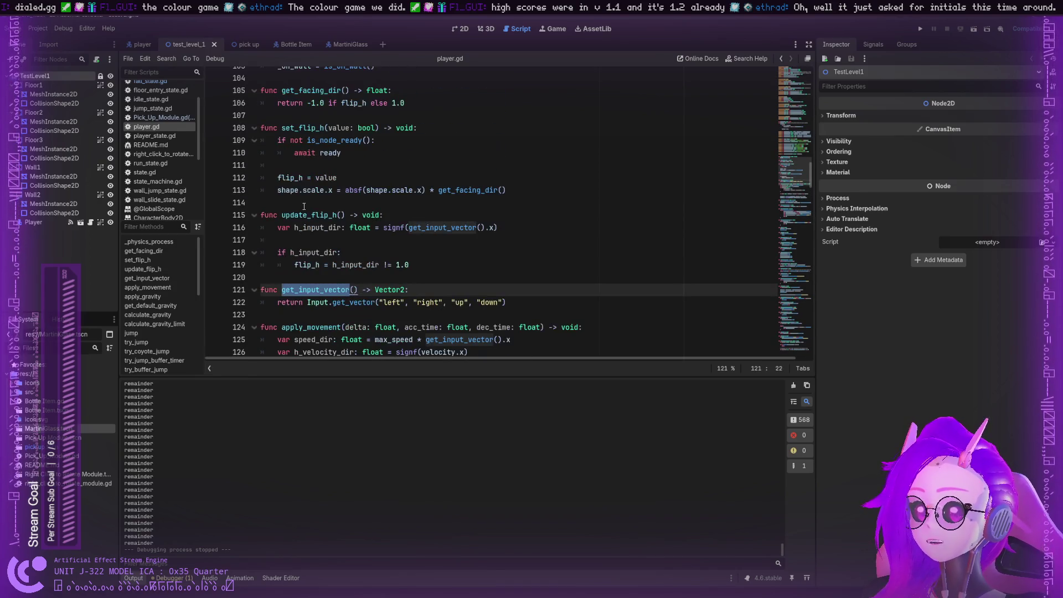
pyautogui.scroll(2, 304, 207)
pyautogui.doubleClick(301, 202)
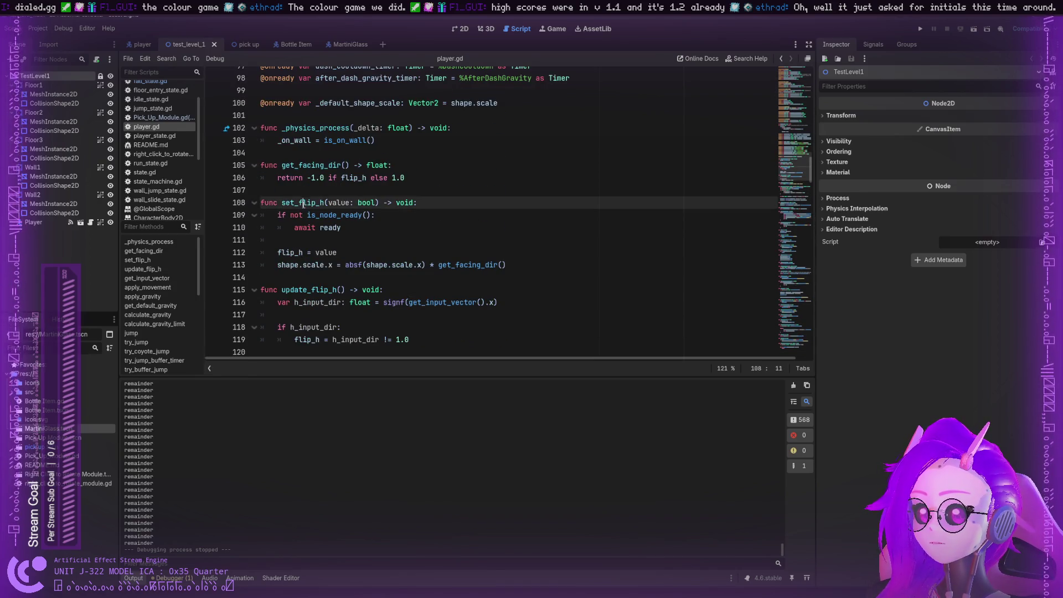
pyautogui.click(302, 164)
pyautogui.doubleClick(302, 164)
pyautogui.scroll(1, 301, 166)
pyautogui.scroll(-10, 301, 182)
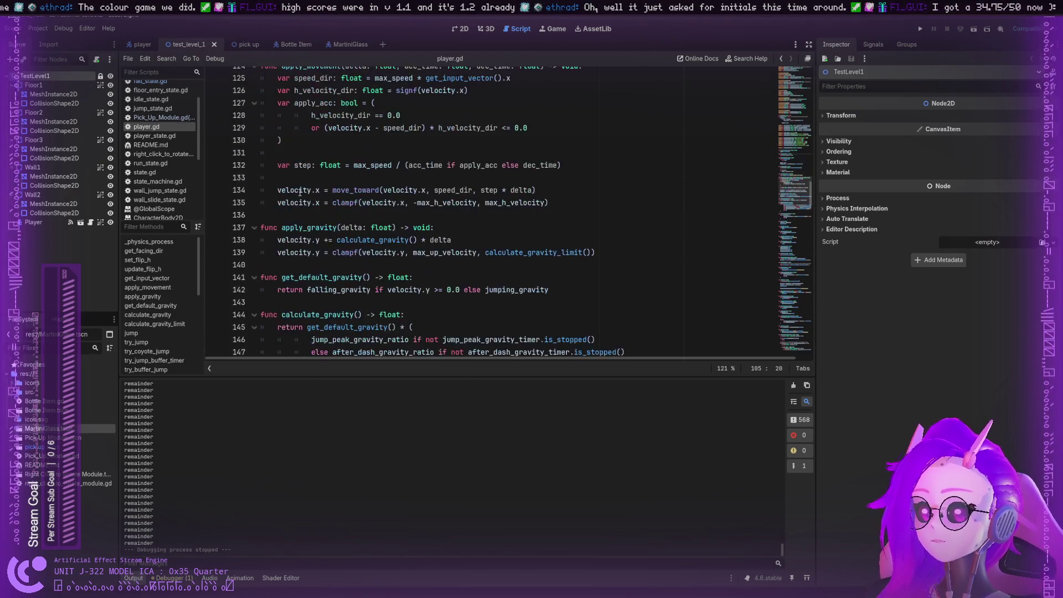
pyautogui.doubleClick(298, 228)
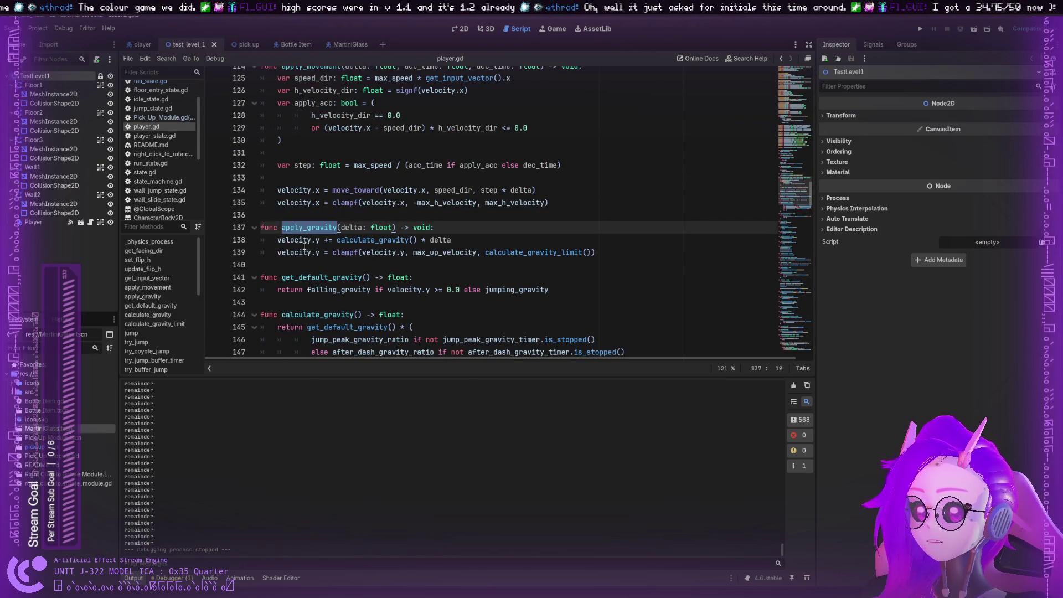
pyautogui.doubleClick(316, 277)
pyautogui.scroll(-1, 311, 265)
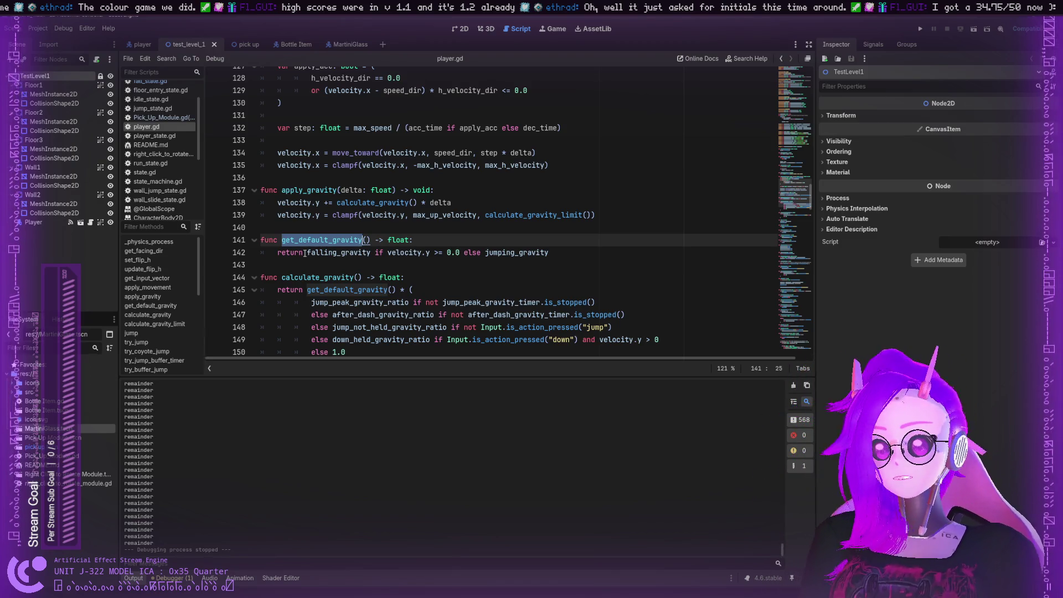
pyautogui.scroll(5, 295, 229)
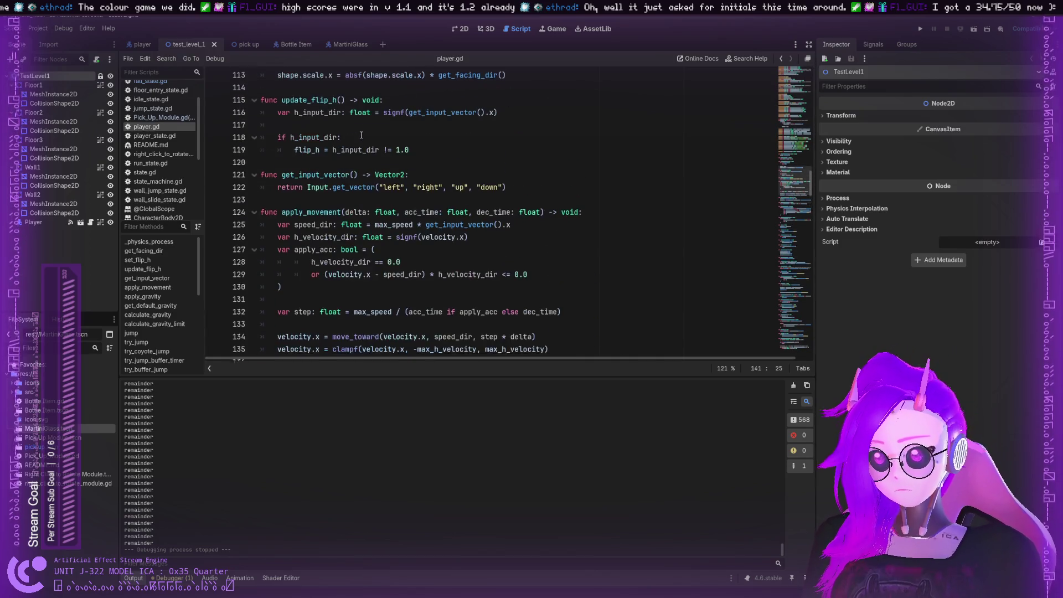
pyautogui.scroll(4, 361, 135)
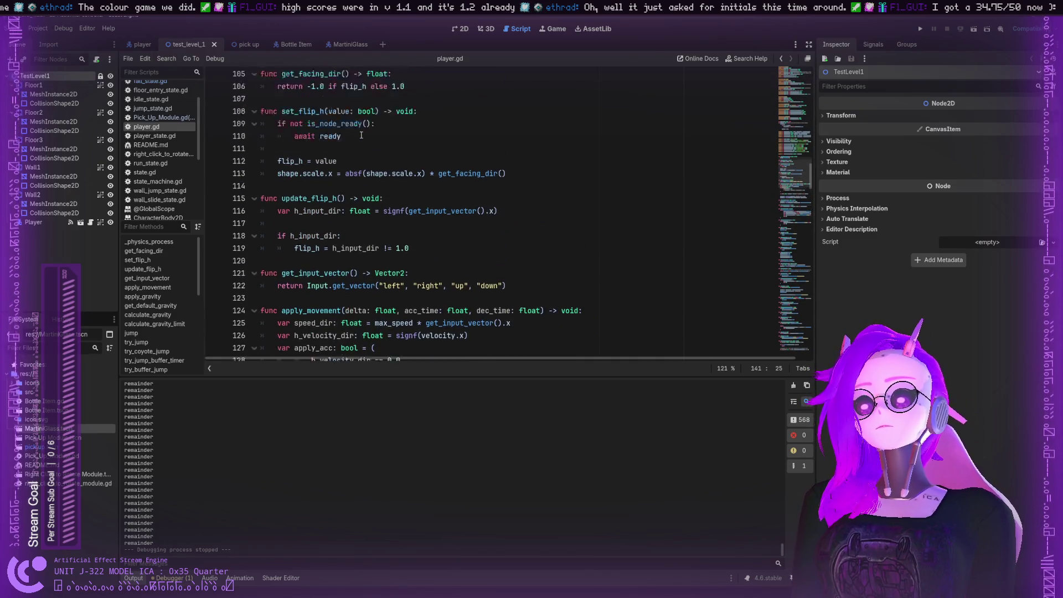
pyautogui.scroll(3, 361, 135)
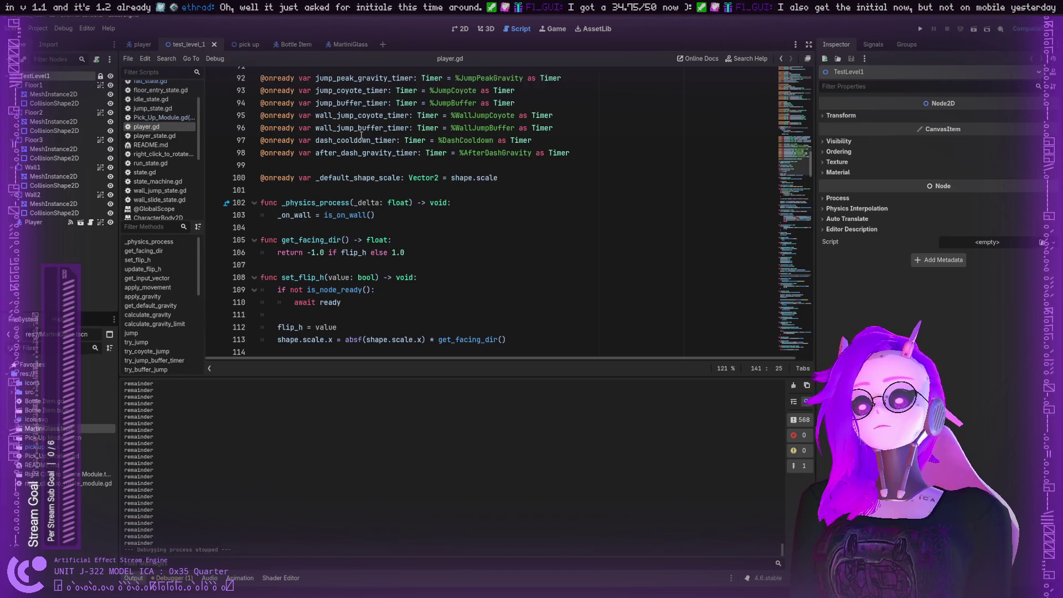
# Search player.gd for 'jump th' and 'Up', then clear the Find field
pyautogui.hotkey('ctrl', 'f')
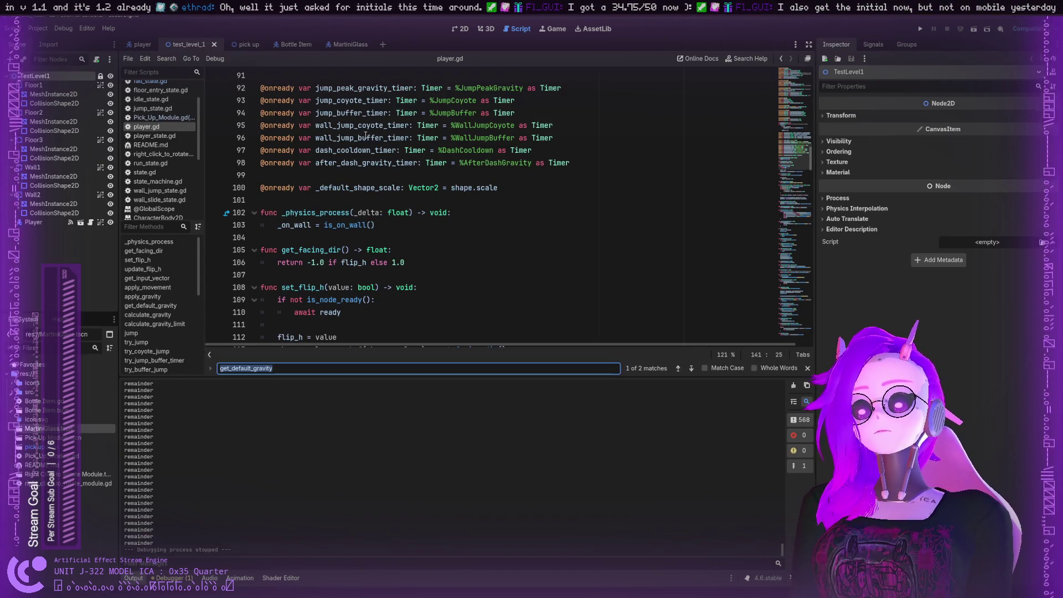
pyautogui.write('jump')
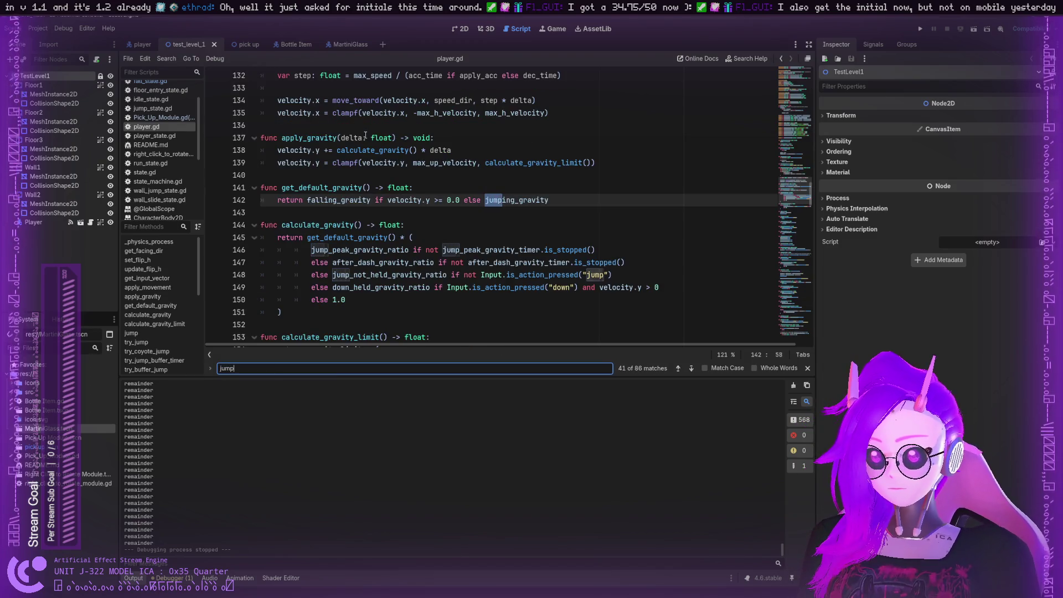
pyautogui.write(' throug')
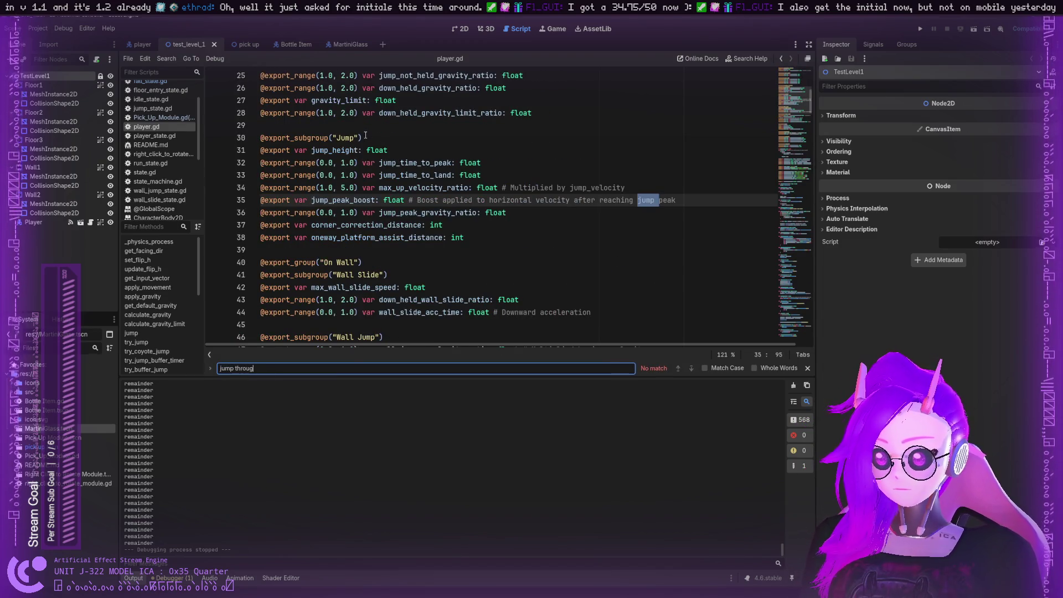
pyautogui.press('BackSpace')
pyautogui.press('BackSpace')
pyautogui.press('BackSpace')
pyautogui.write('Up')
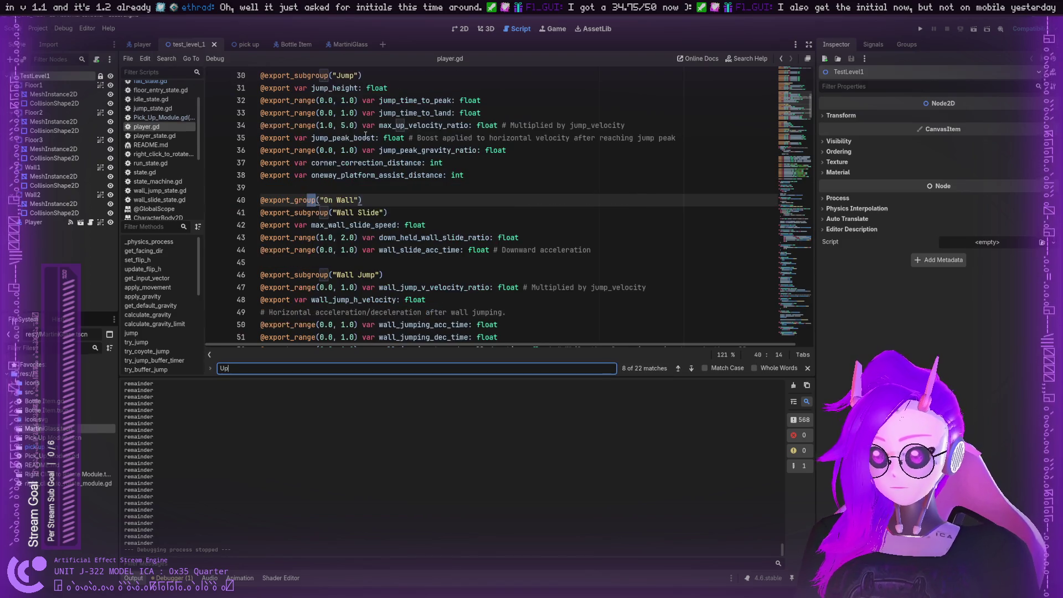
pyautogui.press('BackSpace')
pyautogui.press('BackSpace')
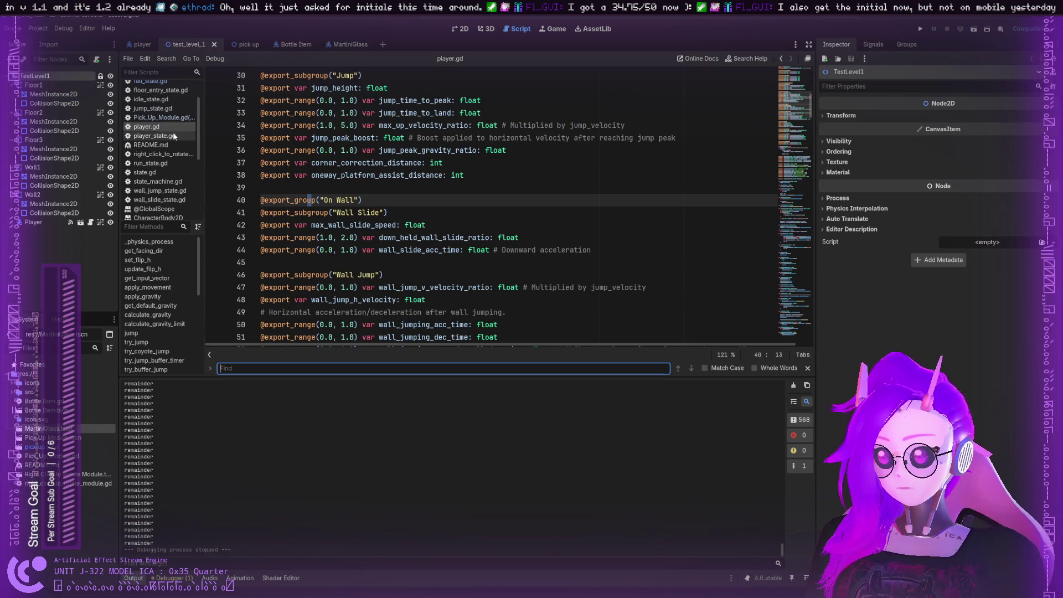
pyautogui.click(155, 135)
# Browse jump_state.gd, idle_state.gd, the pick up and test_level_1 scenes, and the Game, AssetLib and 3D views
pyautogui.click(161, 117)
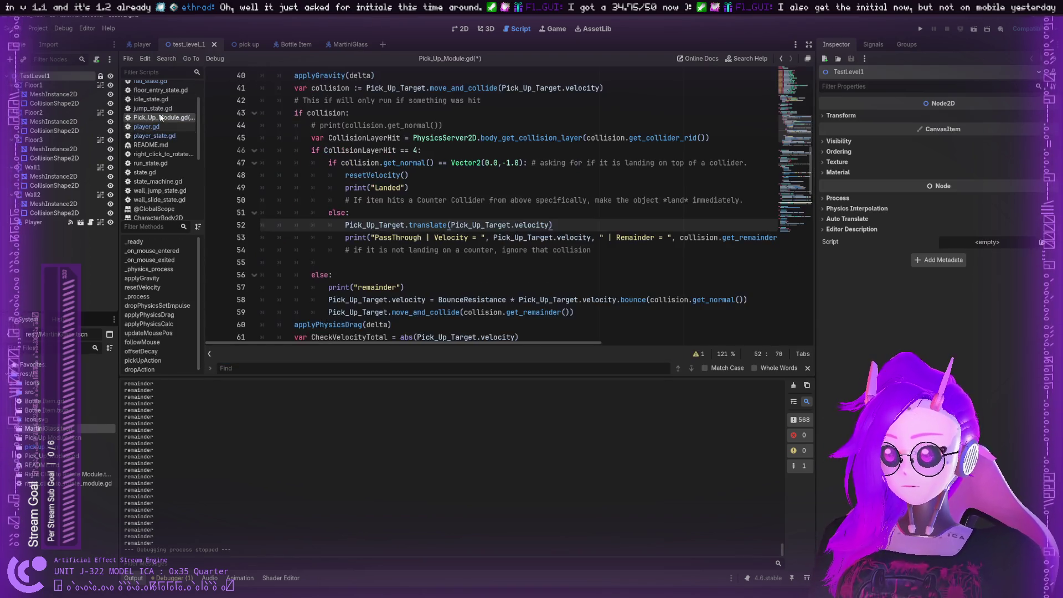
pyautogui.click(160, 109)
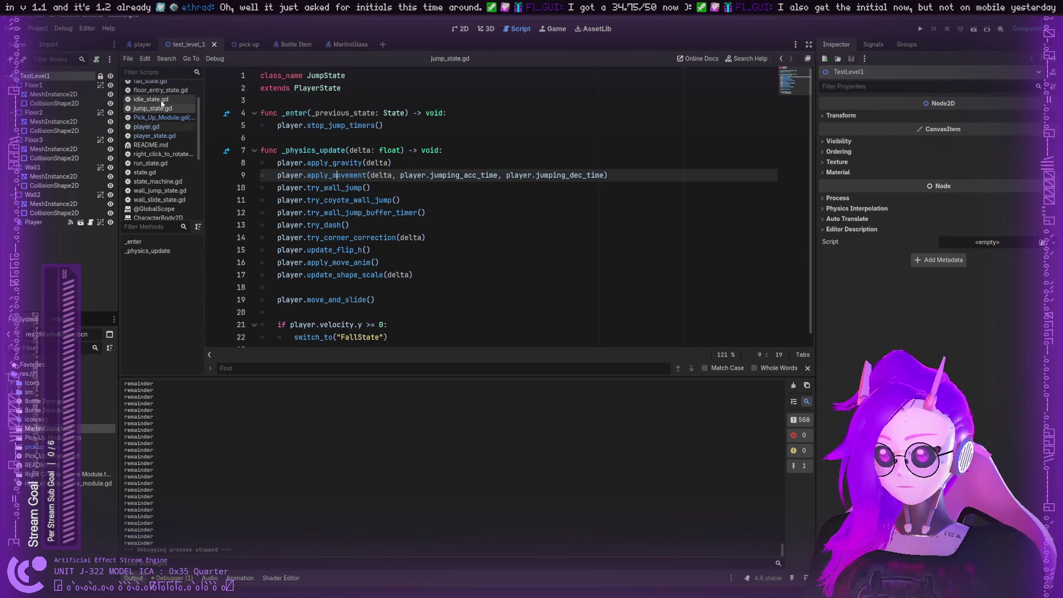
pyautogui.click(161, 101)
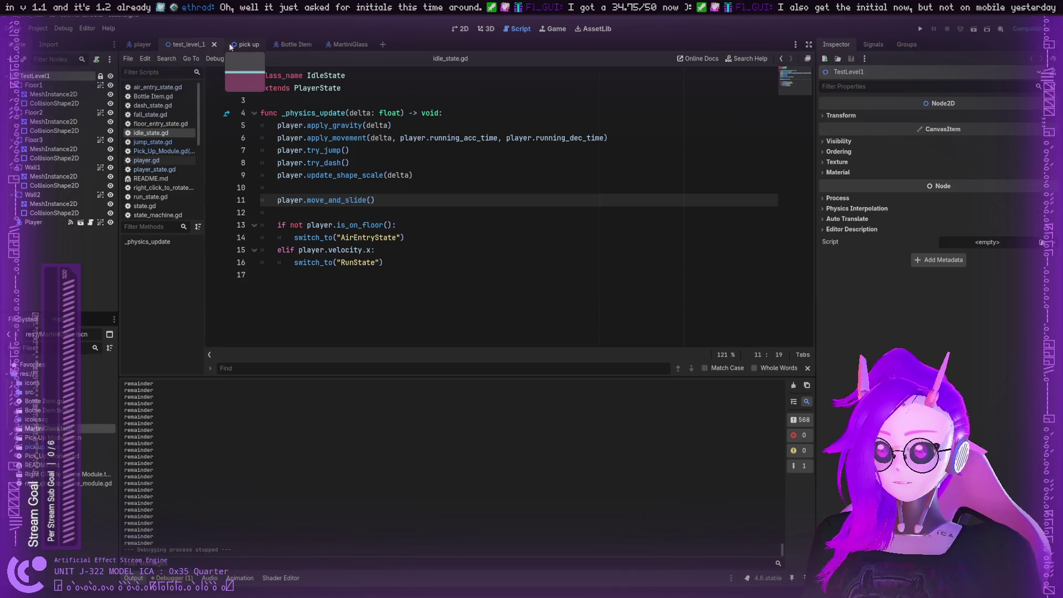
pyautogui.click(250, 45)
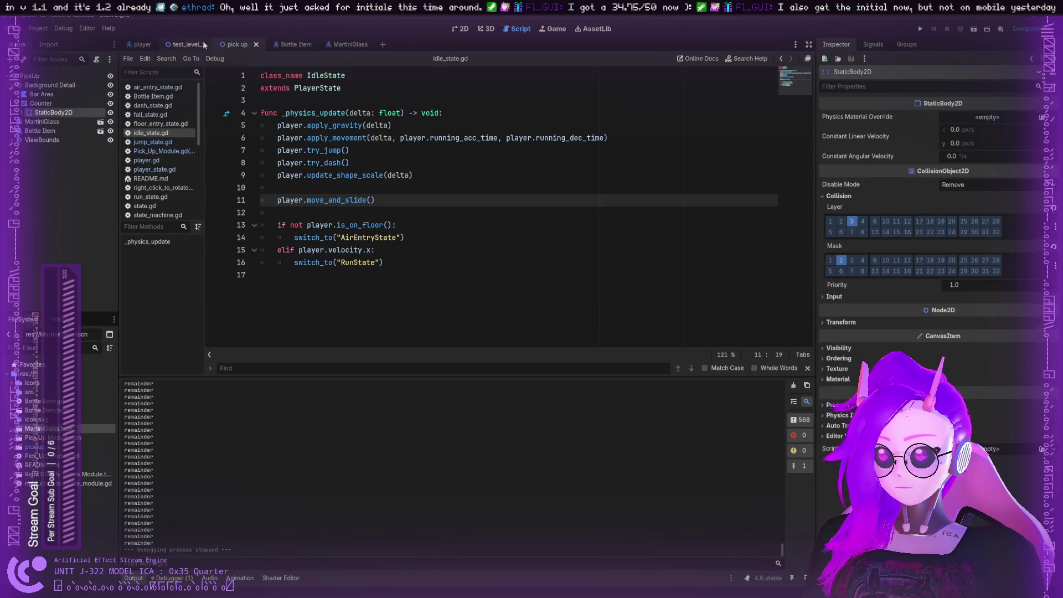
pyautogui.click(182, 42)
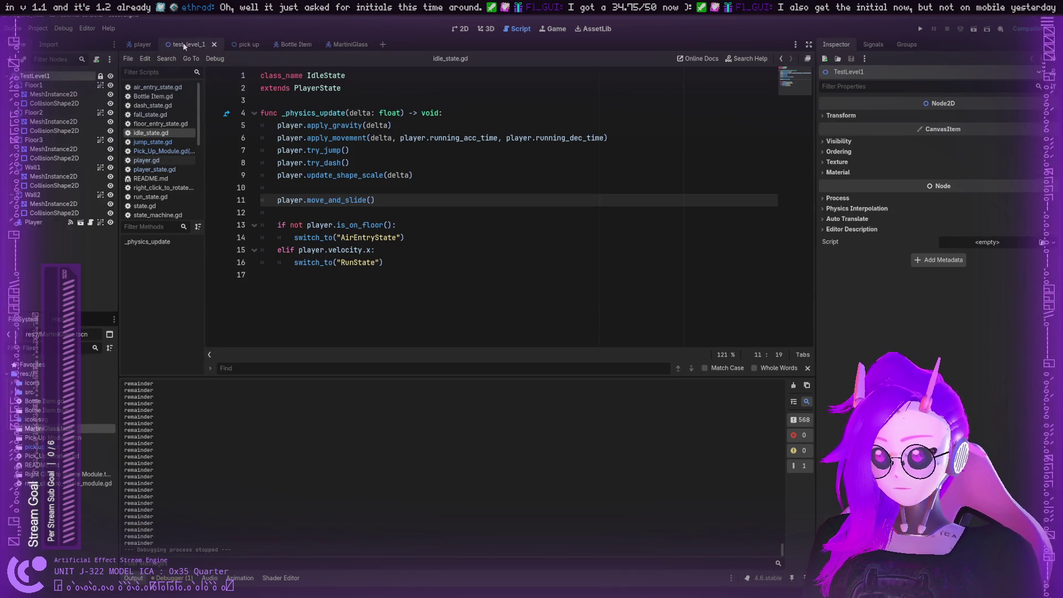
pyautogui.click(546, 30)
pyautogui.click(594, 29)
pyautogui.click(554, 29)
pyautogui.click(520, 28)
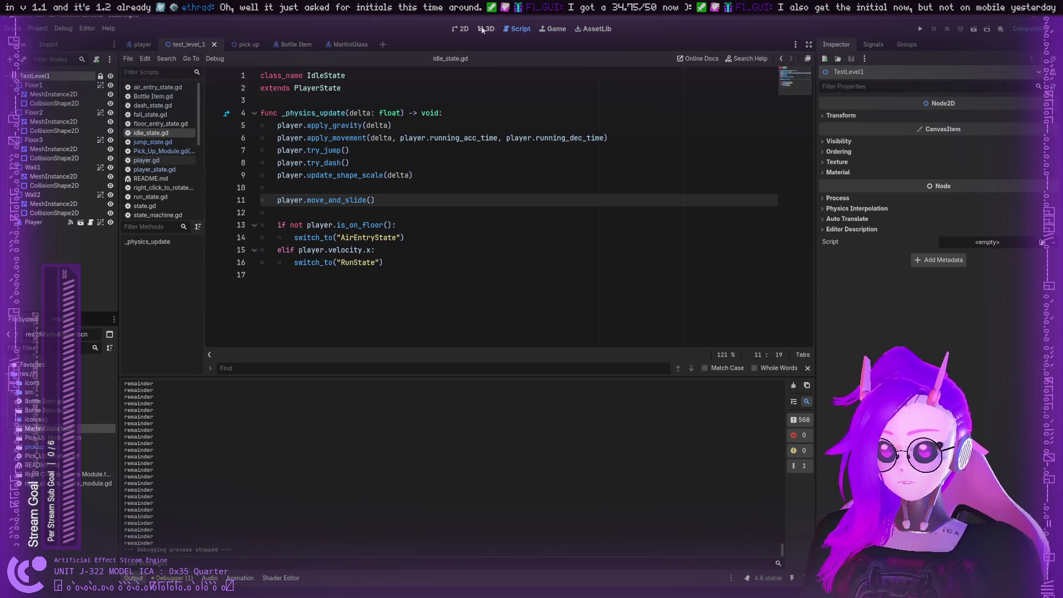
pyautogui.click(482, 29)
pyautogui.click(507, 30)
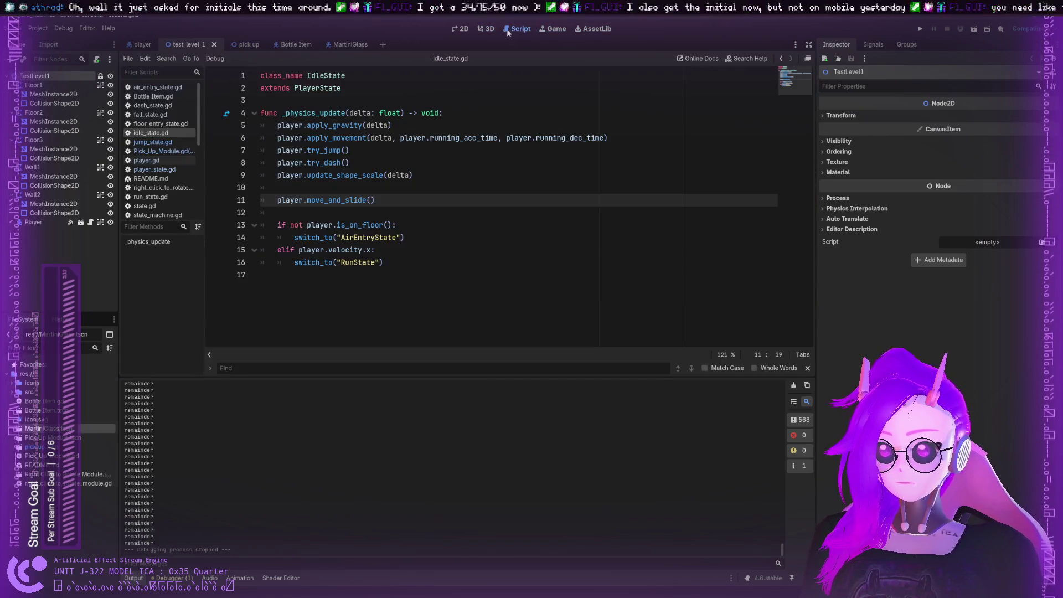
# Return to Pick_Up_Module.gd and inspect the velocity and remainder print line
pyautogui.click(350, 237)
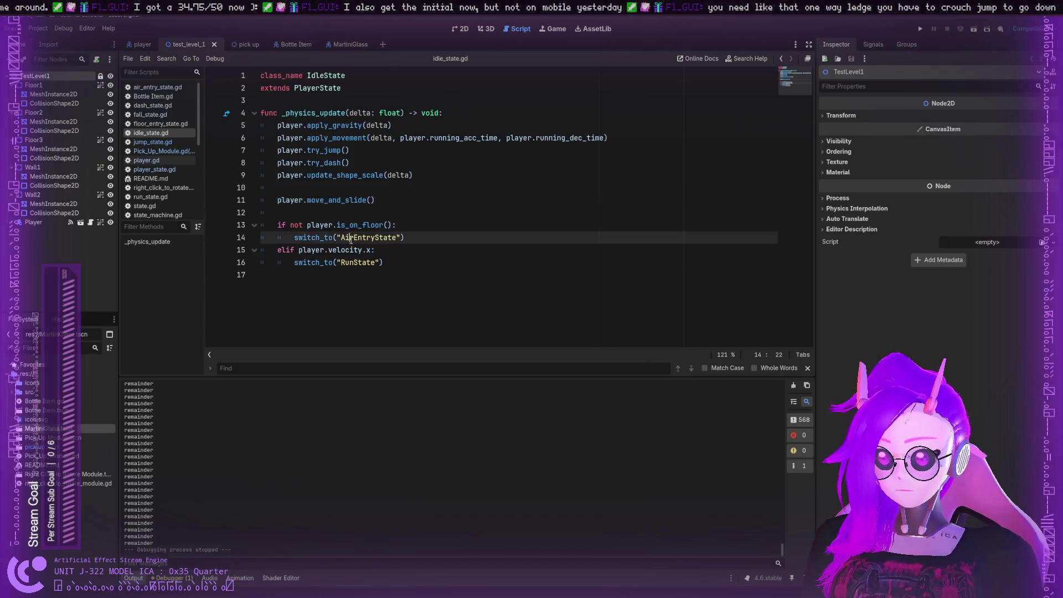
pyautogui.click(160, 151)
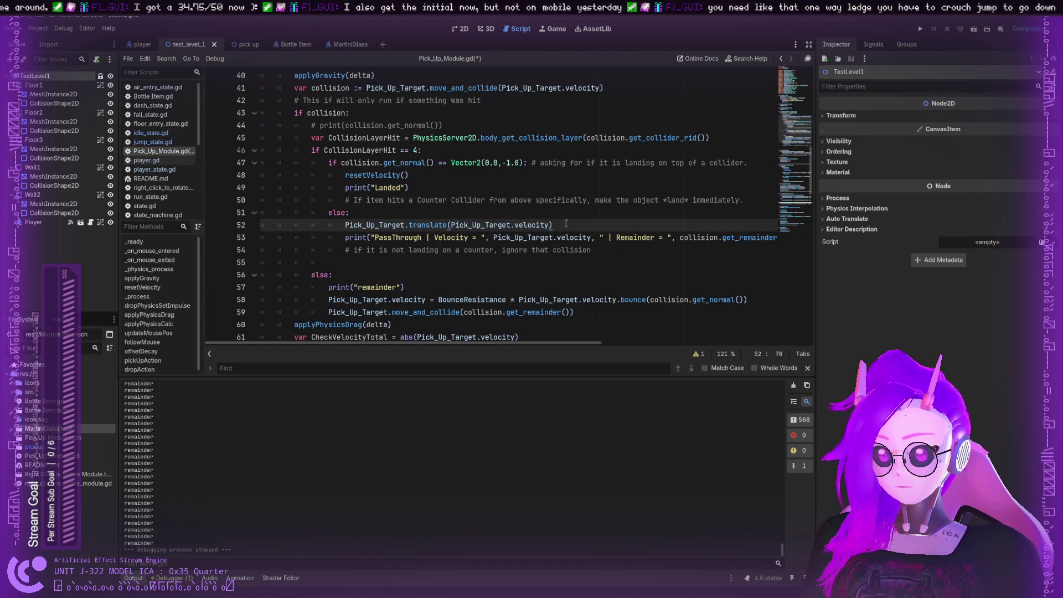
pyautogui.moveTo(600, 237); pyautogui.dragTo(773, 238)
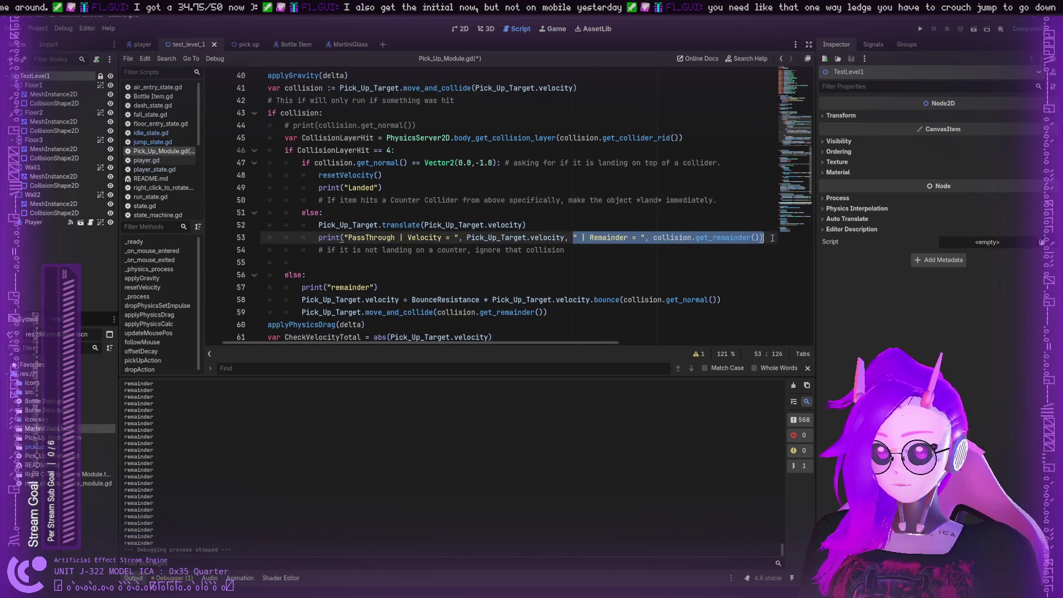
pyautogui.click(764, 238)
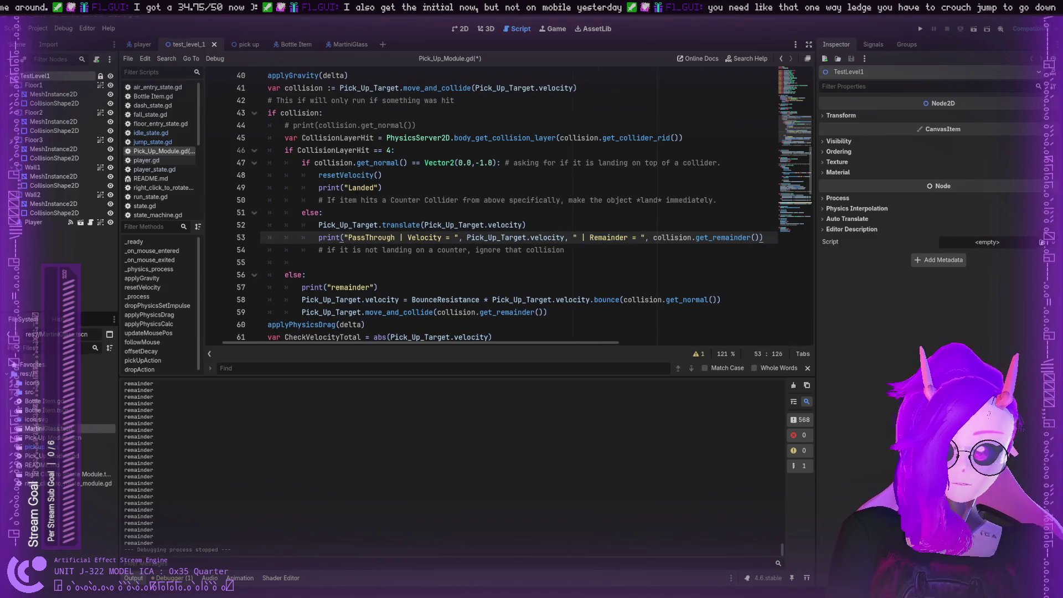
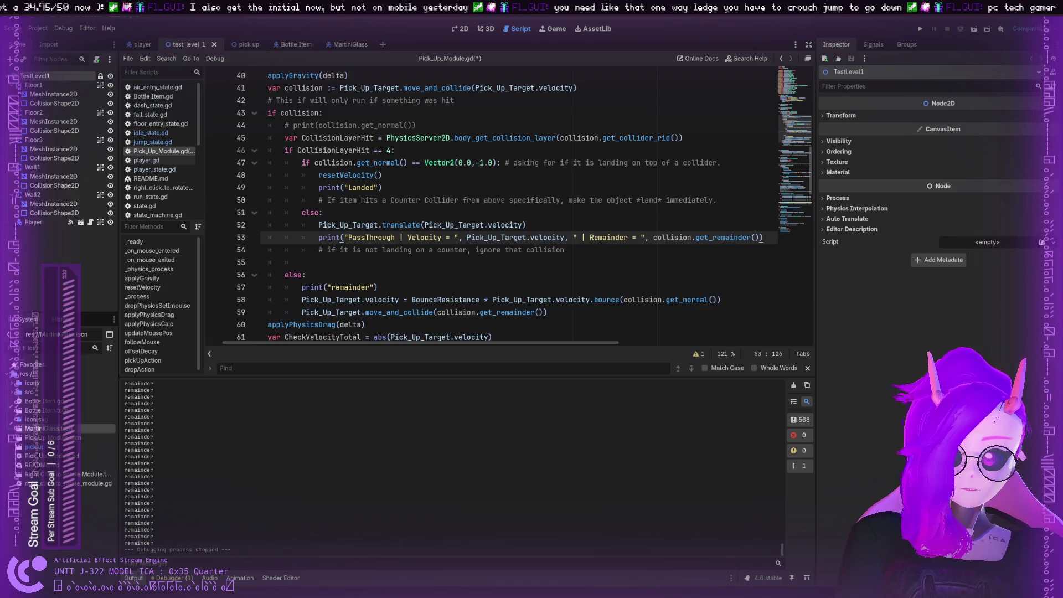
# Place the cursor at the end of the applyGravity(delta) line in Pick_Up_Module.gd
pyautogui.click(384, 224)
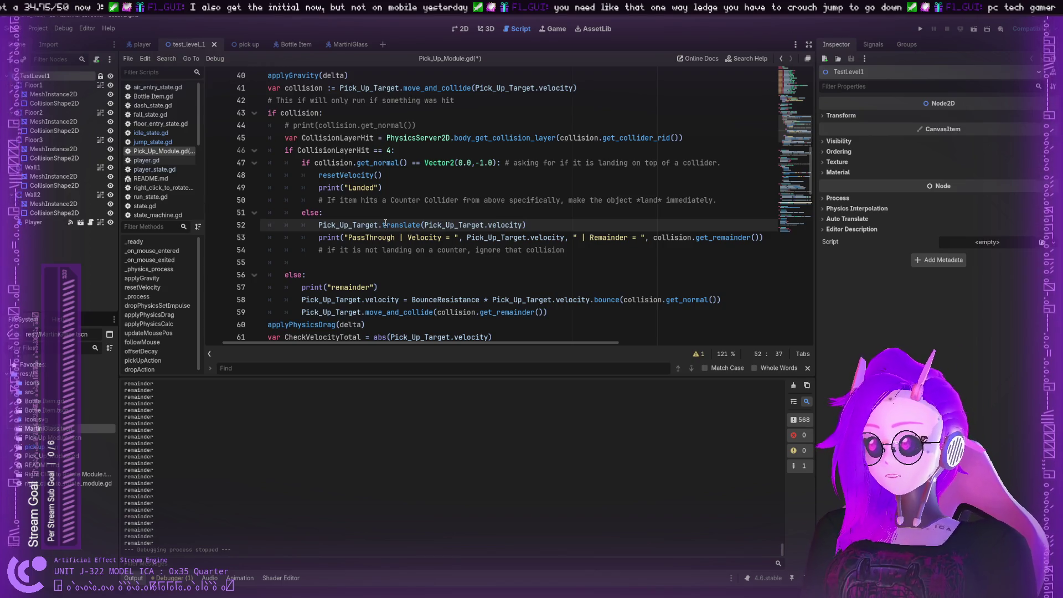
pyautogui.click(454, 199)
pyautogui.click(347, 188)
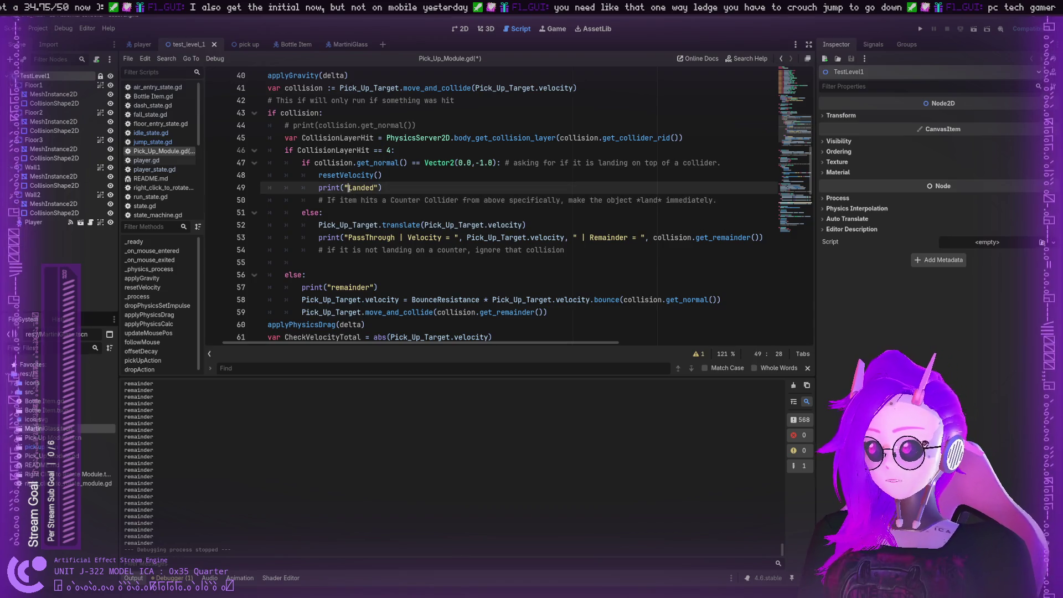
pyautogui.scroll(3, 392, 188)
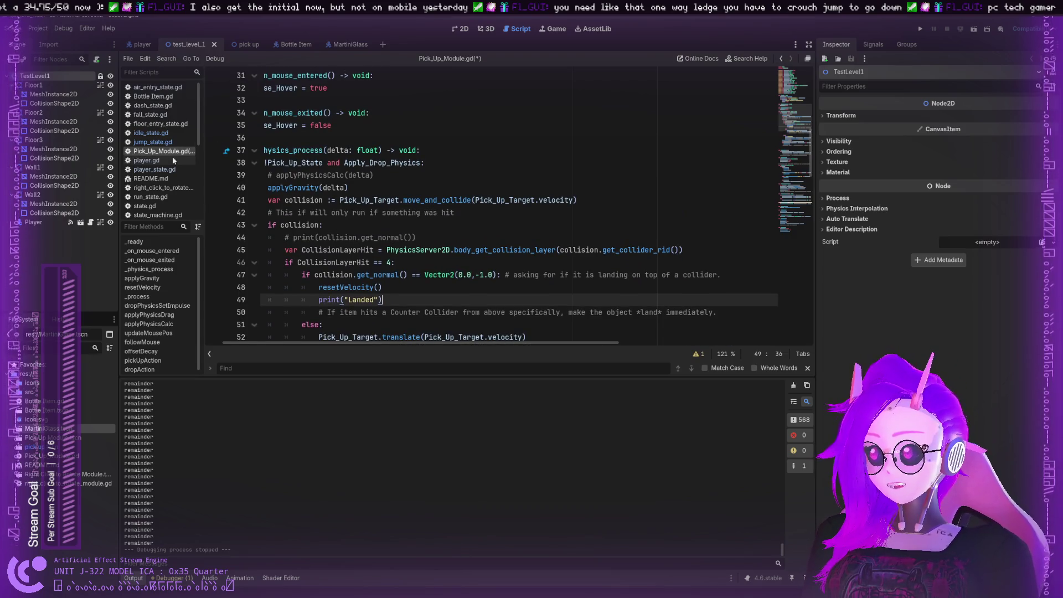
pyautogui.click(623, 204)
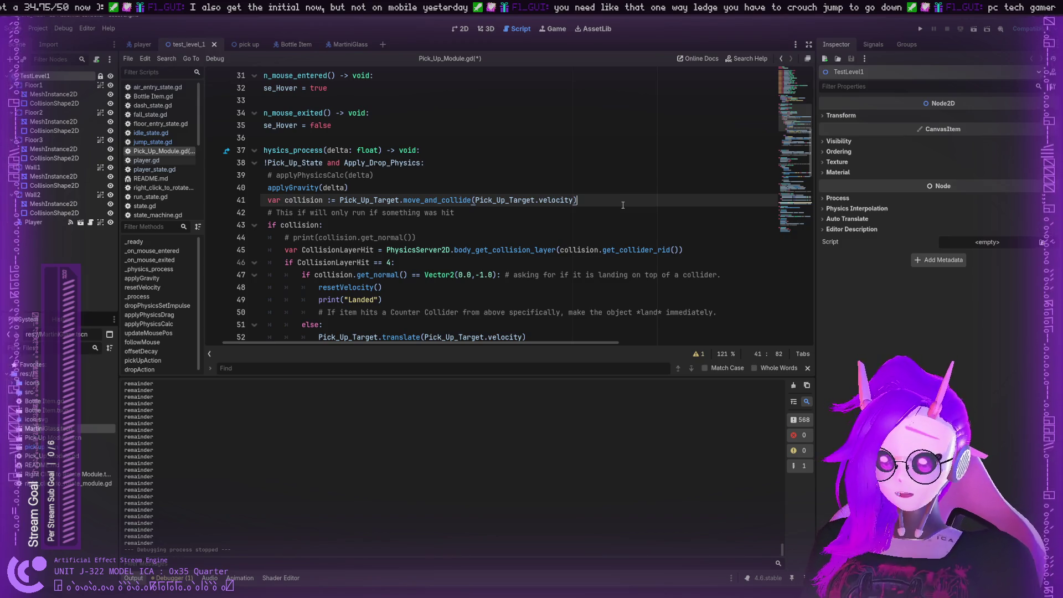
pyautogui.click(461, 178)
pyautogui.click(462, 188)
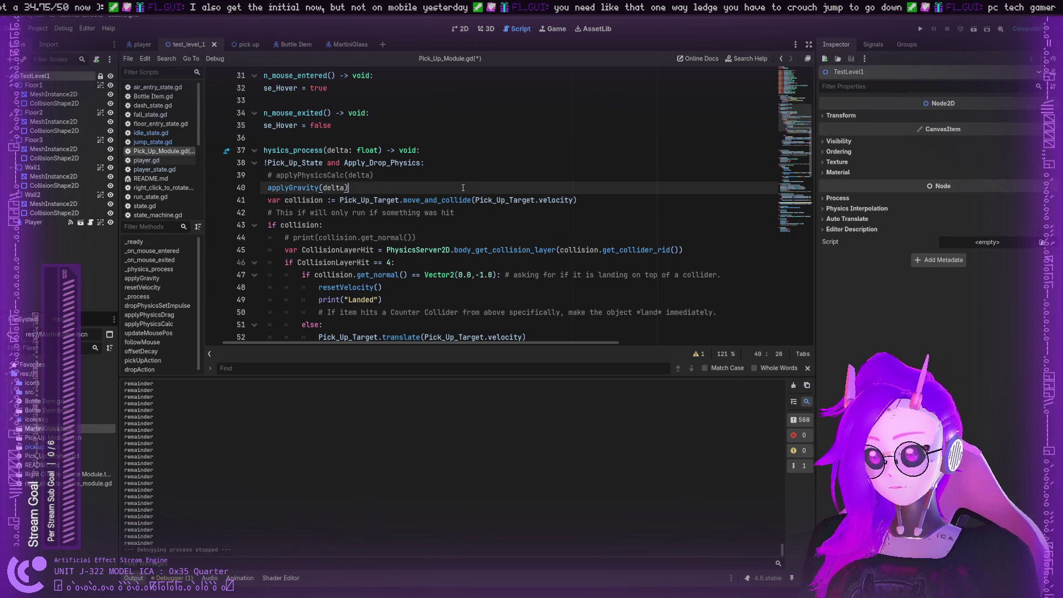
# Add 'if Pick_Up_Target.velocity.y < 0.0:' on a new line below applyGravity(delta)
pyautogui.press('Return')
pyautogui.write('if')
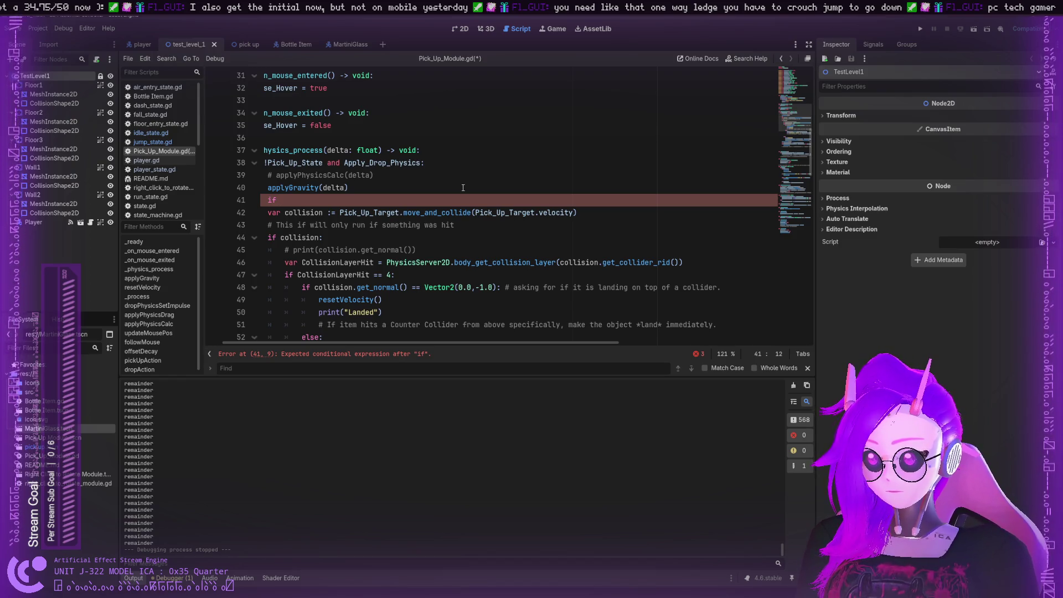
pyautogui.write('phsy')
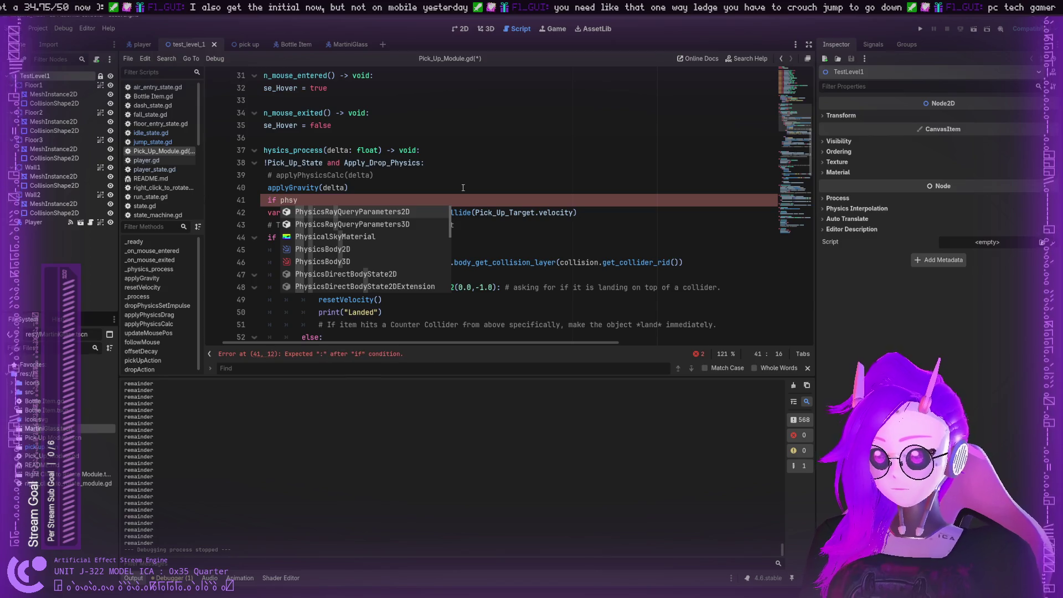
pyautogui.press('BackSpace')
pyautogui.press('BackSpace')
pyautogui.press('BackSpace')
pyautogui.write('P')
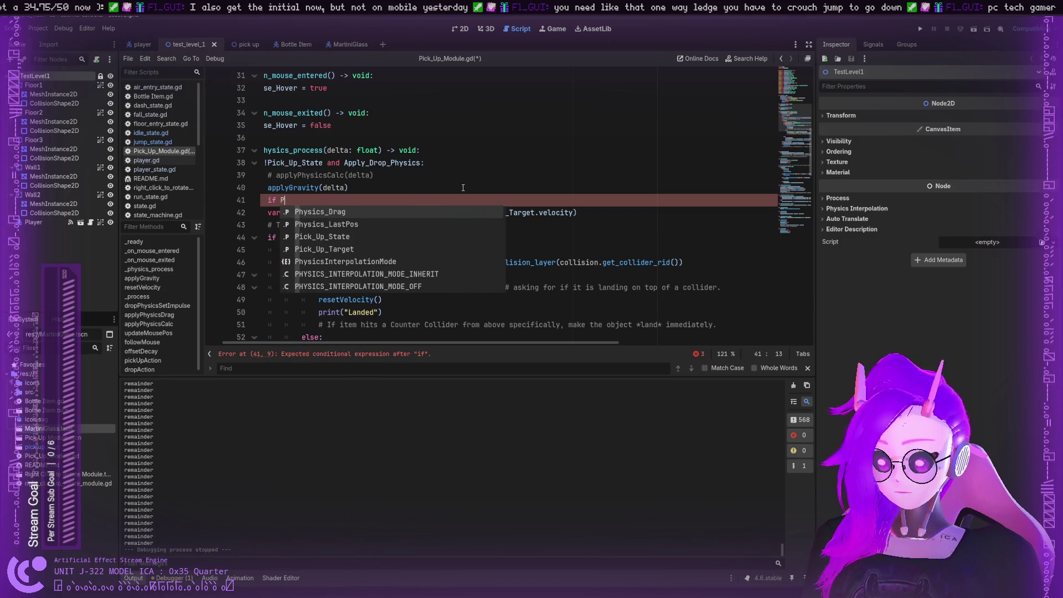
pyautogui.press('BackSpace')
pyautogui.click(512, 163)
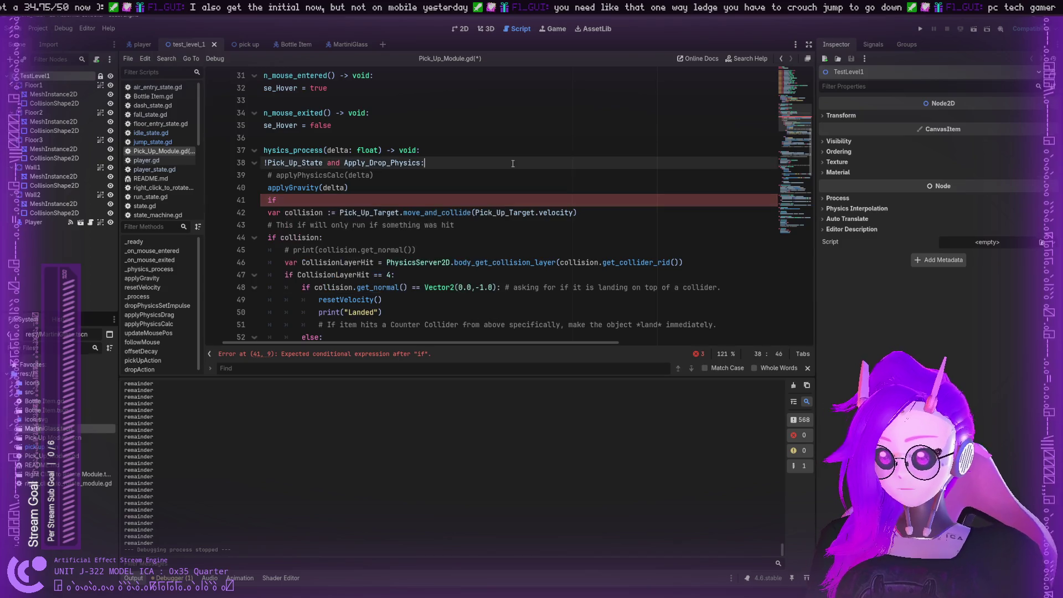
pyautogui.moveTo(465, 339); pyautogui.dragTo(448, 339)
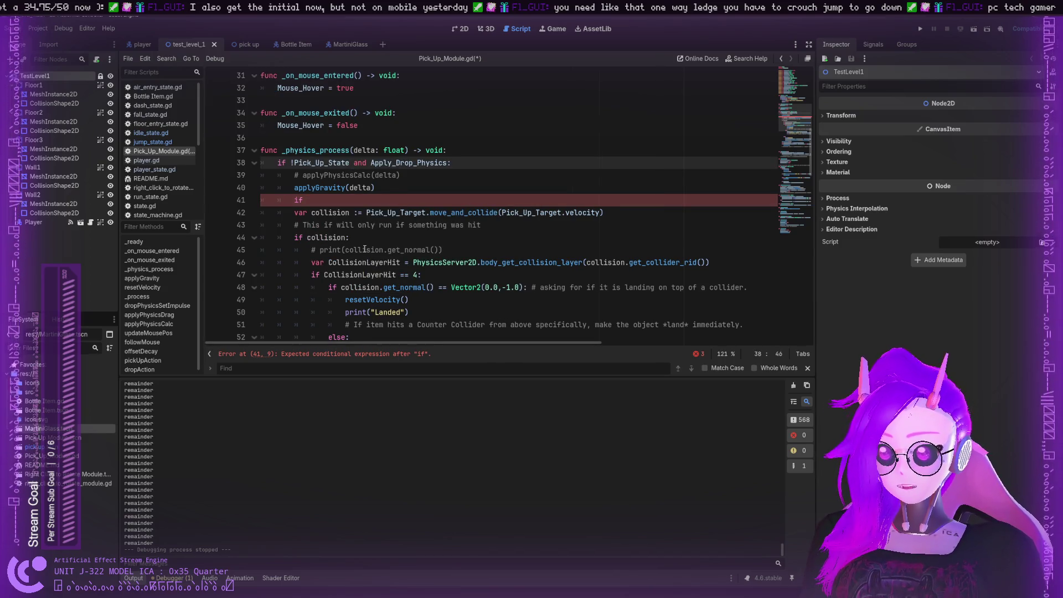
pyautogui.click(414, 262)
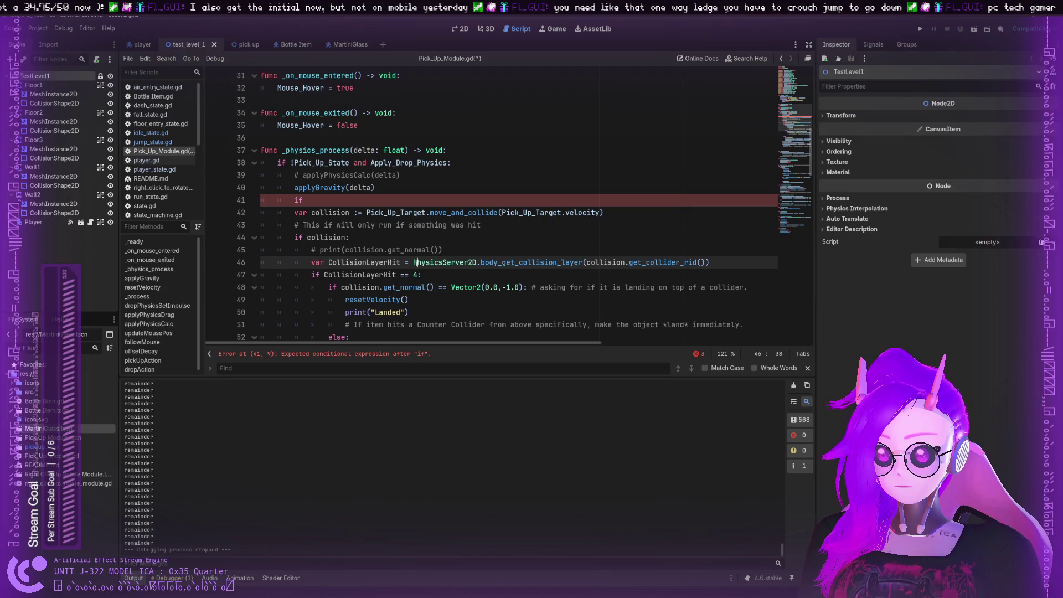
pyautogui.click(341, 199)
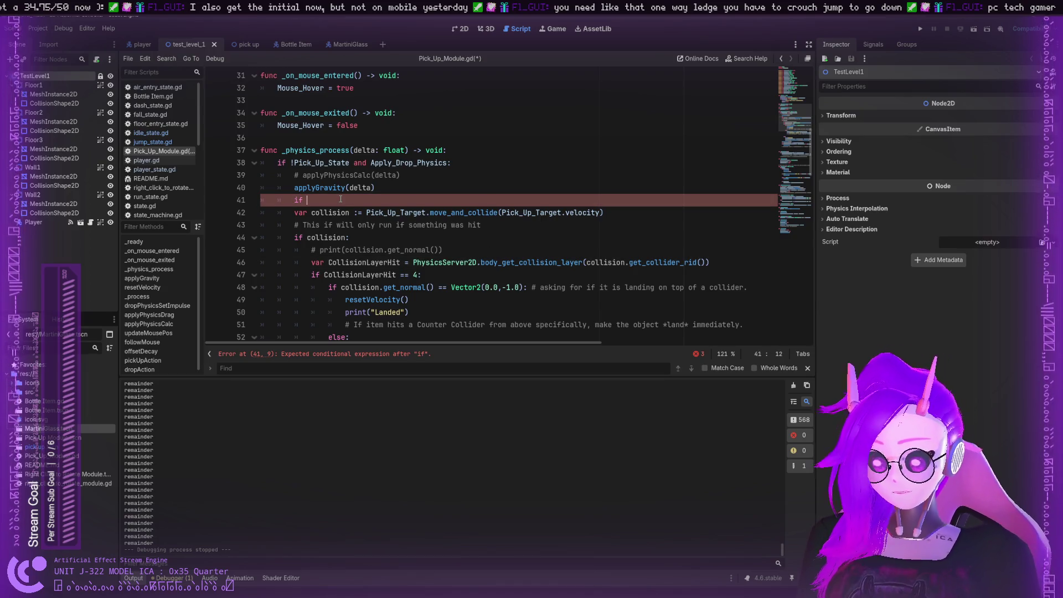
pyautogui.write('Pick_Up')
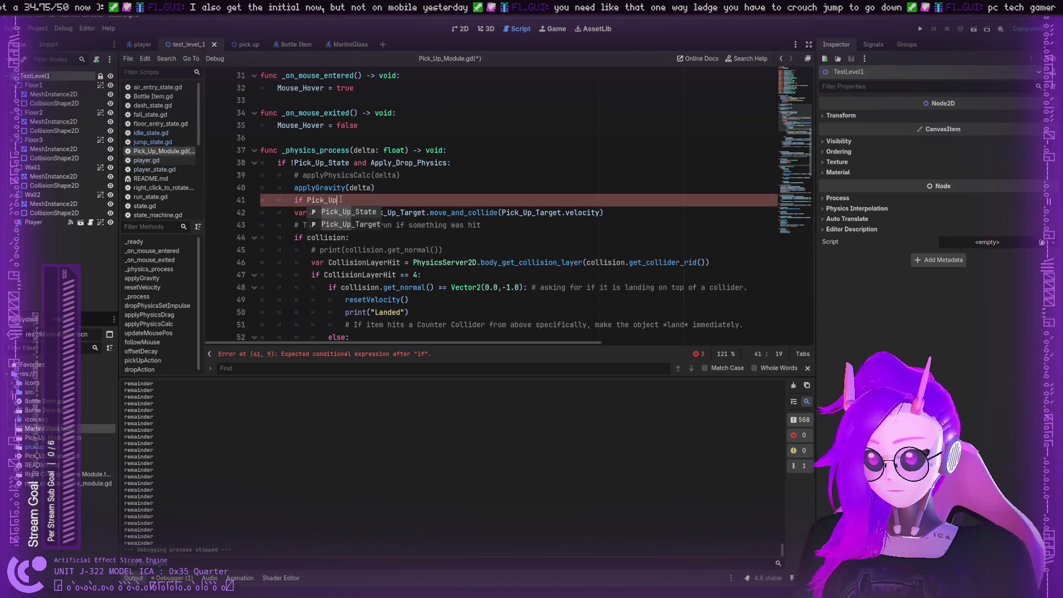
pyautogui.write('_Target.velocity')
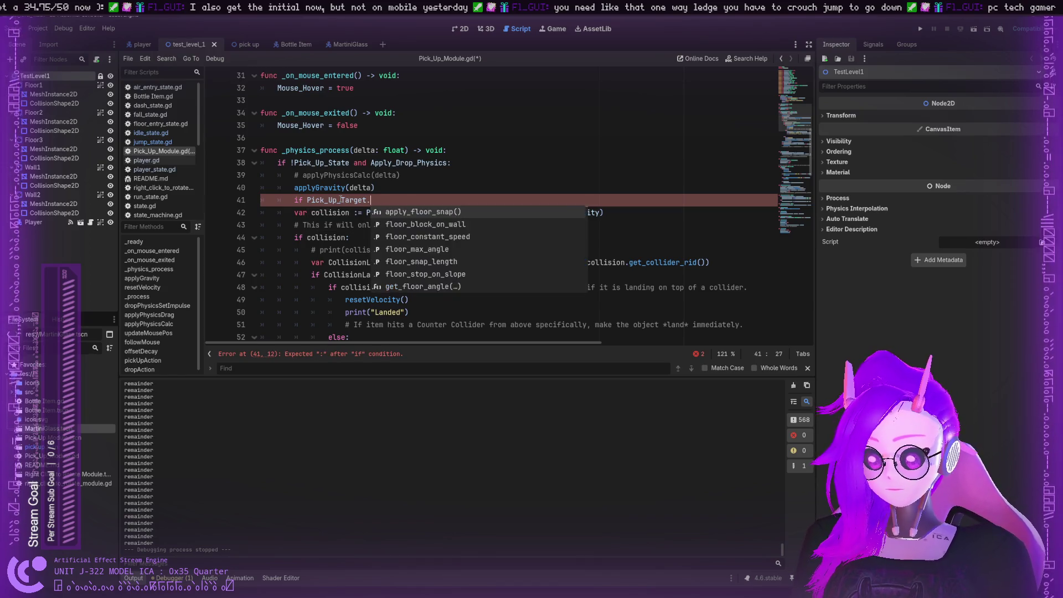
pyautogui.write('.y ')
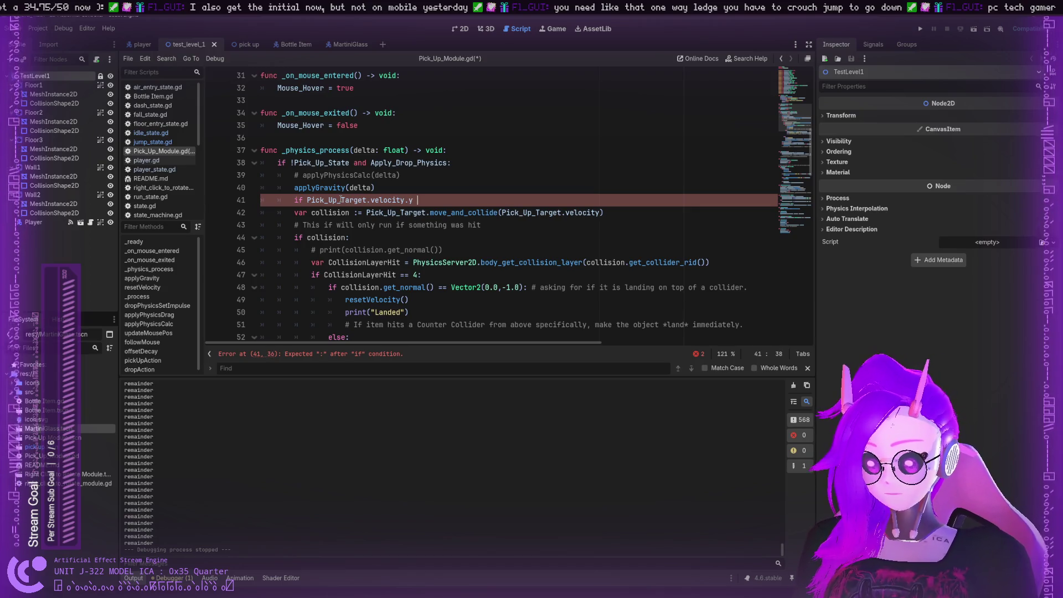
pyautogui.write('< -')
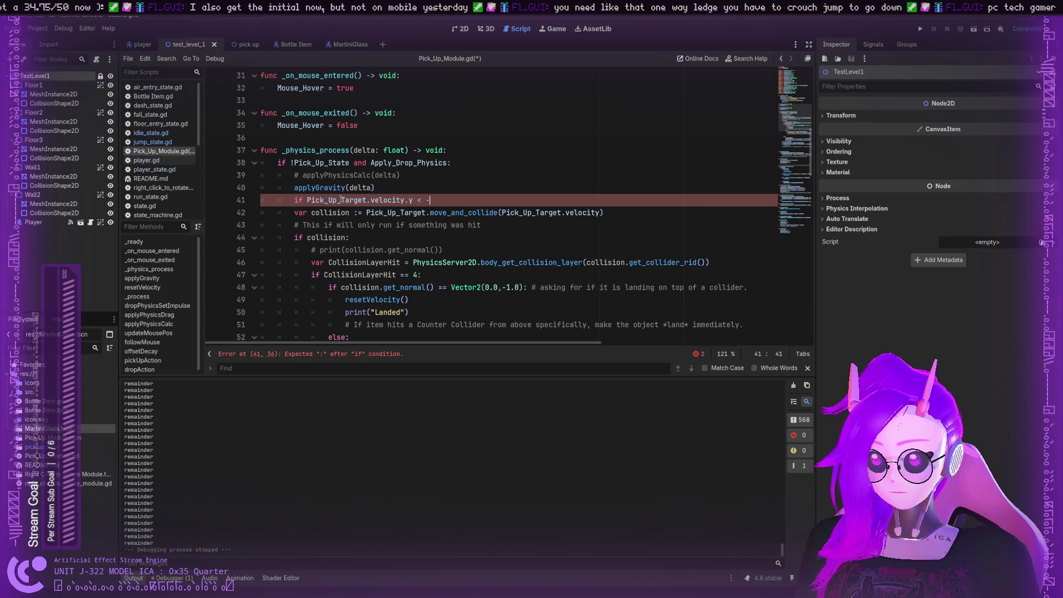
pyautogui.press('BackSpace')
pyautogui.write('0.0')
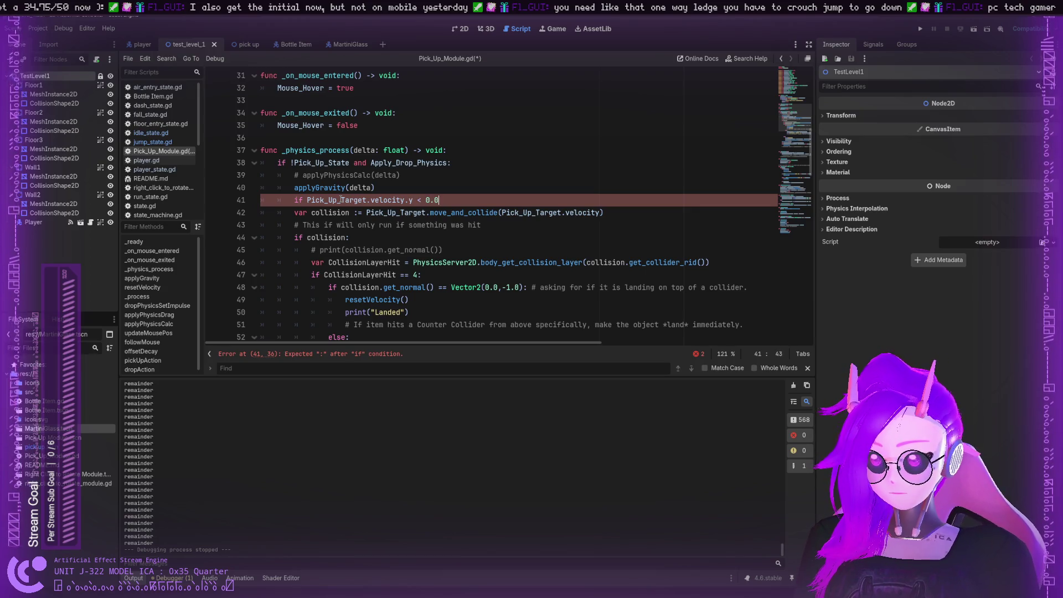
pyautogui.write(':')
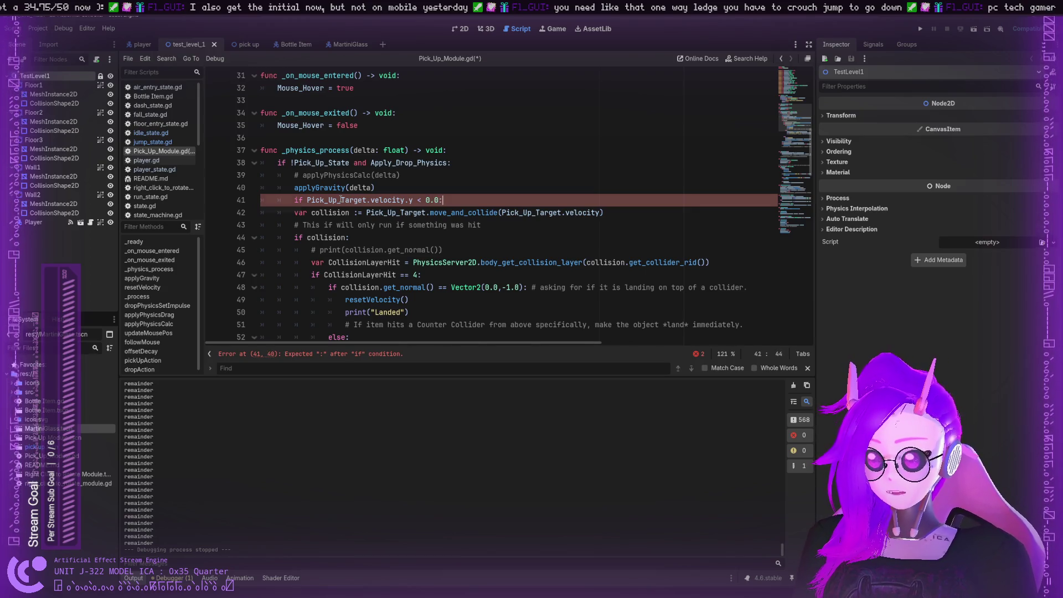
pyautogui.press('Return')
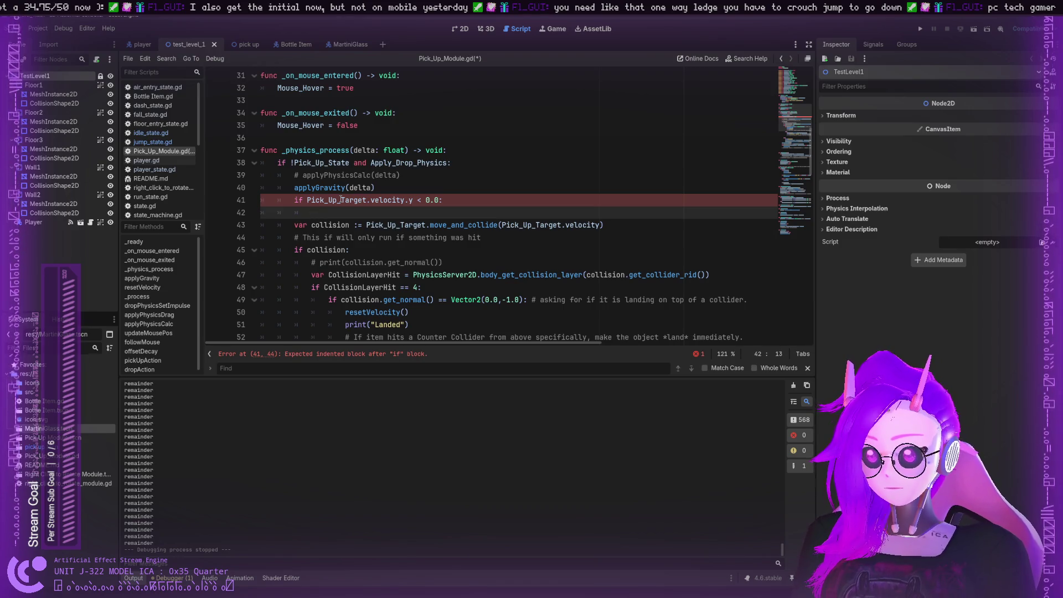
# Start the if body with a Pick_Up_Target.get_rid() expression on line 42
pyautogui.write('Physu')
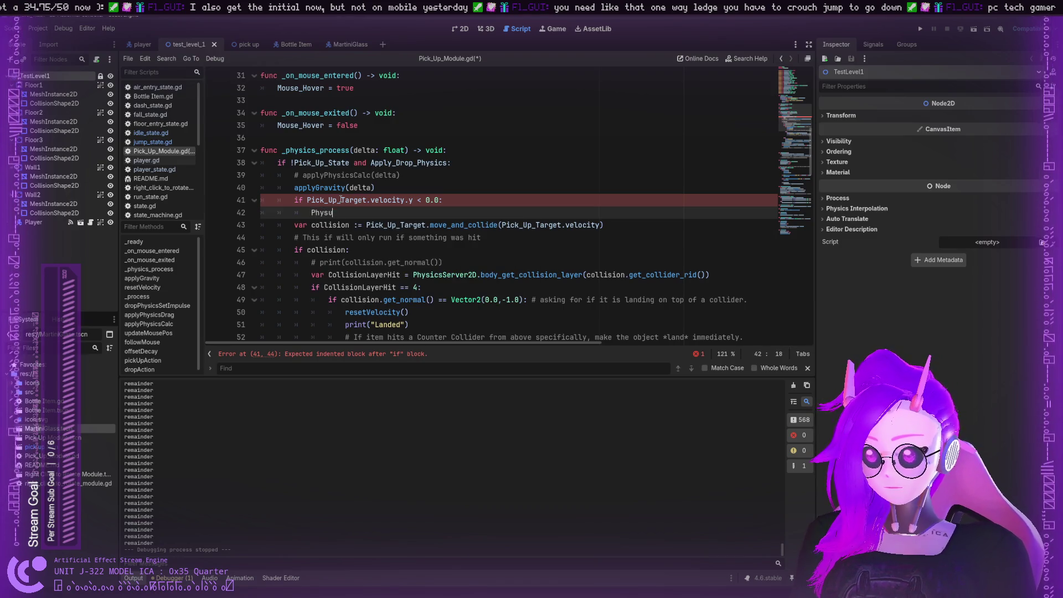
pyautogui.press('BackSpace')
pyautogui.press('BackSpace')
pyautogui.write('sics')
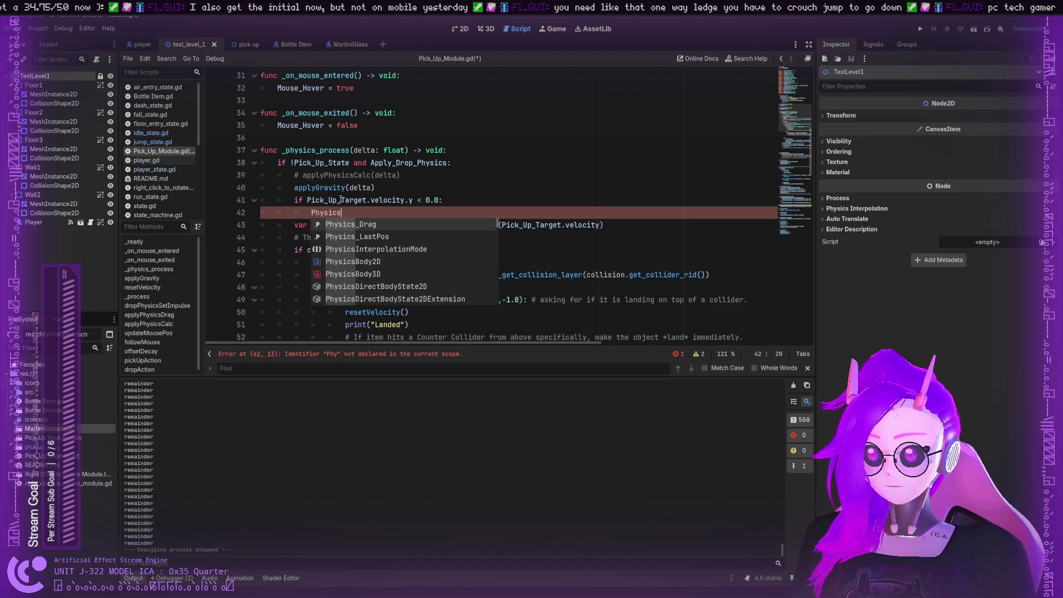
pyautogui.write('Server2d')
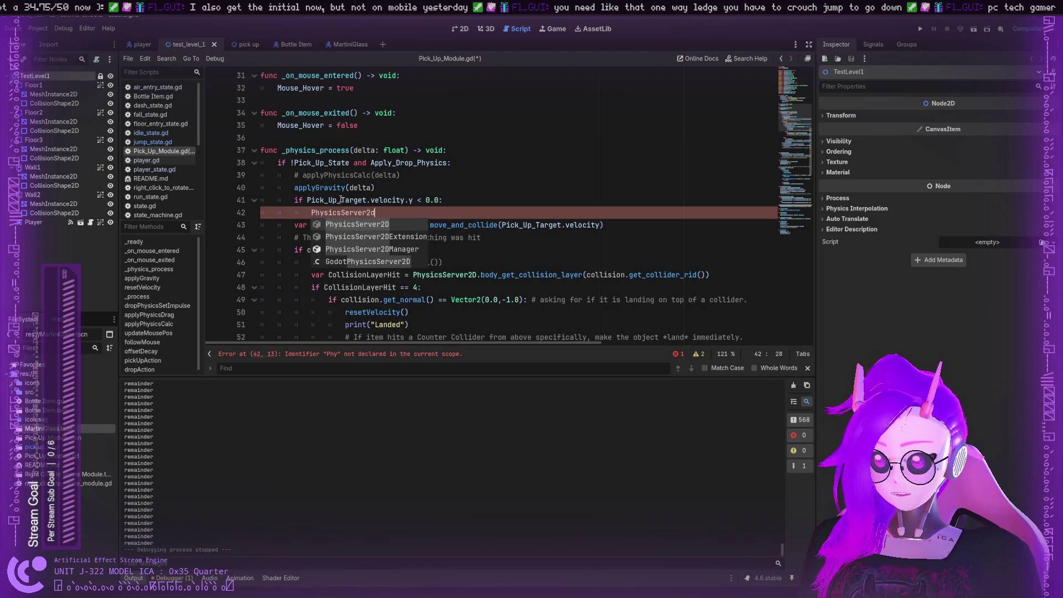
pyautogui.press('BackSpace')
pyautogui.write('D')
pyautogui.press('Left')
pyautogui.press('Left')
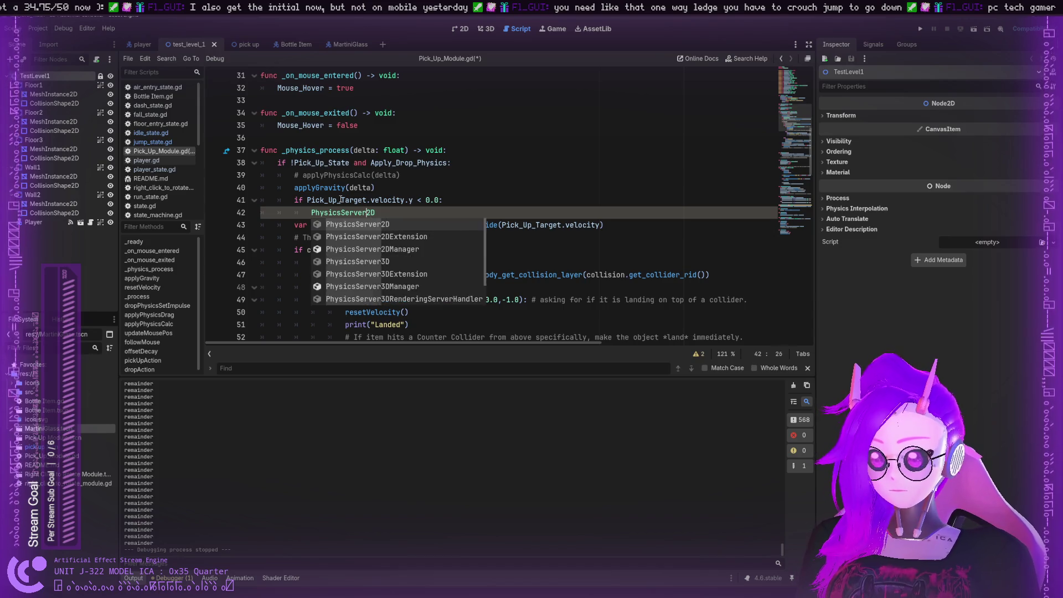
pyautogui.press('Home')
pyautogui.write('Pick')
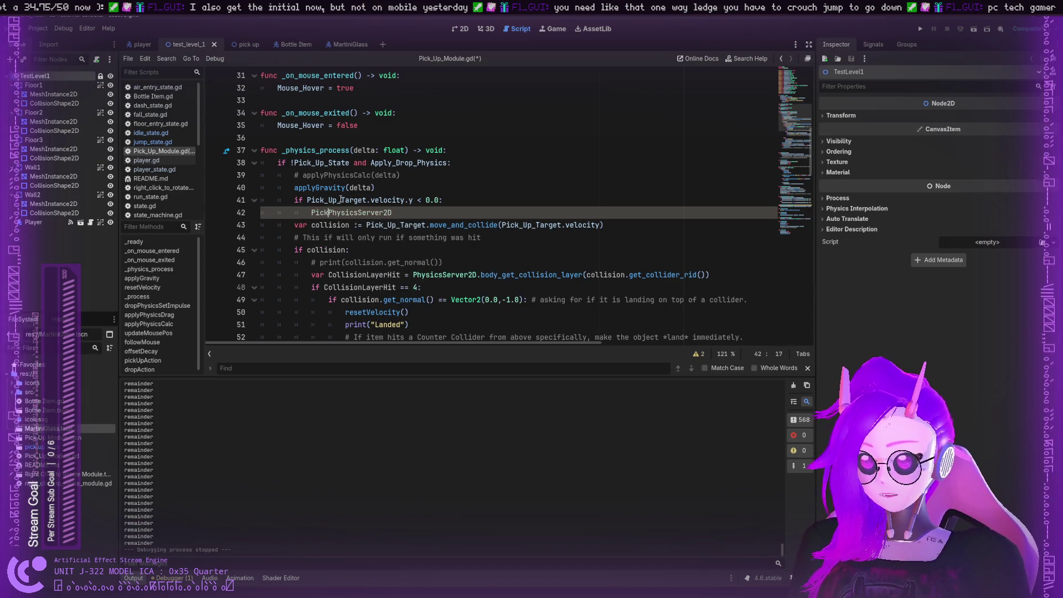
pyautogui.write('_Up')
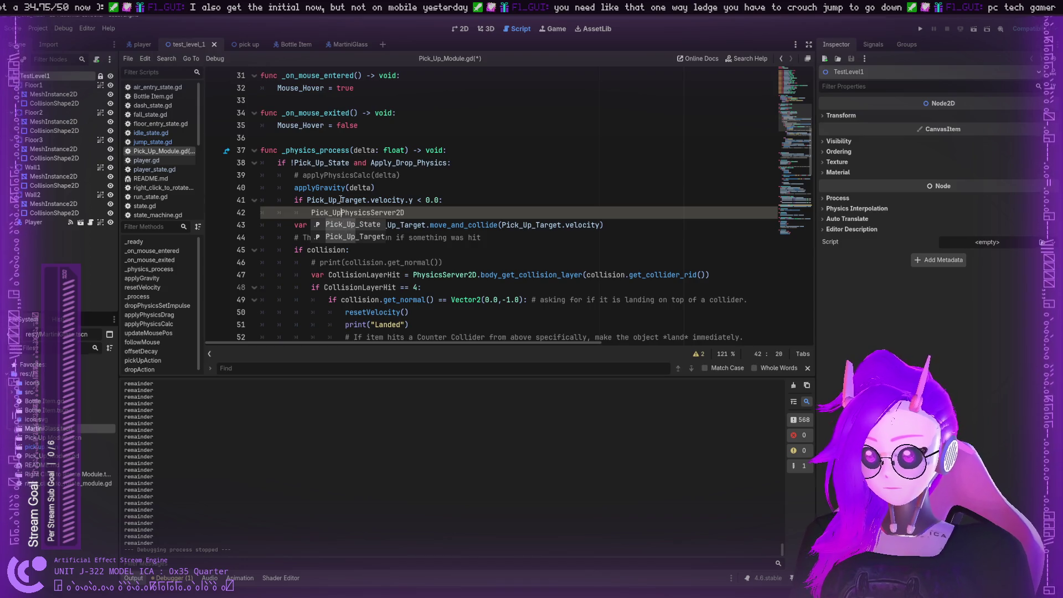
pyautogui.write('_Target.')
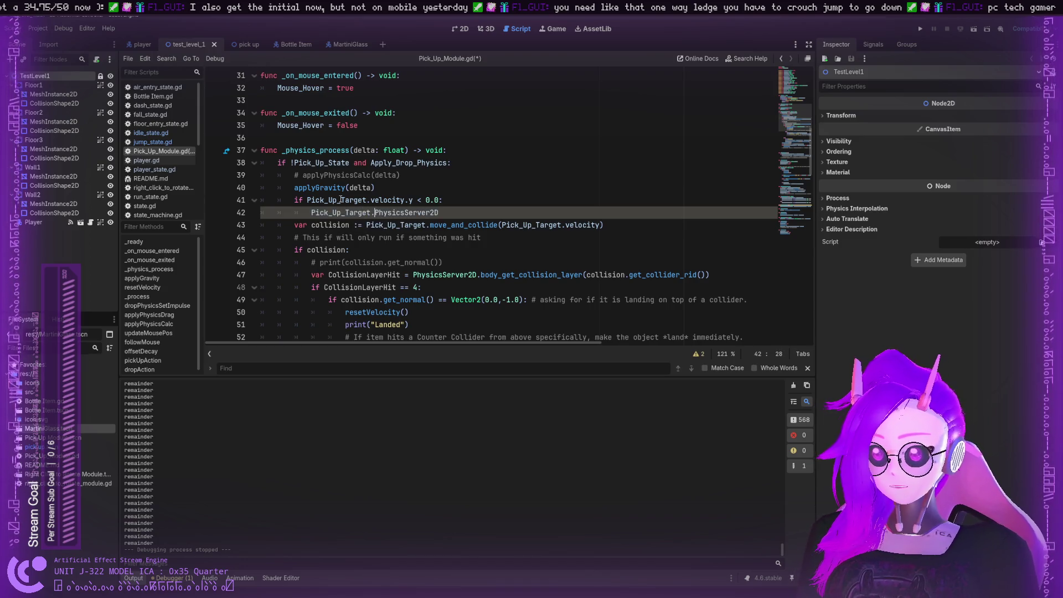
pyautogui.press('Right')
pyautogui.press('End')
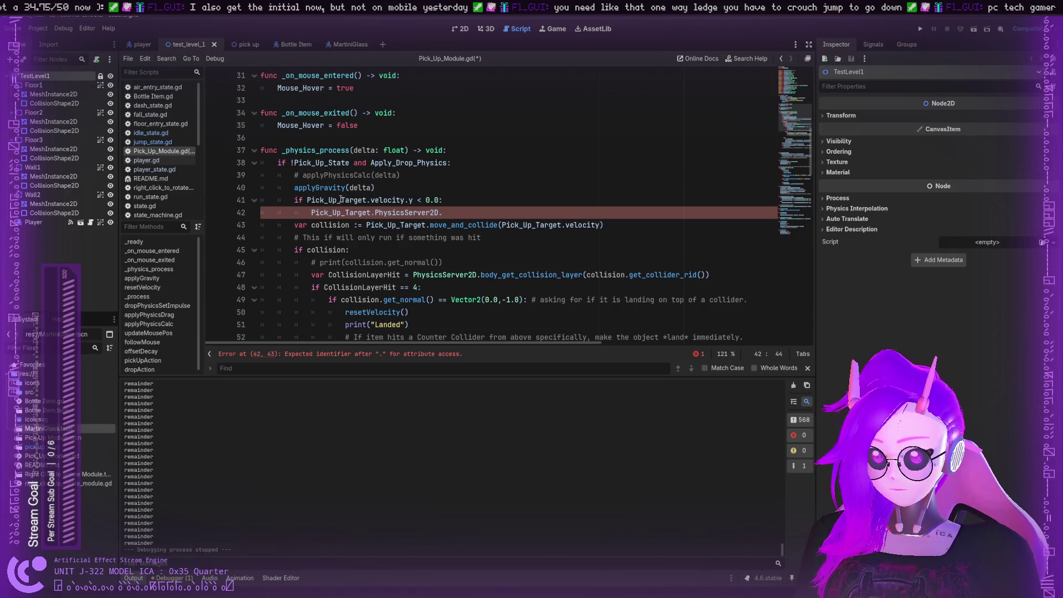
pyautogui.press('BackSpace')
pyautogui.press('BackSpace')
pyautogui.press('BackSpace')
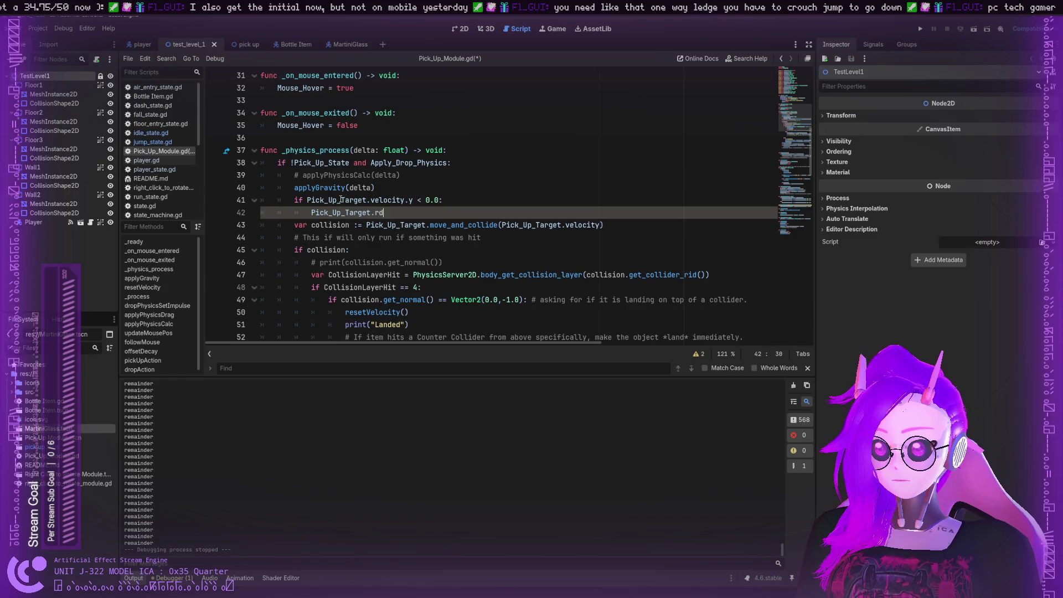
pyautogui.write('rid')
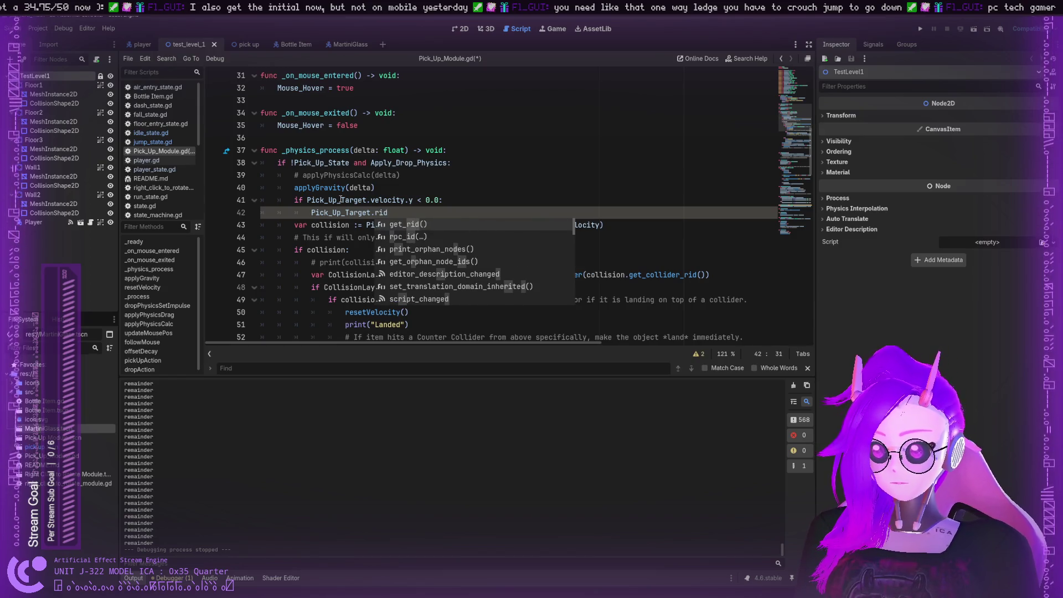
pyautogui.press('Return')
# Insert a PhysicsServer2D.body_set_collision_mask() call at the start of line 42
pyautogui.press('Left')
pyautogui.press('Left')
pyautogui.press('Left')
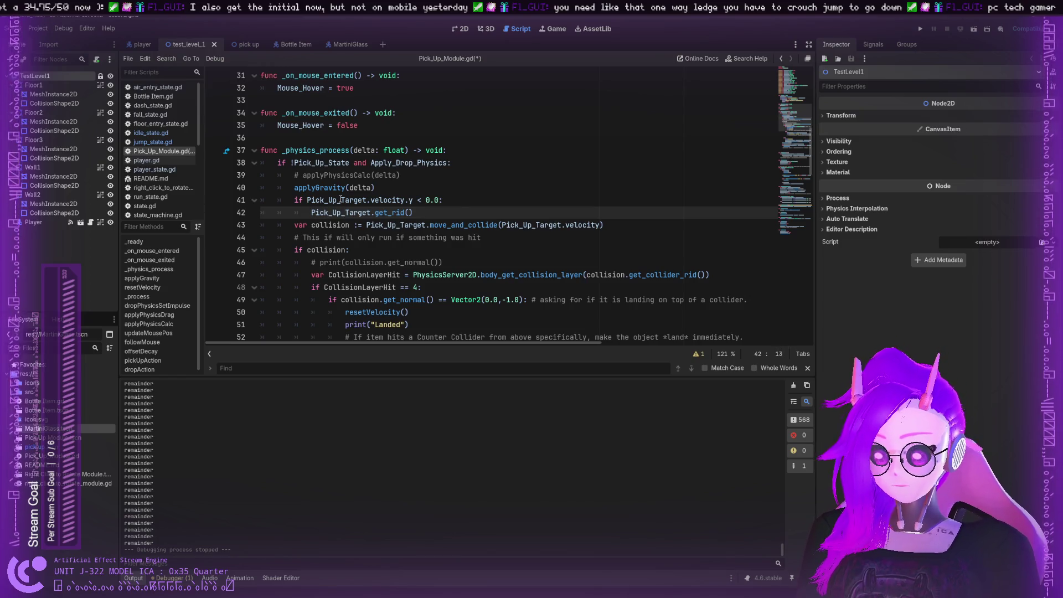
pyautogui.write('PhysicsServer')
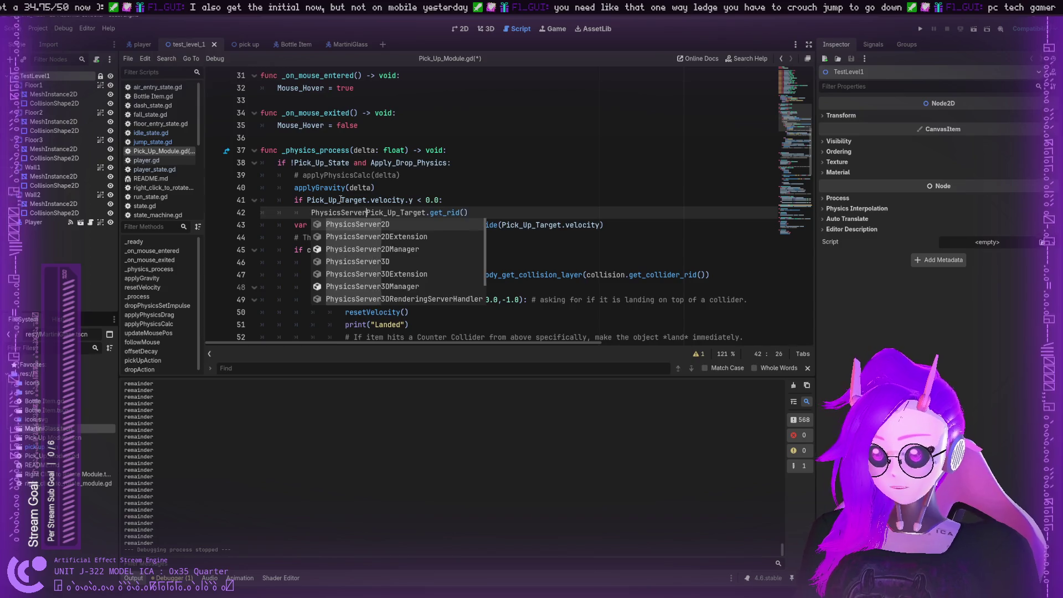
pyautogui.press('Return')
pyautogui.write('.')
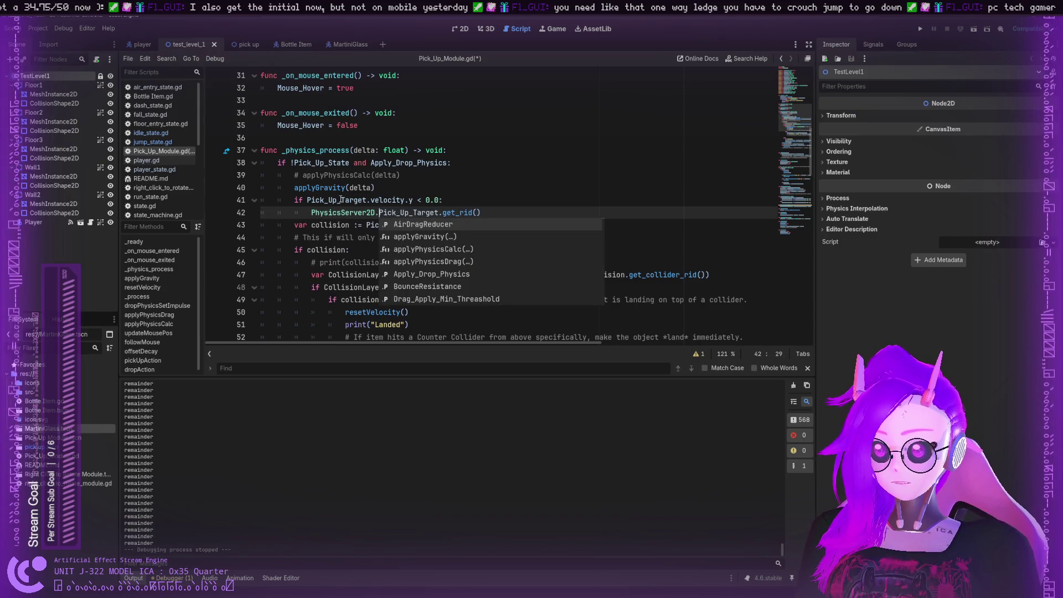
pyautogui.write('ser')
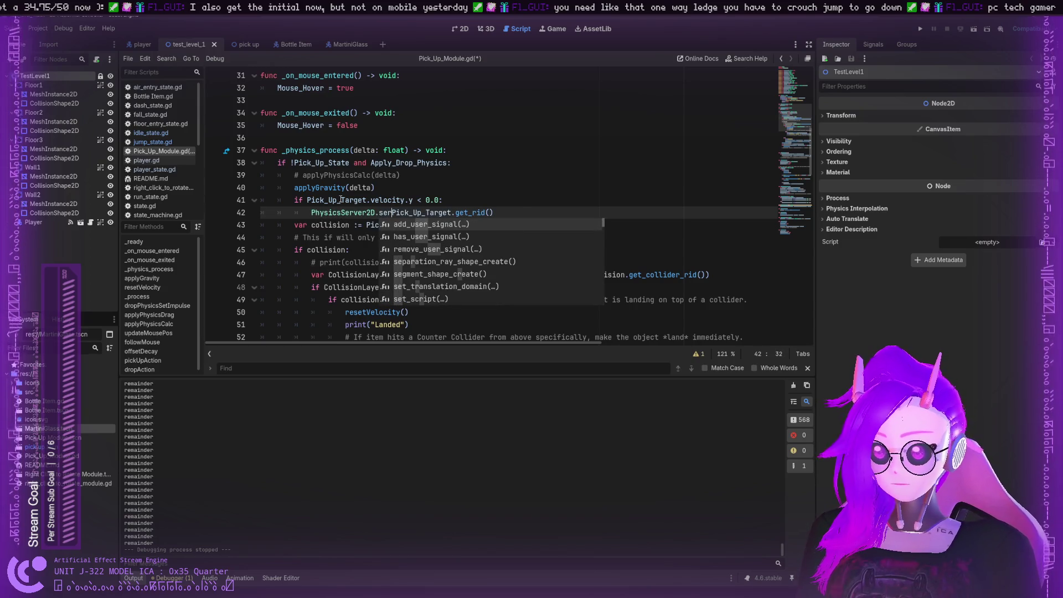
pyautogui.press('BackSpace')
pyautogui.write('t_bod')
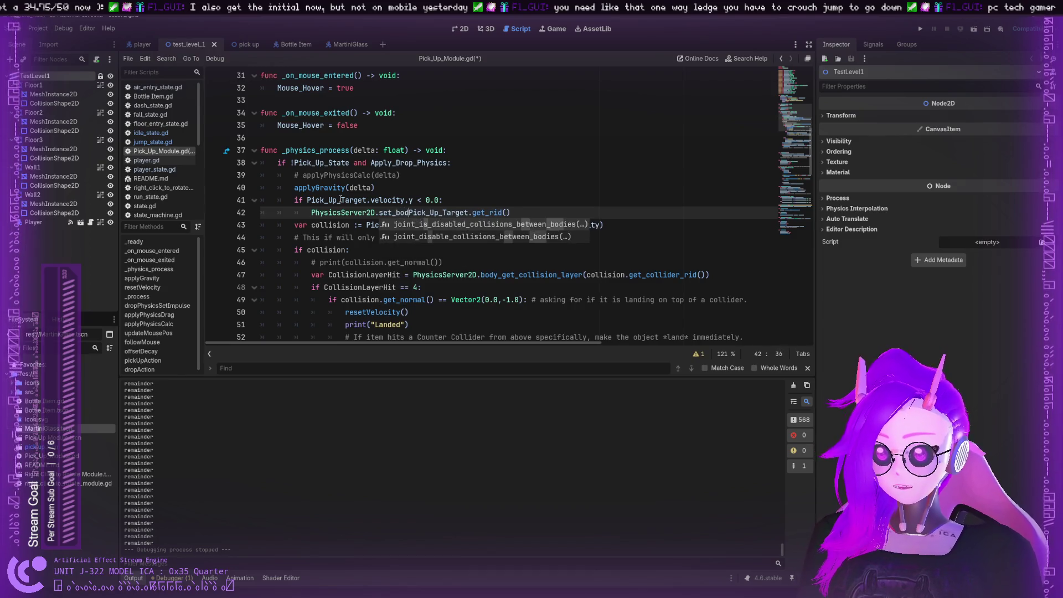
pyautogui.write('y')
pyautogui.press('BackSpace')
pyautogui.press('BackSpace')
pyautogui.press('BackSpace')
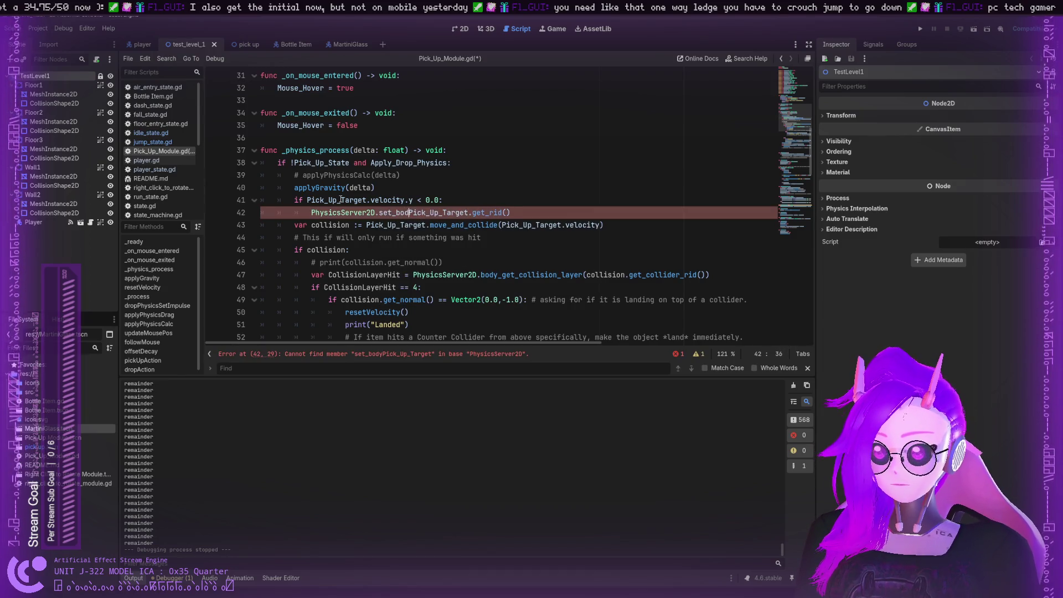
pyautogui.press('BackSpace')
pyautogui.press('BackSpace')
pyautogui.press('BackSpace')
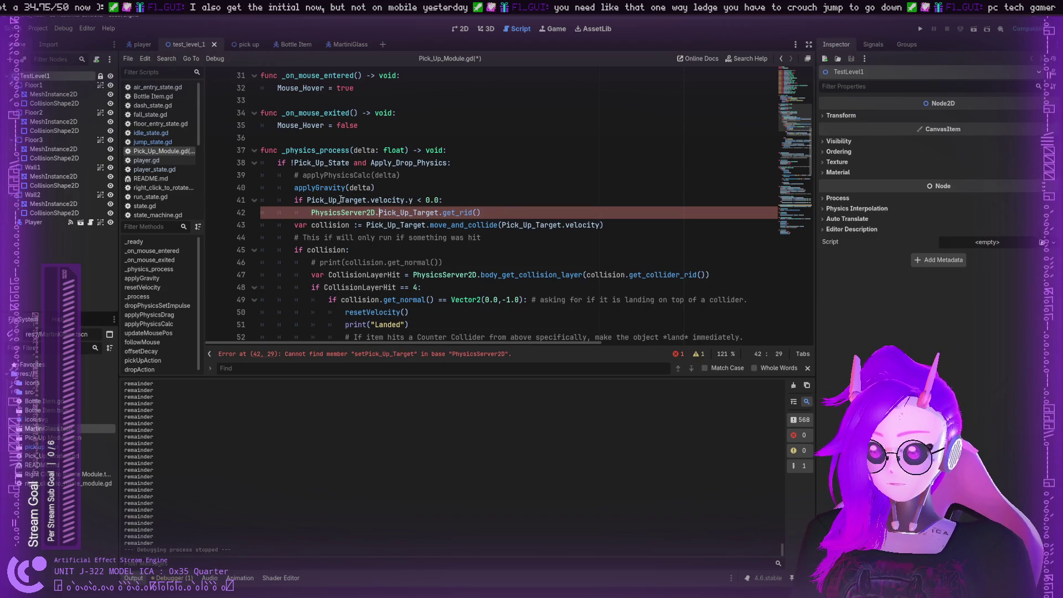
pyautogui.write('body_set_col')
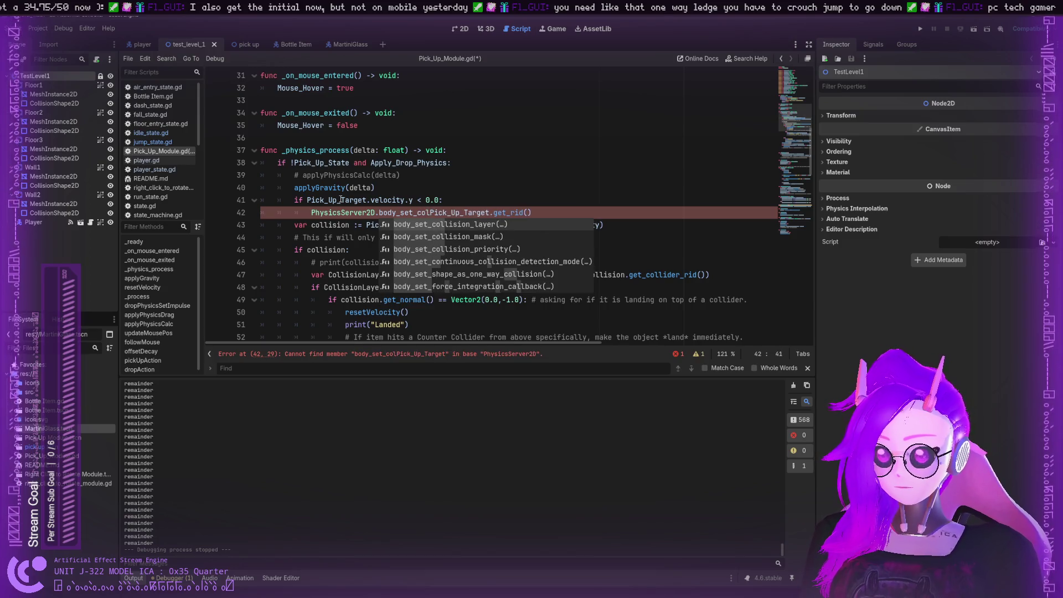
pyautogui.press('Down')
pyautogui.press('Tab')
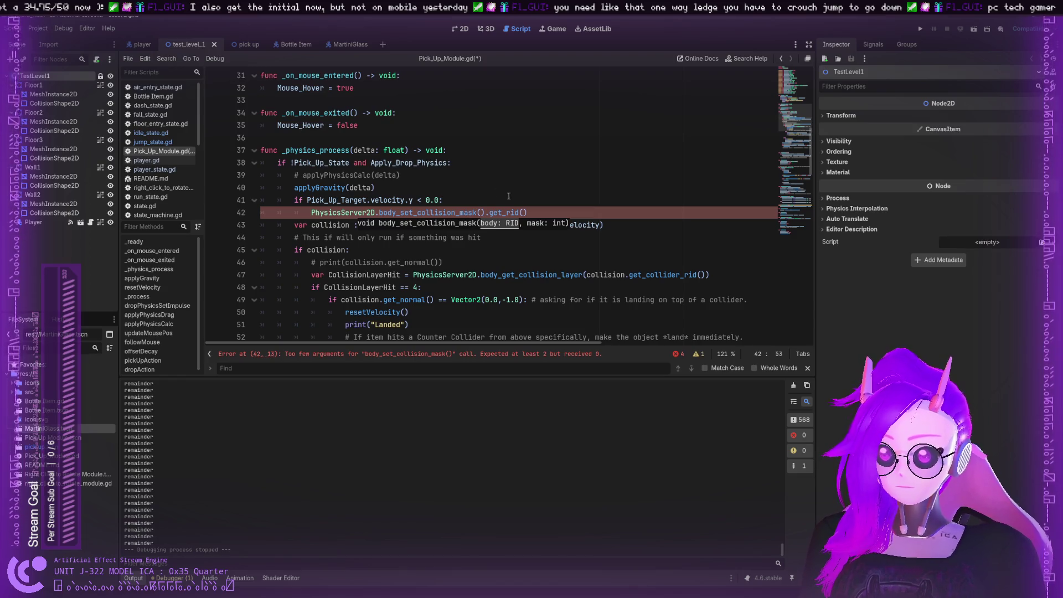
# Pass Pick_Up_Target.get_rid() as the first argument of body_set_collision_mask
pyautogui.moveTo(537, 211); pyautogui.dragTo(481, 213)
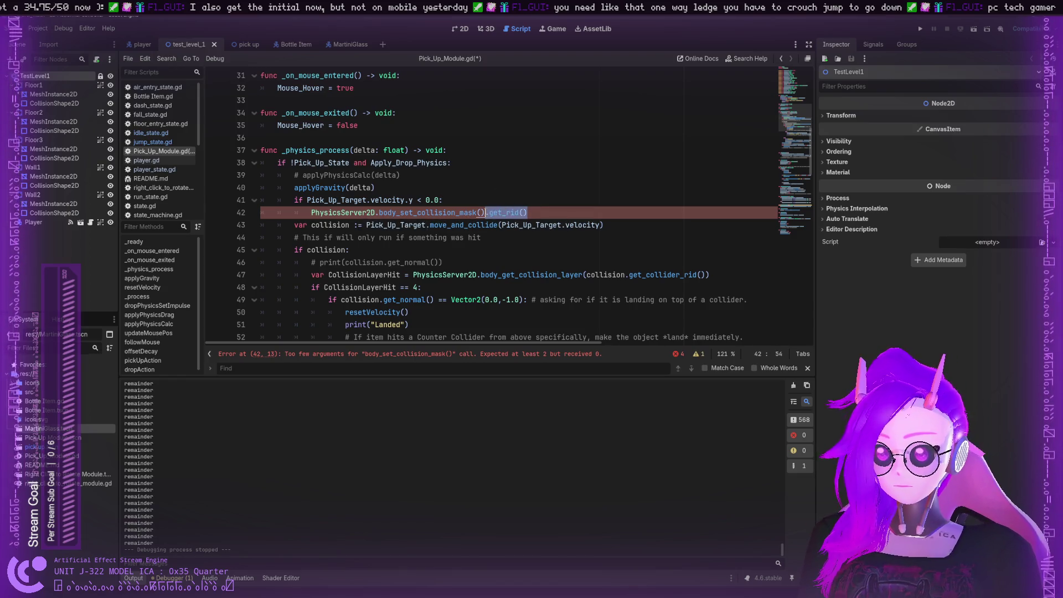
pyautogui.press('BackSpace')
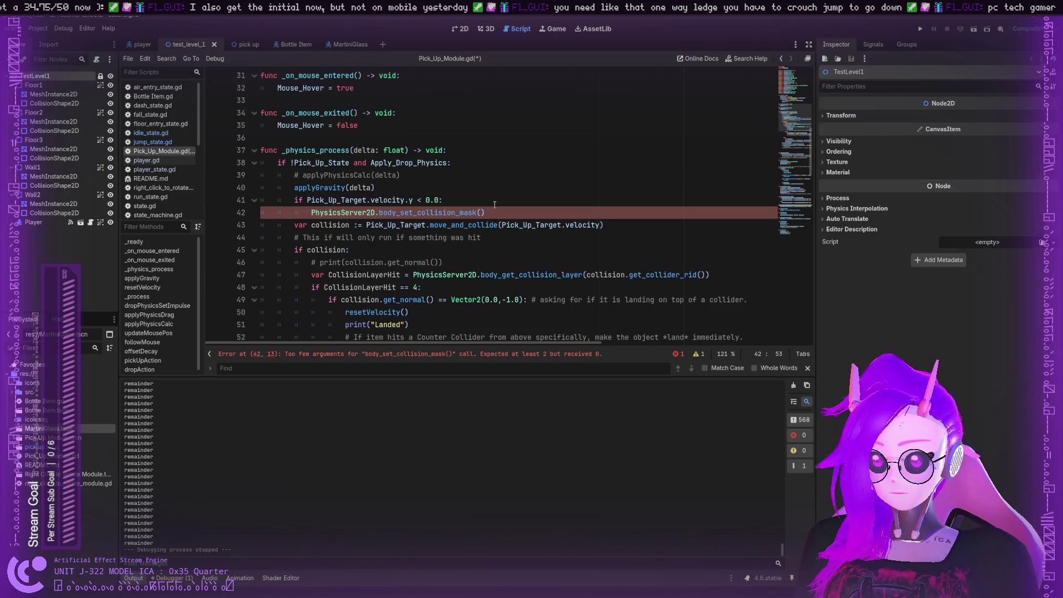
pyautogui.write('Pick')
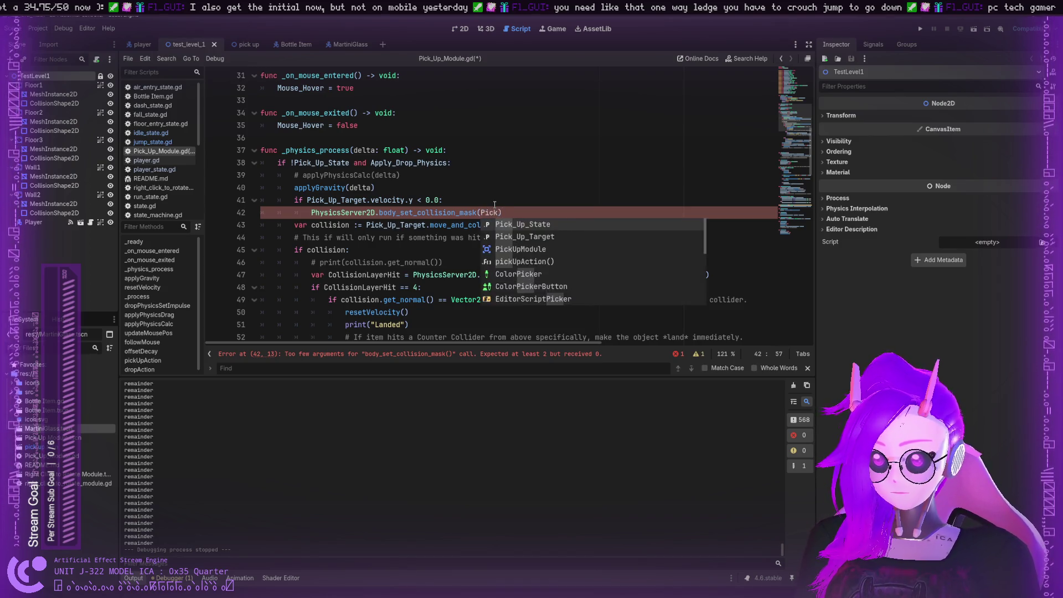
pyautogui.press('Down')
pyautogui.press('Return')
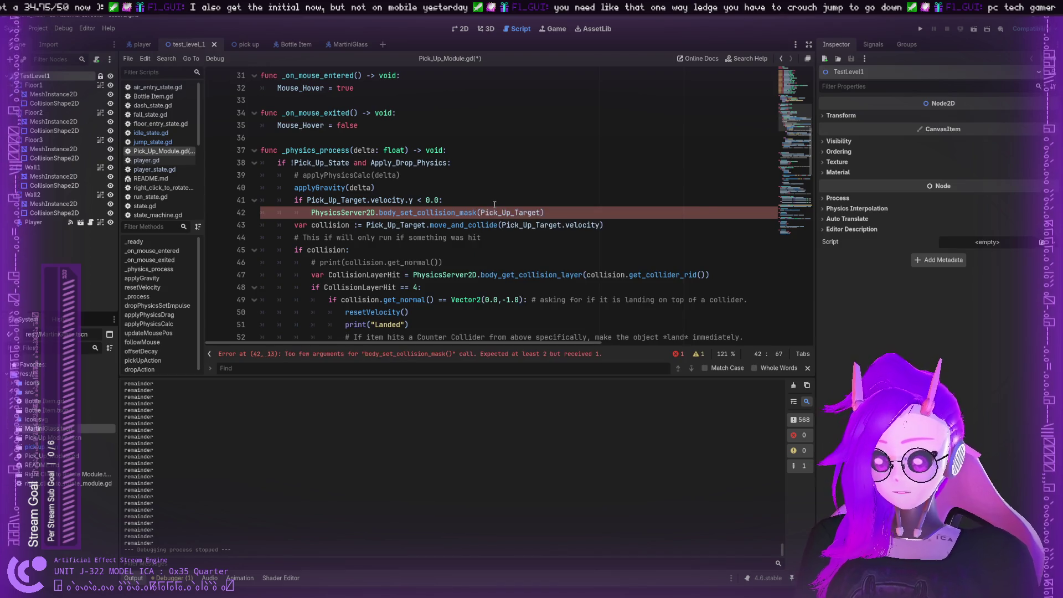
pyautogui.write('.')
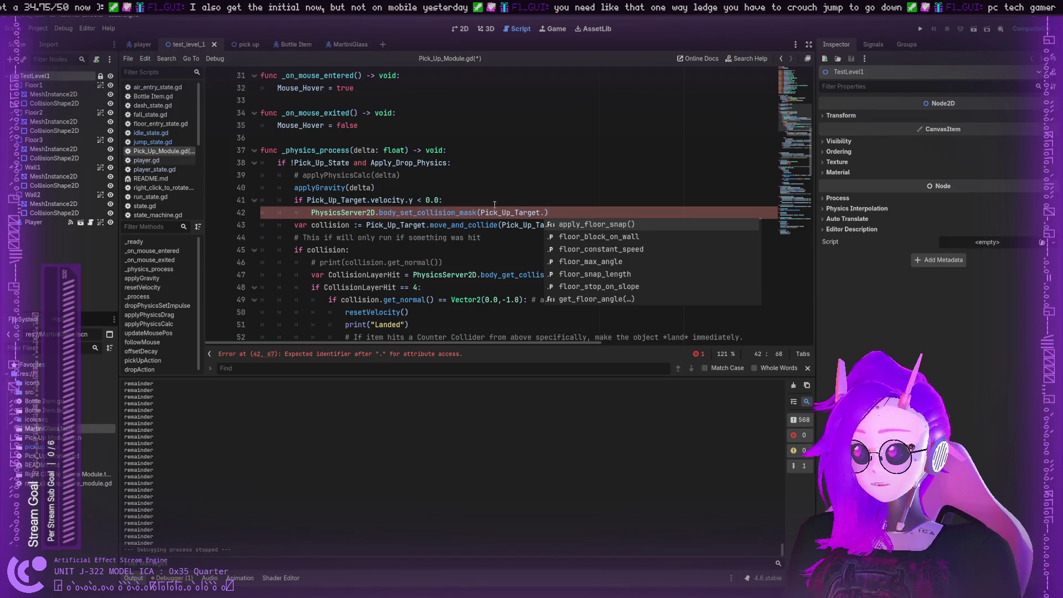
pyautogui.write('Gr')
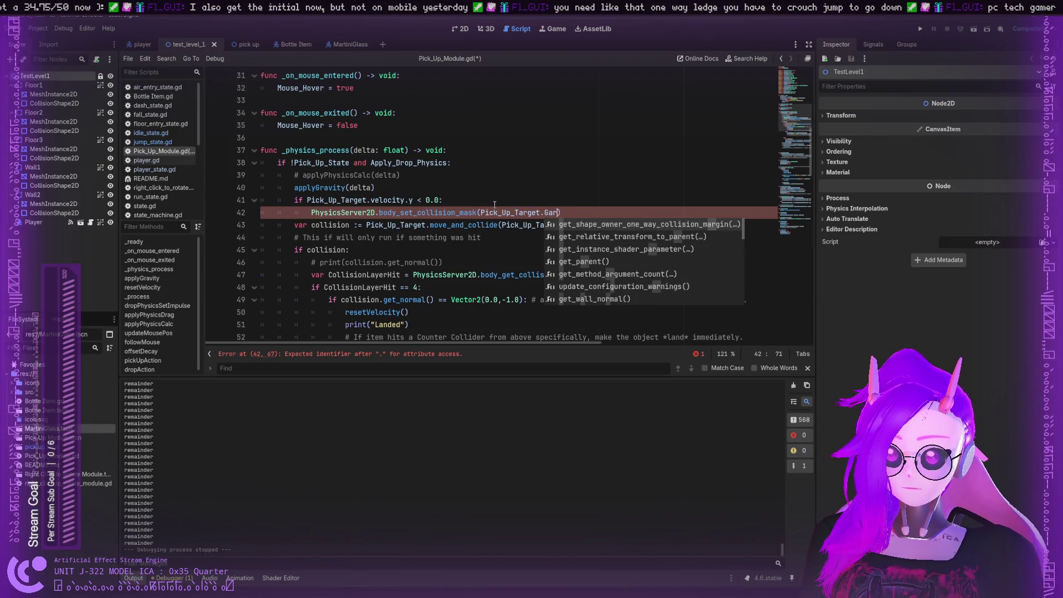
pyautogui.press('BackSpace')
pyautogui.press('BackSpace')
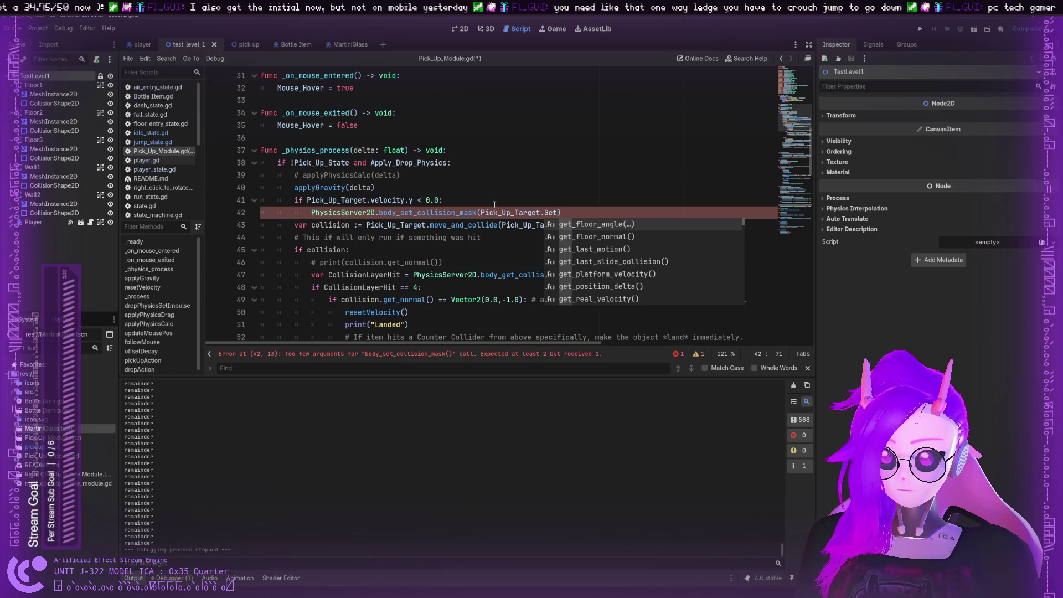
pyautogui.press('BackSpace')
pyautogui.press('BackSpace')
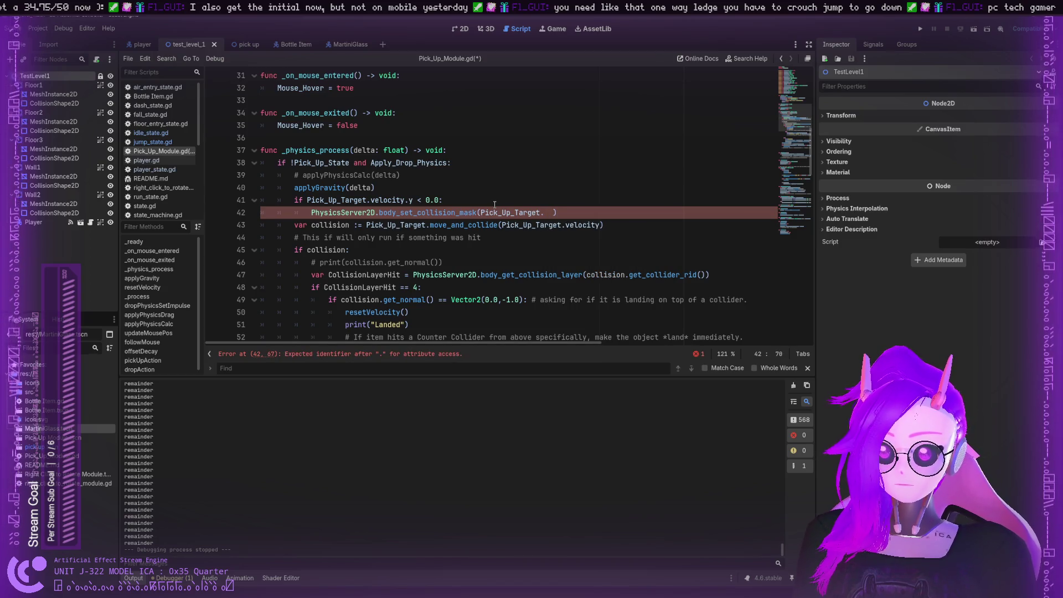
pyautogui.write('.get_')
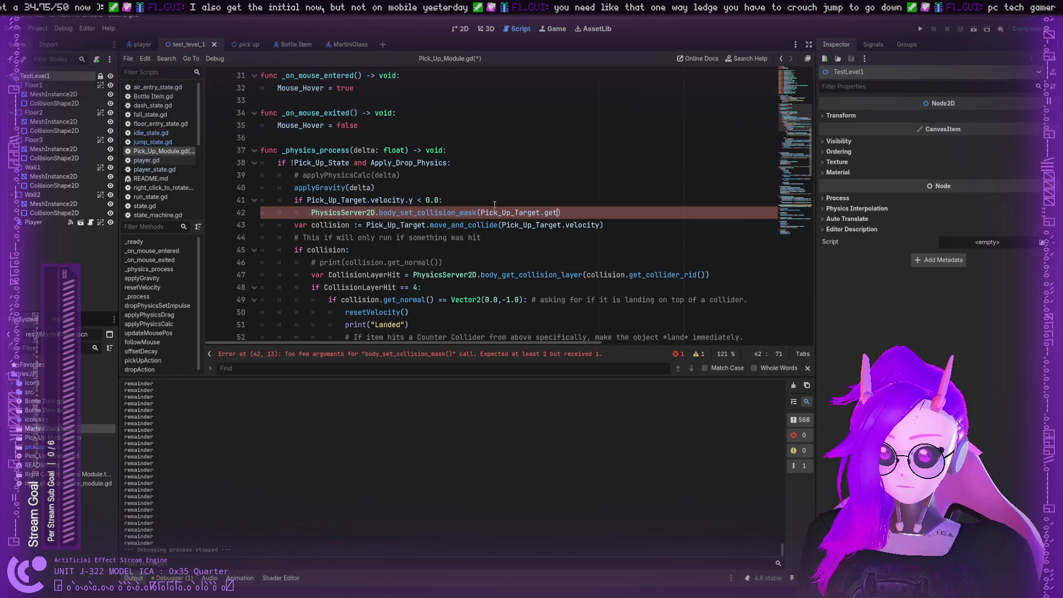
pyautogui.write('rid')
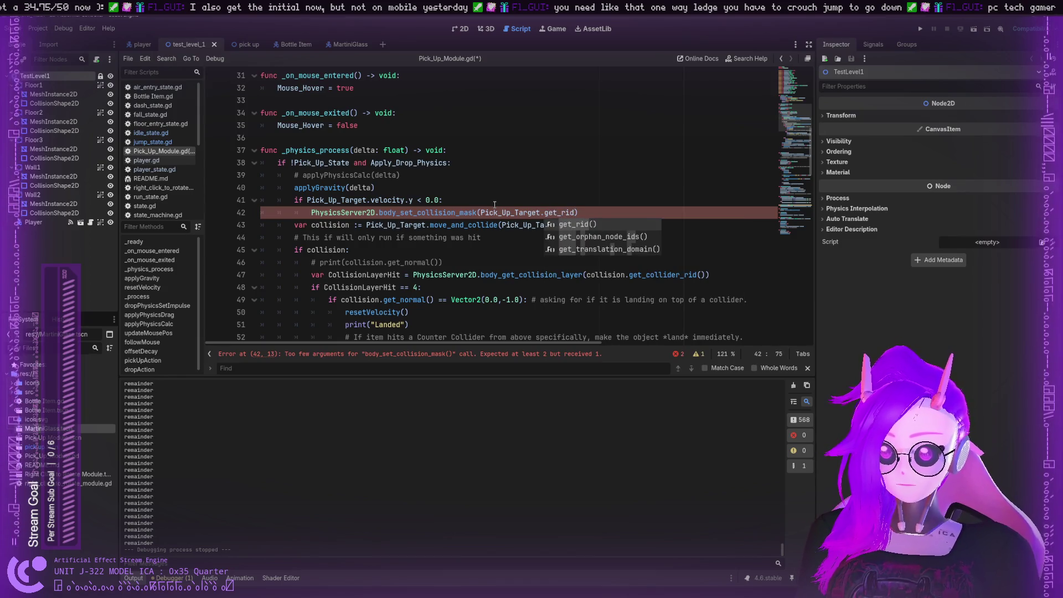
pyautogui.press('Return')
# Add 5 as the mask argument to the body_set_collision_mask call
pyautogui.press('Right')
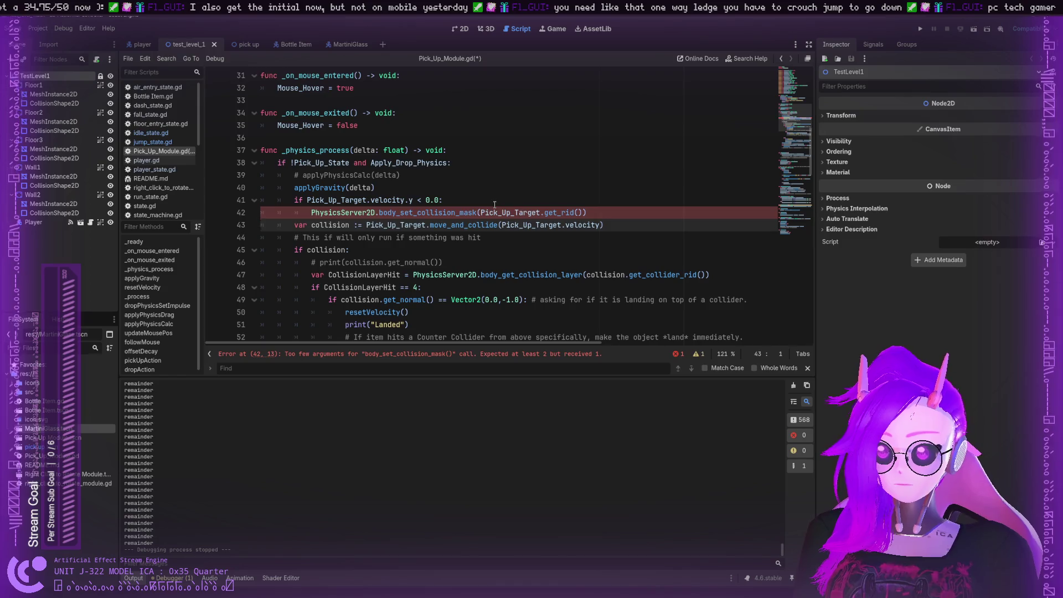
pyautogui.press('Left')
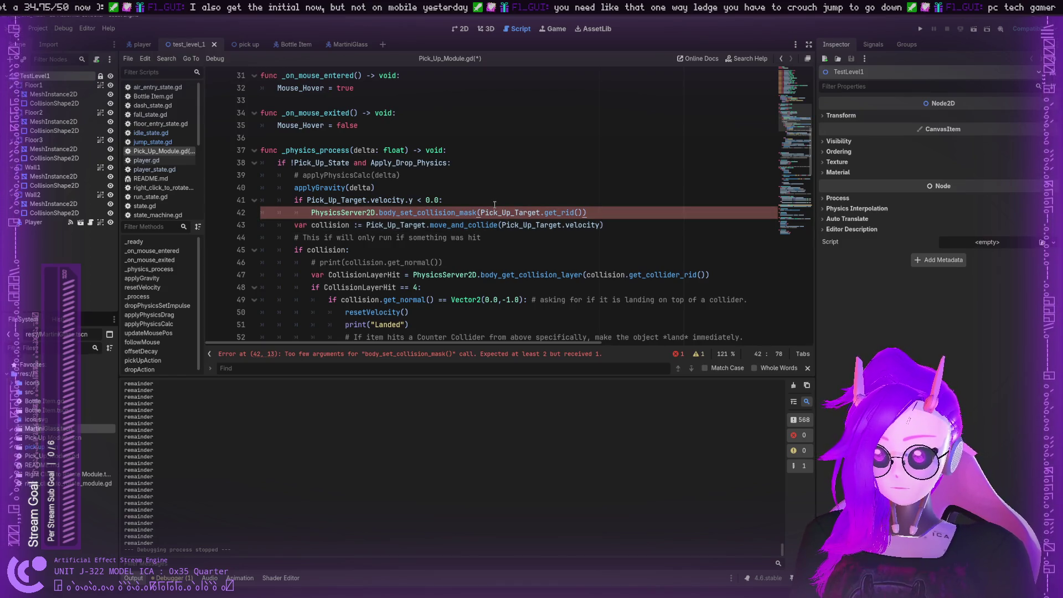
pyautogui.press('Left')
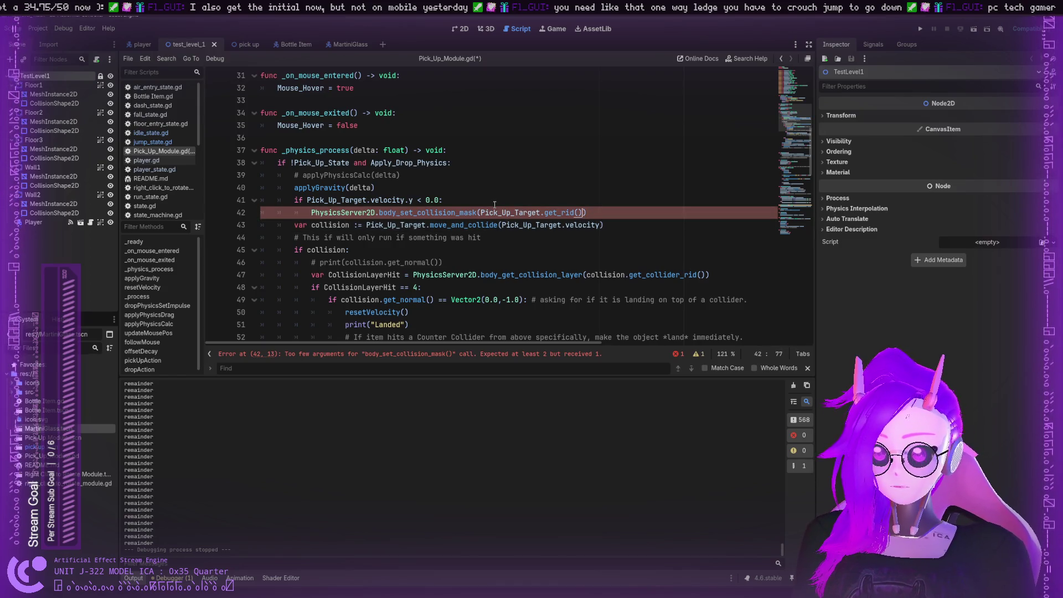
pyautogui.write(',')
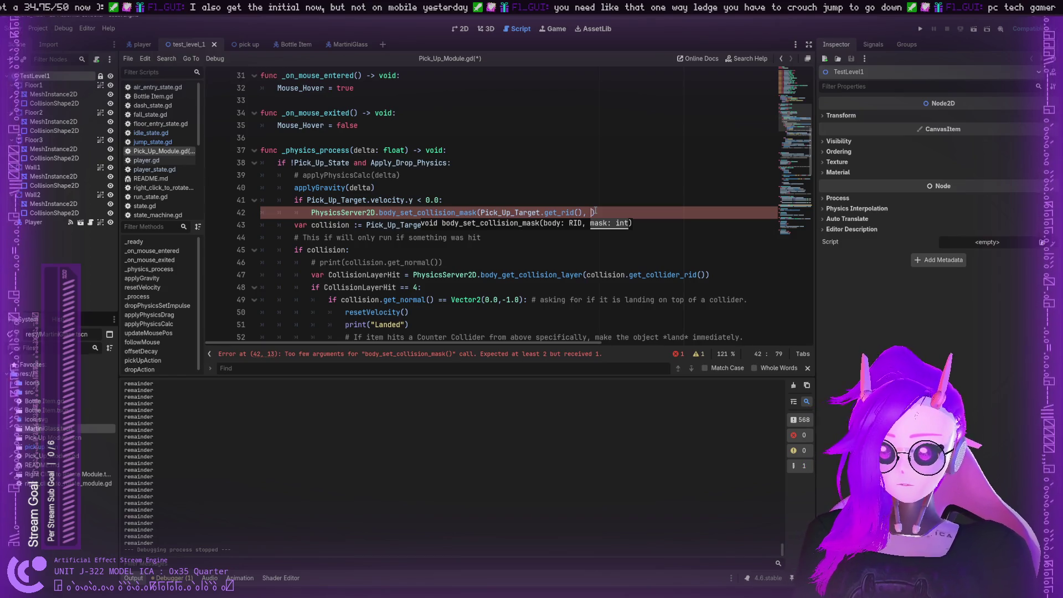
pyautogui.write('1')
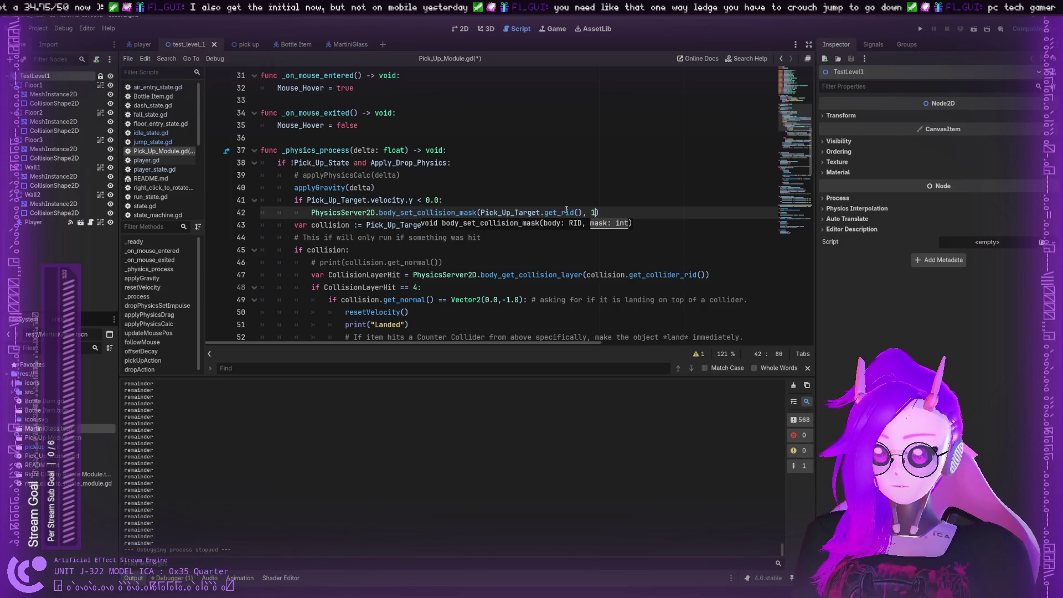
pyautogui.hotkey('shift', 'Left')
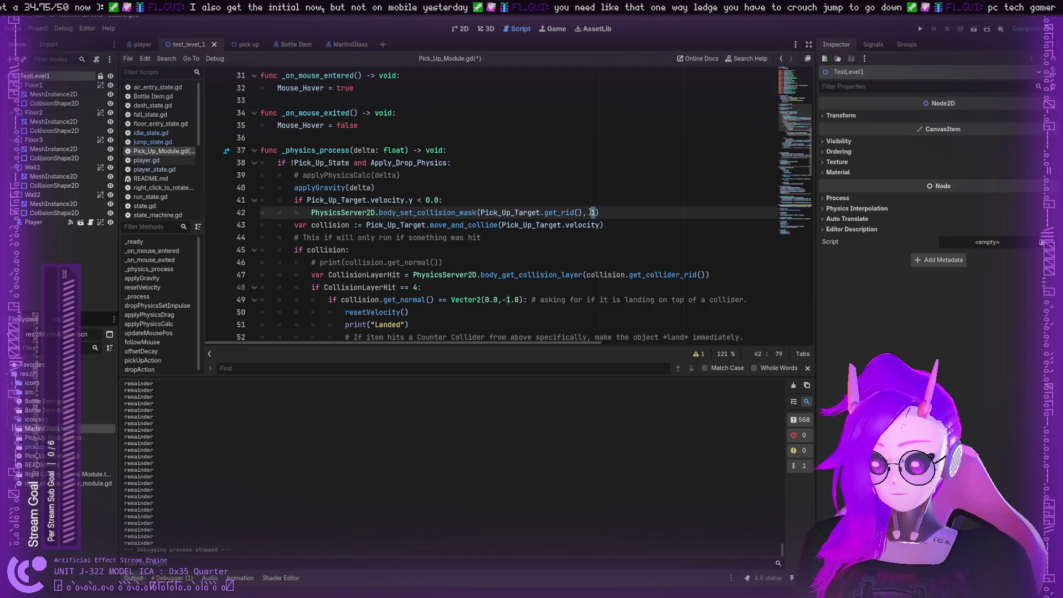
pyautogui.write('6')
pyautogui.hotkey('shift', 'Left')
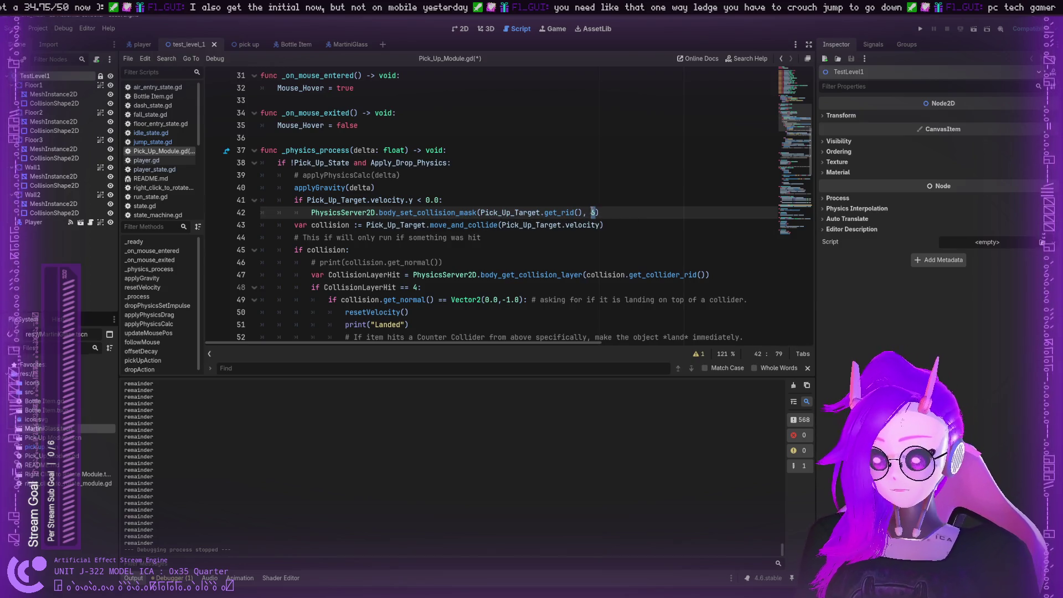
pyautogui.write('5')
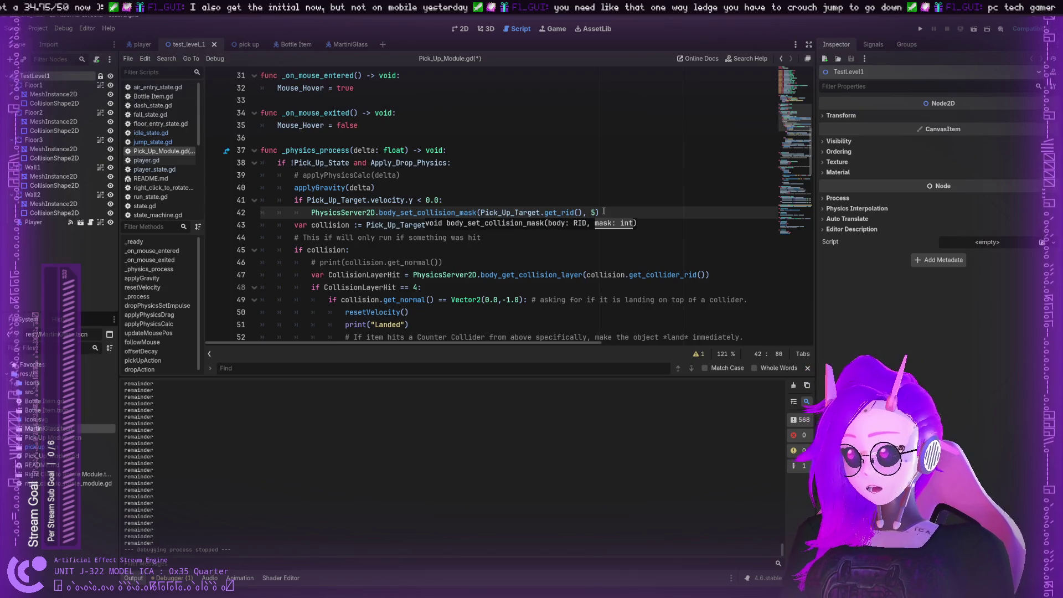
pyautogui.press('End')
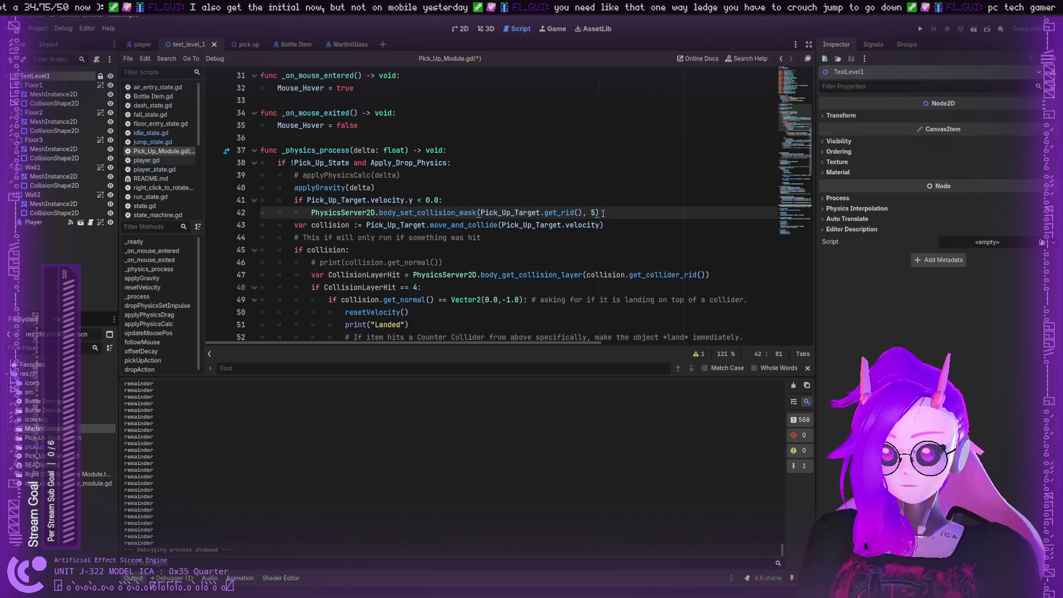
# Add an 'else:' branch below the upward collision mask call
pyautogui.press('Return')
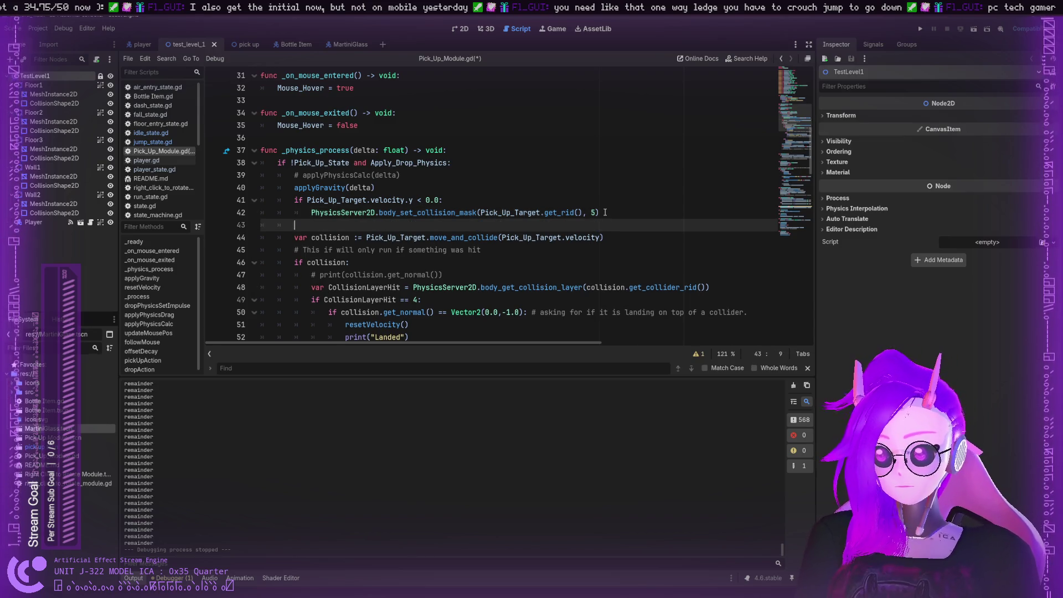
pyautogui.write('else')
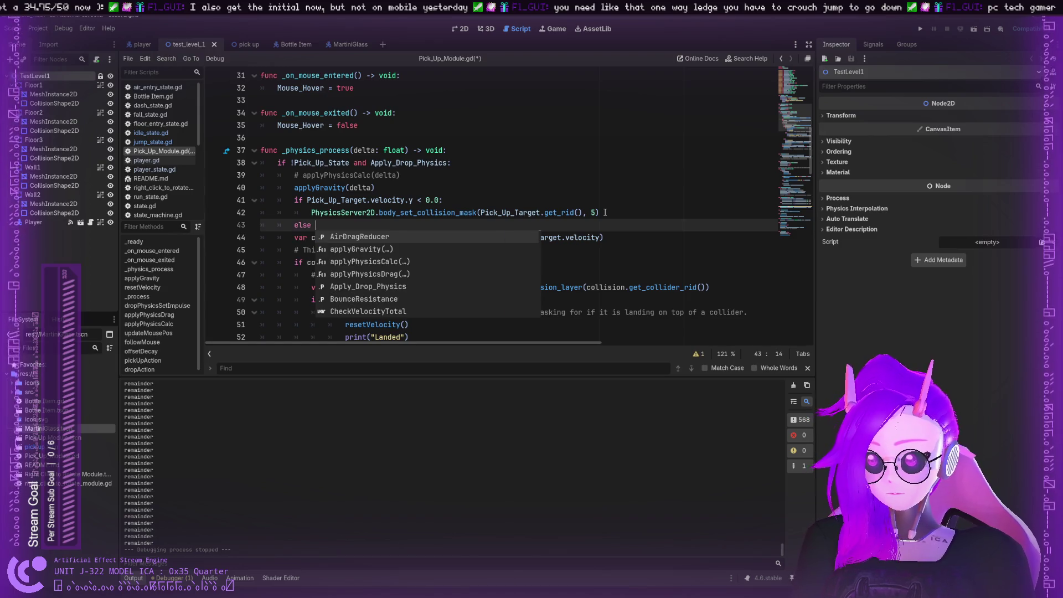
pyautogui.press('BackSpace')
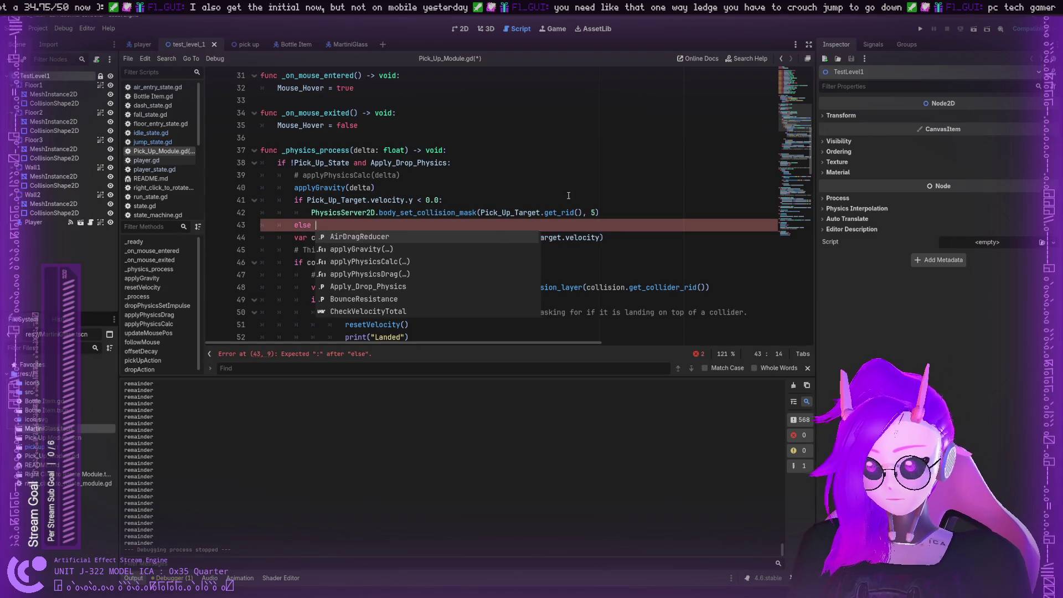
pyautogui.write(':')
pyautogui.press('Return')
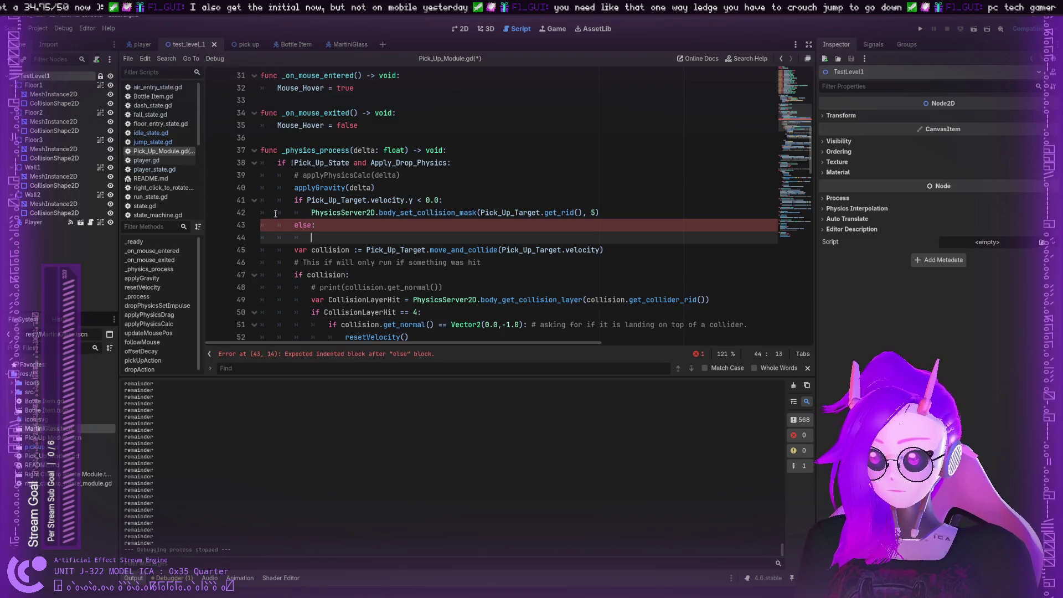
# Under else, paste the body_set_collision_mask call and complete it with mask 1
pyautogui.moveTo(311, 212); pyautogui.dragTo(599, 209)
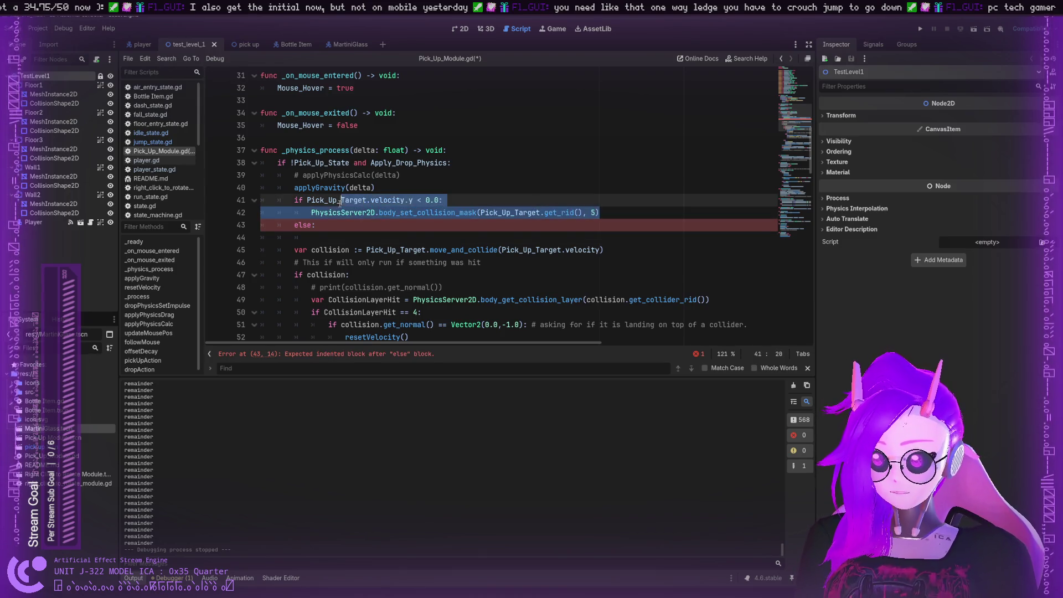
pyautogui.click(321, 233)
pyautogui.write('PhysicsServer2D.body_set_collision_mask(Pick_Up_Target.get_rid(), 5)')
pyautogui.write('1)')
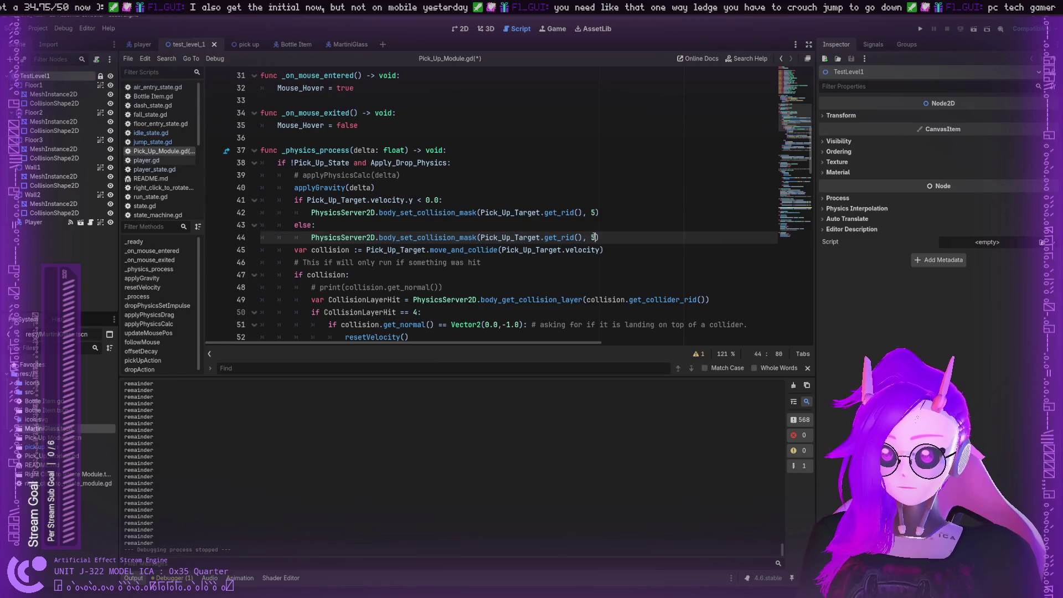
pyautogui.click(578, 264)
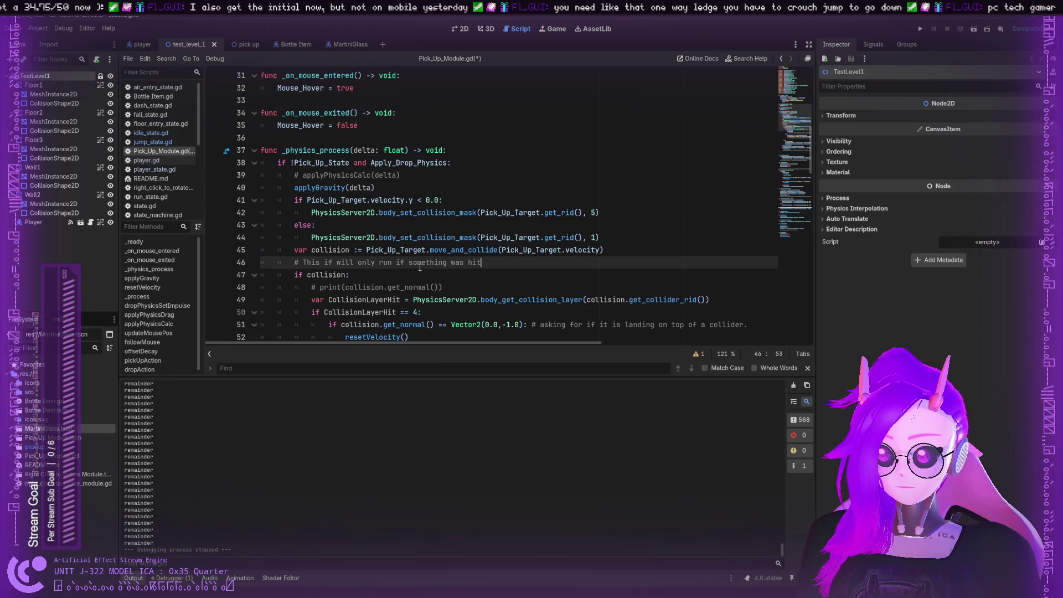
pyautogui.click(415, 275)
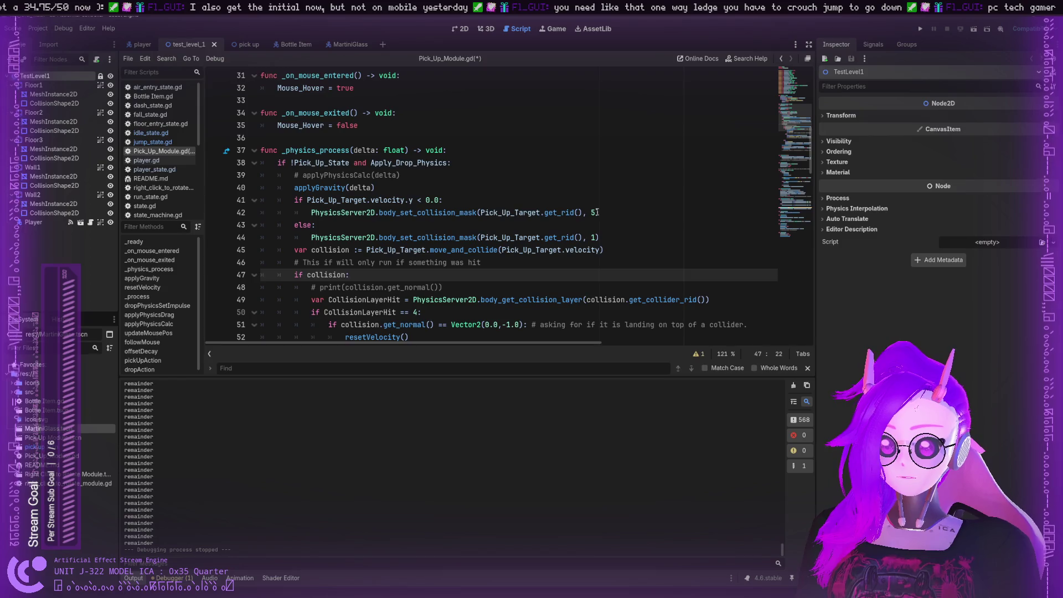
pyautogui.click(597, 212)
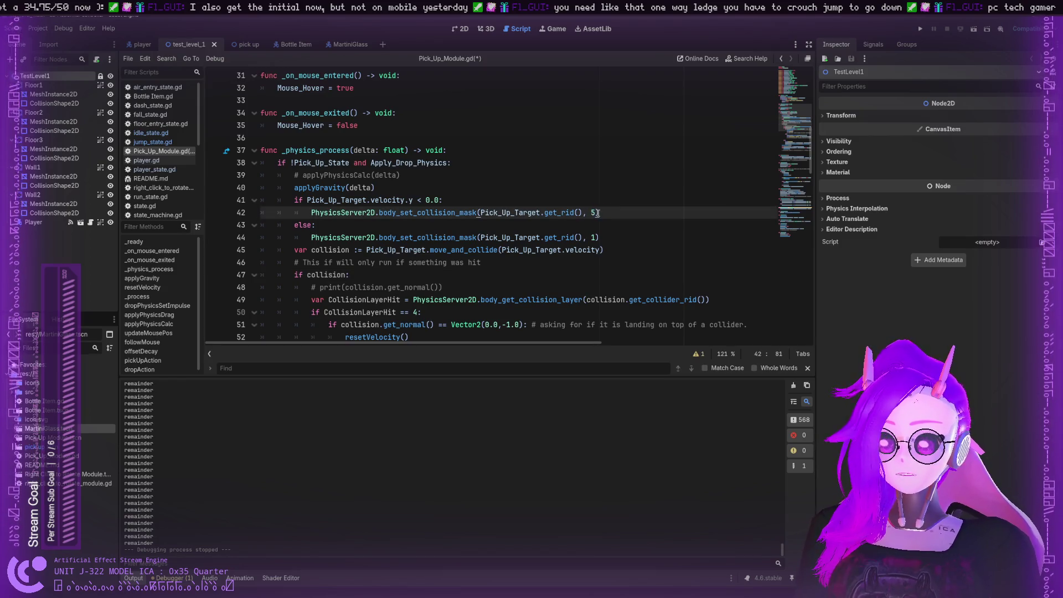
# Delete the 5 on line 42, try 'bit' and 'int.bit' as mask, then erase them
pyautogui.press('Left')
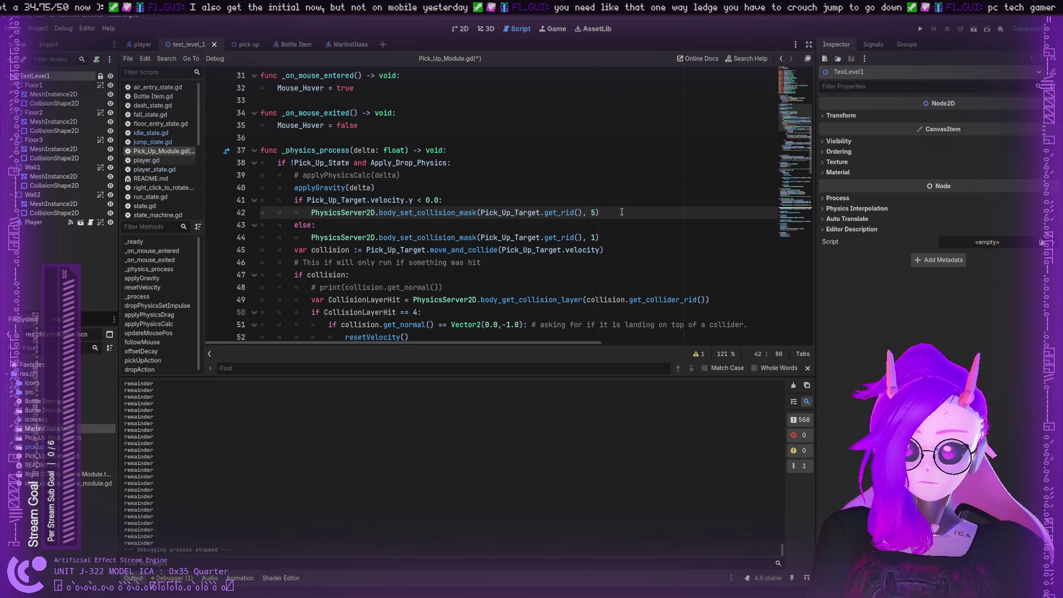
pyautogui.press('BackSpace')
pyautogui.write('bit')
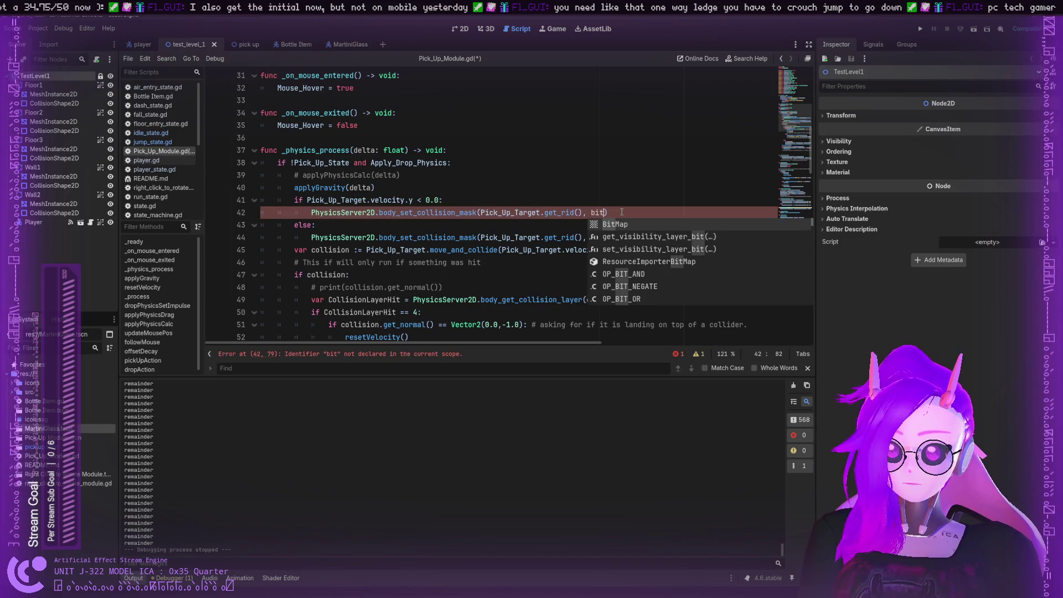
pyautogui.press('BackSpace')
pyautogui.press('BackSpace')
pyautogui.press('BackSpace')
pyautogui.write('int.')
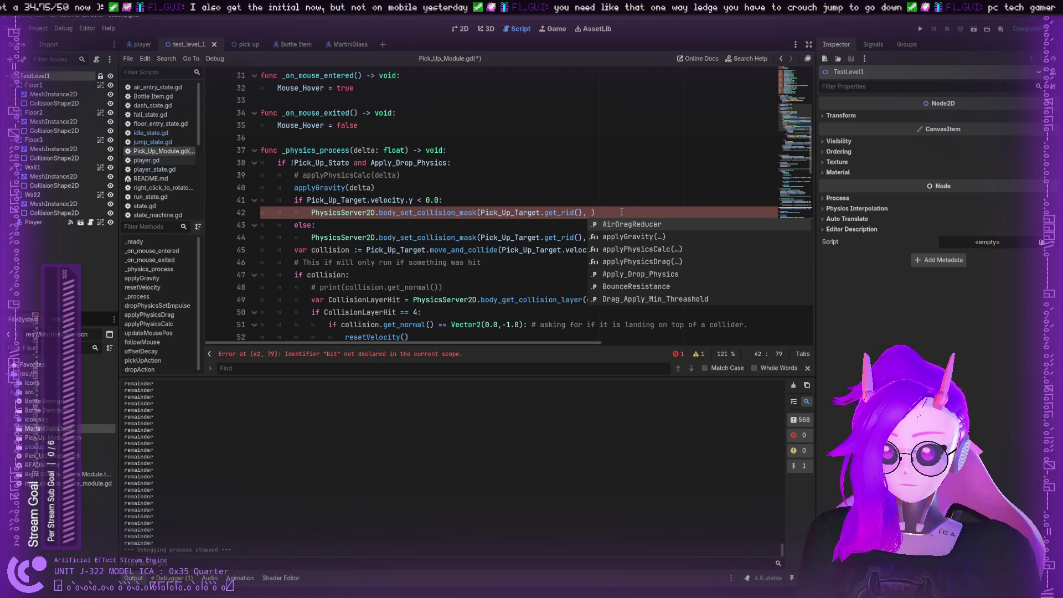
pyautogui.press('Escape')
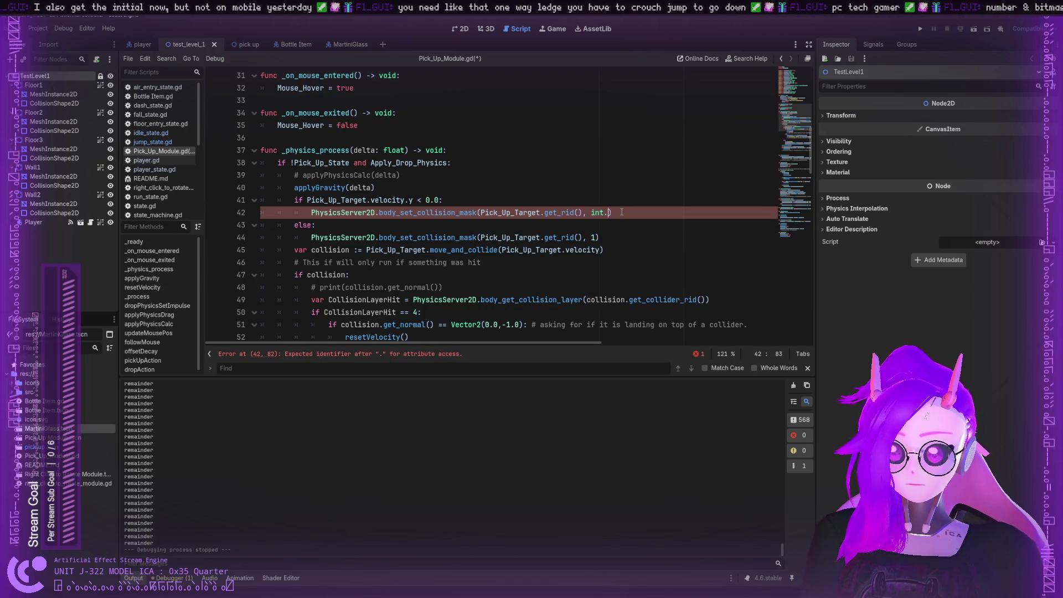
pyautogui.write('bit')
pyautogui.press('BackSpace')
pyautogui.press('BackSpace')
pyautogui.press('BackSpace')
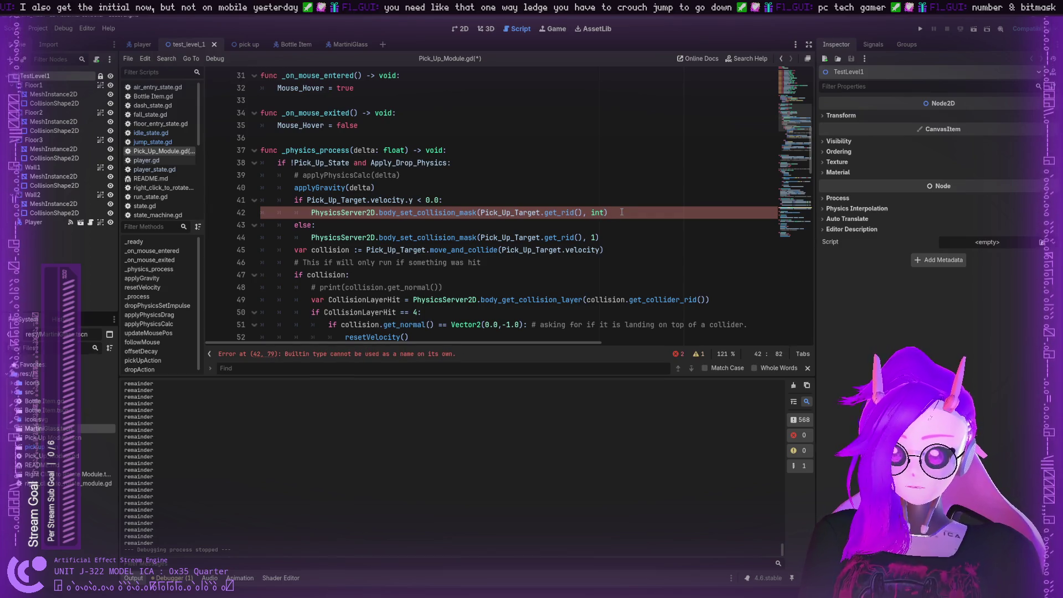
pyautogui.press('BackSpace')
pyautogui.press('BackSpace')
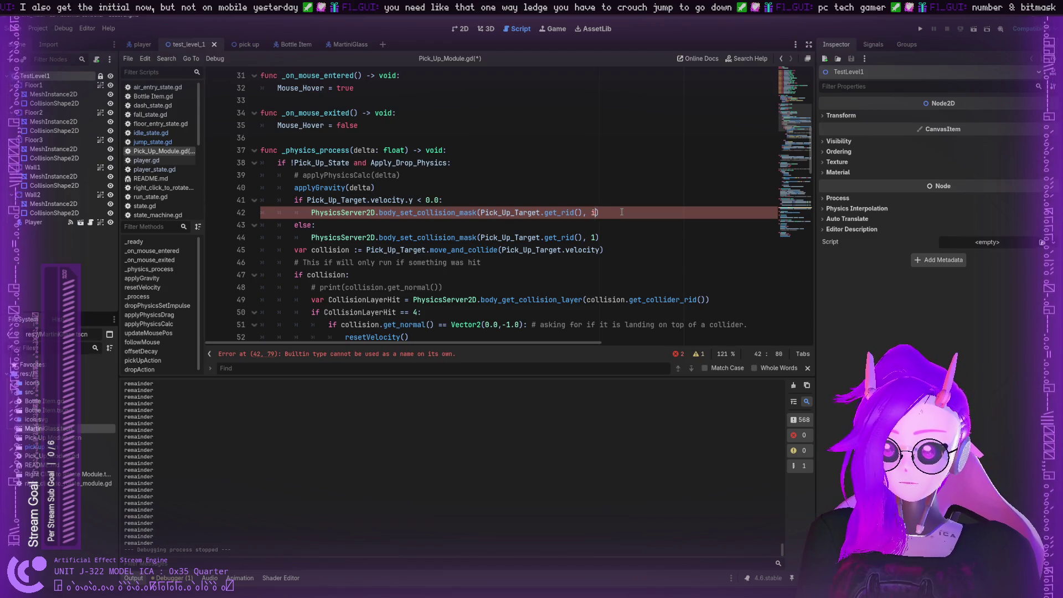